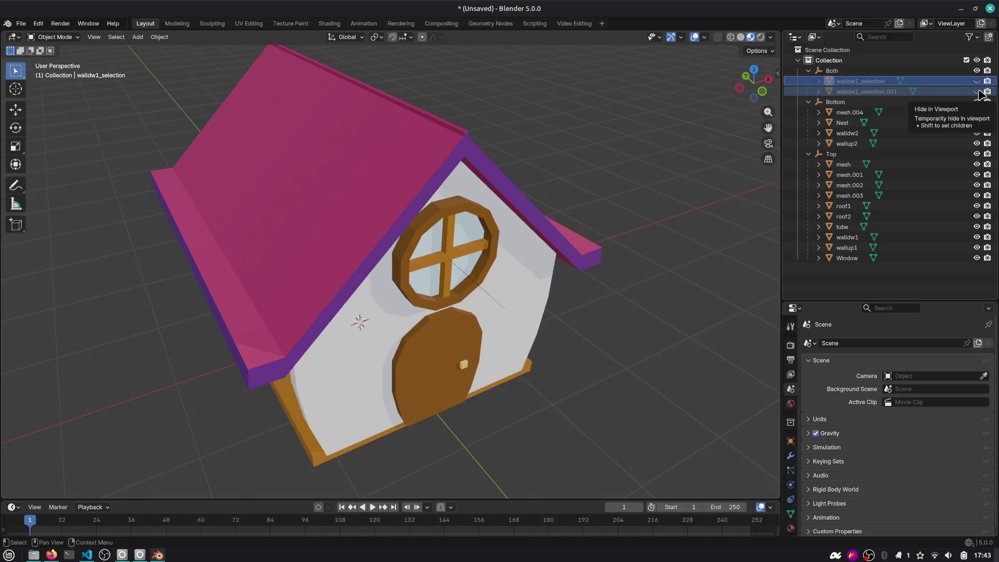
Step: Select the Top collection's objects, toggle the window cross bars, then hide the Top collection and orbit to a front view
{"action": "left_click", "coordinate": [844, 165]}
{"action": "left_click", "coordinate": [847, 258], "text": "shift"}
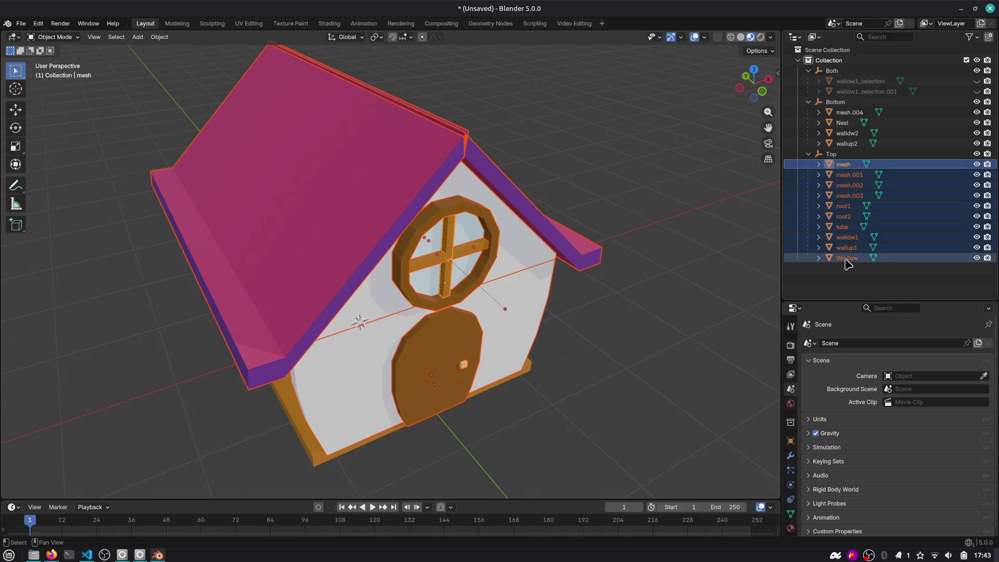
{"action": "left_click", "coordinate": [977, 175]}
{"action": "left_click", "coordinate": [976, 175]}
{"action": "left_click", "coordinate": [977, 165]}
{"action": "left_click", "coordinate": [977, 164]}
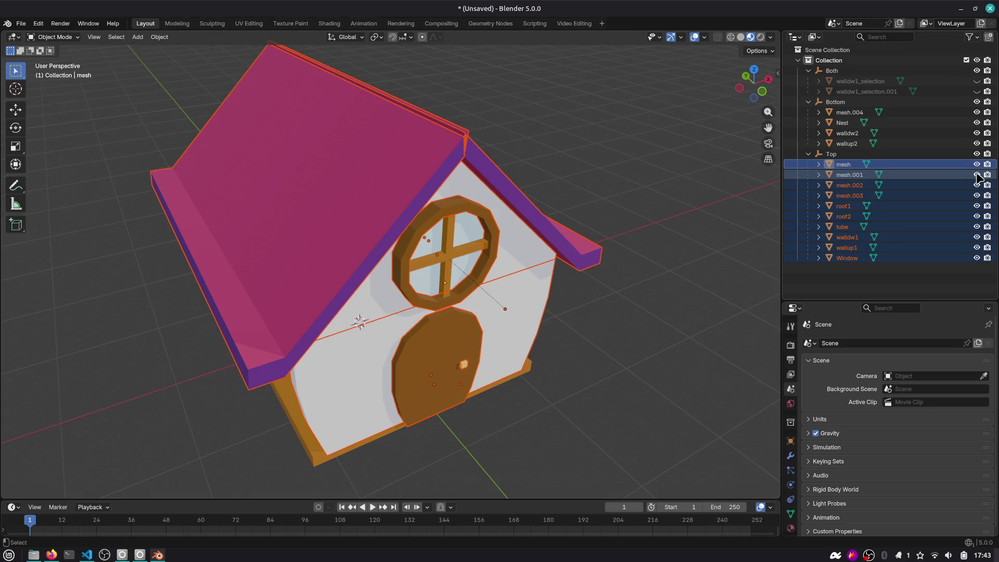
{"action": "left_click", "coordinate": [977, 155]}
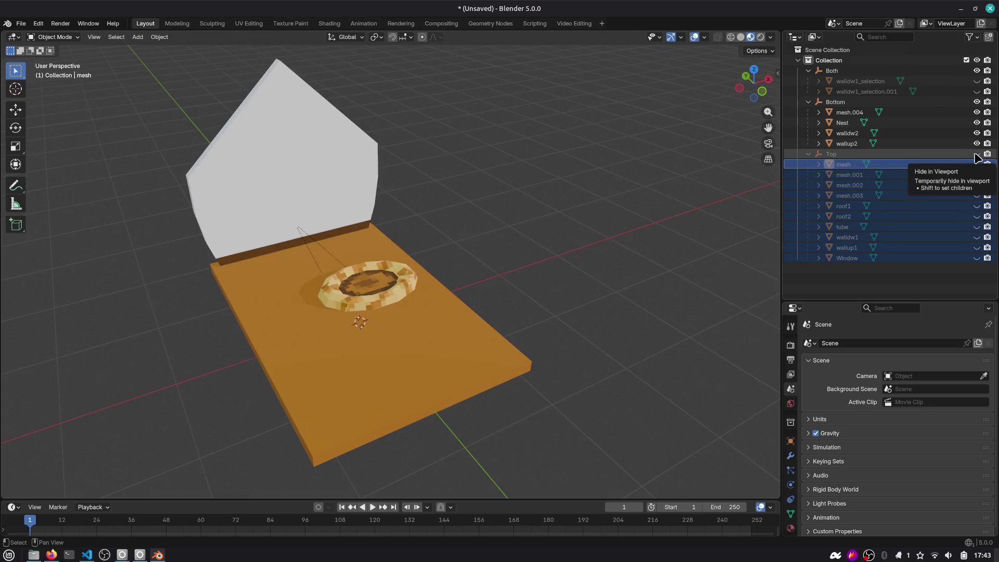
{"action": "left_click_drag", "start_coordinate": [606, 201], "coordinate": [538, 199]}
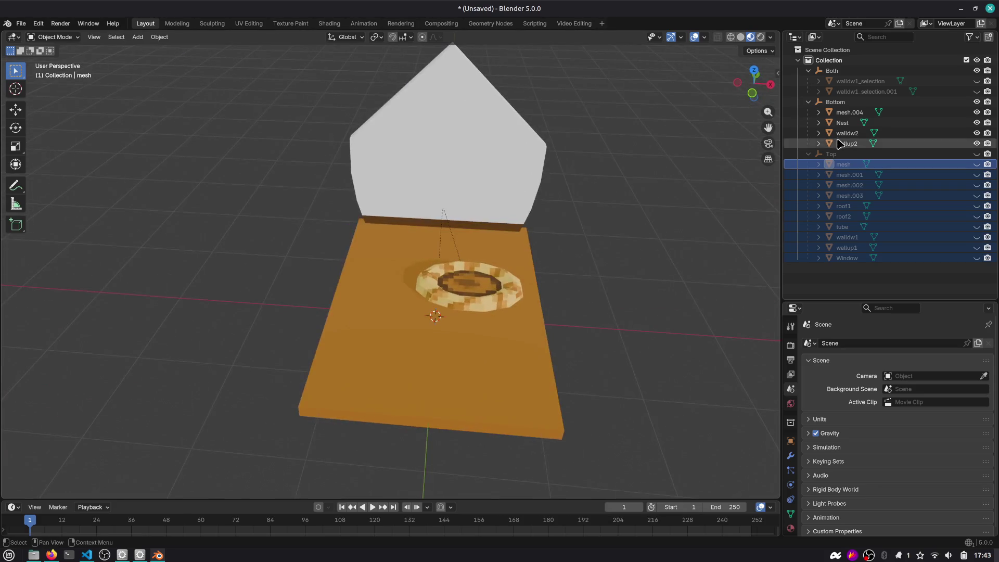
Step: Show Top again, hide and re-show the Bottom collection to inspect it, then select wallup1
{"action": "left_click", "coordinate": [849, 103]}
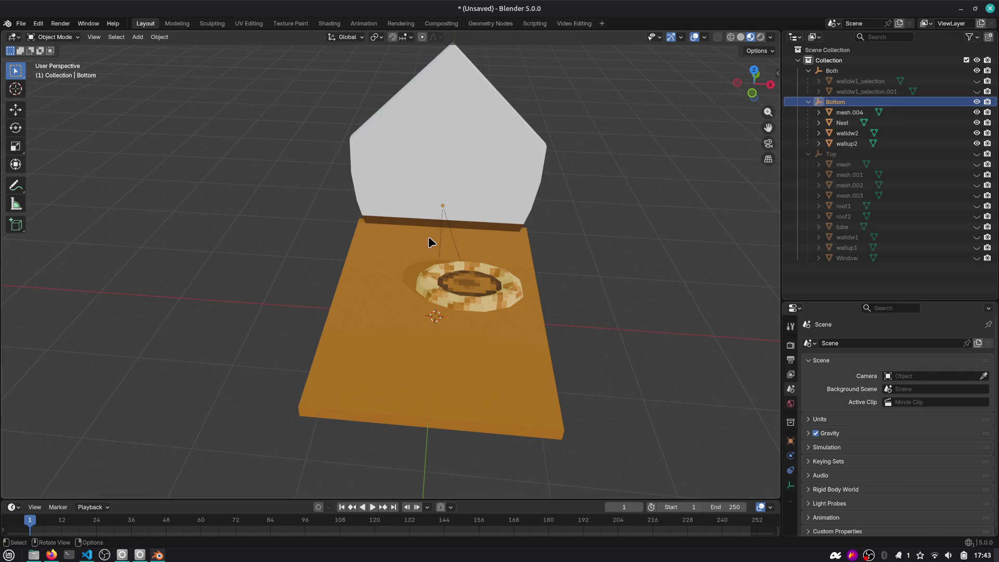
{"action": "left_click", "coordinate": [961, 155]}
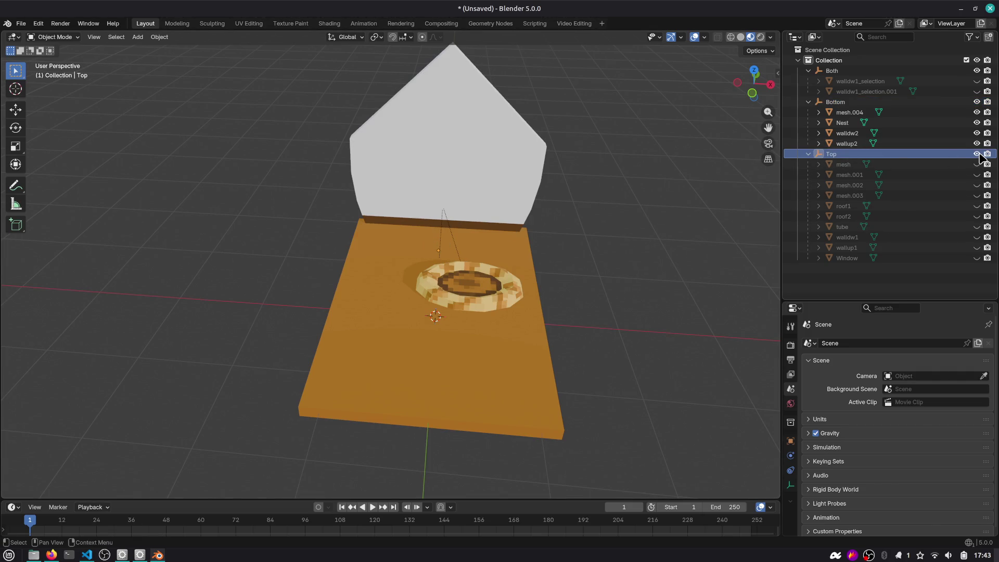
{"action": "left_click", "coordinate": [978, 155]}
{"action": "left_click", "coordinate": [977, 102]}
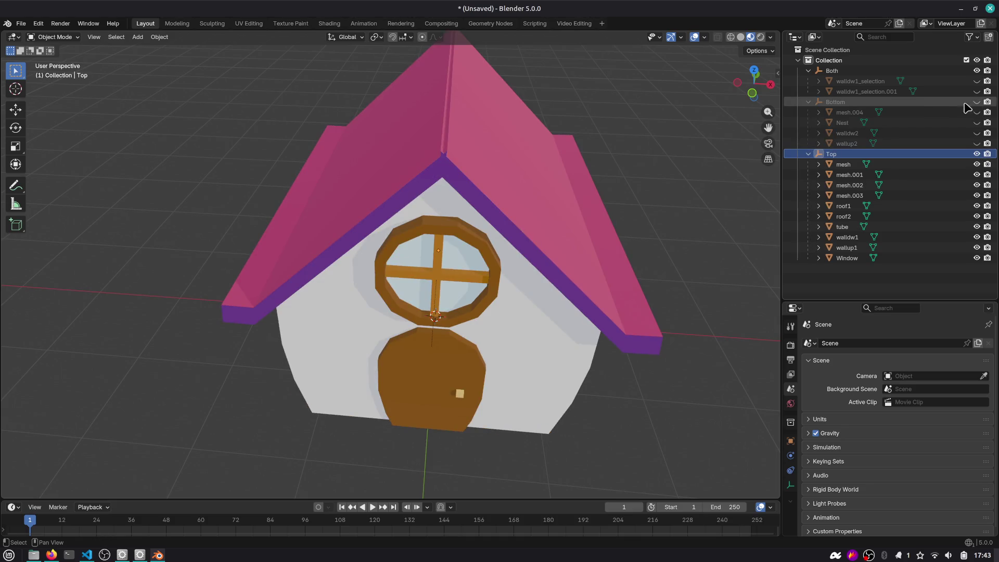
{"action": "left_click", "coordinate": [932, 103]}
{"action": "scroll", "coordinate": [597, 191], "scroll_direction": "up", "scroll_amount": 10}
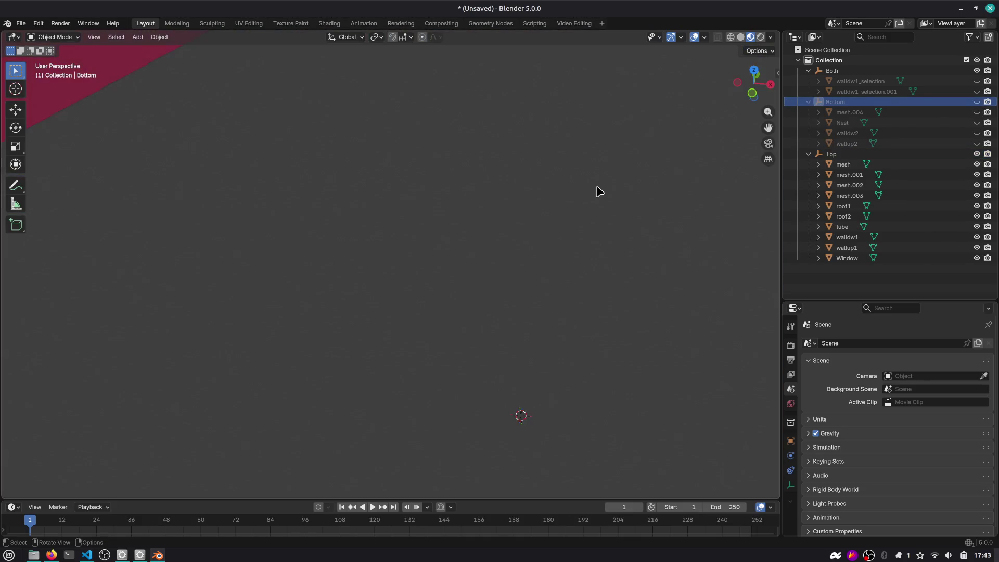
{"action": "scroll", "coordinate": [598, 190], "scroll_direction": "down", "scroll_amount": 10}
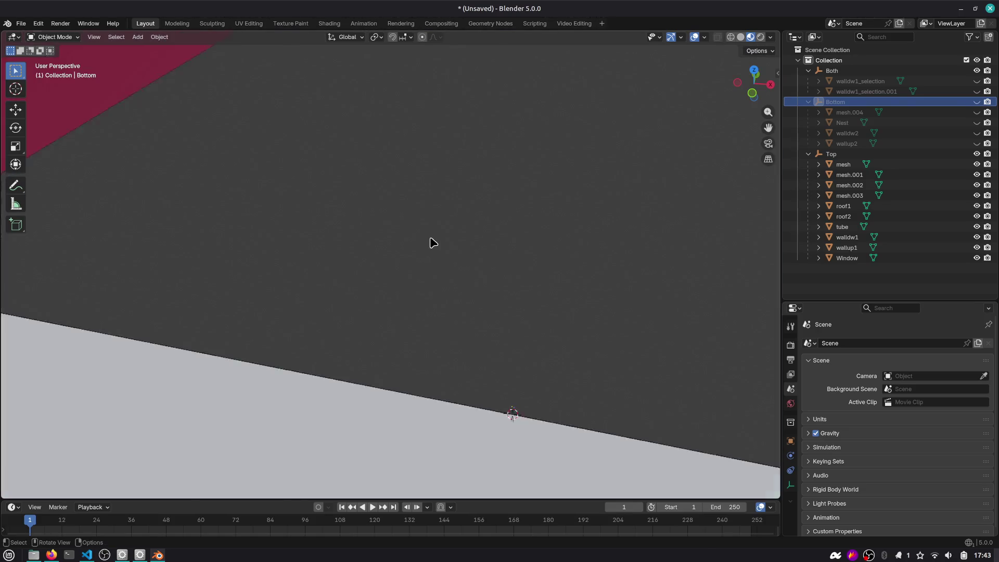
{"action": "left_click", "coordinate": [977, 102]}
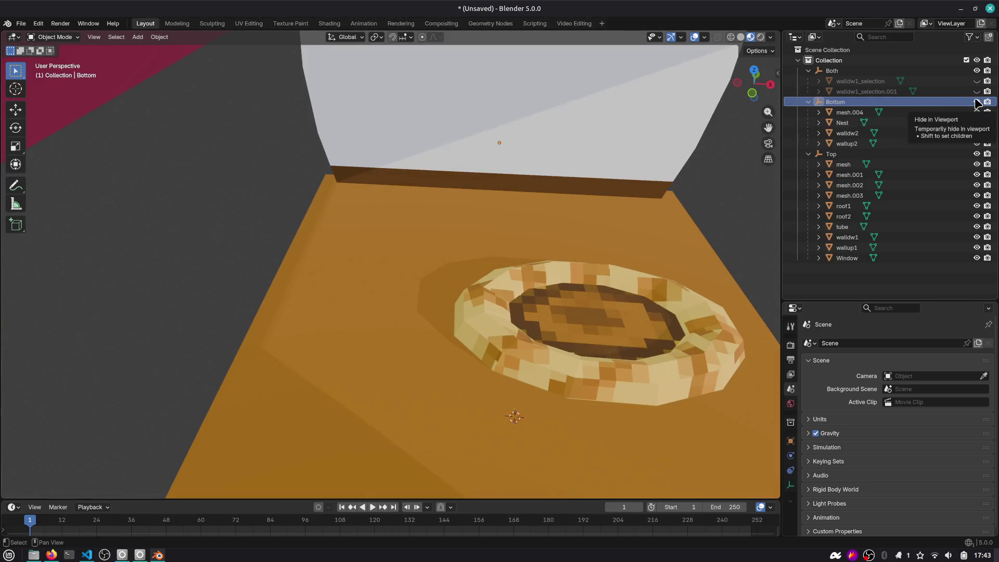
{"action": "scroll", "coordinate": [624, 208], "scroll_direction": "down", "scroll_amount": 2}
{"action": "left_click", "coordinate": [553, 220]}
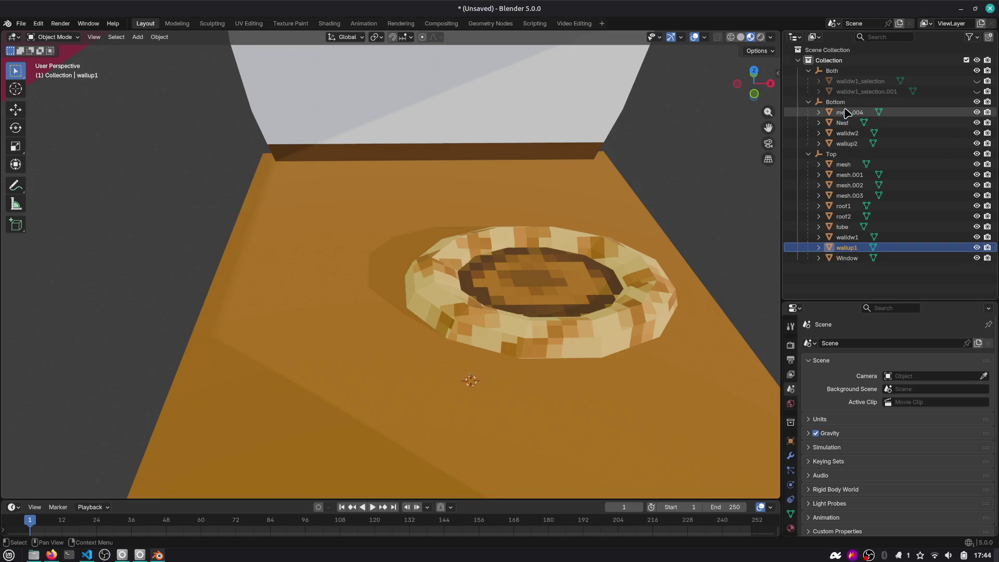
Step: Expand and collapse mesh.004 and Nest in the Outliner to check their contents
{"action": "left_click", "coordinate": [819, 112]}
{"action": "left_click", "coordinate": [818, 112]}
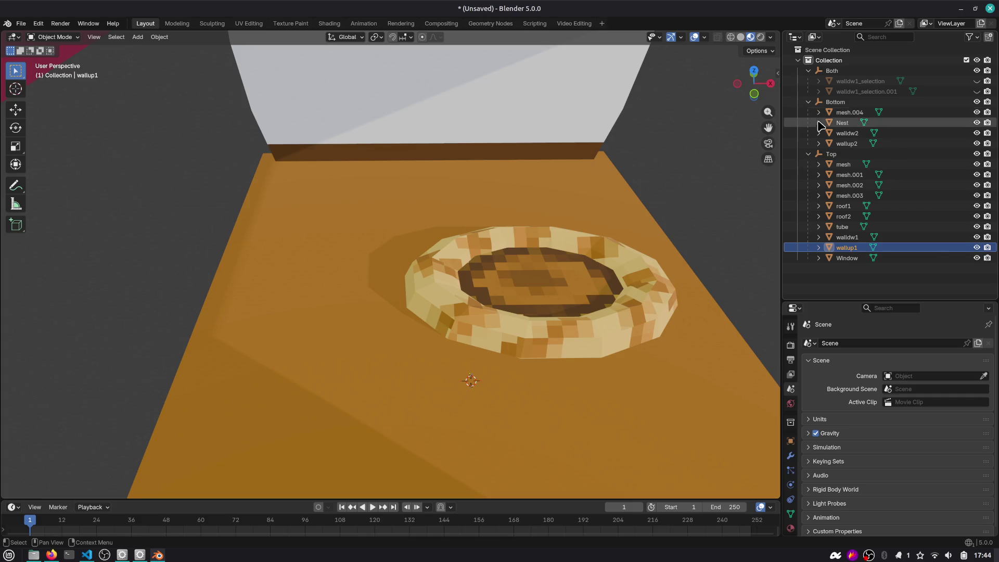
{"action": "left_click", "coordinate": [819, 123]}
{"action": "left_click", "coordinate": [818, 123]}
Step: Toggle the Bottom collection off and on, then minimize Blender
{"action": "left_click", "coordinate": [977, 103]}
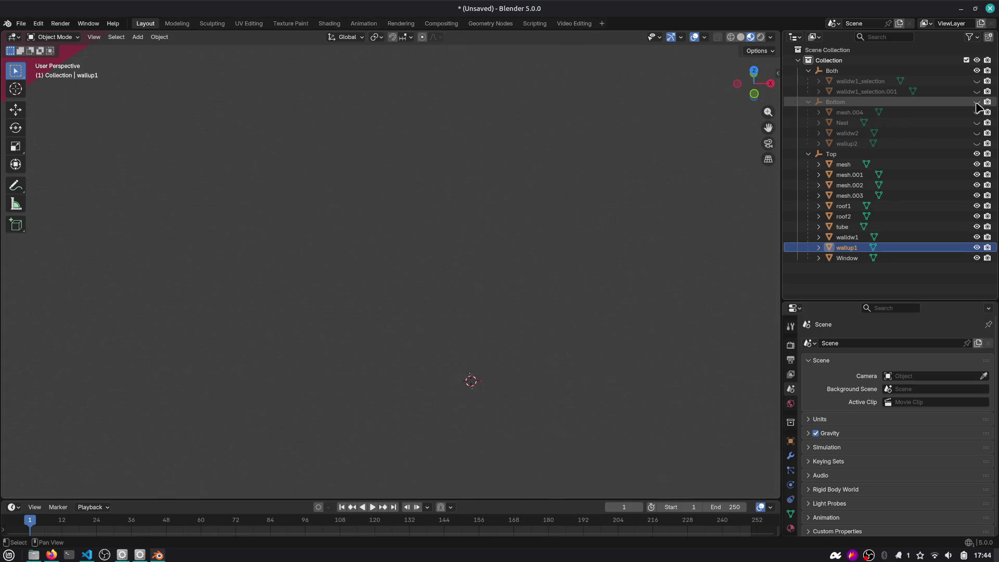
{"action": "left_click", "coordinate": [977, 102]}
{"action": "scroll", "coordinate": [685, 205], "scroll_direction": "up", "scroll_amount": 10}
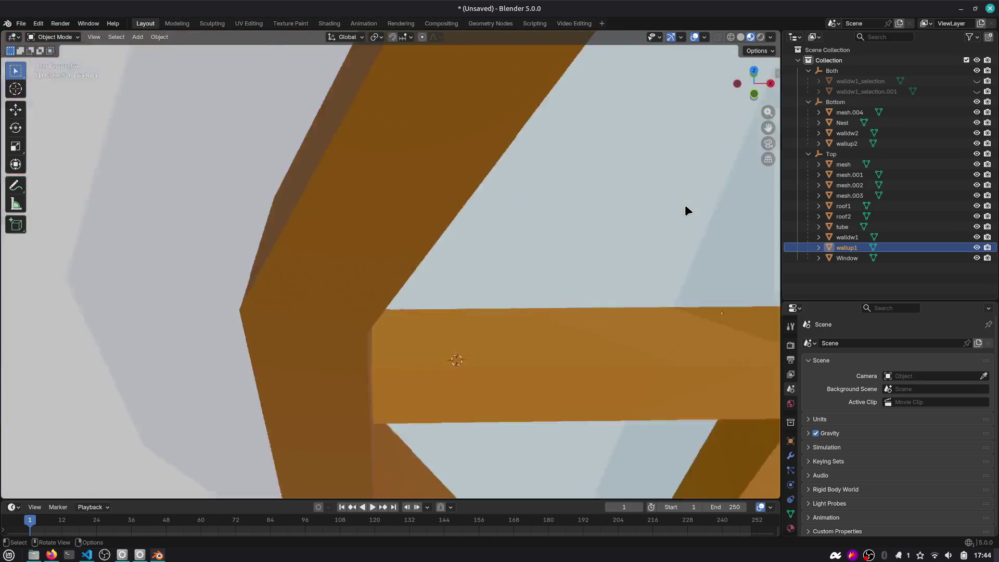
{"action": "left_click", "coordinate": [962, 10]}
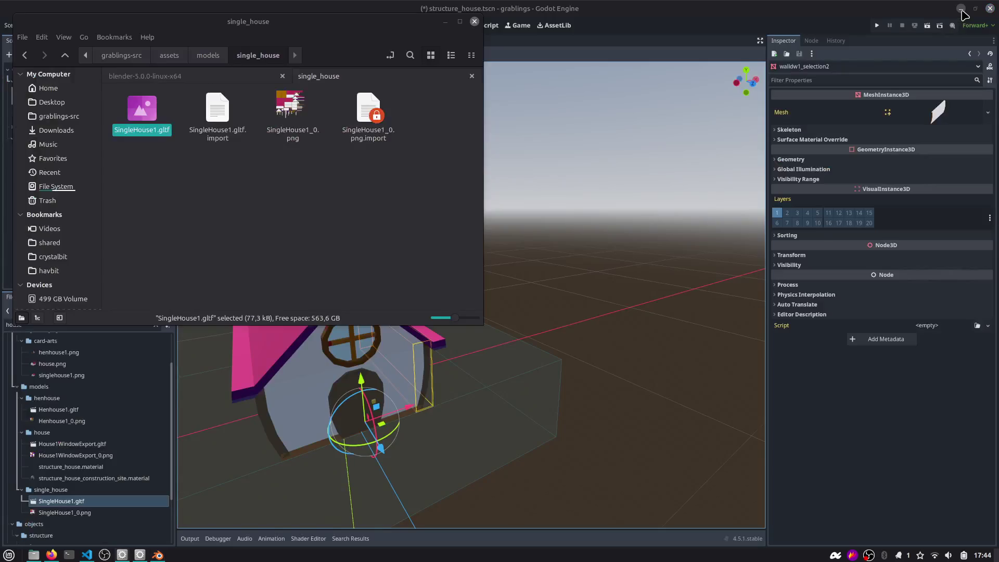
Step: Bring Godot forward, zoom out, and inspect the Top, Both and Bottom nodes in the Scene dock
{"action": "left_click", "coordinate": [616, 21]}
{"action": "scroll", "coordinate": [510, 281], "scroll_direction": "down", "scroll_amount": 8}
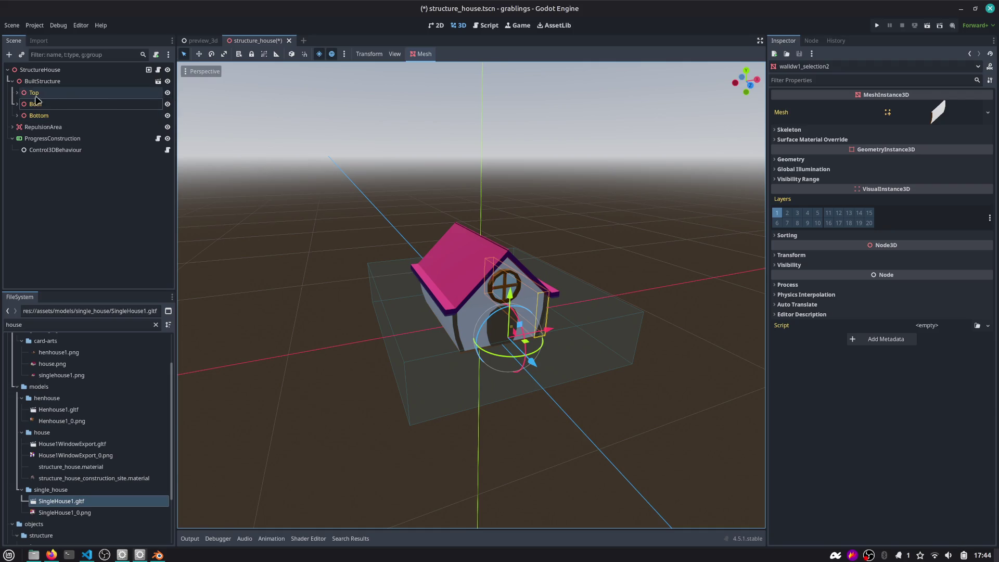
{"action": "left_click", "coordinate": [17, 92]}
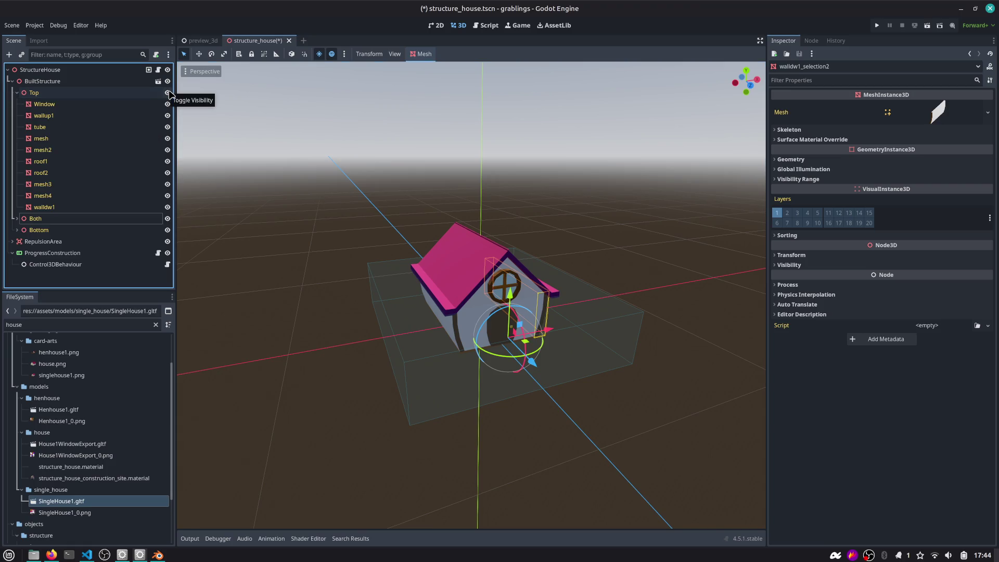
{"action": "left_click", "coordinate": [18, 93]}
{"action": "left_click", "coordinate": [62, 108]}
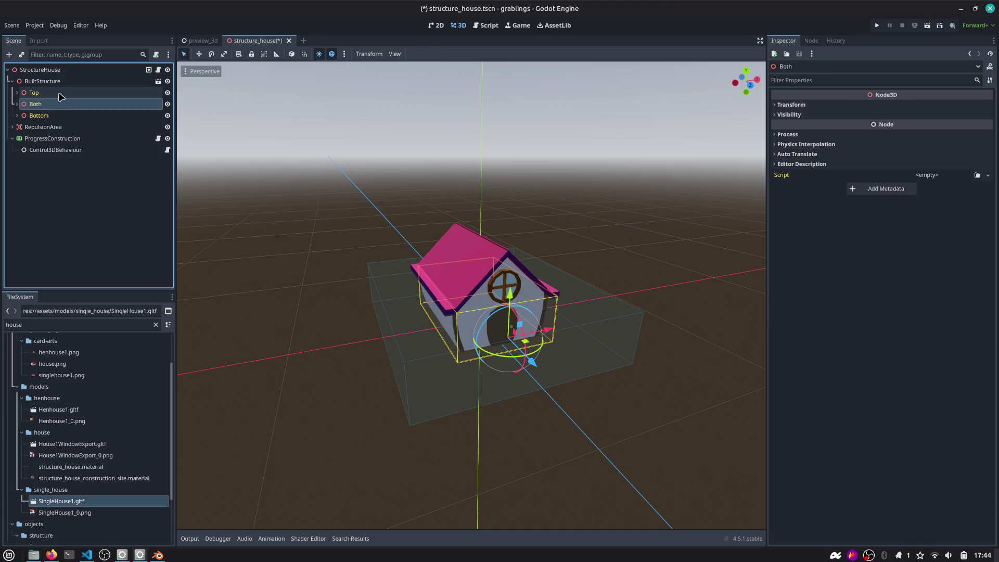
{"action": "left_click", "coordinate": [56, 94]}
{"action": "left_click", "coordinate": [57, 116]}
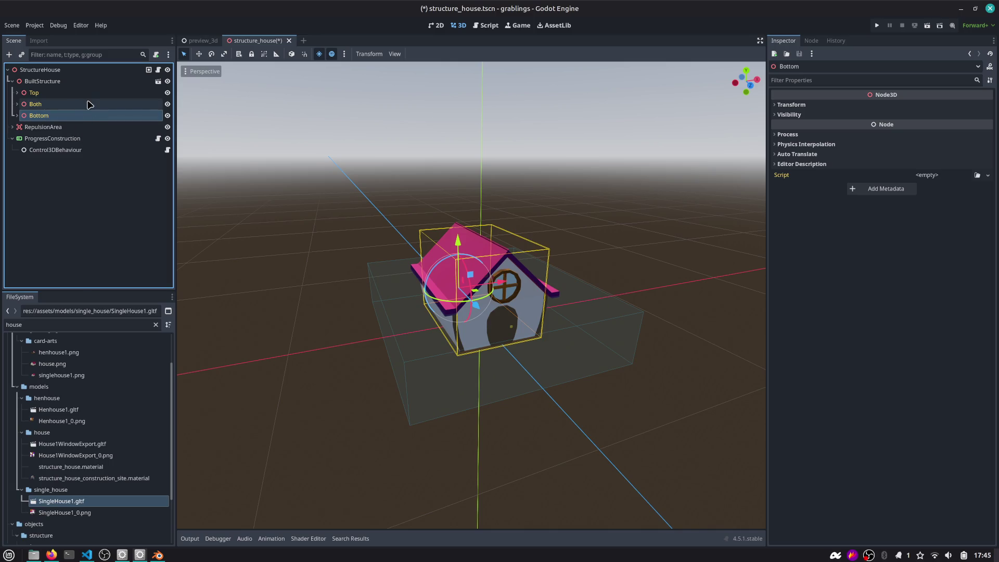
Step: Expand and collapse Both, then duplicate the BuiltStructure node
{"action": "left_click", "coordinate": [17, 105]}
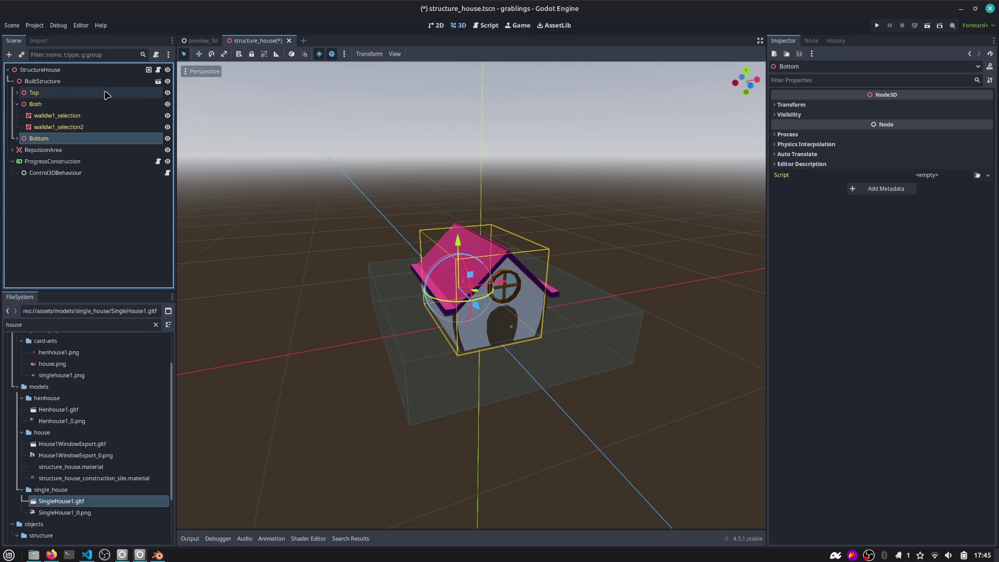
{"action": "left_click", "coordinate": [17, 105]}
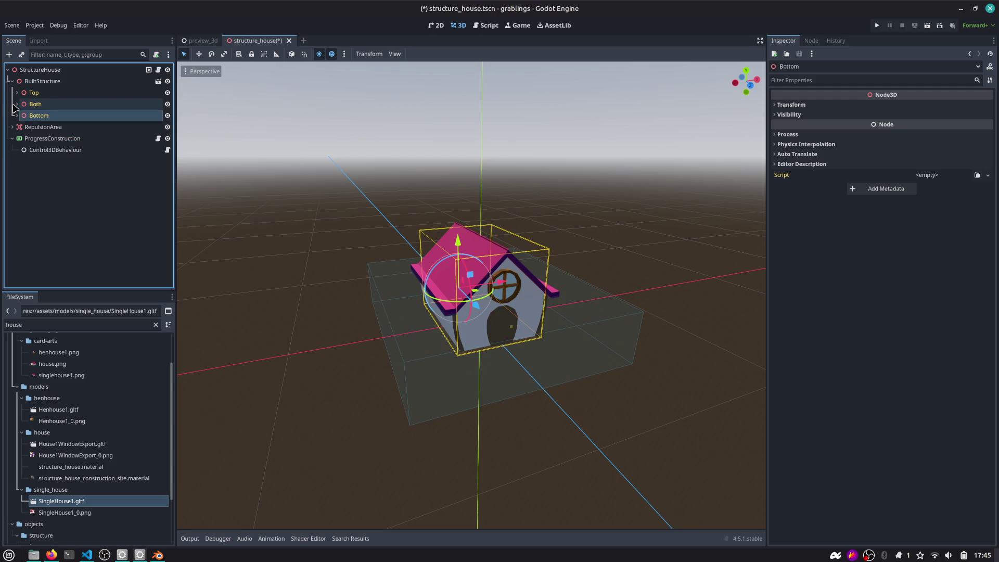
{"action": "left_click", "coordinate": [41, 84]}
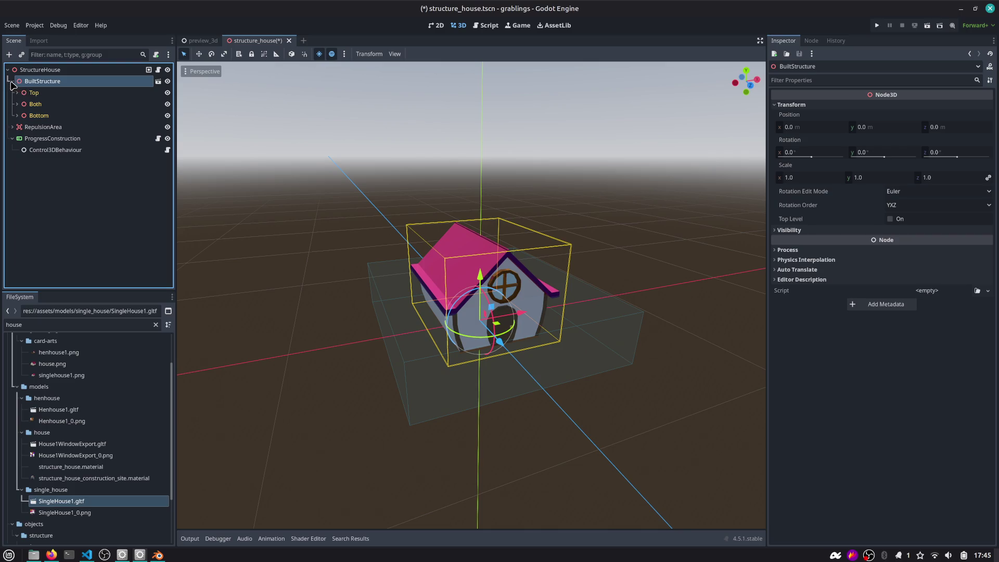
{"action": "key", "text": "ctrl+d"}
Step: Rename the duplicate to BuildingSite and move it above BuiltStructure
{"action": "double_click", "coordinate": [50, 92]}
{"action": "type", "text": "BuildingSite"}
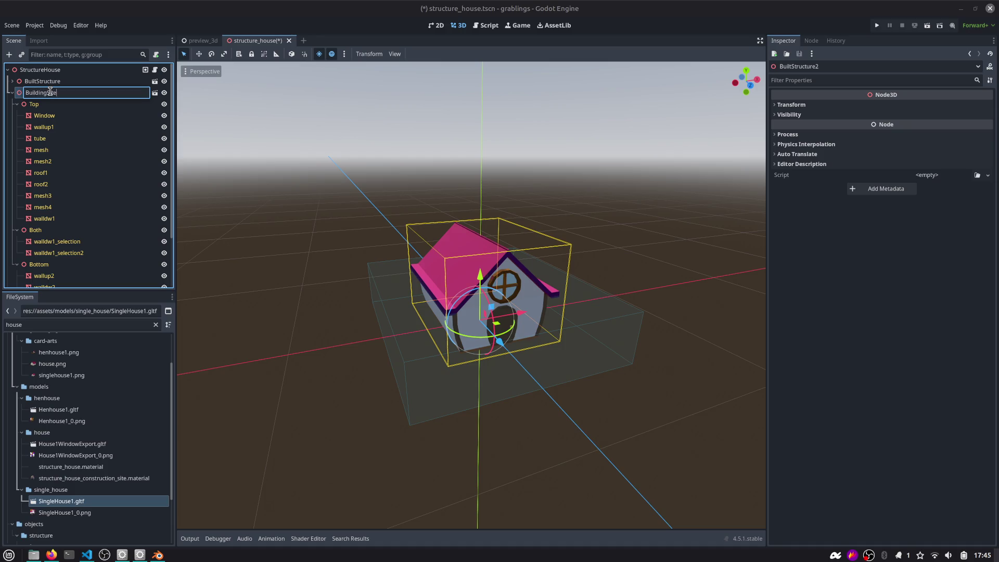
{"action": "key", "text": "Return"}
{"action": "left_click_drag", "start_coordinate": [50, 93], "coordinate": [52, 78]}
{"action": "left_click", "coordinate": [12, 82]}
{"action": "left_click", "coordinate": [45, 167]}
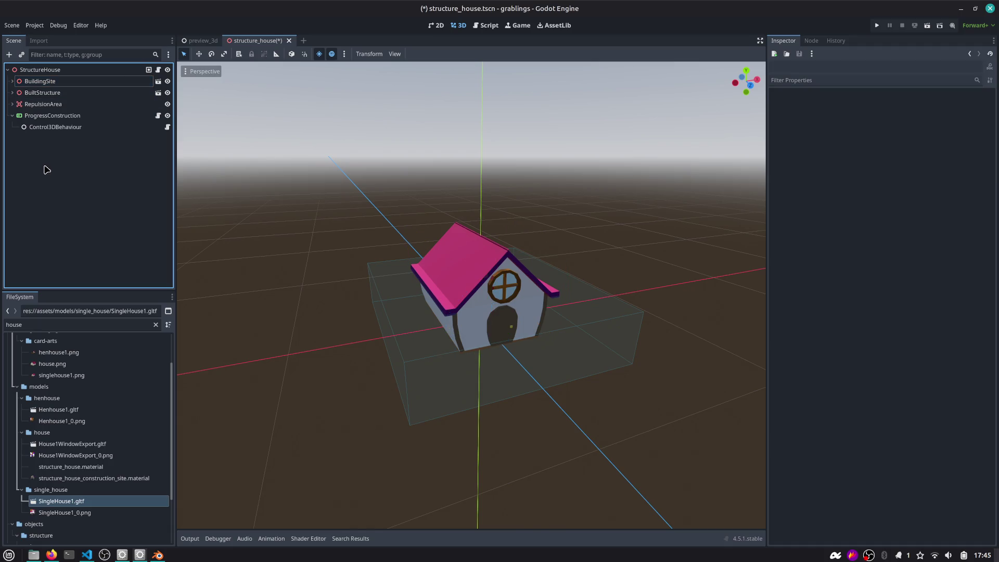
{"action": "left_click", "coordinate": [12, 82]}
{"action": "left_click", "coordinate": [47, 82]}
Step: Add an AnimationPlayer node and move it directly under StructureHouse
{"action": "key", "text": "ctrl+a"}
{"action": "type", "text": "animation"}
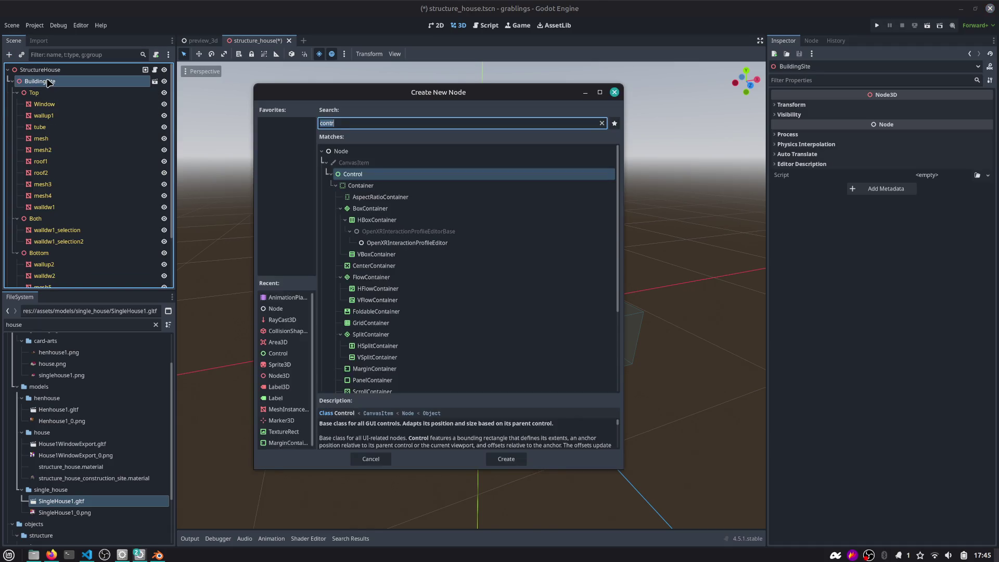
{"action": "key", "text": "Return"}
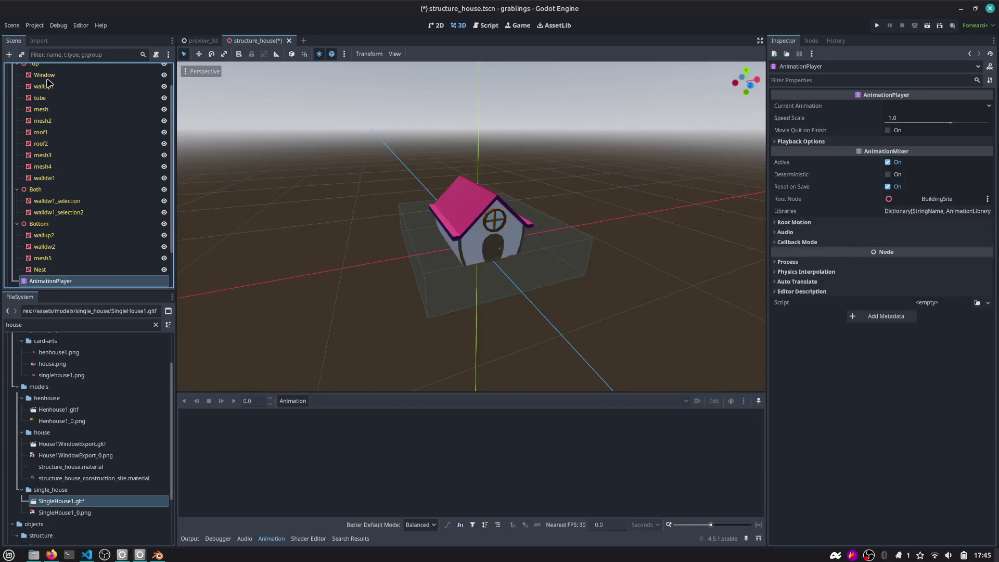
{"action": "left_click", "coordinate": [17, 94]}
{"action": "left_click", "coordinate": [17, 104]}
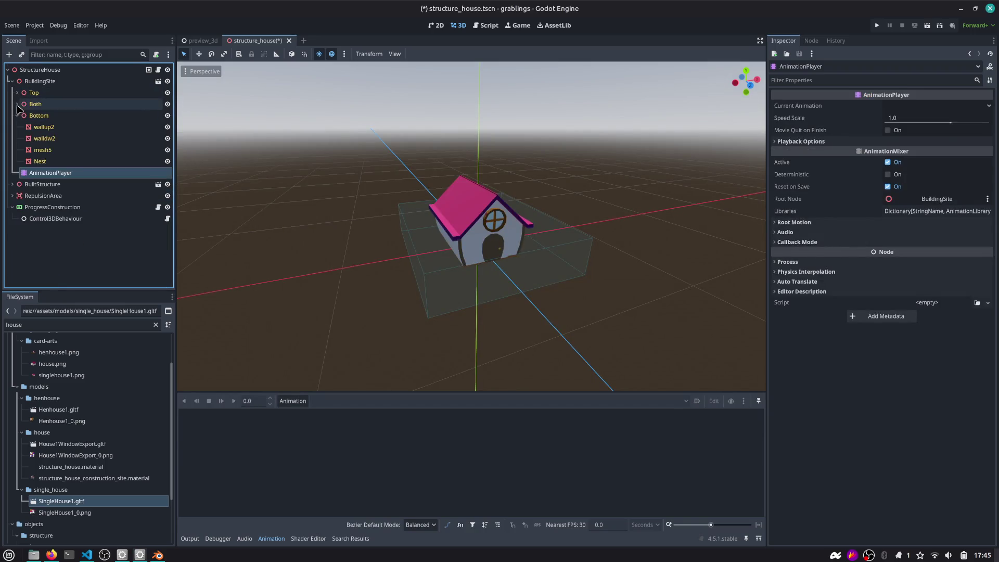
{"action": "left_click", "coordinate": [17, 115]}
{"action": "left_click_drag", "start_coordinate": [42, 129], "coordinate": [42, 73]}
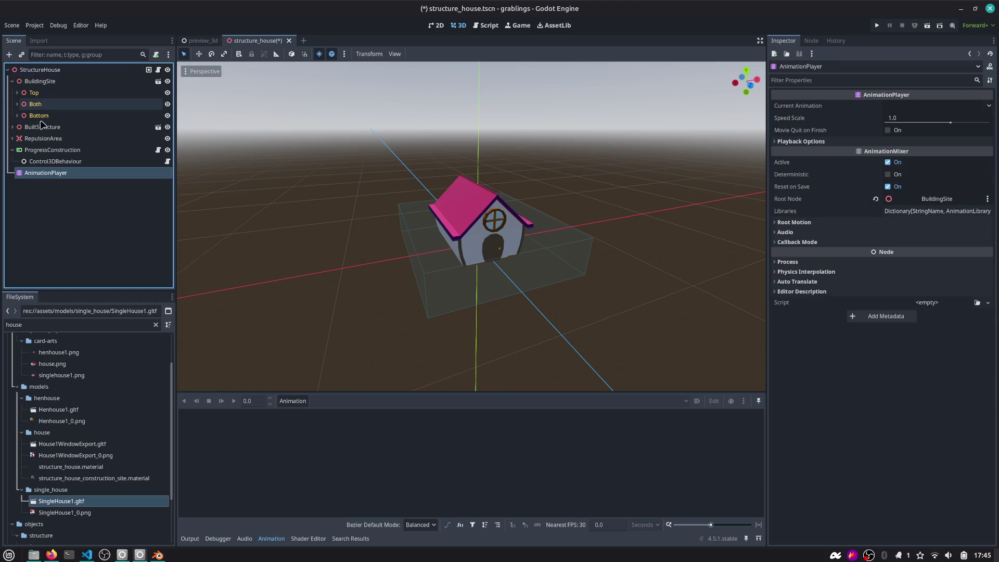
Step: Collapse the scene branches, select the AnimationPlayer and open its Animation menu
{"action": "left_click", "coordinate": [12, 150]}
{"action": "left_click", "coordinate": [12, 81]}
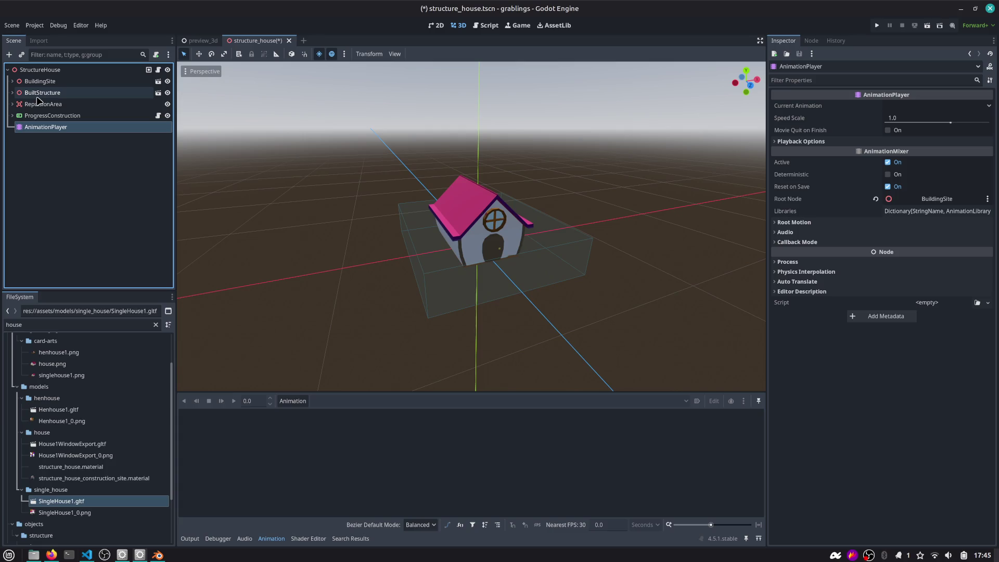
{"action": "left_click", "coordinate": [40, 93]}
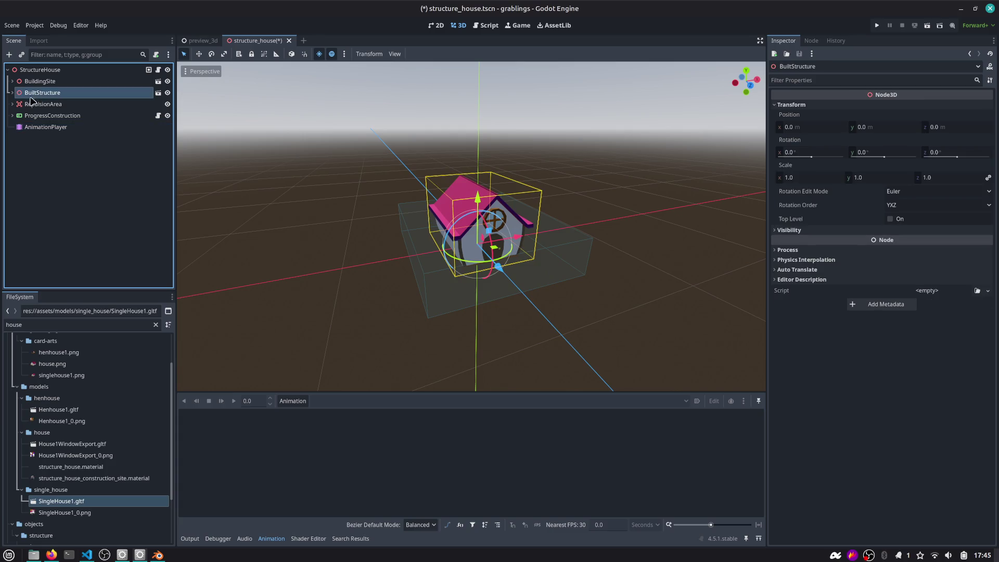
{"action": "left_click", "coordinate": [12, 94]}
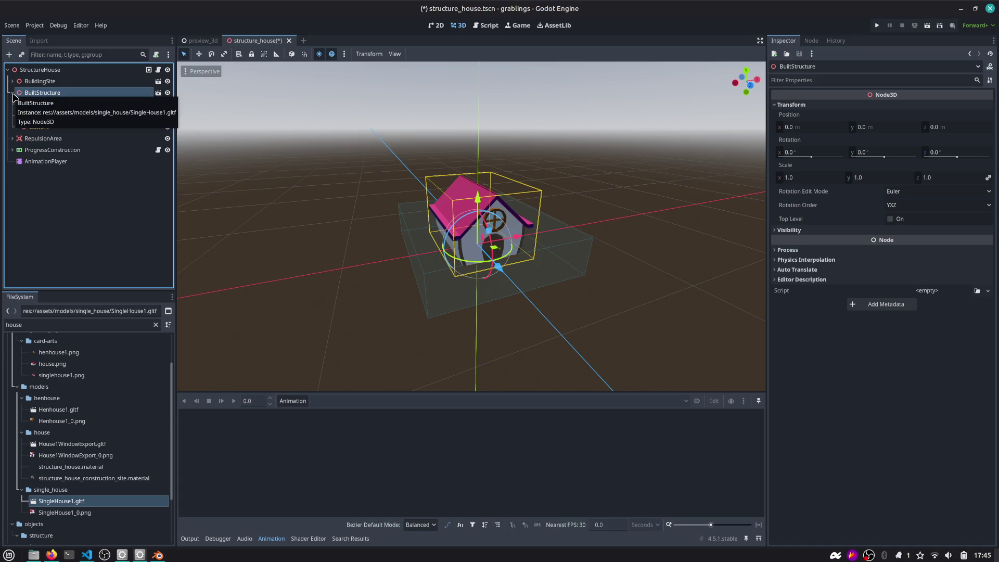
{"action": "left_click", "coordinate": [12, 93]}
{"action": "left_click", "coordinate": [46, 127]}
{"action": "left_click", "coordinate": [292, 401]}
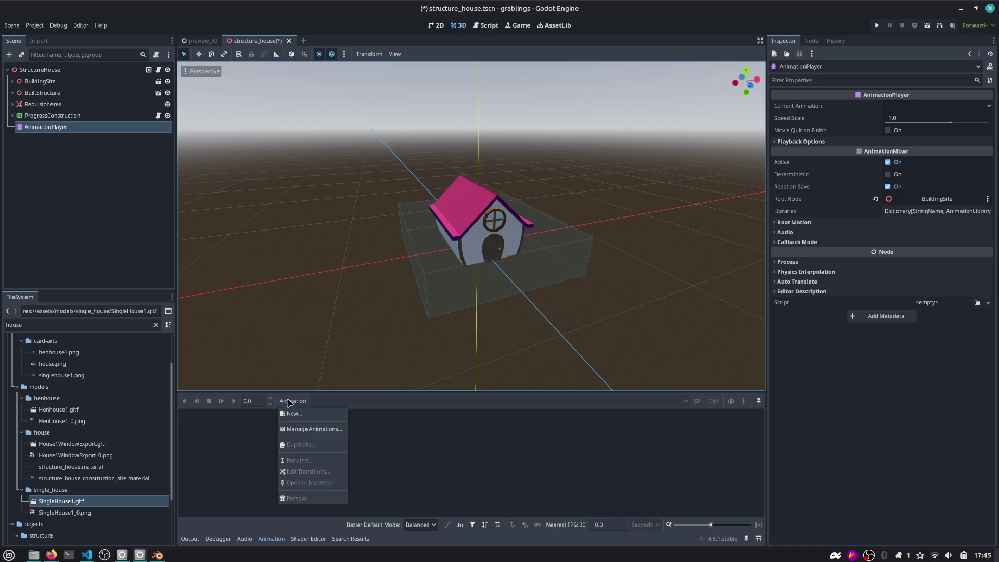
Step: Create a new animation named build_progress
{"action": "left_click", "coordinate": [305, 409]}
{"action": "type", "text": "build_"}
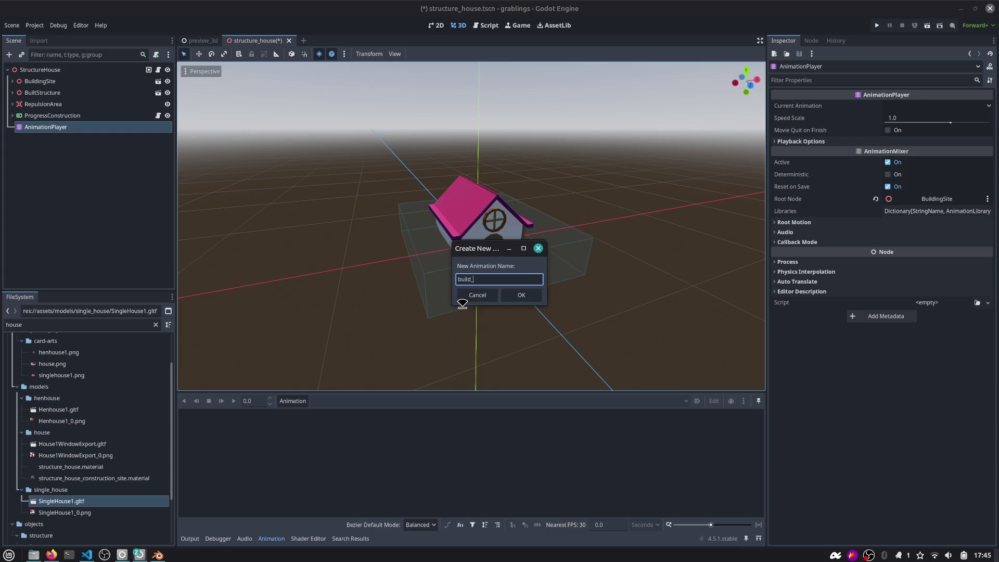
{"action": "type", "text": "ess"}
{"action": "key", "text": "Return"}
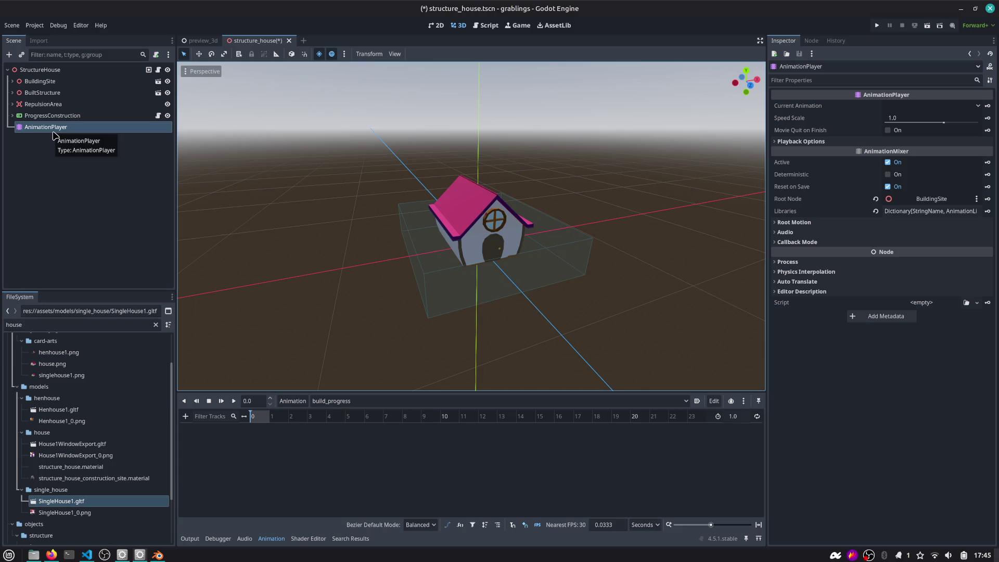
Step: Check the BuildingSite and BuiltStructure nodes, then switch to the preview_3d scene
{"action": "left_click", "coordinate": [56, 87]}
{"action": "left_click", "coordinate": [52, 94]}
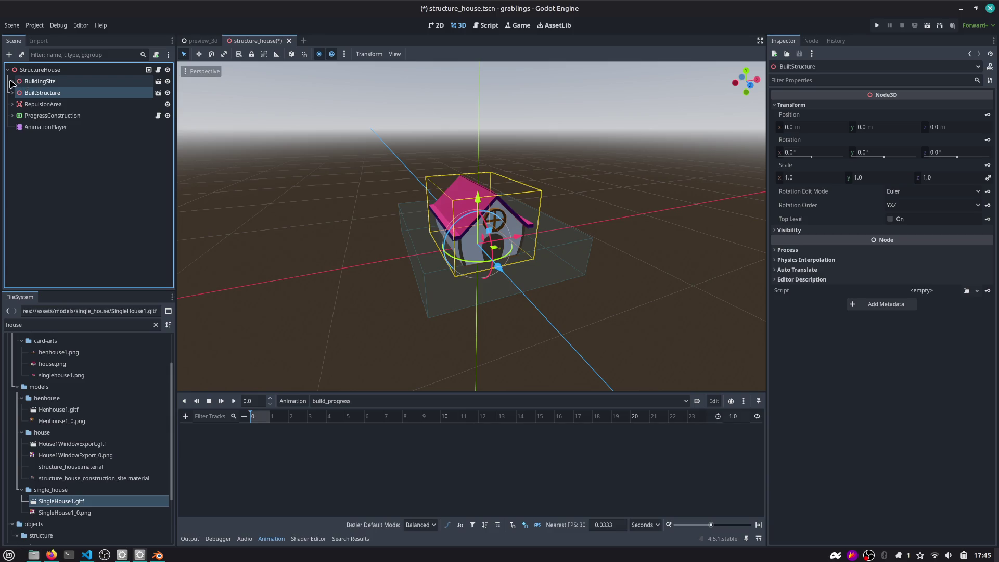
{"action": "left_click", "coordinate": [202, 41]}
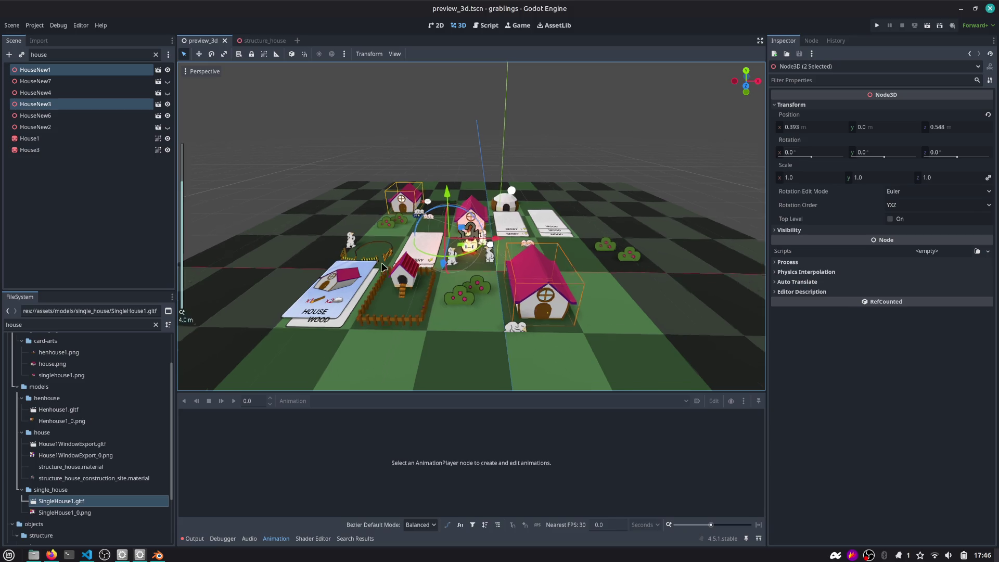
{"action": "scroll", "coordinate": [336, 197], "scroll_direction": "up", "scroll_amount": 5}
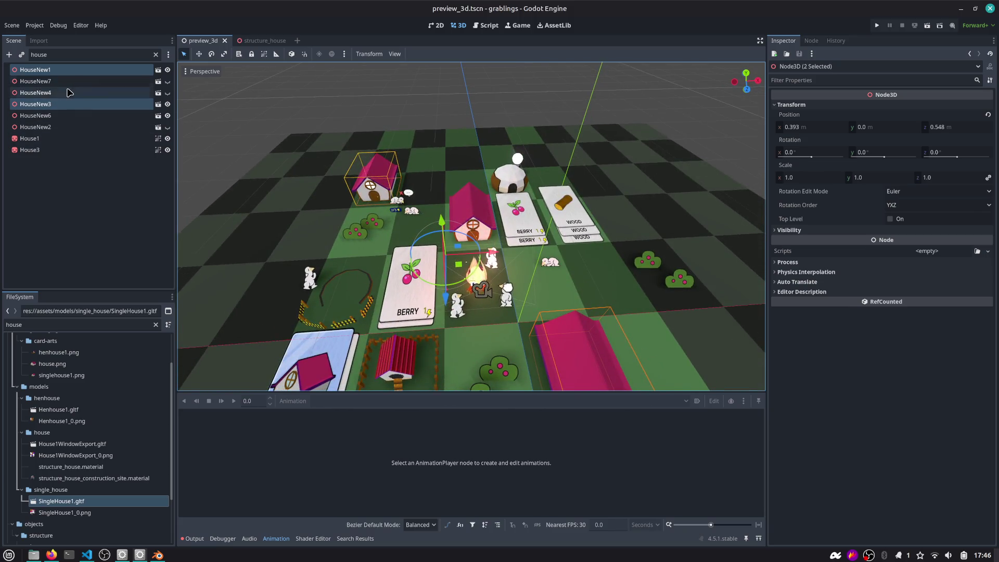
{"action": "left_click", "coordinate": [155, 55]}
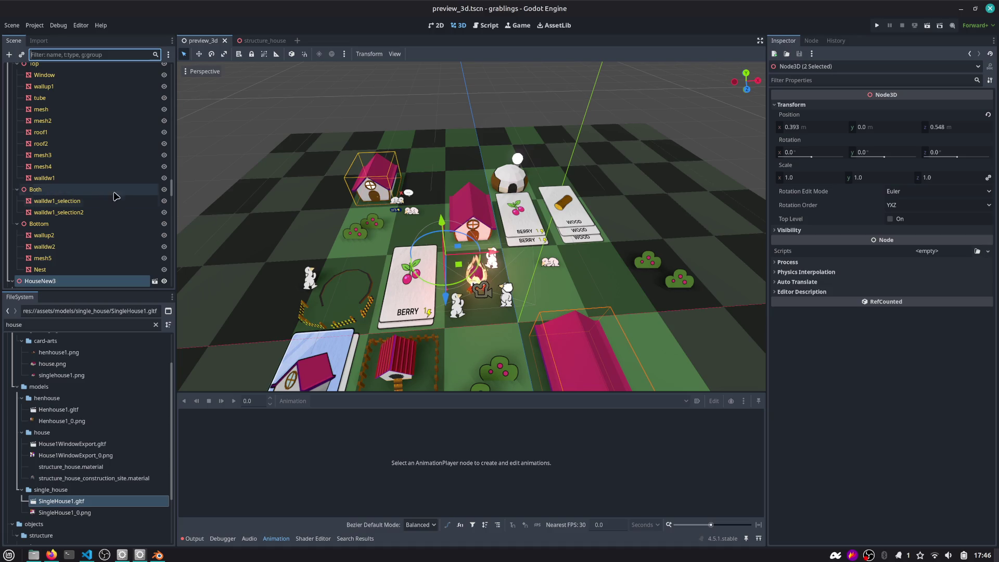
{"action": "scroll", "coordinate": [104, 195], "scroll_direction": "down", "scroll_amount": 3}
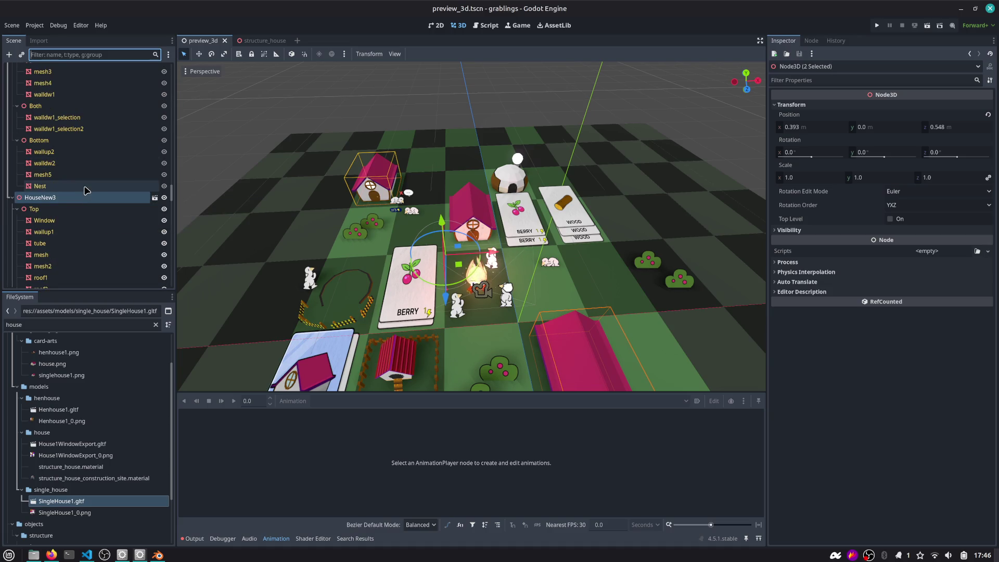
{"action": "scroll", "coordinate": [82, 191], "scroll_direction": "down", "scroll_amount": 10}
{"action": "left_click", "coordinate": [50, 96]}
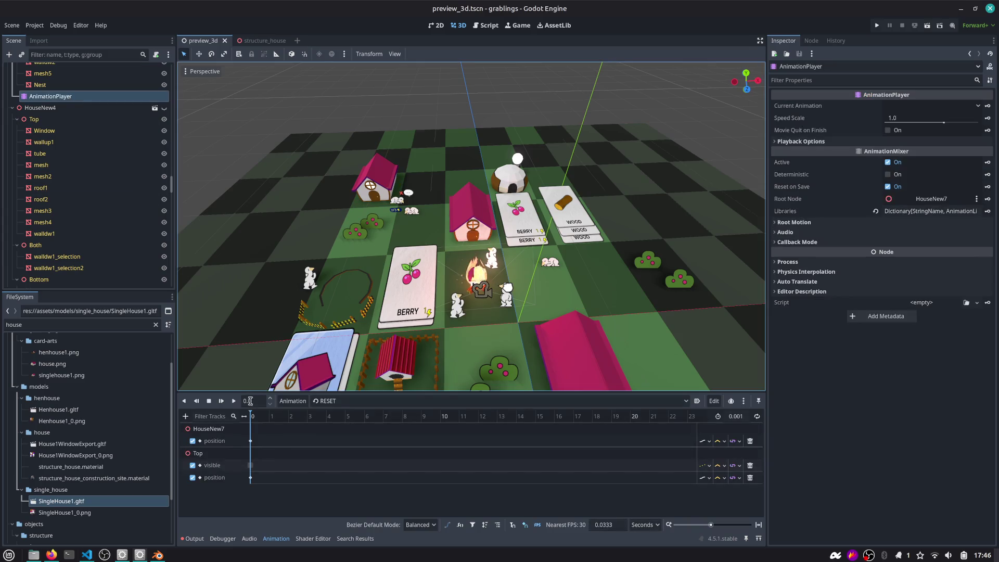
{"action": "left_click", "coordinate": [319, 401]}
{"action": "left_click", "coordinate": [346, 428]}
{"action": "mouse_move", "coordinate": [281, 415]}
{"action": "left_mouse_down"}
{"action": "mouse_move", "coordinate": [341, 418]}
{"action": "mouse_move", "coordinate": [270, 419]}
{"action": "mouse_move", "coordinate": [306, 420]}
{"action": "left_mouse_up"}
{"action": "scroll", "coordinate": [112, 227], "scroll_direction": "up", "scroll_amount": 5}
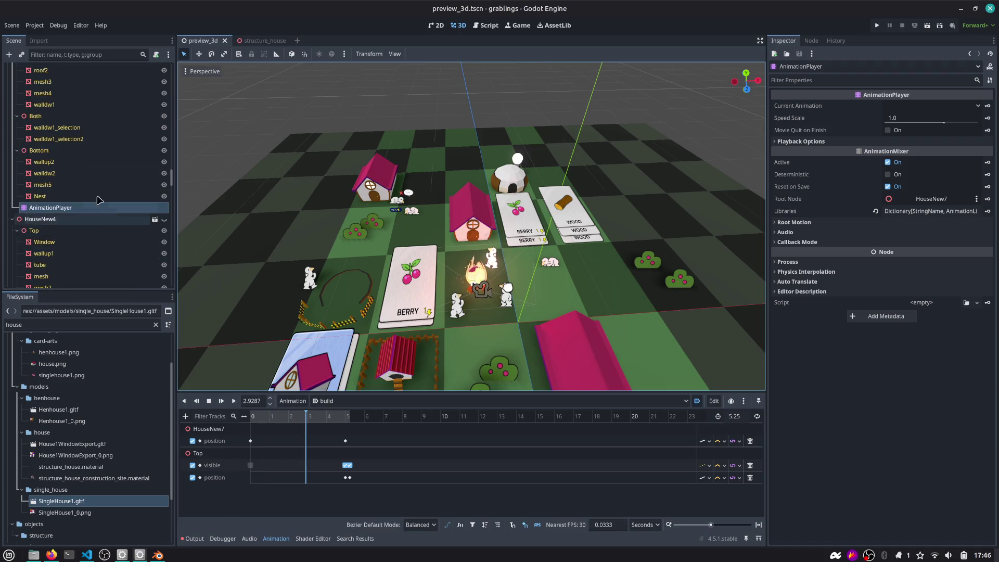
{"action": "scroll", "coordinate": [67, 152], "scroll_direction": "up", "scroll_amount": 8}
{"action": "left_click", "coordinate": [46, 118]}
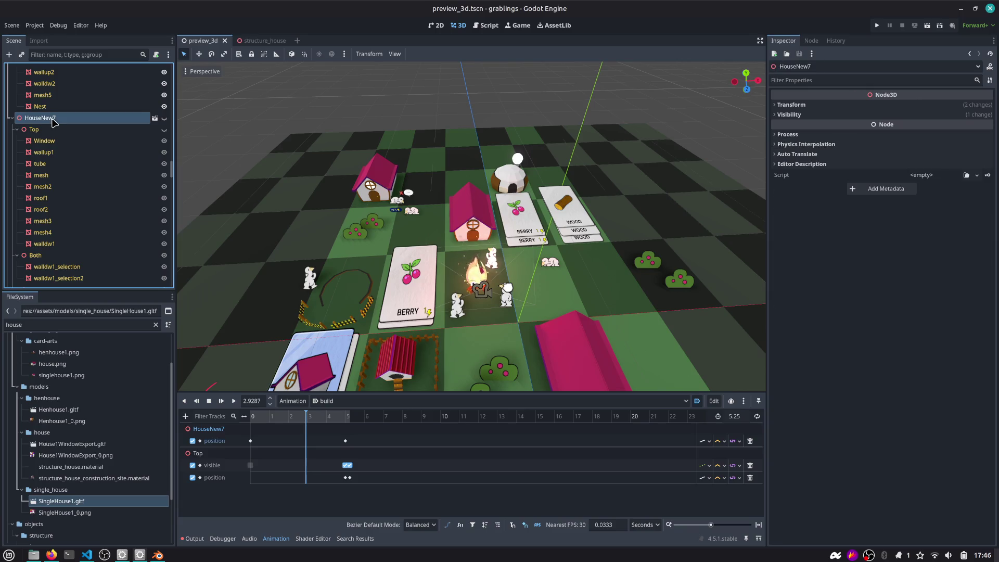
{"action": "key", "text": "f"}
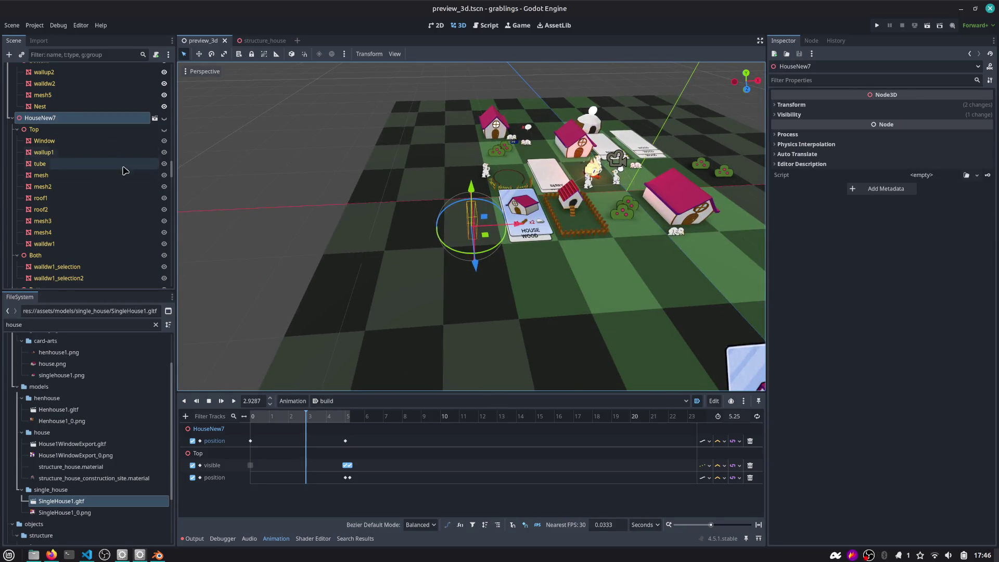
{"action": "scroll", "coordinate": [104, 172], "scroll_direction": "up", "scroll_amount": 5}
{"action": "left_click", "coordinate": [10, 232]}
{"action": "scroll", "coordinate": [52, 156], "scroll_direction": "down", "scroll_amount": 10}
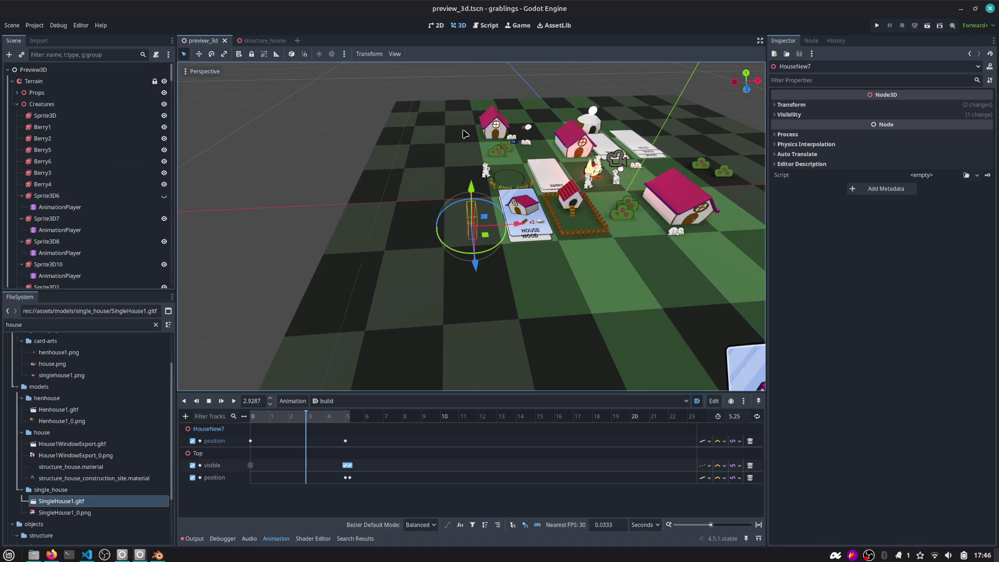
{"action": "left_click", "coordinate": [507, 177]}
{"action": "key", "text": "f"}
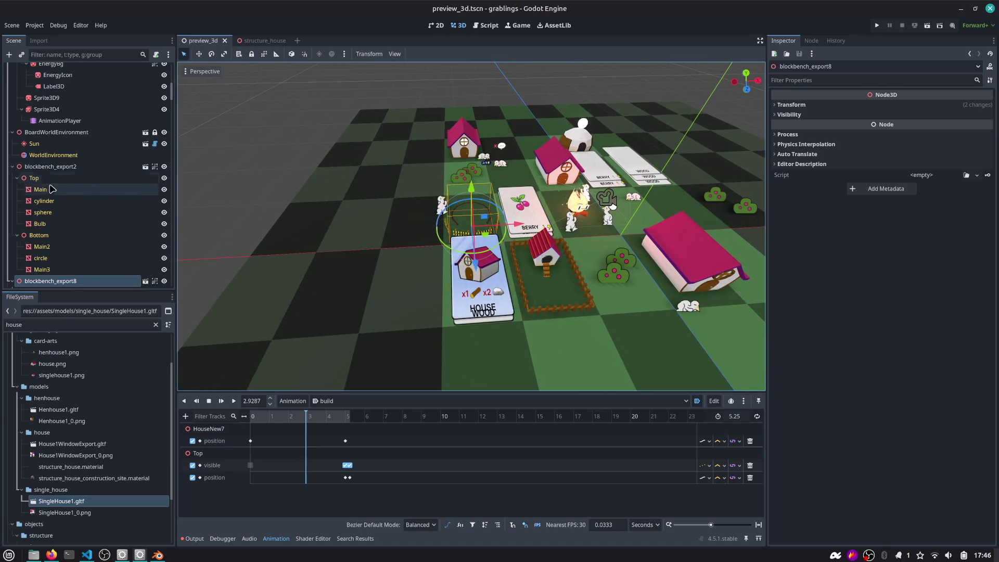
{"action": "left_click", "coordinate": [52, 167]}
{"action": "scroll", "coordinate": [48, 193], "scroll_direction": "down", "scroll_amount": 4}
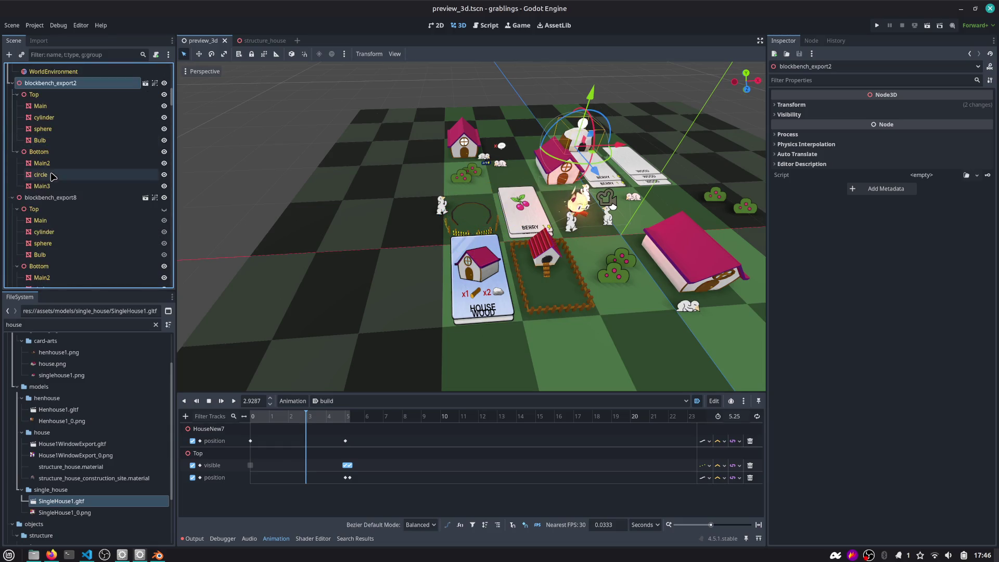
{"action": "left_click", "coordinate": [473, 207]}
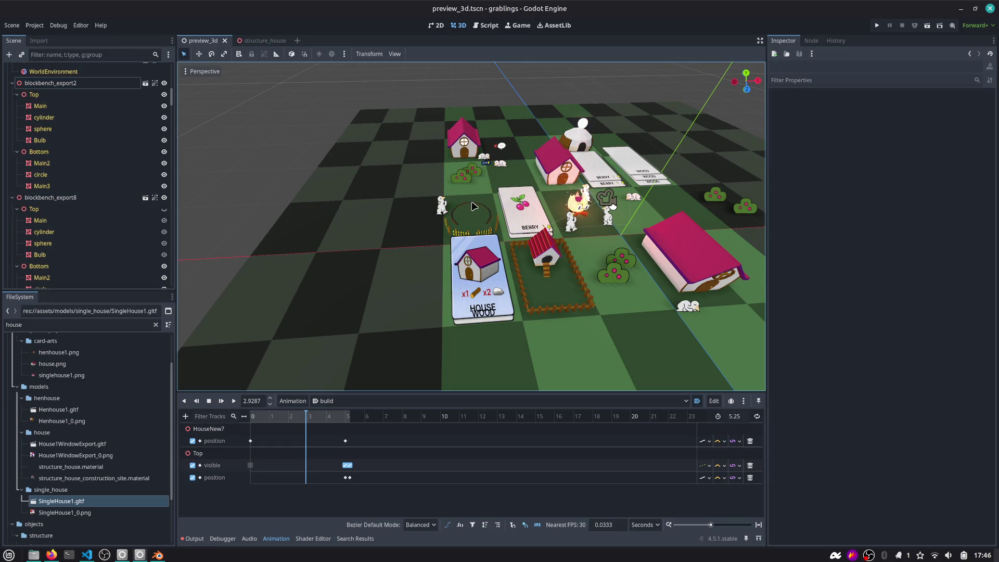
{"action": "scroll", "coordinate": [78, 156], "scroll_direction": "down", "scroll_amount": 5}
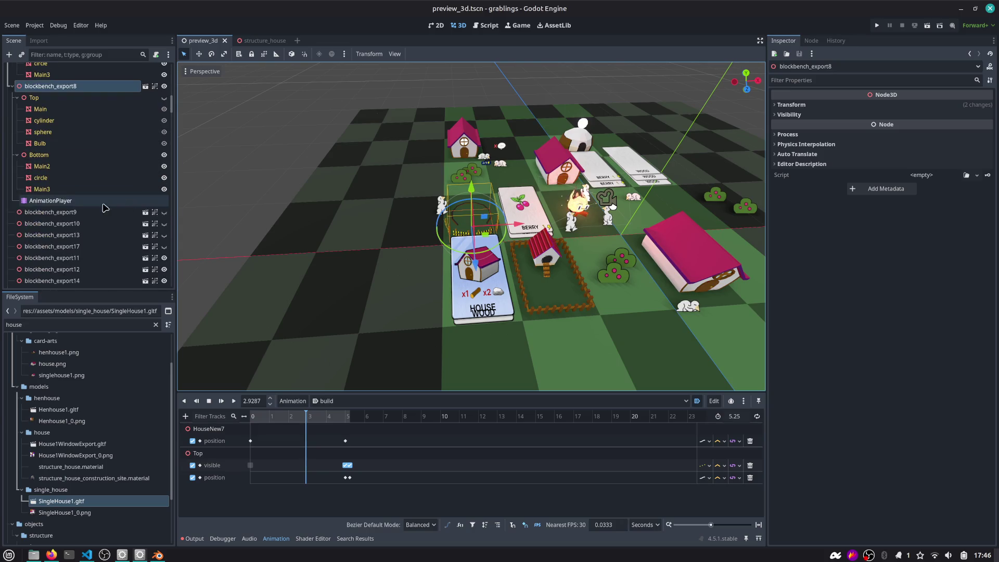
{"action": "left_click", "coordinate": [50, 201]}
{"action": "left_click_drag", "start_coordinate": [285, 419], "coordinate": [350, 419]}
{"action": "scroll", "coordinate": [454, 253], "scroll_direction": "up", "scroll_amount": 4}
{"action": "scroll", "coordinate": [454, 254], "scroll_direction": "up", "scroll_amount": 5}
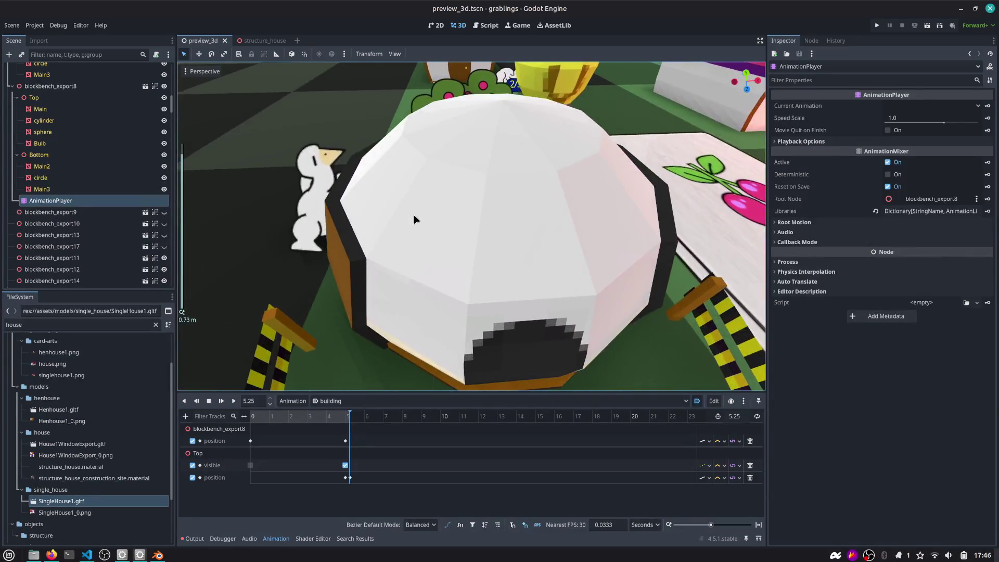
{"action": "scroll", "coordinate": [418, 223], "scroll_direction": "down", "scroll_amount": 2}
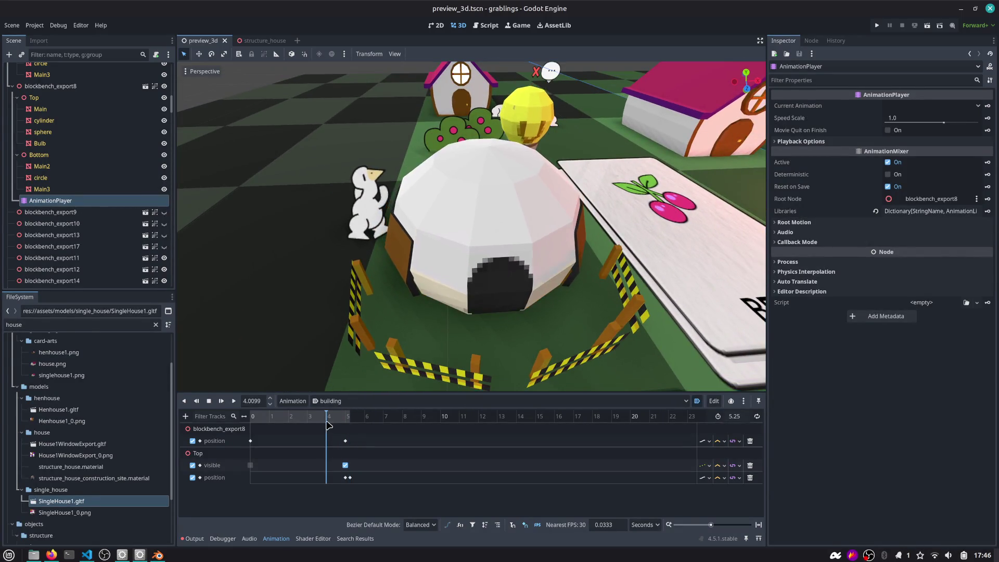
{"action": "mouse_move", "coordinate": [292, 418]}
{"action": "left_mouse_down"}
{"action": "mouse_move", "coordinate": [245, 425]}
{"action": "mouse_move", "coordinate": [363, 424]}
{"action": "mouse_move", "coordinate": [270, 424]}
{"action": "left_mouse_up"}
{"action": "left_click_drag", "start_coordinate": [255, 424], "coordinate": [312, 421]}
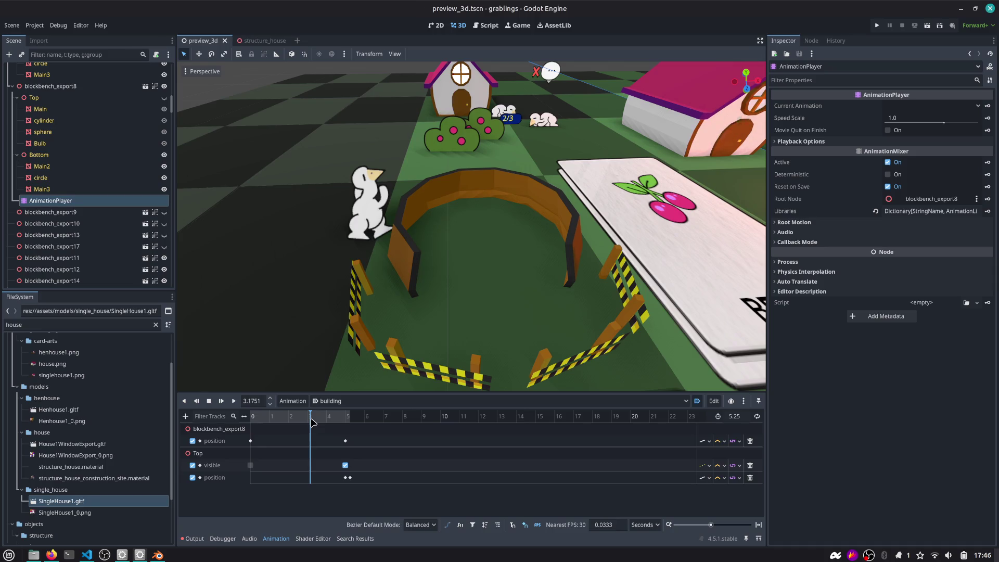
{"action": "left_click", "coordinate": [255, 41]}
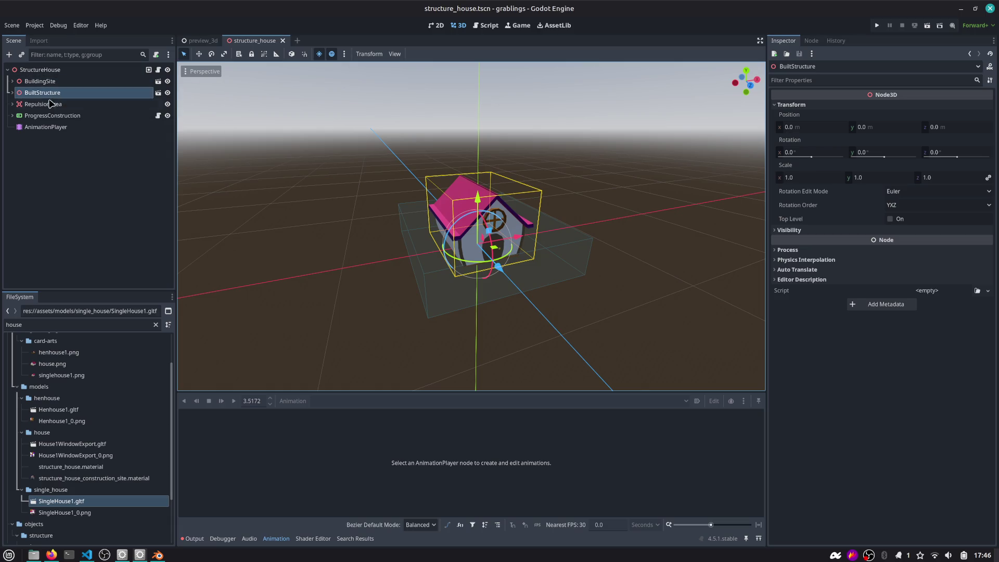
Step: Add a Node3D child under the StructureHouse root
{"action": "left_click", "coordinate": [46, 71]}
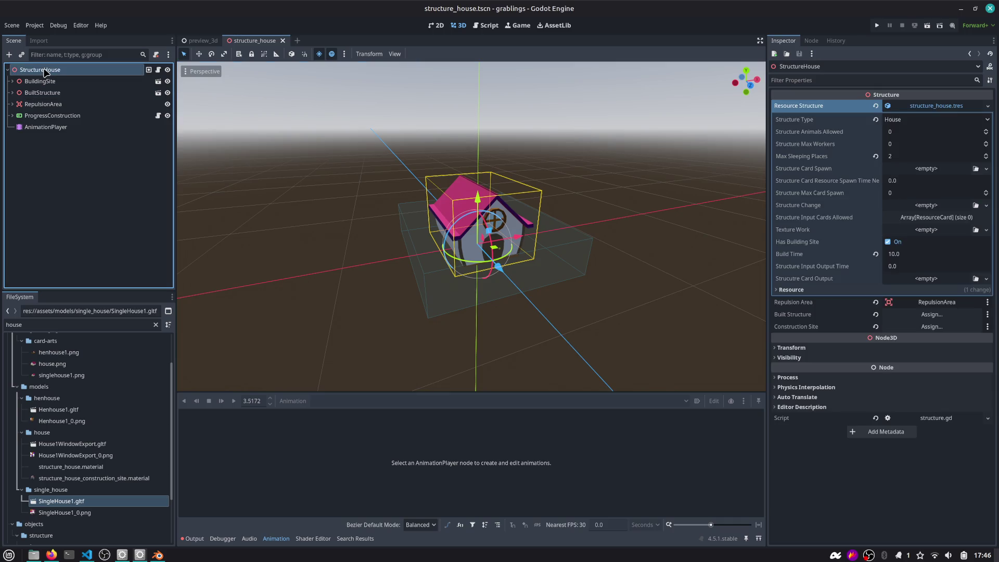
{"action": "left_click", "coordinate": [46, 105]}
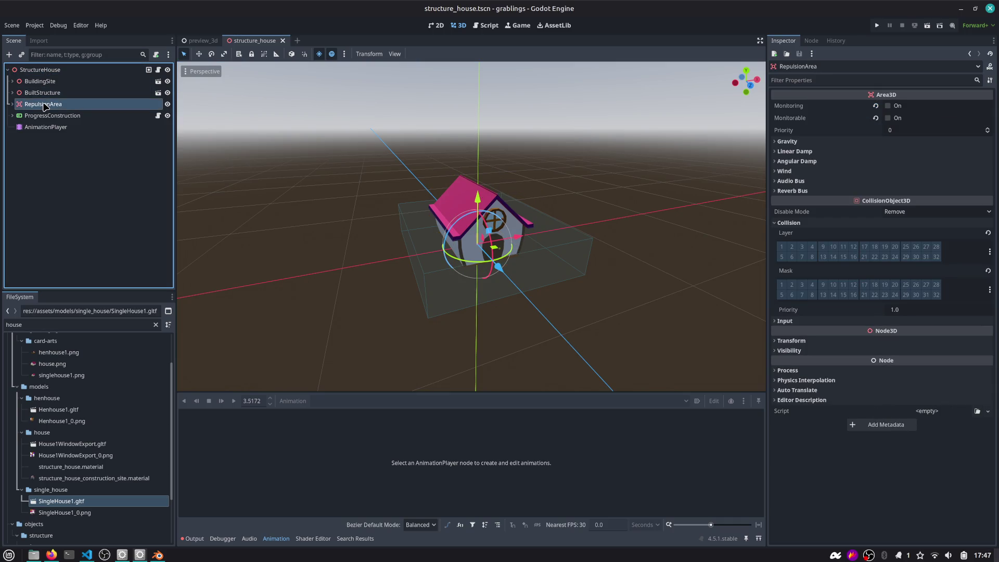
{"action": "left_click", "coordinate": [54, 71]}
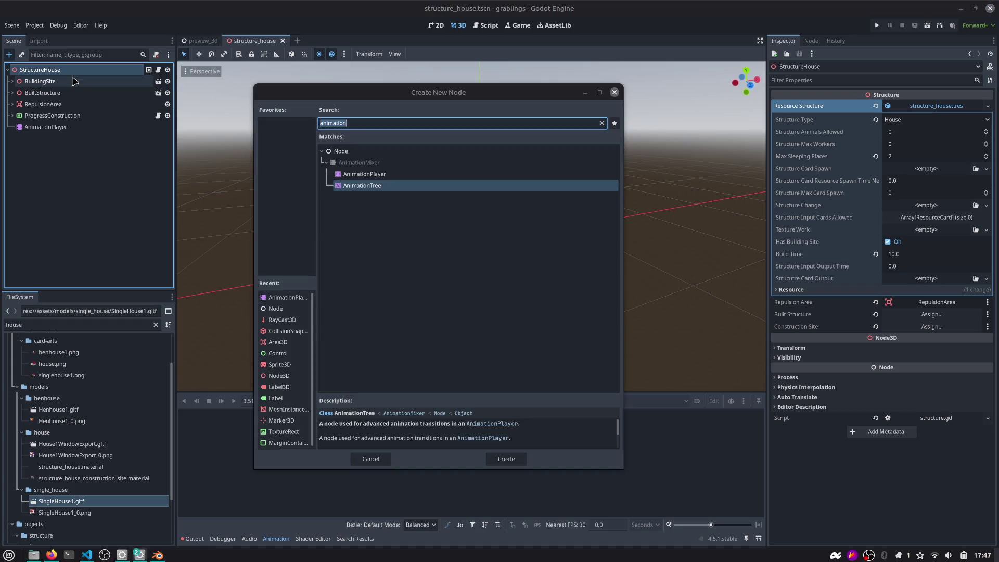
{"action": "key", "text": "ctrl+a"}
{"action": "type", "text": "node3d"}
{"action": "key", "text": "Return"}
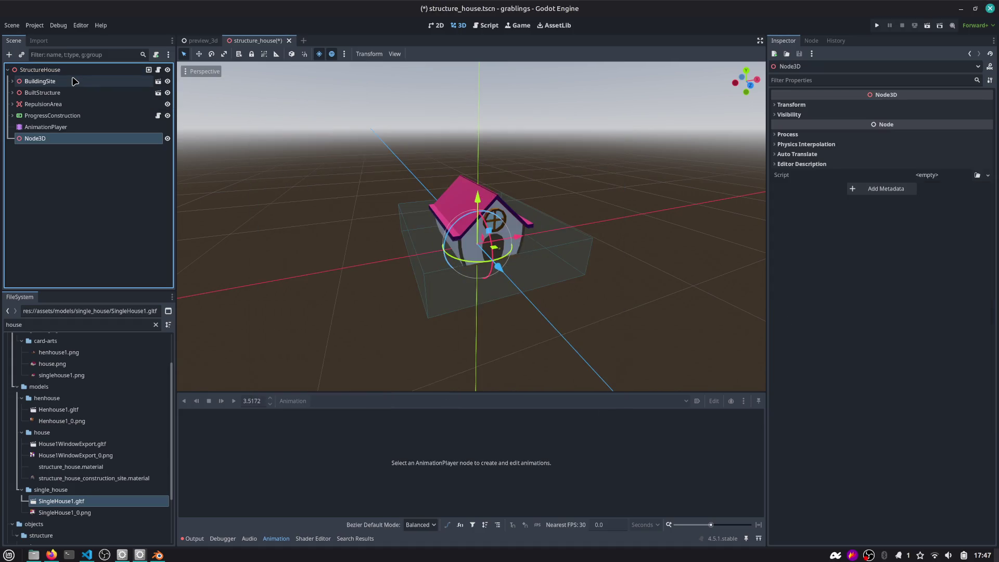
Step: Move BuildingSite and BuiltStructure into the new Node3D and lock it
{"action": "left_click", "coordinate": [39, 82]}
{"action": "left_click", "coordinate": [44, 92], "text": "shift"}
{"action": "mouse_move", "coordinate": [44, 92]}
{"action": "left_mouse_down"}
{"action": "mouse_move", "coordinate": [42, 138]}
{"action": "mouse_move", "coordinate": [42, 76]}
{"action": "left_mouse_up"}
{"action": "left_click", "coordinate": [252, 54]}
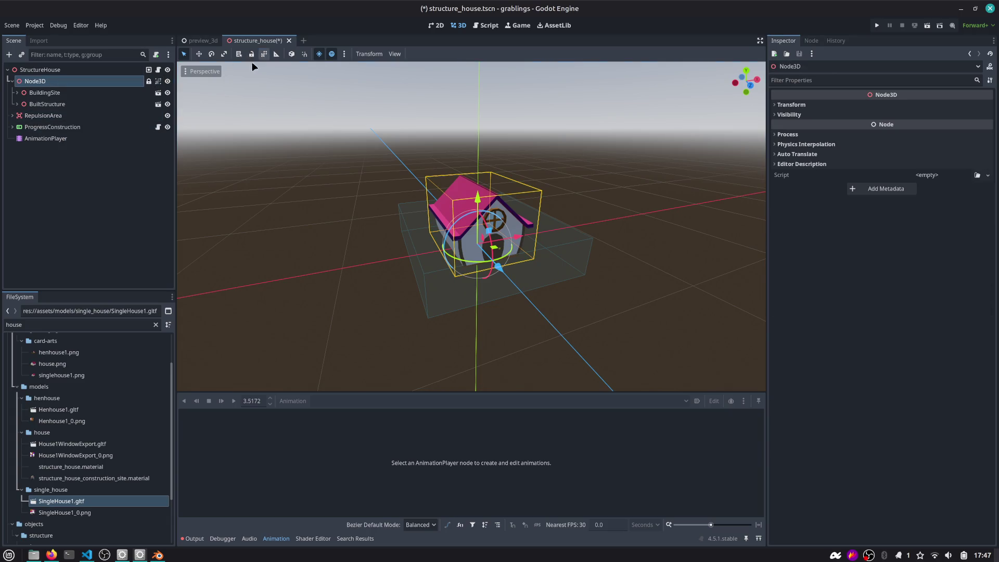
{"action": "left_click", "coordinate": [73, 178]}
{"action": "left_click", "coordinate": [78, 69]}
Step: Rename the Node3D to Models and move the AnimationPlayer inside it
{"action": "double_click", "coordinate": [80, 82]}
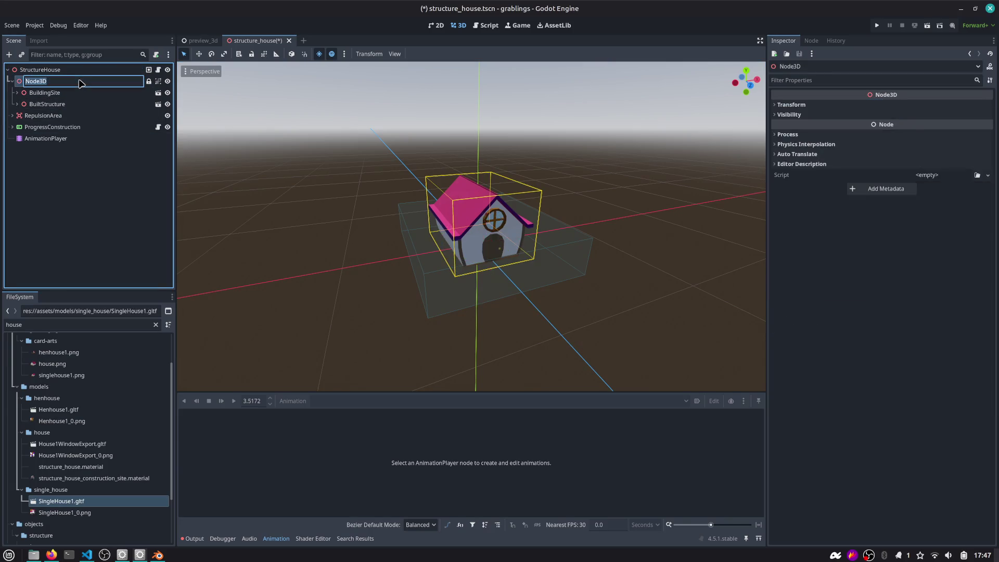
{"action": "type", "text": "Models"}
{"action": "key", "text": "Return"}
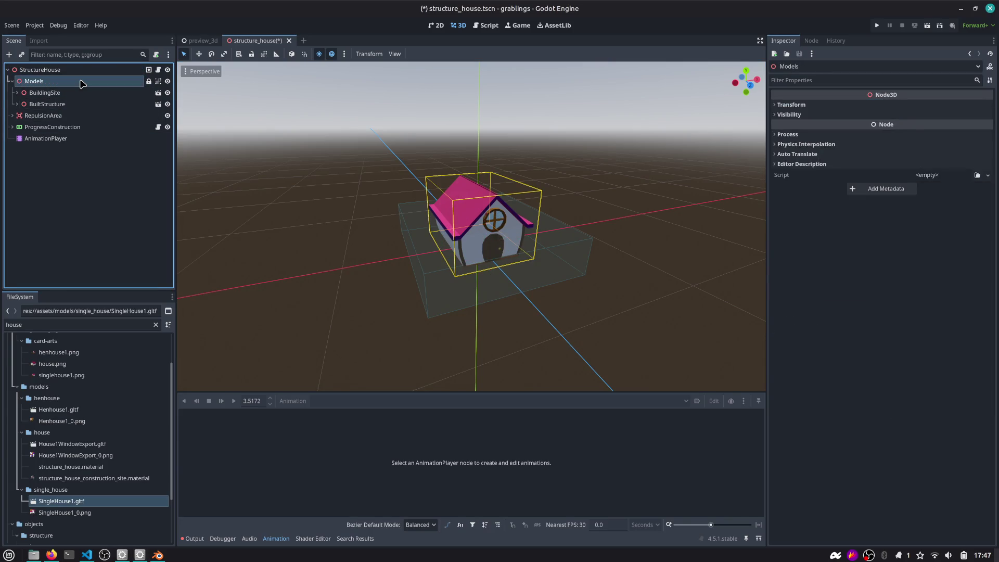
{"action": "left_click_drag", "start_coordinate": [66, 139], "coordinate": [50, 87]}
{"action": "left_click", "coordinate": [32, 81]}
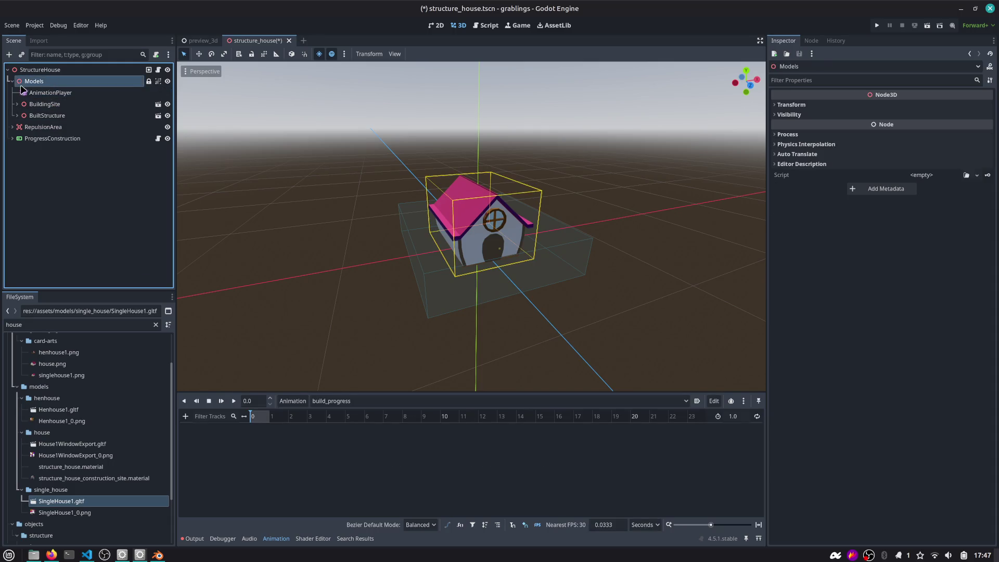
Step: Expand Models, RepulsionArea, ProgressConstruction, BuildingSite and BuiltStructure to review their children
{"action": "left_click", "coordinate": [11, 82]}
{"action": "left_click", "coordinate": [34, 93]}
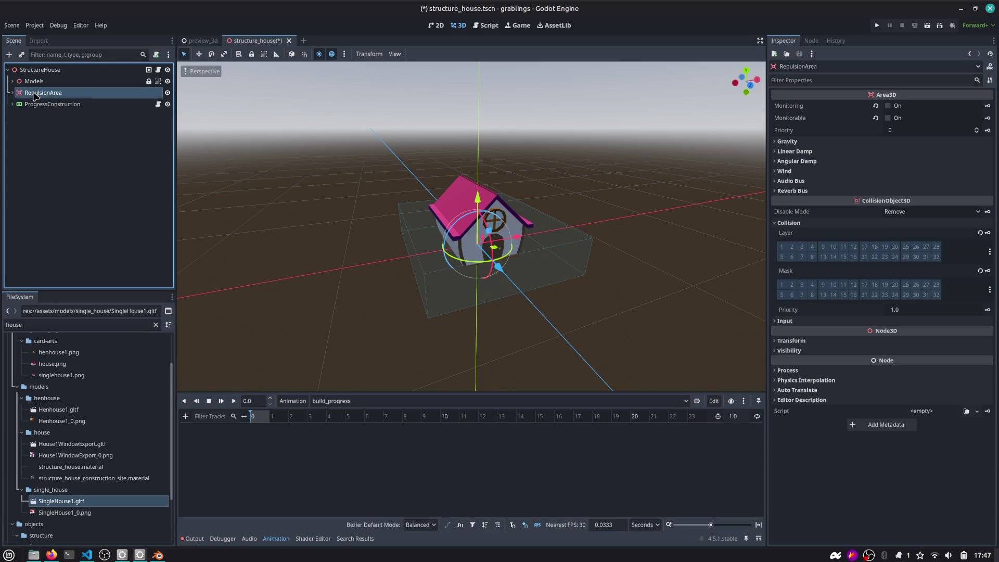
{"action": "left_click", "coordinate": [12, 81]}
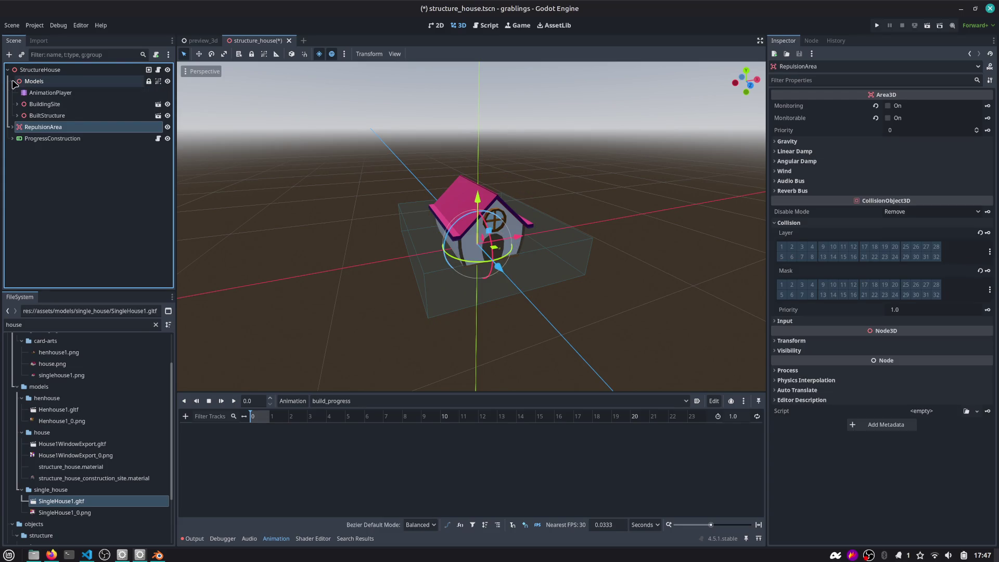
{"action": "left_click", "coordinate": [12, 127]}
{"action": "left_click", "coordinate": [12, 150]}
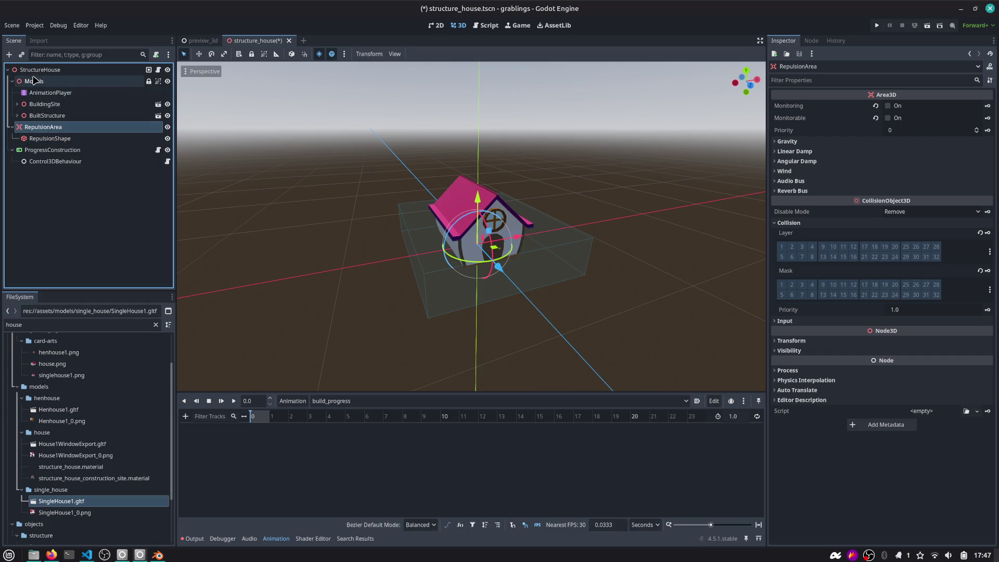
{"action": "left_click", "coordinate": [18, 105]}
{"action": "left_click", "coordinate": [18, 150]}
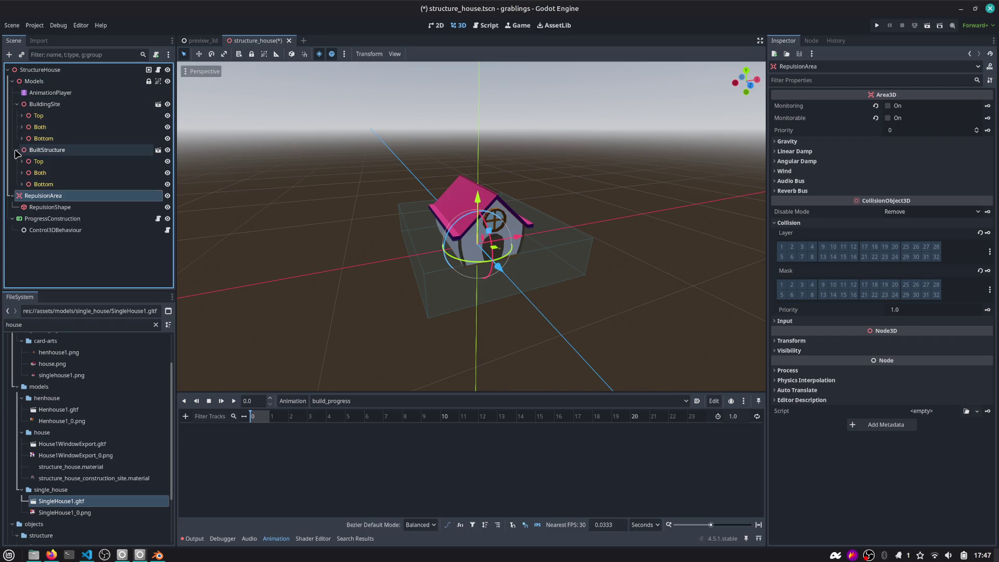
{"action": "left_click", "coordinate": [18, 105]}
{"action": "left_click", "coordinate": [18, 116]}
{"action": "left_click", "coordinate": [12, 81]}
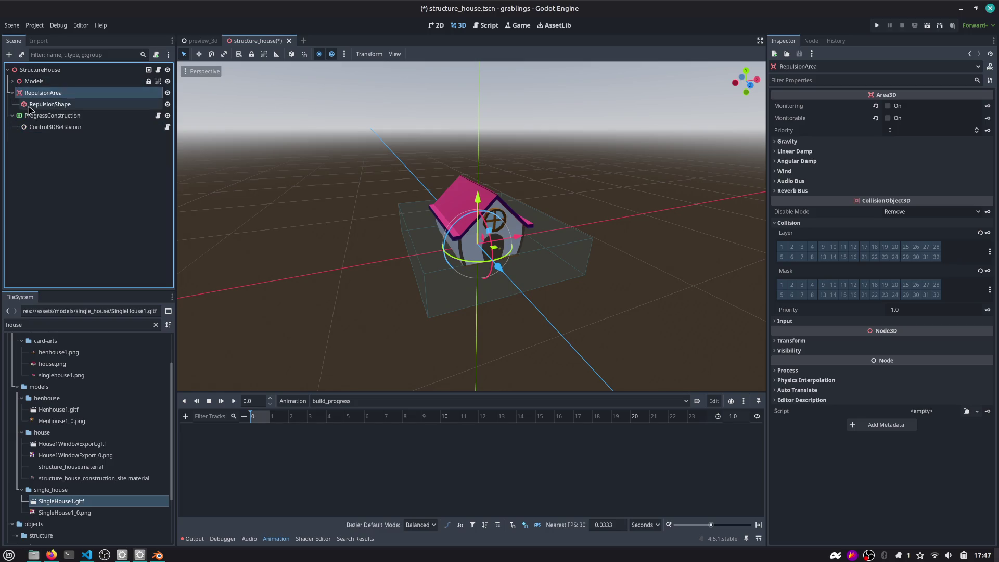
Step: Inspect RepulsionArea and the StructureHouse root's position, rotation and scale
{"action": "double_click", "coordinate": [45, 93]}
{"action": "key", "text": "Return"}
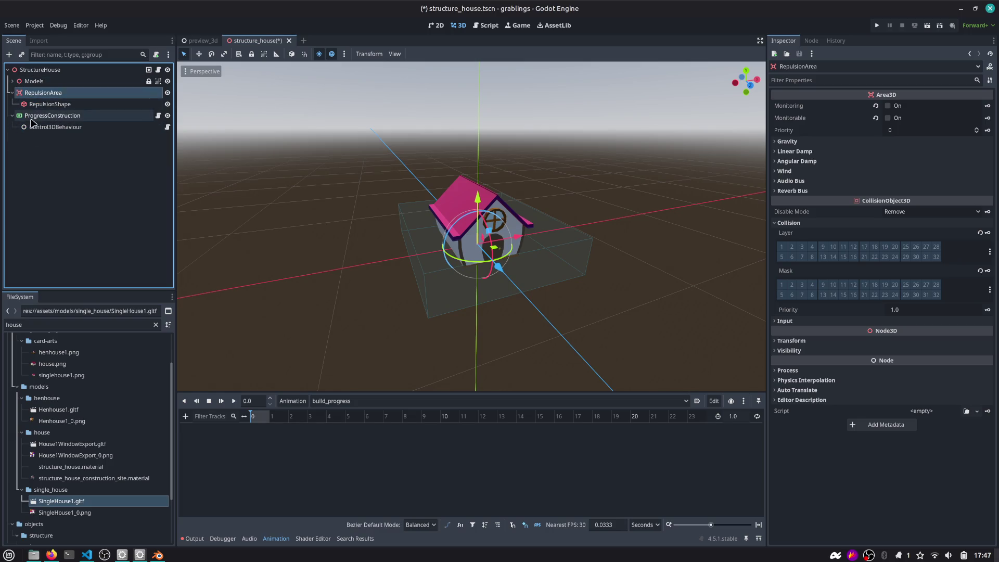
{"action": "left_click", "coordinate": [34, 70]}
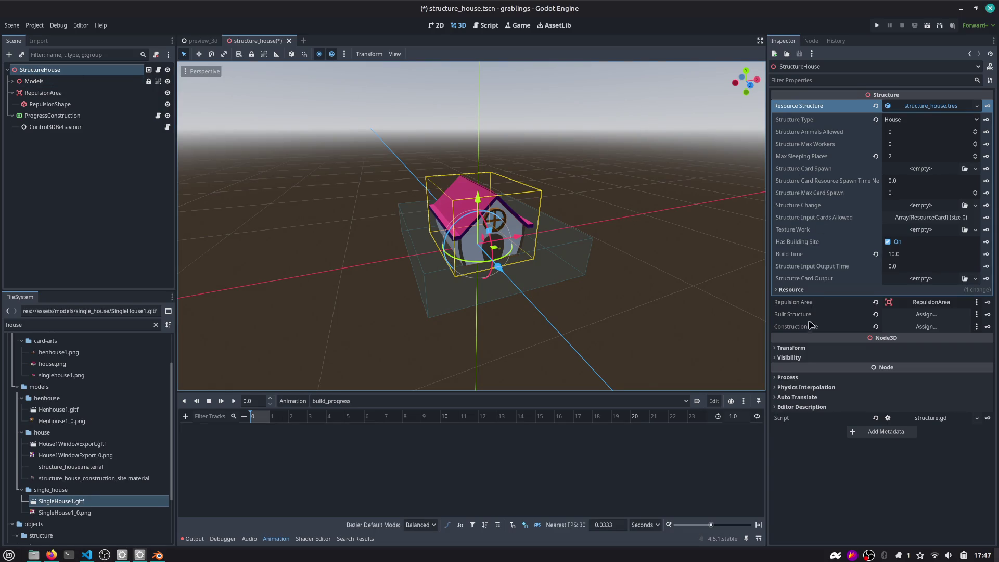
{"action": "left_click", "coordinate": [813, 347]}
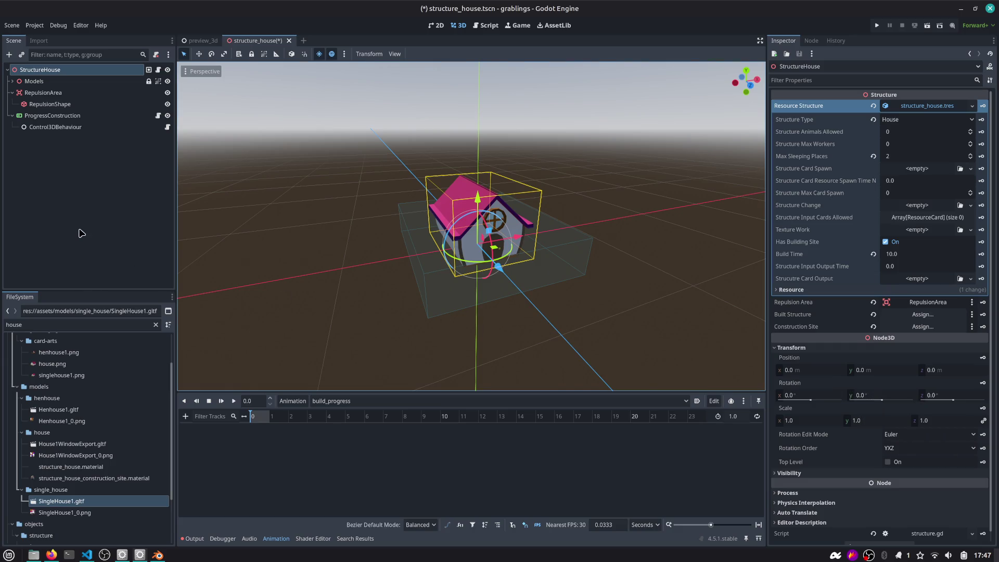
{"action": "right_click", "coordinate": [67, 152]}
{"action": "left_click", "coordinate": [58, 144]}
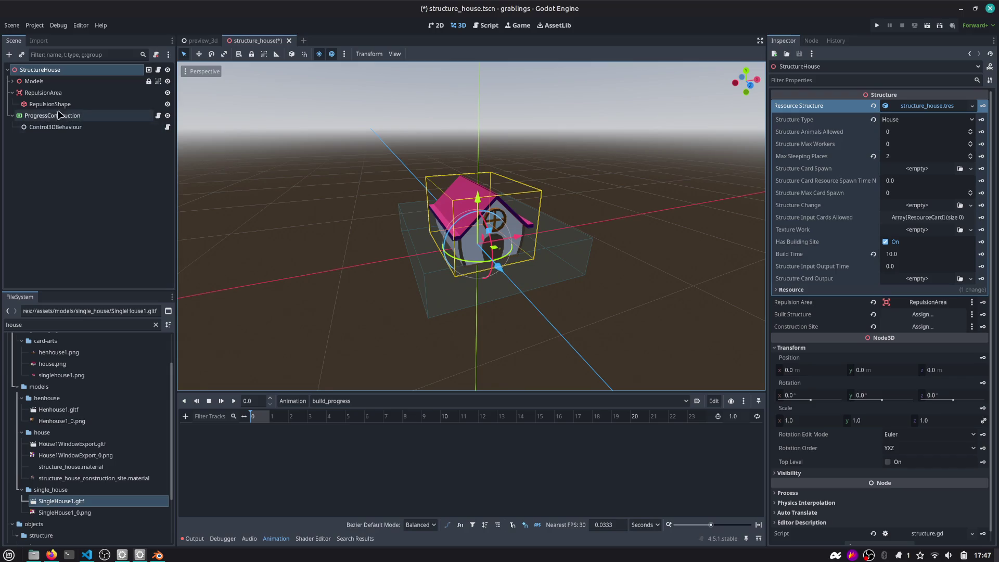
Step: Hide and re-show Models, then inspect RepulsionArea and the ProgressConstruction progress bar
{"action": "left_click", "coordinate": [12, 81]}
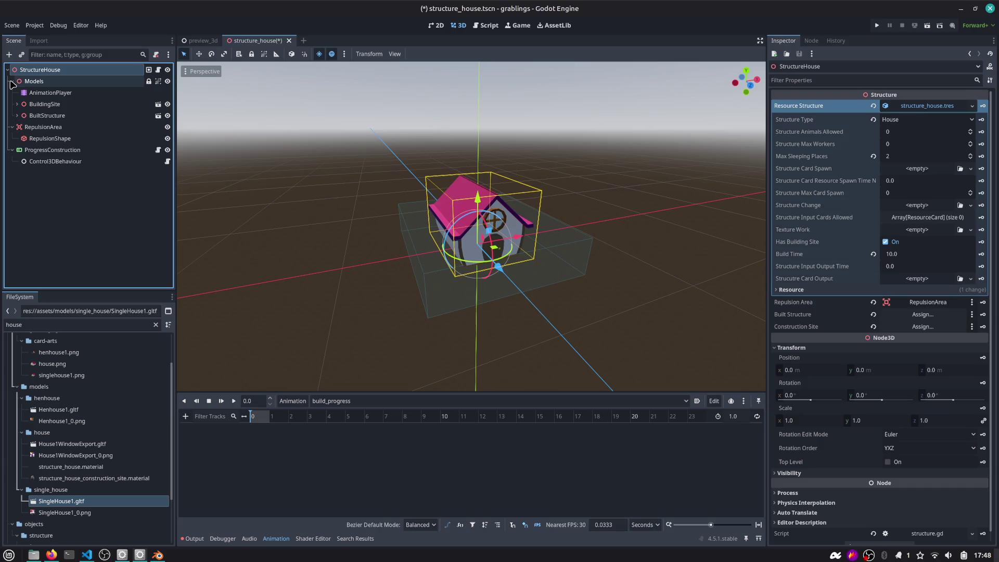
{"action": "left_click", "coordinate": [58, 83]}
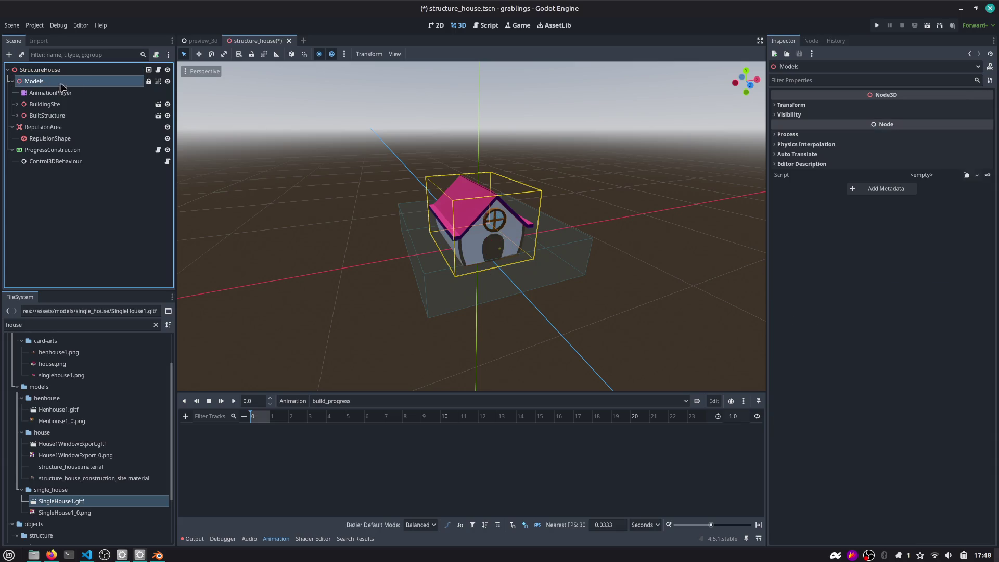
{"action": "left_click", "coordinate": [168, 82]}
{"action": "left_click", "coordinate": [168, 81]}
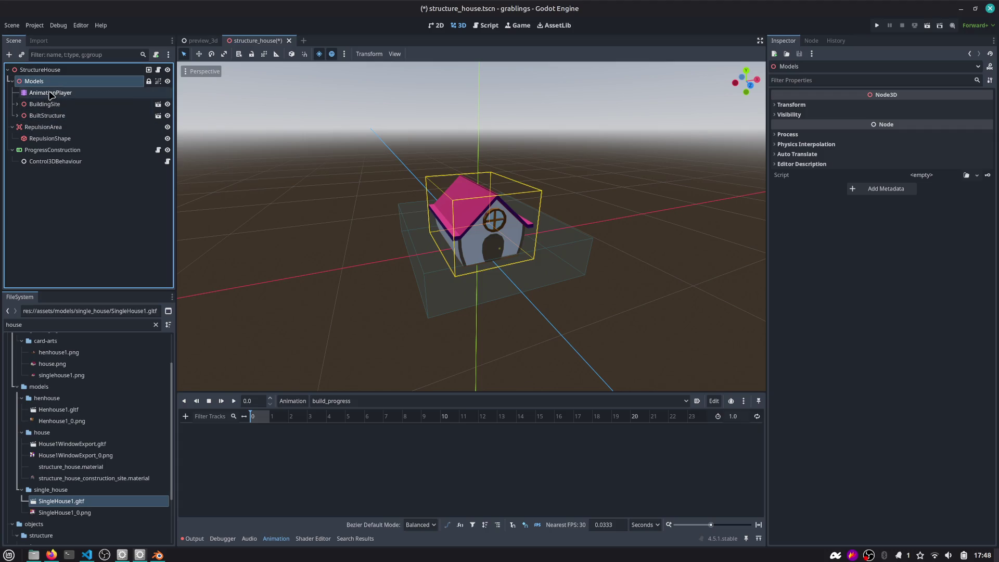
{"action": "left_click", "coordinate": [59, 128]}
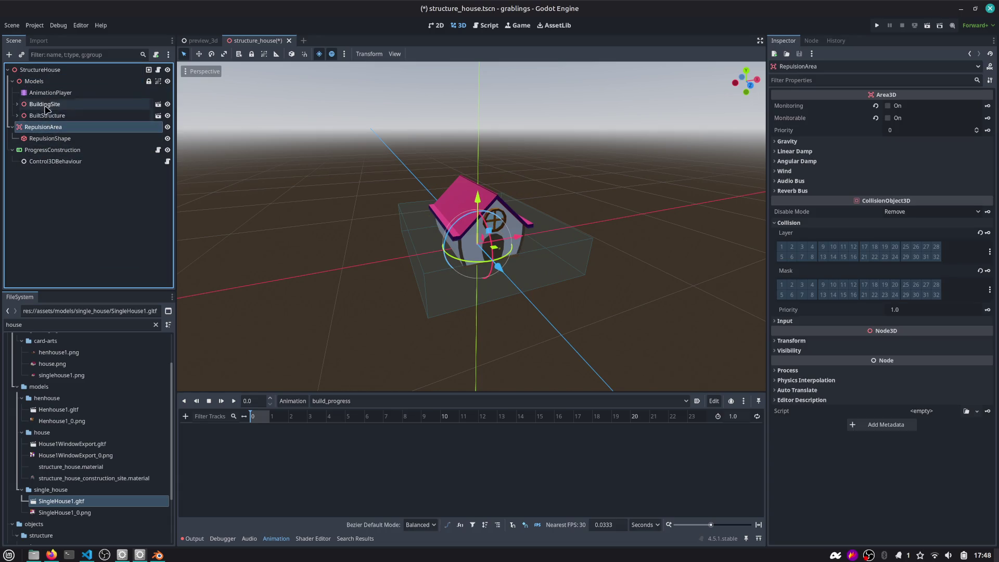
{"action": "left_click", "coordinate": [45, 152]}
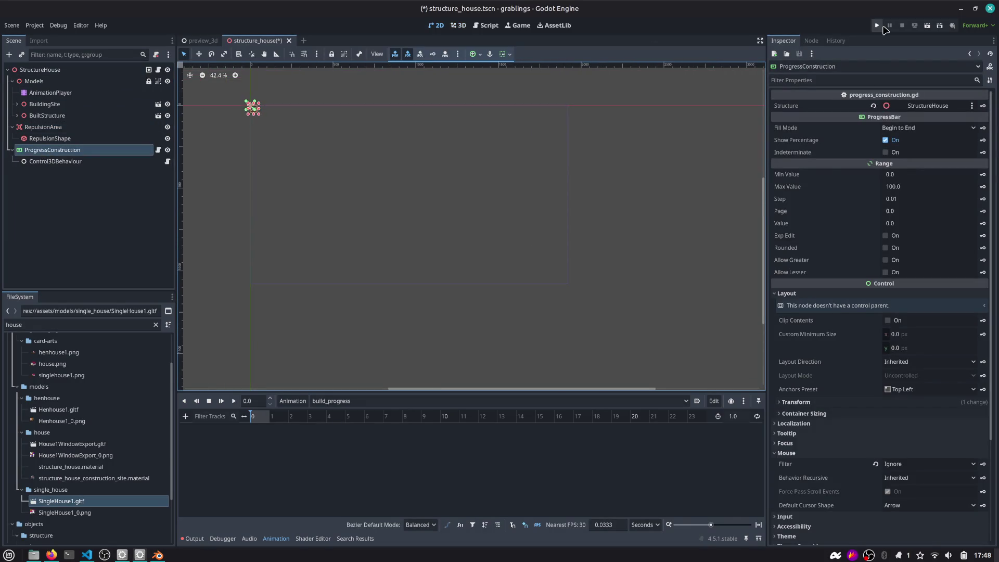
Step: Run the game, drop the Rock card on the house, then stop the failed session
{"action": "left_click", "coordinate": [877, 25]}
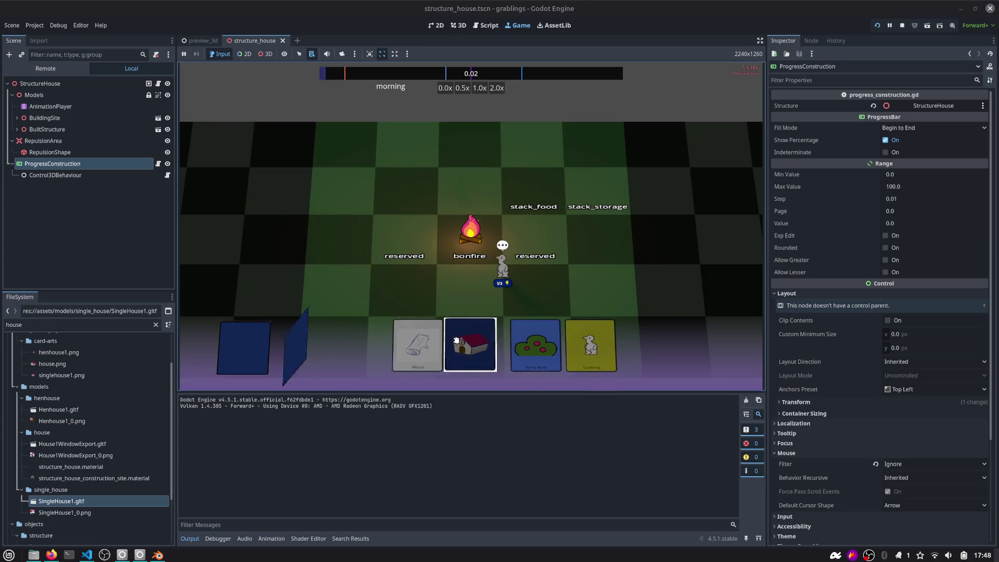
{"action": "left_click_drag", "start_coordinate": [427, 335], "coordinate": [402, 249]}
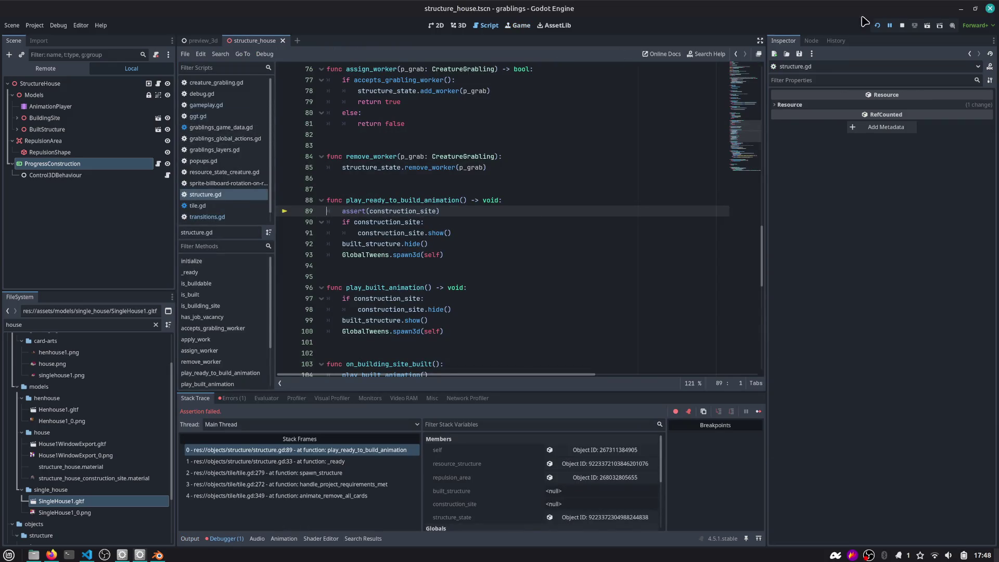
{"action": "left_click", "coordinate": [902, 25]}
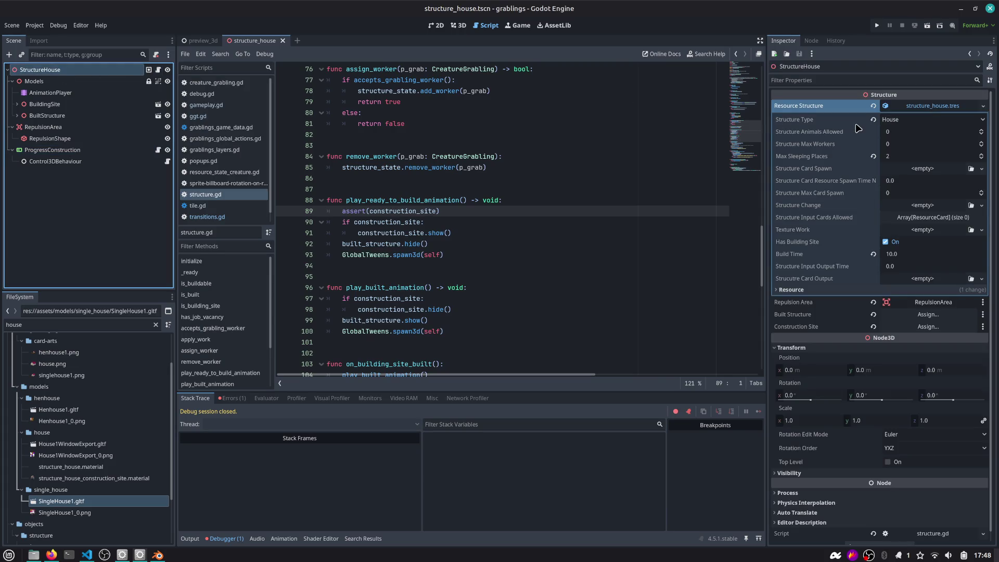
Step: Assign BuildingSite to Built Structure and BuiltStructure to Construction Site, then rerun the game
{"action": "left_click", "coordinate": [928, 314]}
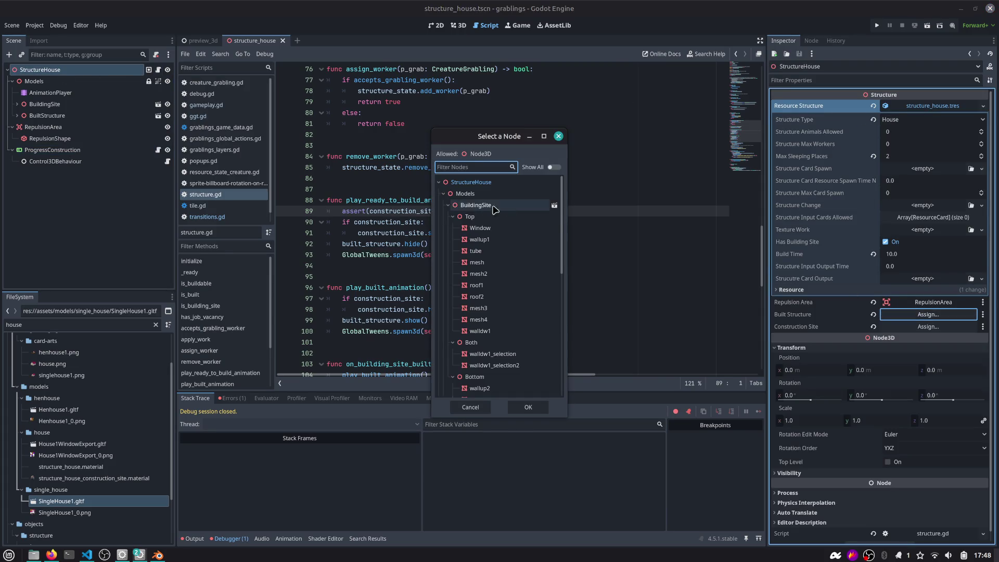
{"action": "double_click", "coordinate": [447, 210]}
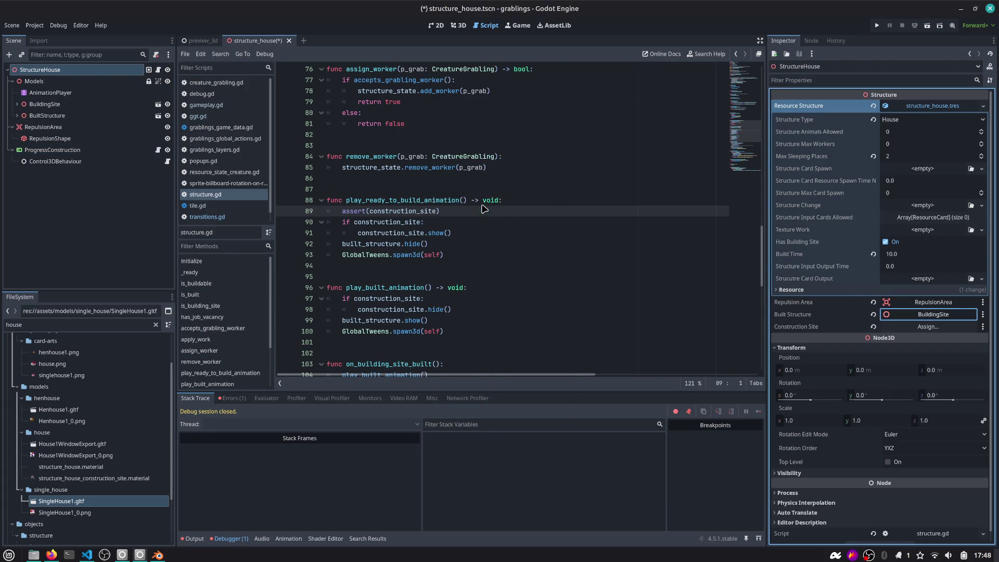
{"action": "left_click", "coordinate": [928, 327]}
{"action": "left_click", "coordinate": [448, 204]}
{"action": "double_click", "coordinate": [468, 217]}
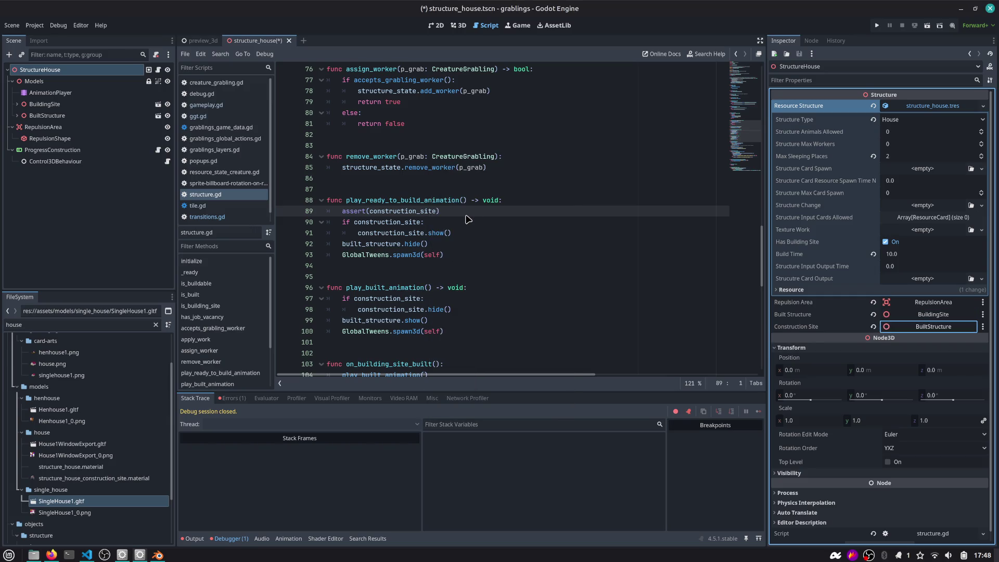
{"action": "key", "text": "F5"}
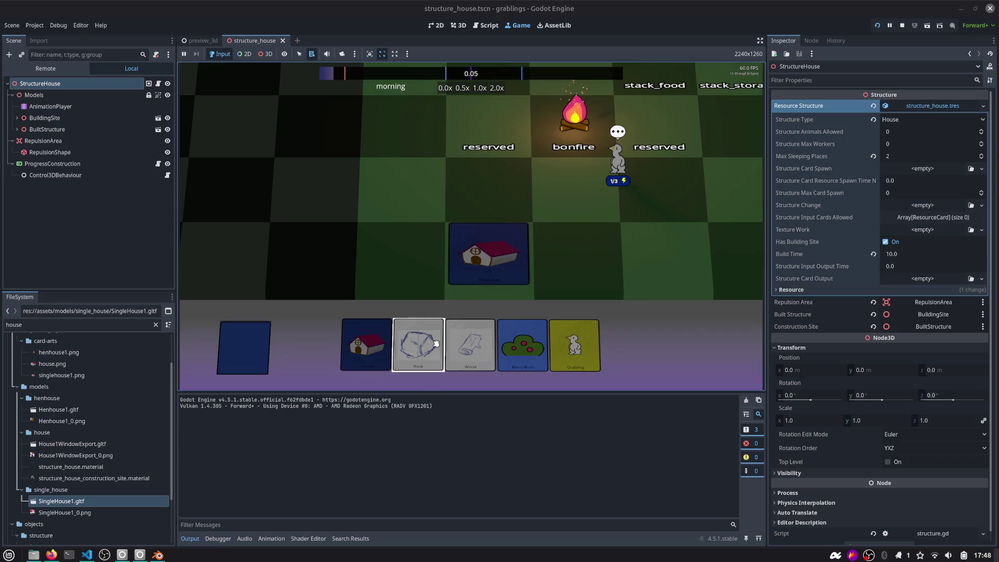
Step: Play the Rock and Wood cards onto the House card, then return to the 3D view
{"action": "left_click", "coordinate": [436, 343]}
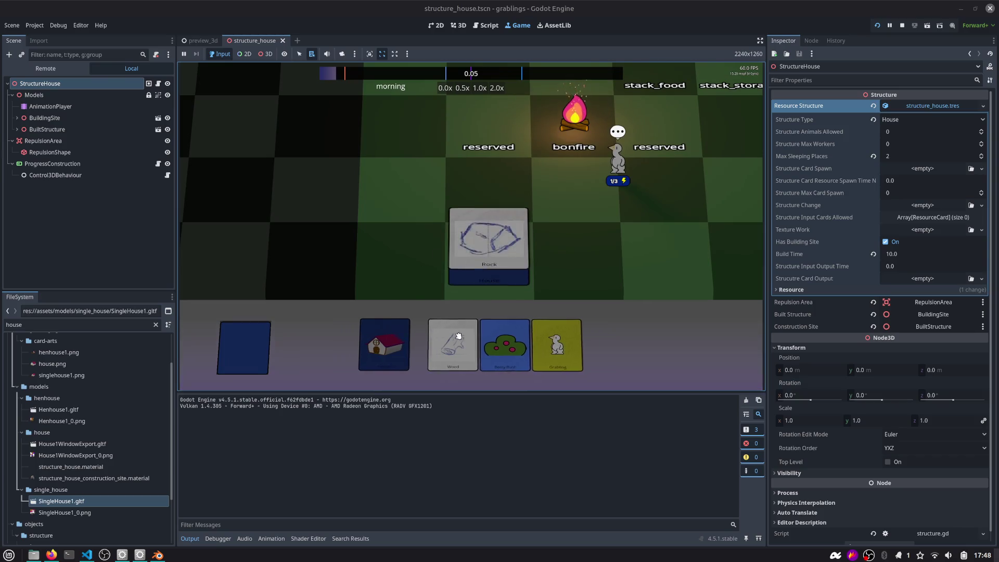
{"action": "left_click", "coordinate": [438, 343]}
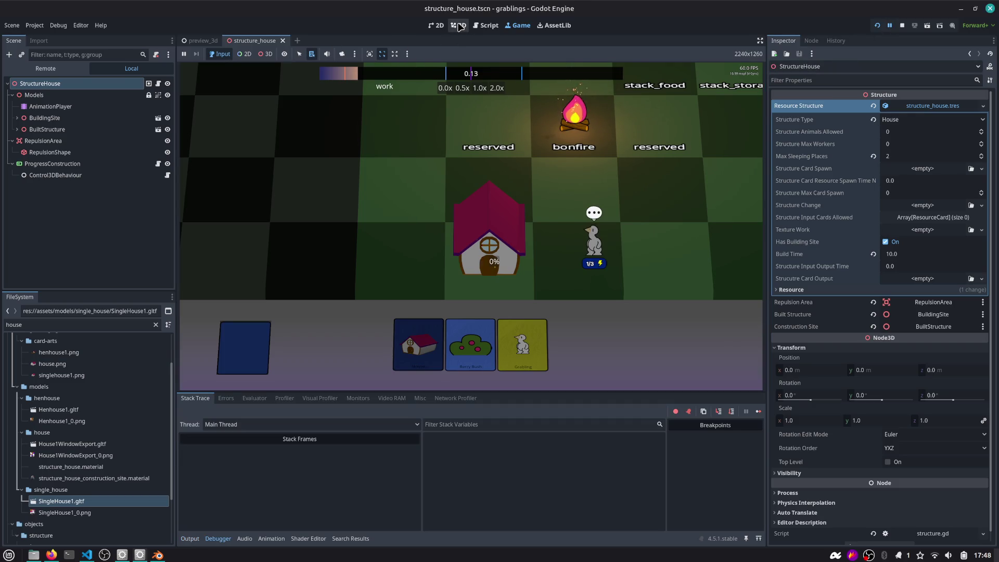
{"action": "left_click", "coordinate": [460, 26]}
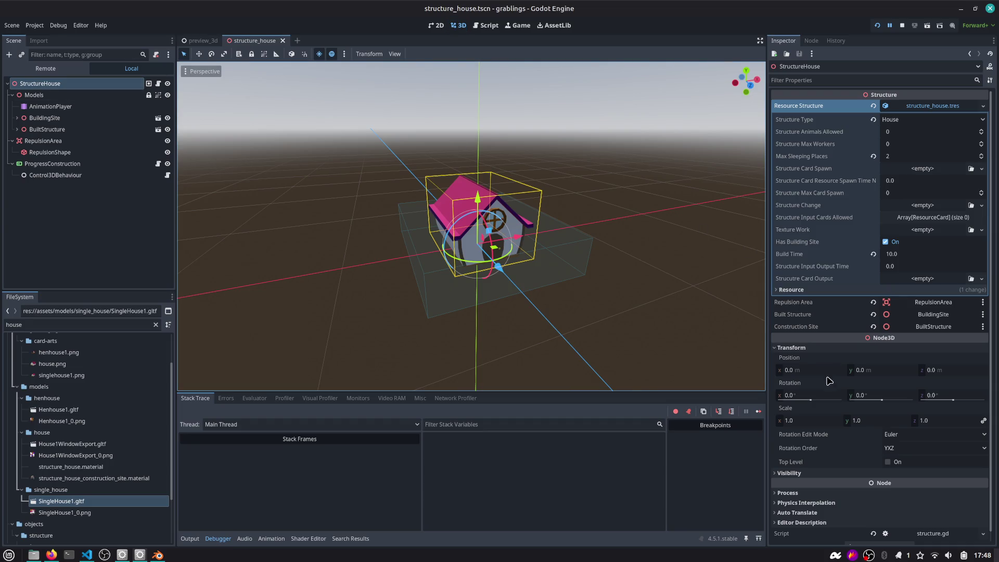
Step: Set the house's scale to 3.0 on all axes, resume the game and save
{"action": "left_click", "coordinate": [811, 422]}
{"action": "type", "text": "3"}
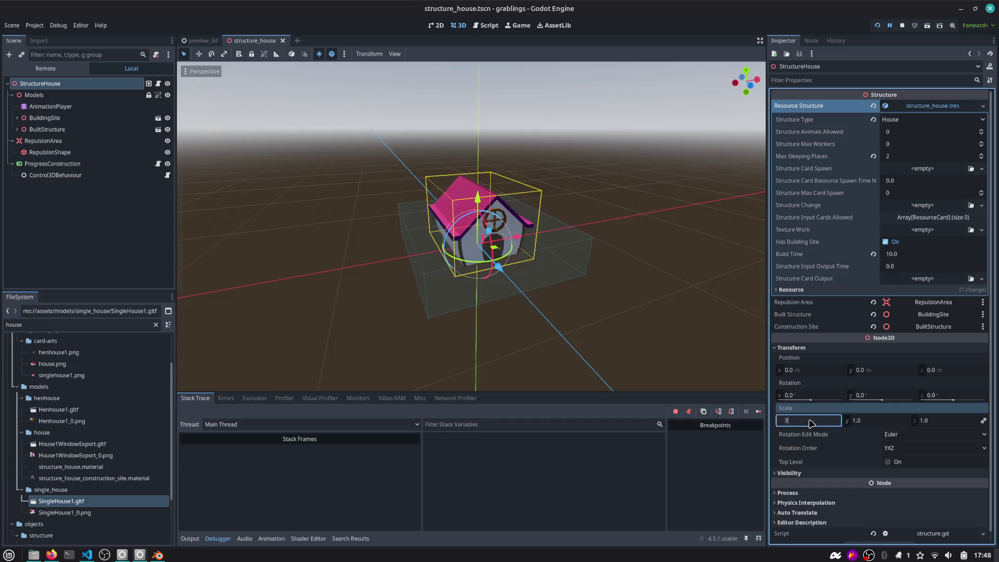
{"action": "key", "text": "Return"}
{"action": "left_click", "coordinate": [518, 25]}
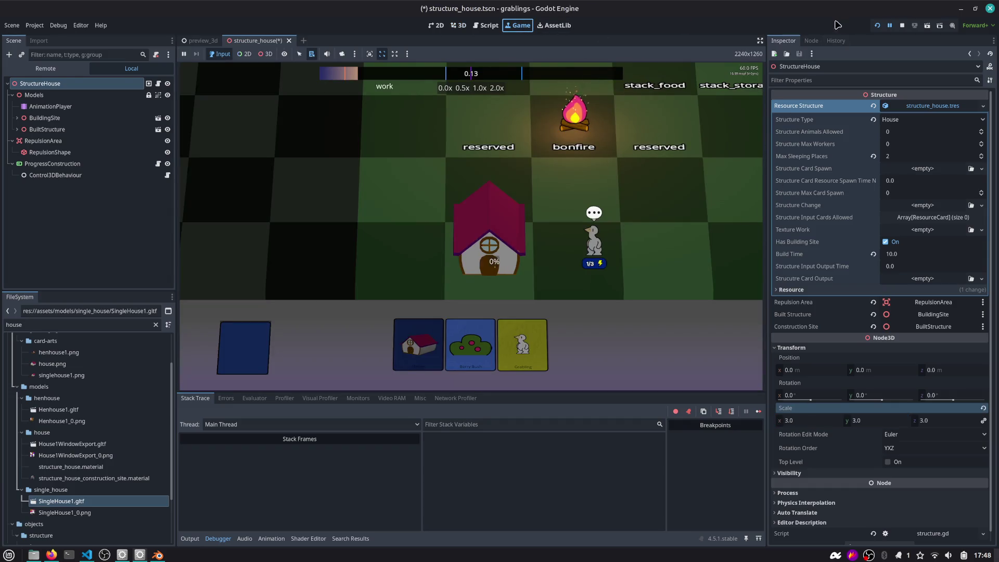
{"action": "left_click", "coordinate": [890, 26]}
{"action": "key", "text": "ctrl+s"}
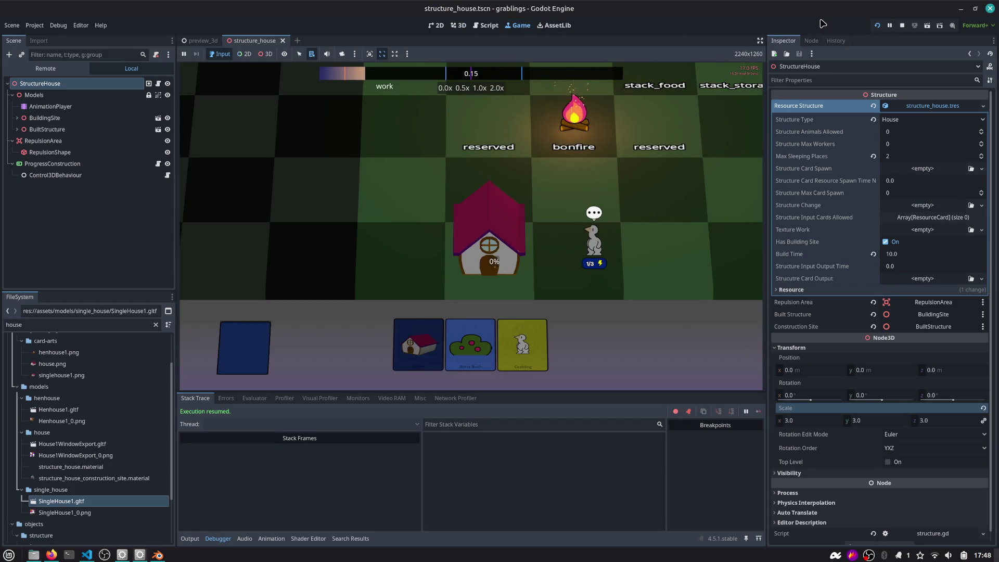
Step: Settle the scale at 2.94, save, and restart then stop the game to check it
{"action": "mouse_move", "coordinate": [831, 422]}
{"action": "left_mouse_down"}
{"action": "mouse_move", "coordinate": [854, 422]}
{"action": "mouse_move", "coordinate": [833, 422]}
{"action": "left_mouse_up"}
{"action": "key", "text": "ctrl+s"}
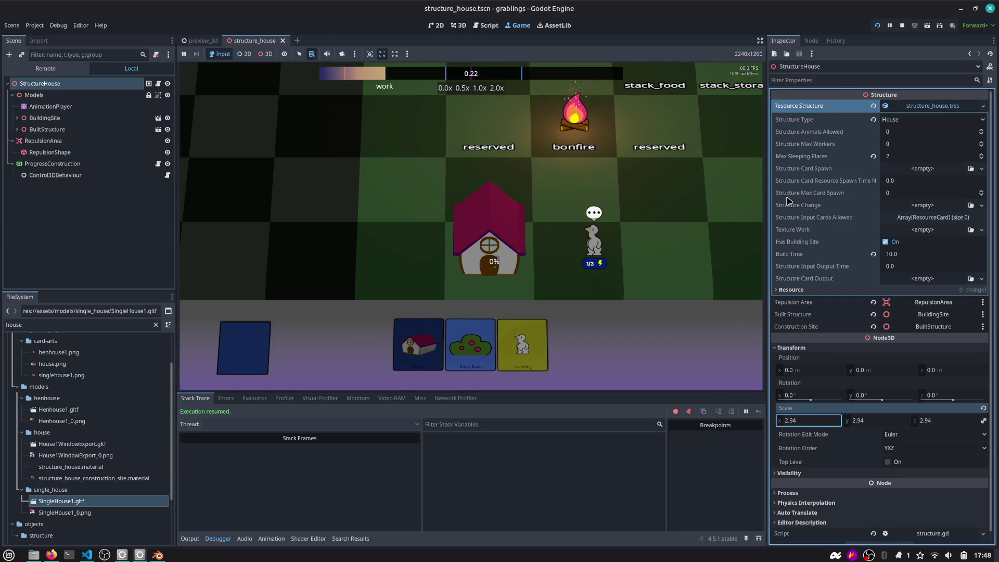
{"action": "left_click", "coordinate": [878, 26]}
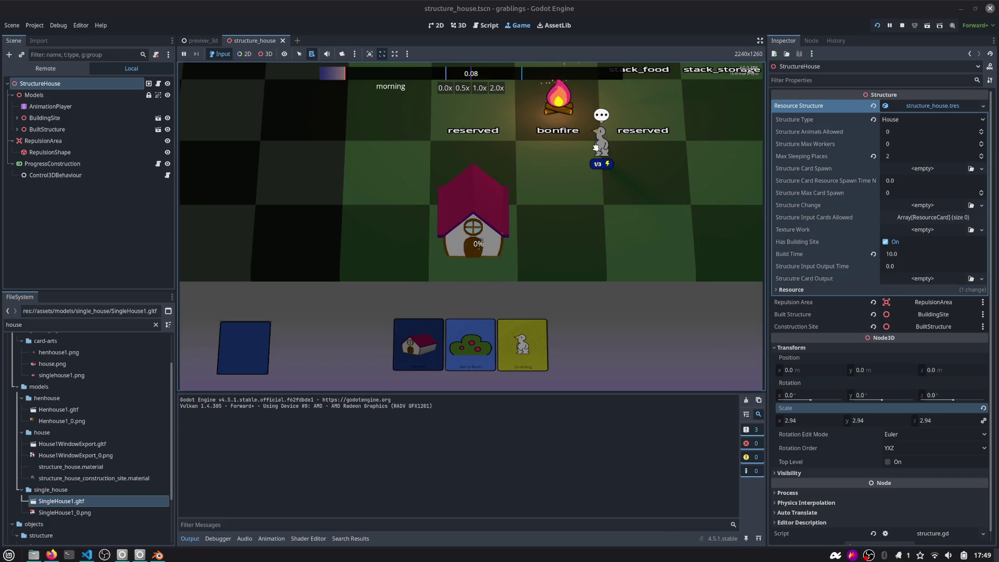
{"action": "left_click", "coordinate": [902, 27]}
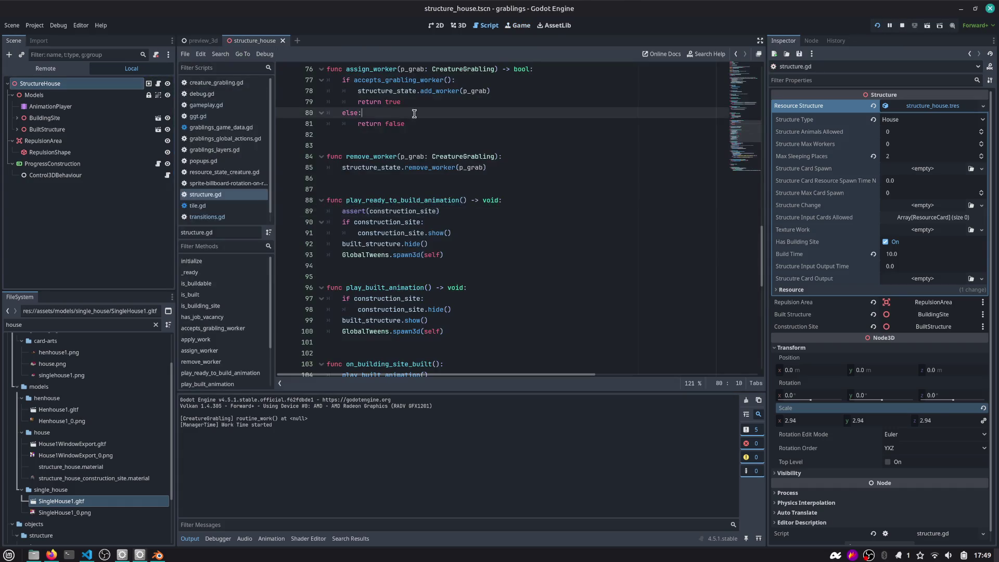
Step: Search structure.gd for 'scale', then go back to the 3D view of StructureHouse
{"action": "key", "text": "ctrl+f"}
{"action": "type", "text": "scale"}
{"action": "key", "text": "Escape"}
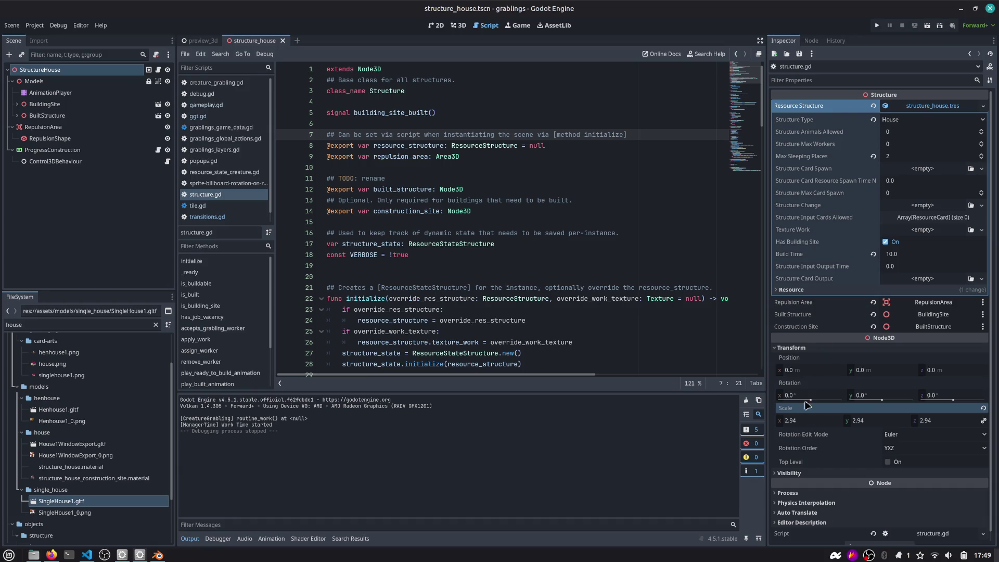
{"action": "left_click", "coordinate": [114, 74]}
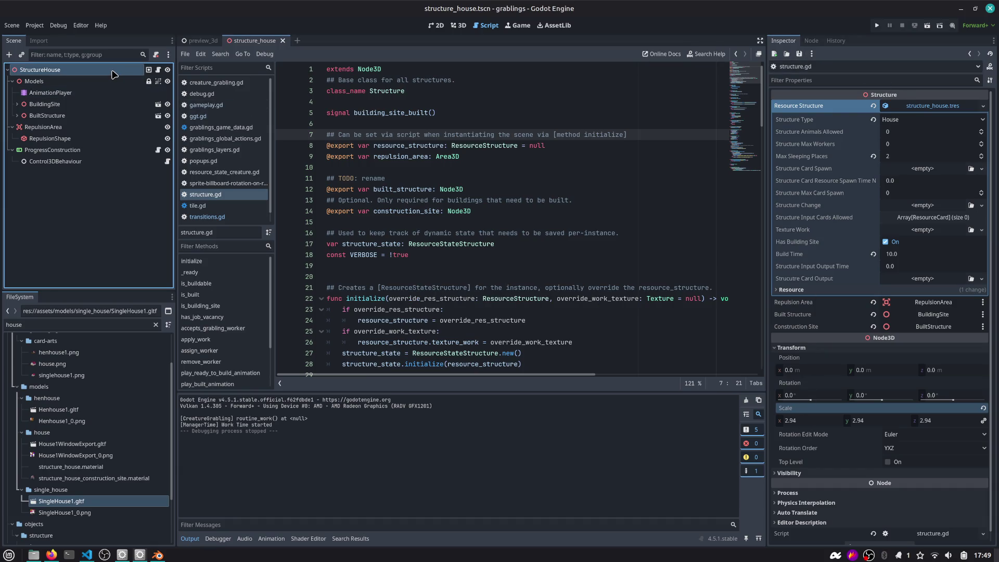
{"action": "left_click", "coordinate": [456, 25]}
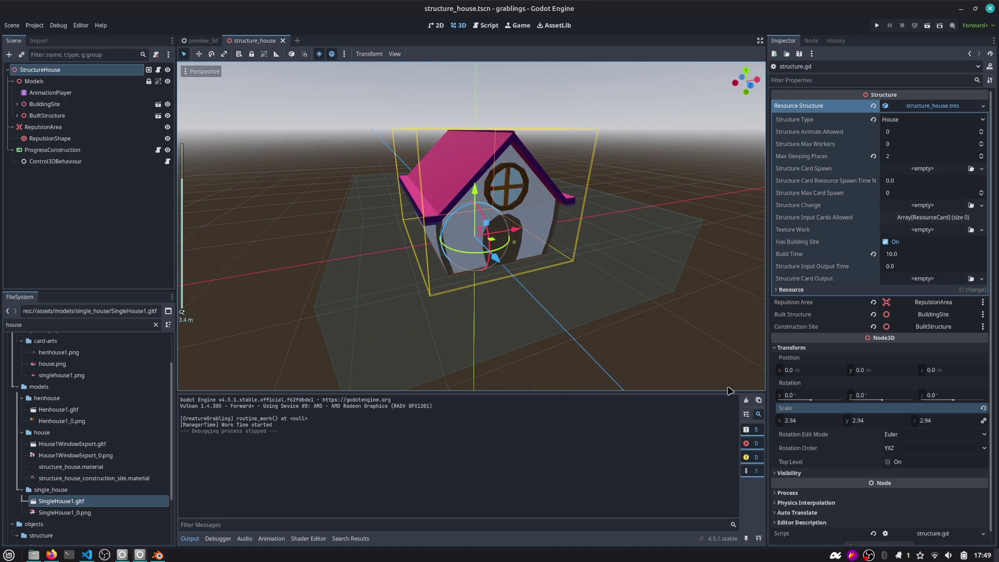
Step: Scrub the AnimationPlayer's build_progress to about 0.67 seconds, then open structure.gd from StructureHouse
{"action": "left_click", "coordinate": [72, 93]}
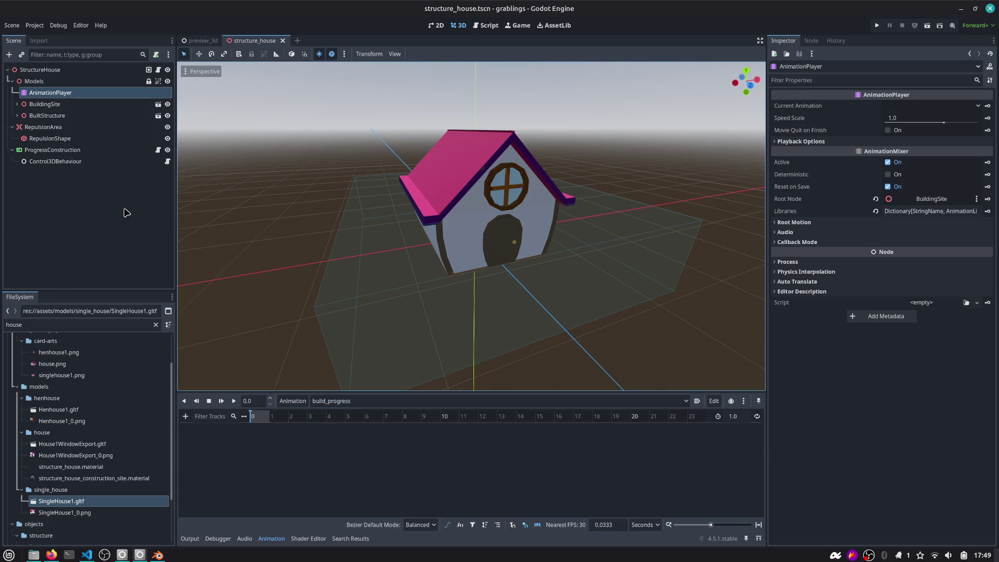
{"action": "left_click_drag", "start_coordinate": [423, 179], "coordinate": [442, 169]}
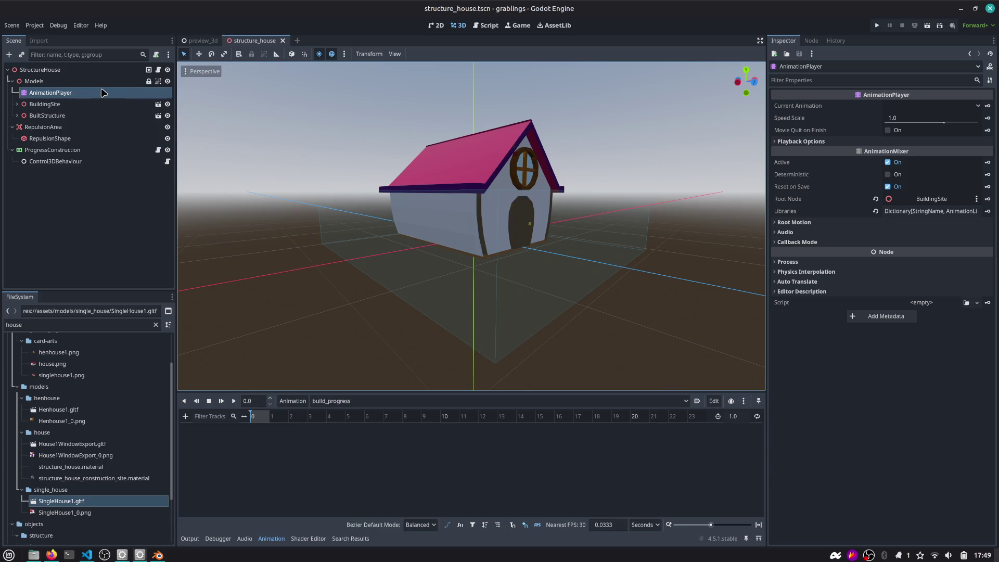
{"action": "left_click", "coordinate": [63, 223]}
{"action": "left_click", "coordinate": [58, 95]}
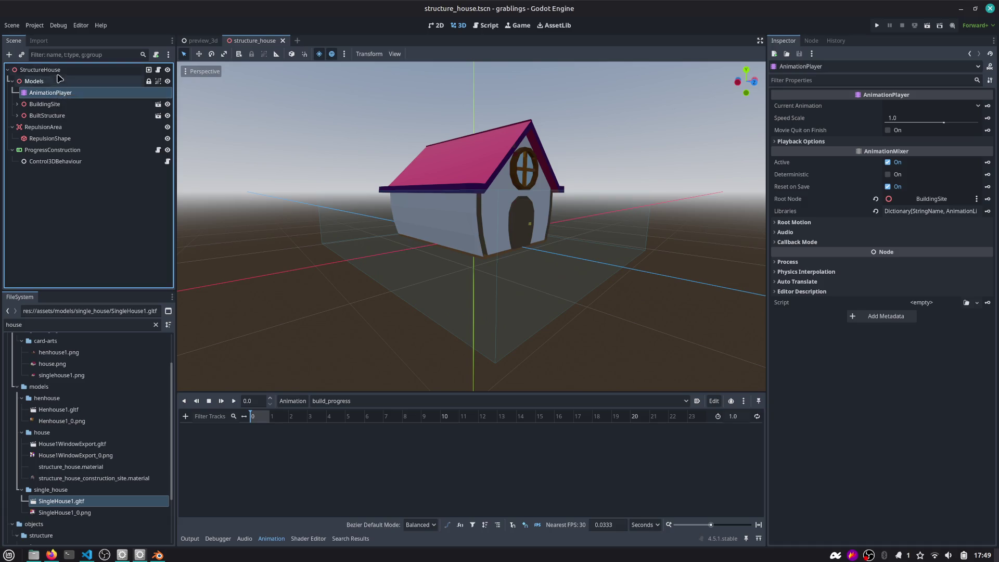
{"action": "left_click", "coordinate": [58, 71]}
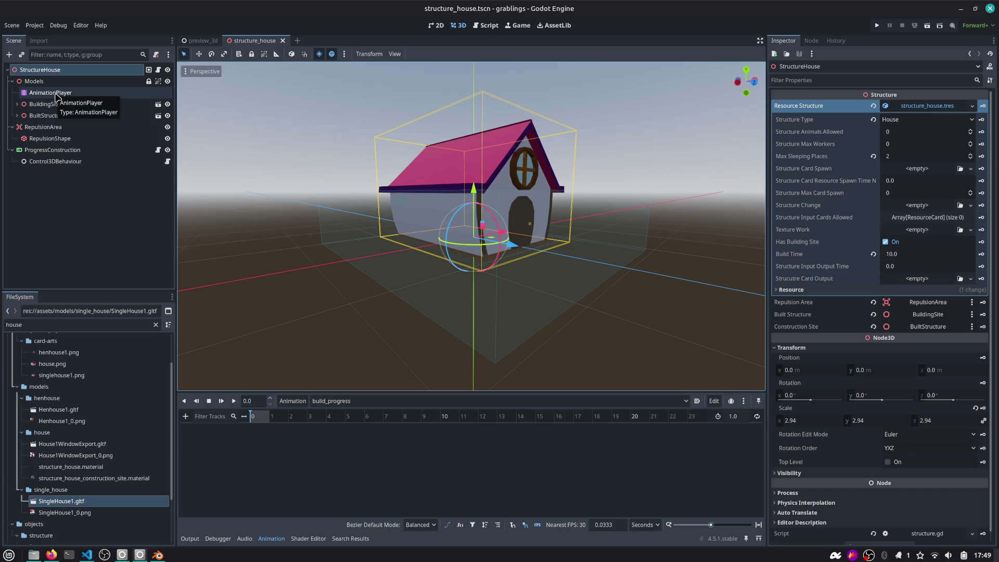
{"action": "left_click", "coordinate": [57, 96]}
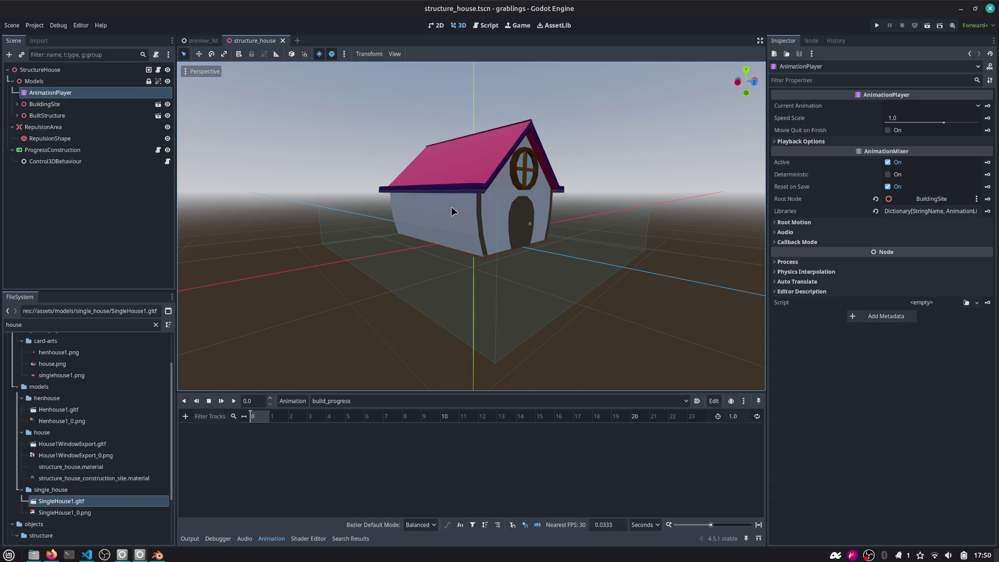
{"action": "left_click_drag", "start_coordinate": [284, 420], "coordinate": [268, 421]}
{"action": "left_click", "coordinate": [159, 69]}
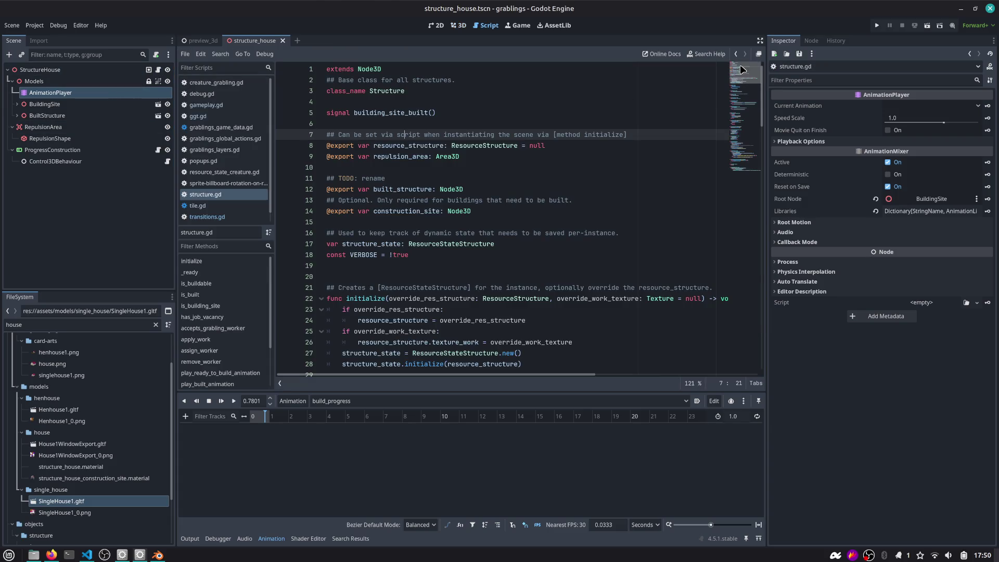
Step: Highlight the Structure class name and its comment and declaration lines, then return to 3D
{"action": "double_click", "coordinate": [400, 90]}
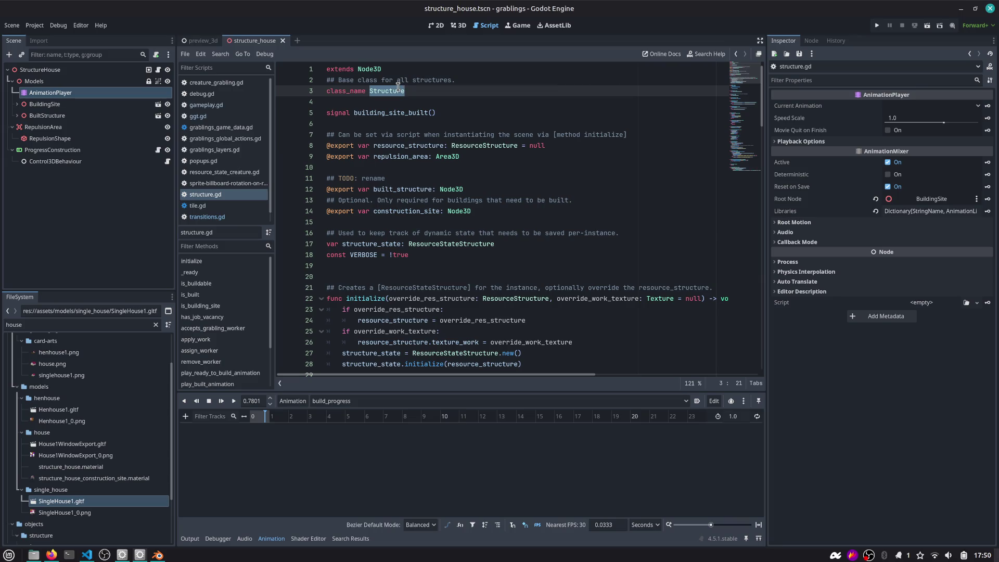
{"action": "left_click", "coordinate": [54, 71]}
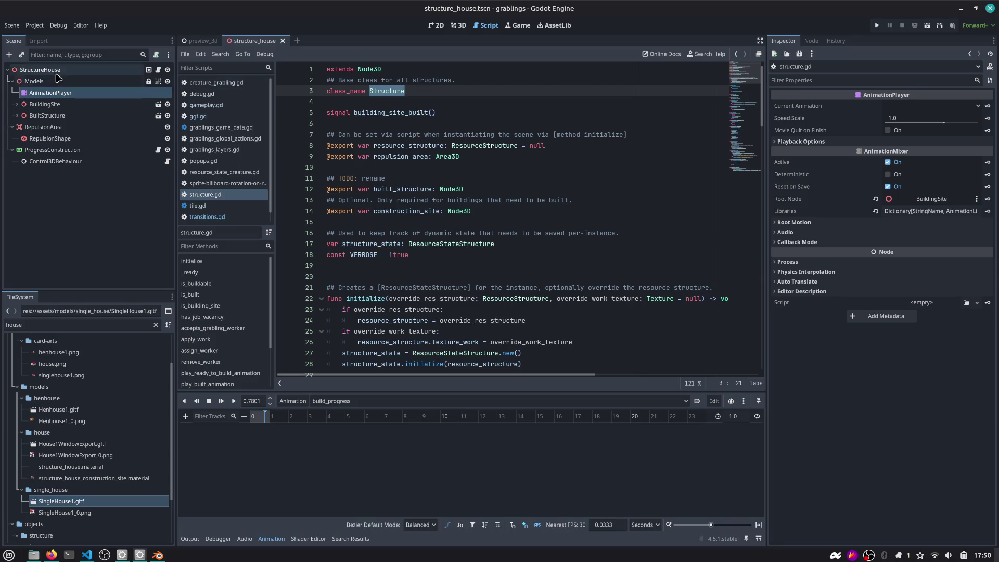
{"action": "left_click", "coordinate": [420, 95]}
{"action": "key", "text": "shift+Up"}
{"action": "key", "text": "shift+Home"}
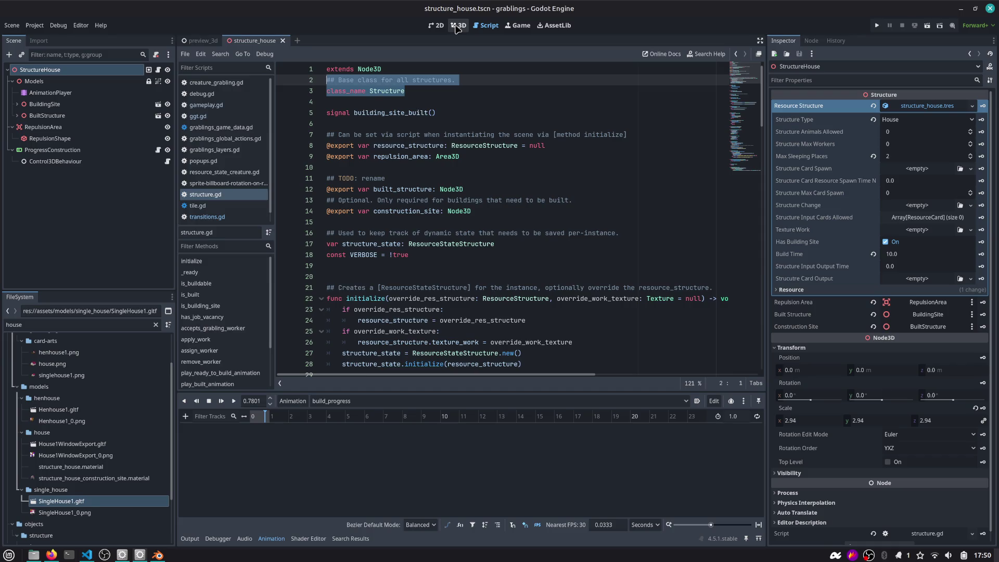
{"action": "left_click", "coordinate": [456, 27]}
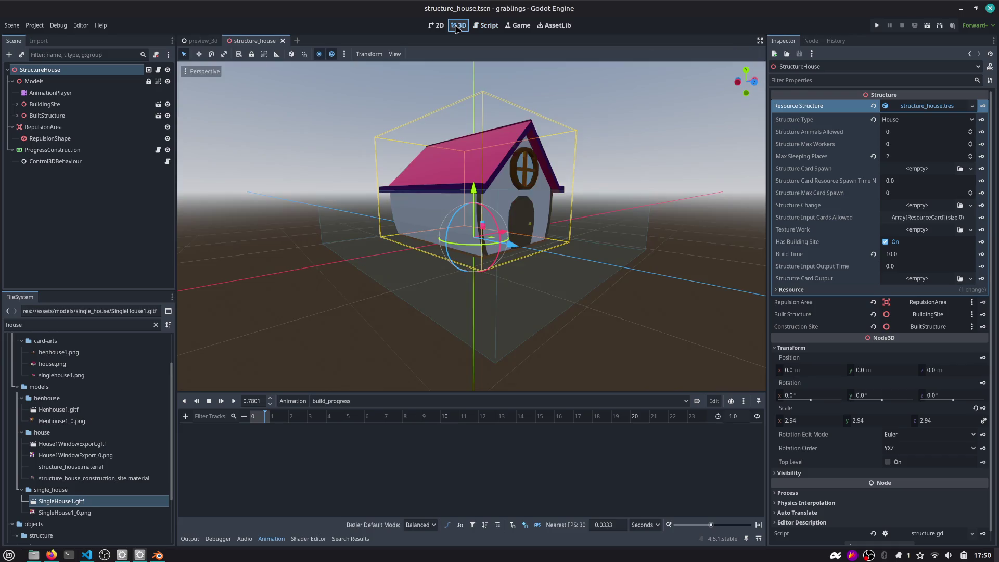
{"action": "left_click_drag", "start_coordinate": [558, 130], "coordinate": [544, 140]}
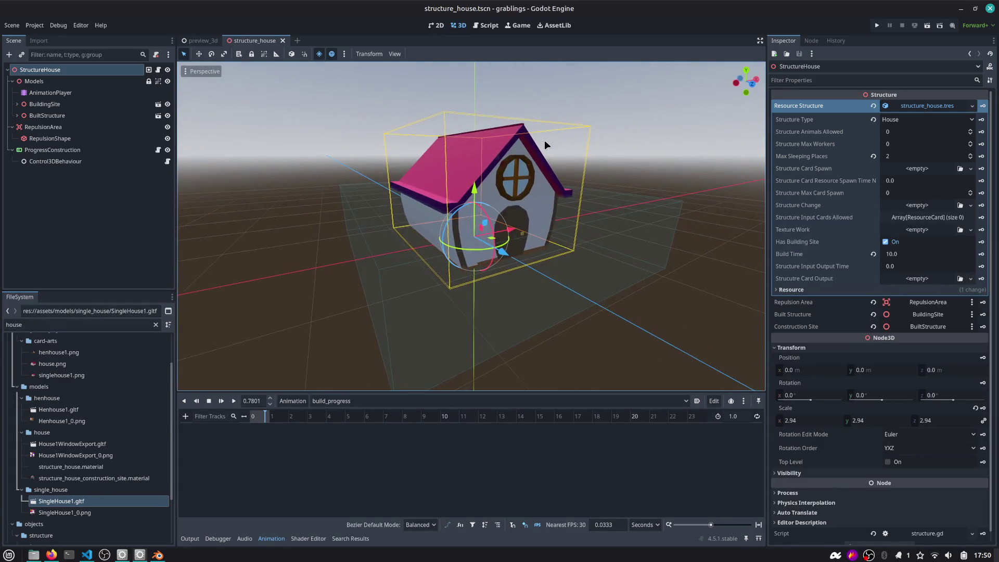
{"action": "left_click_drag", "start_coordinate": [480, 141], "coordinate": [446, 156]}
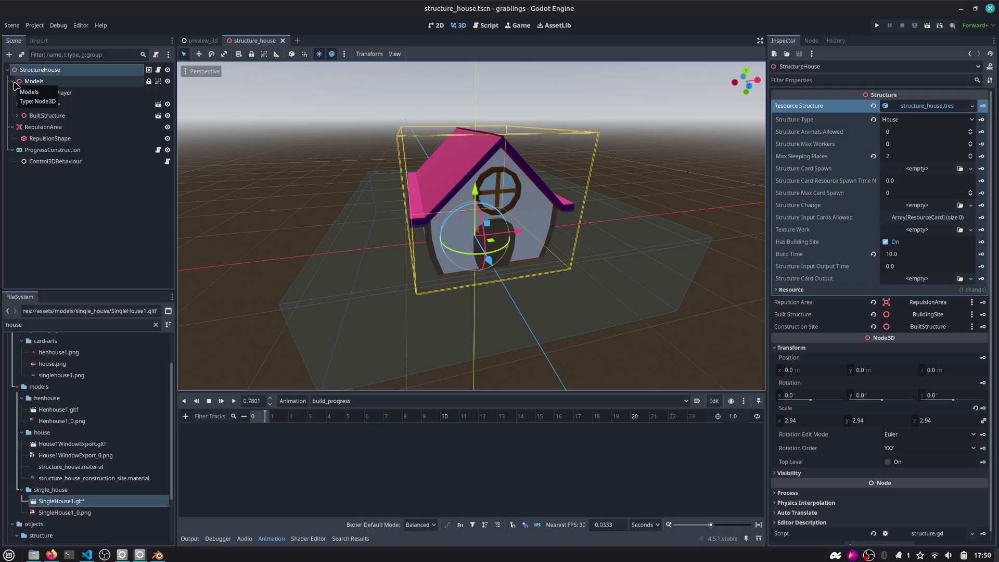
{"action": "left_click", "coordinate": [11, 81]}
{"action": "left_click", "coordinate": [12, 92]}
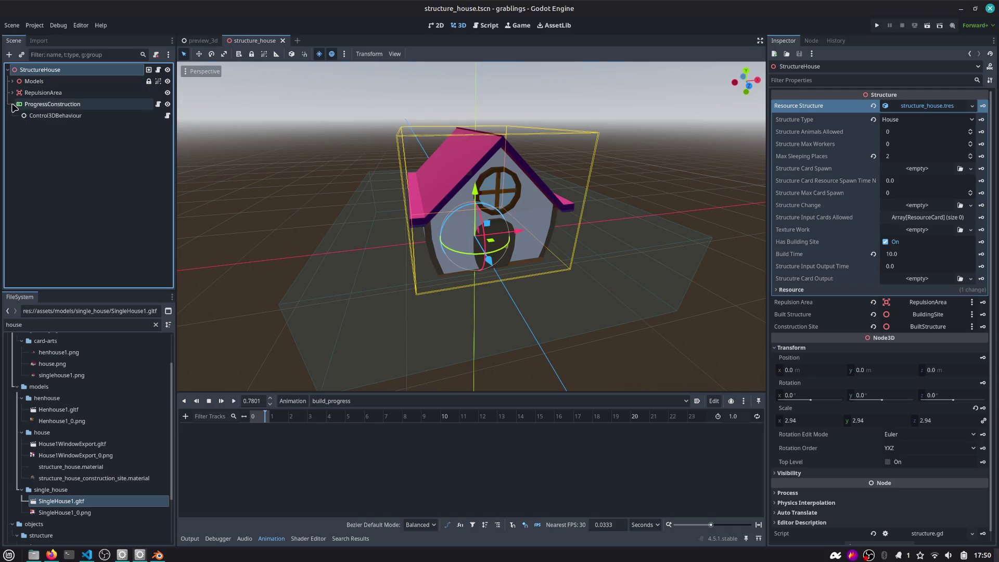
{"action": "left_click", "coordinate": [12, 104]}
{"action": "left_click", "coordinate": [12, 81]}
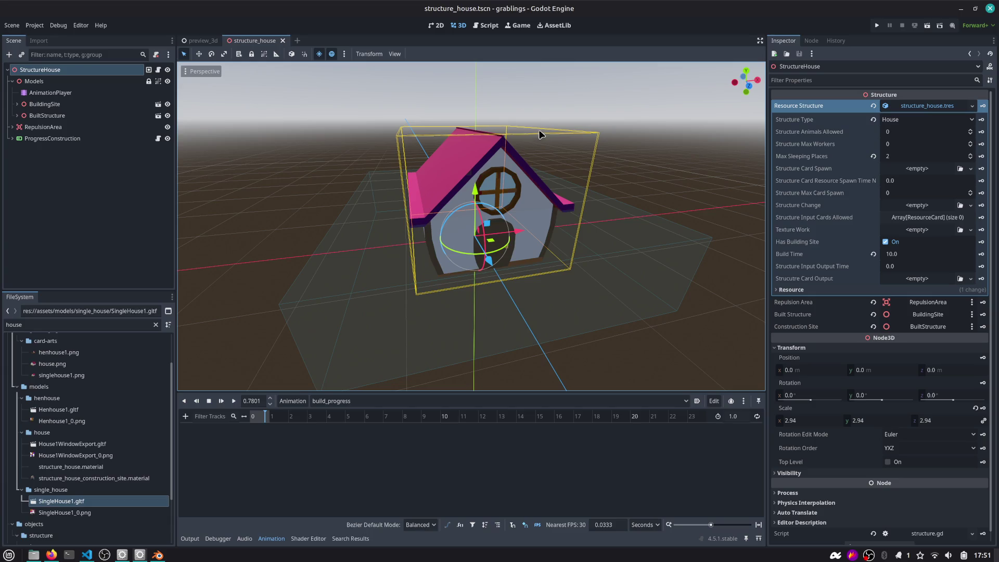
{"action": "left_click", "coordinate": [83, 94]}
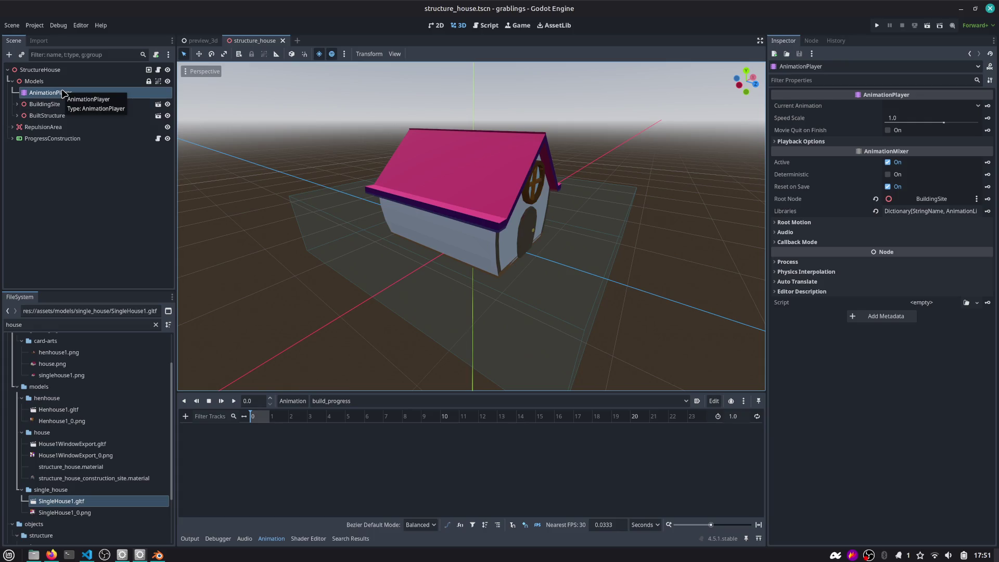
{"action": "left_click_drag", "start_coordinate": [463, 172], "coordinate": [559, 167]}
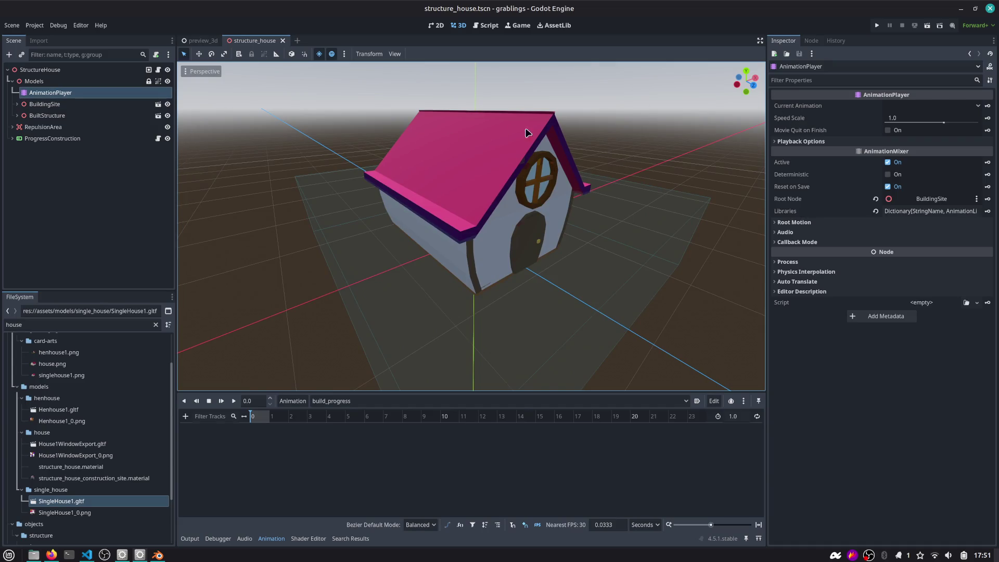
{"action": "mouse_move", "coordinate": [542, 179]}
{"action": "left_mouse_down"}
{"action": "mouse_move", "coordinate": [531, 267]}
{"action": "mouse_move", "coordinate": [476, 291]}
{"action": "left_mouse_up"}
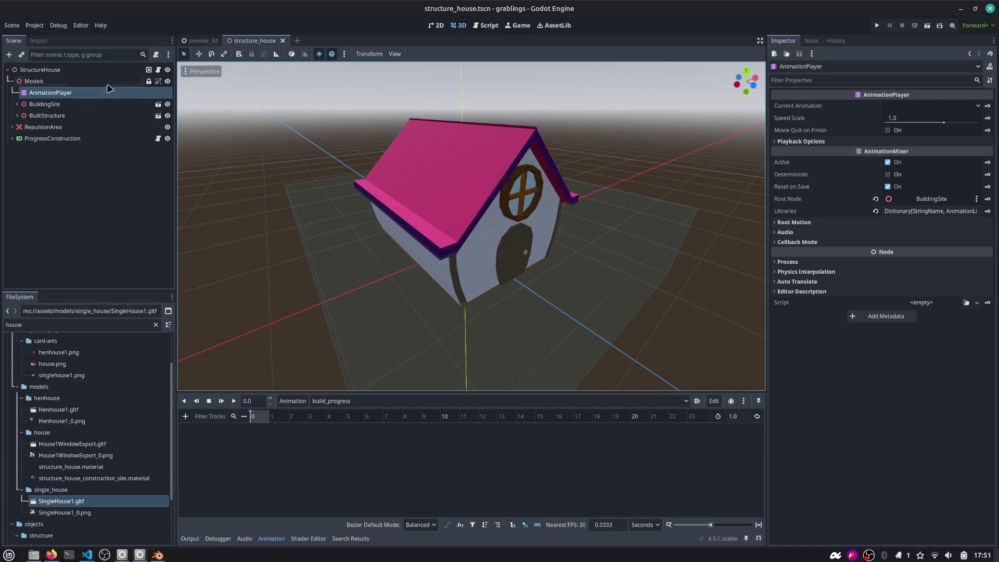
{"action": "left_click", "coordinate": [40, 69]}
{"action": "left_click", "coordinate": [903, 134]}
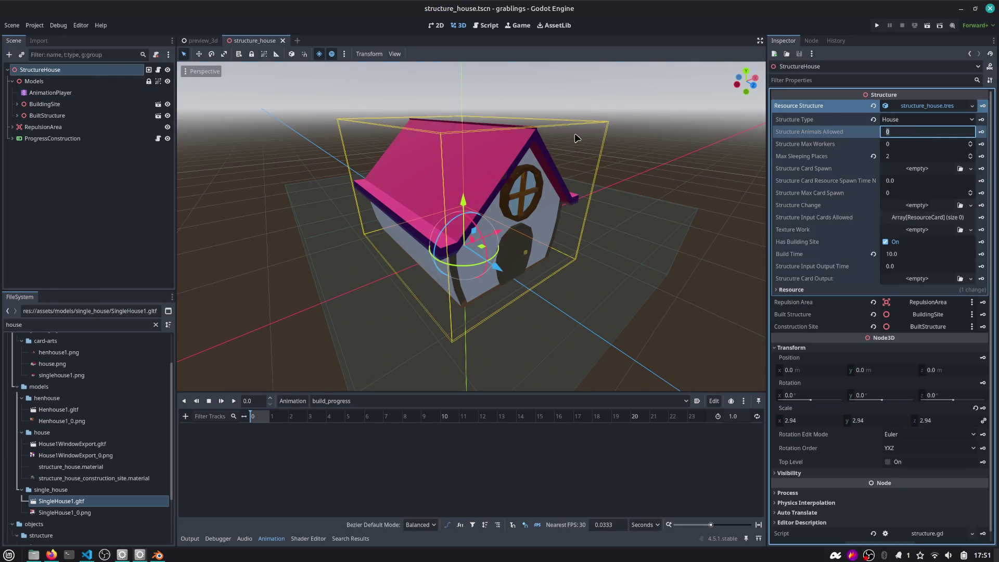
{"action": "key", "text": "Return"}
{"action": "left_click", "coordinate": [99, 149]}
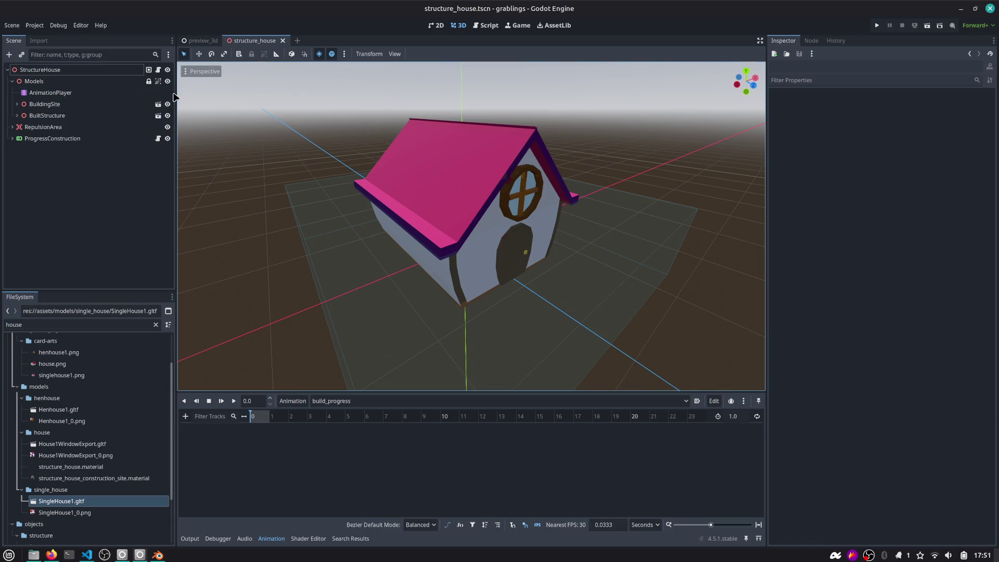
{"action": "left_click", "coordinate": [86, 162]}
{"action": "left_click", "coordinate": [12, 80]}
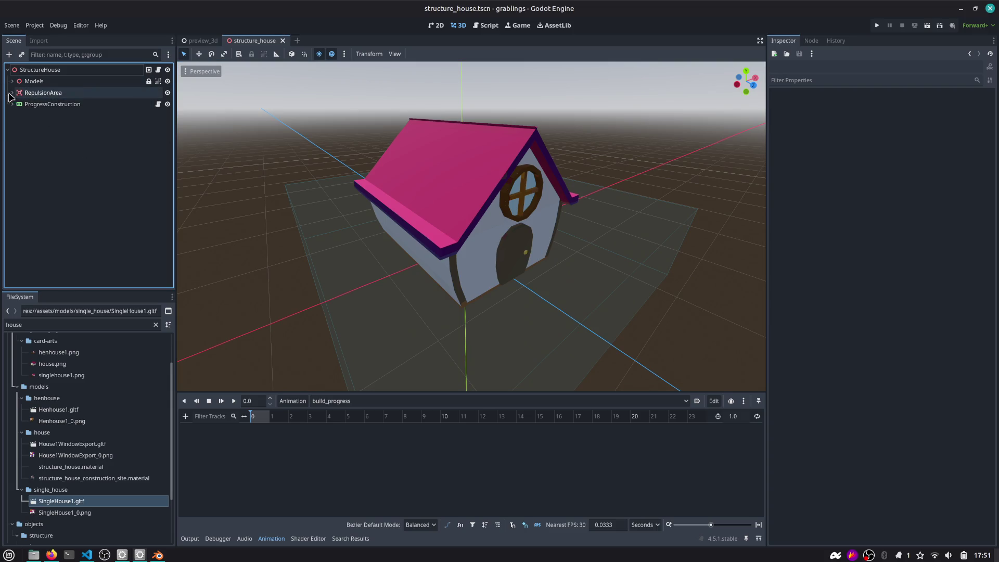
{"action": "left_click", "coordinate": [46, 70]}
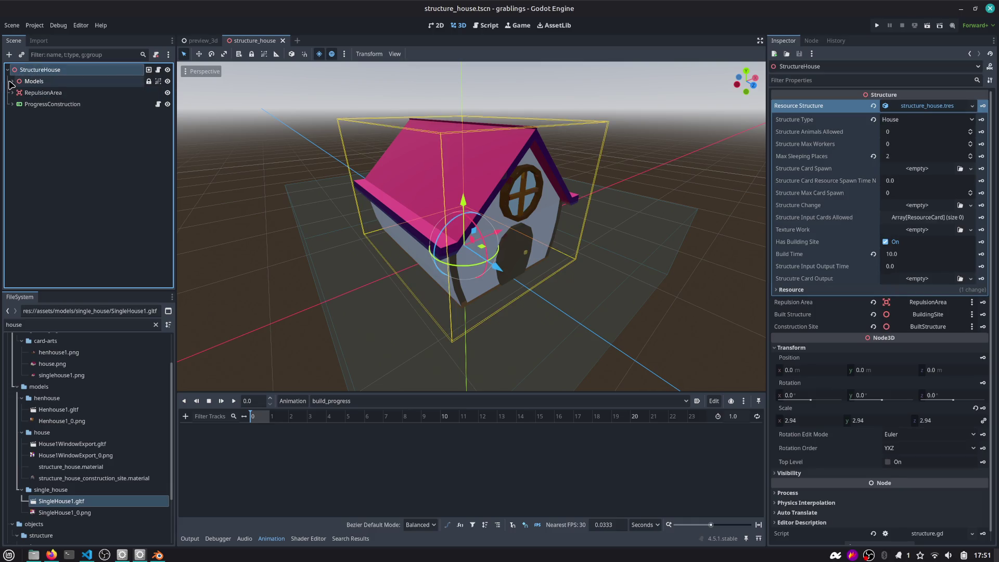
{"action": "left_click", "coordinate": [10, 81]}
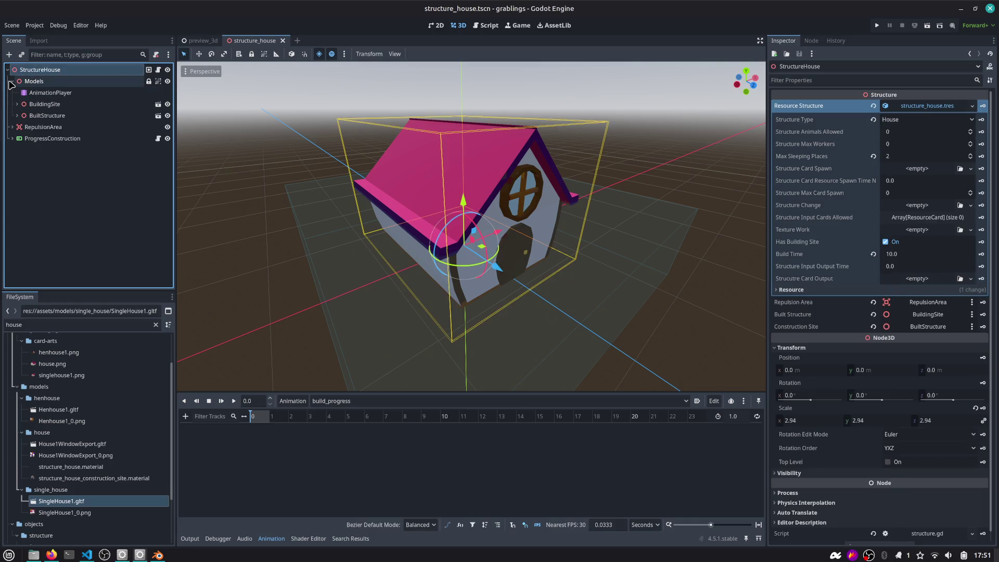
{"action": "left_click", "coordinate": [12, 127]}
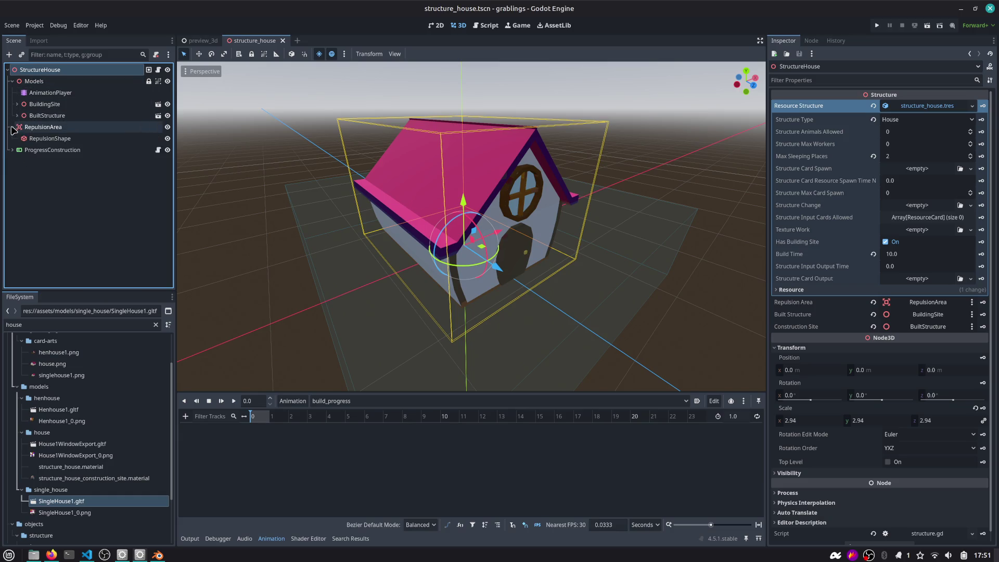
{"action": "right_click", "coordinate": [44, 72]}
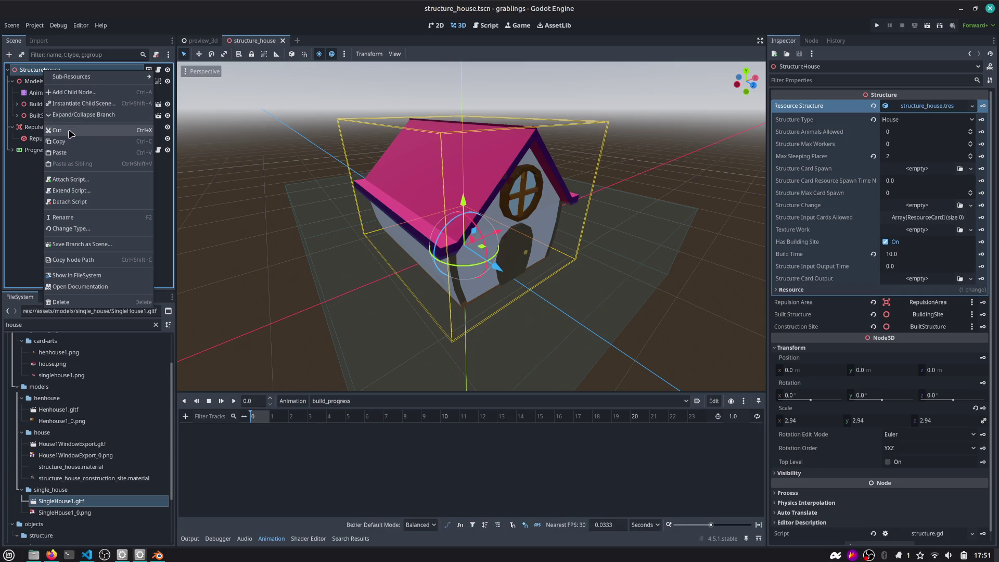
Step: Inspect the BuildingSite and BuiltStructure nodes in the Scene tree
{"action": "left_click", "coordinate": [25, 218]}
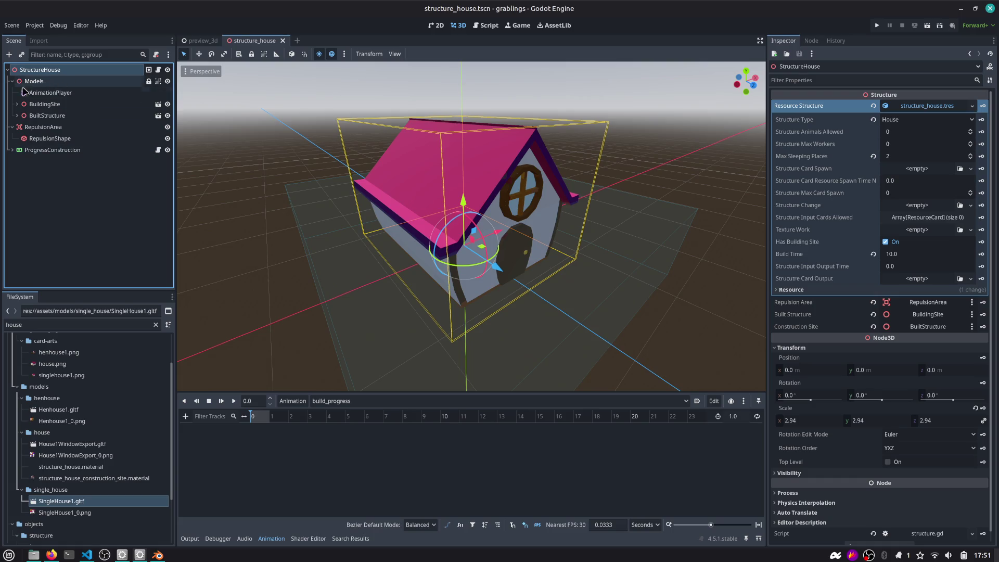
{"action": "left_click", "coordinate": [40, 104]}
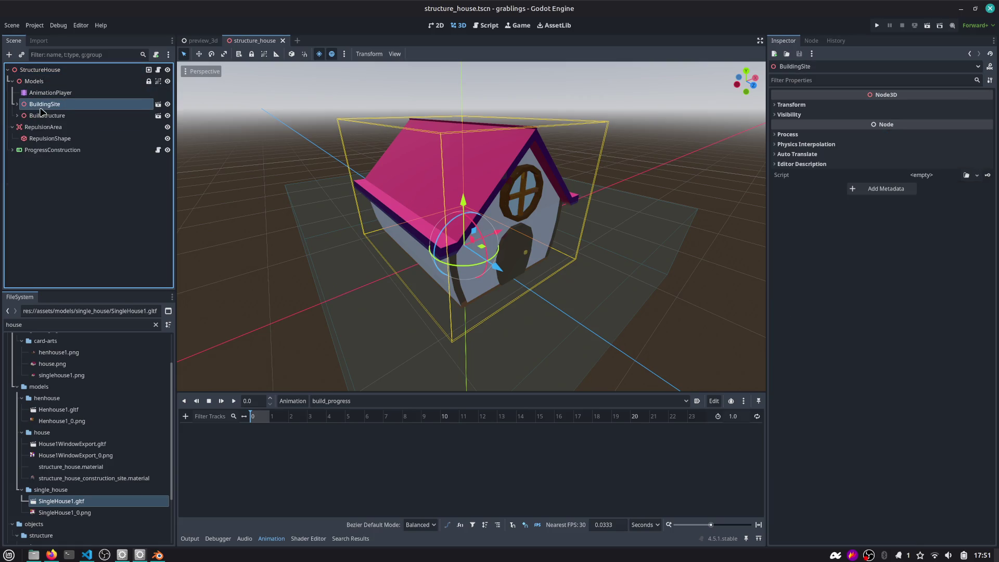
{"action": "left_click", "coordinate": [52, 116]}
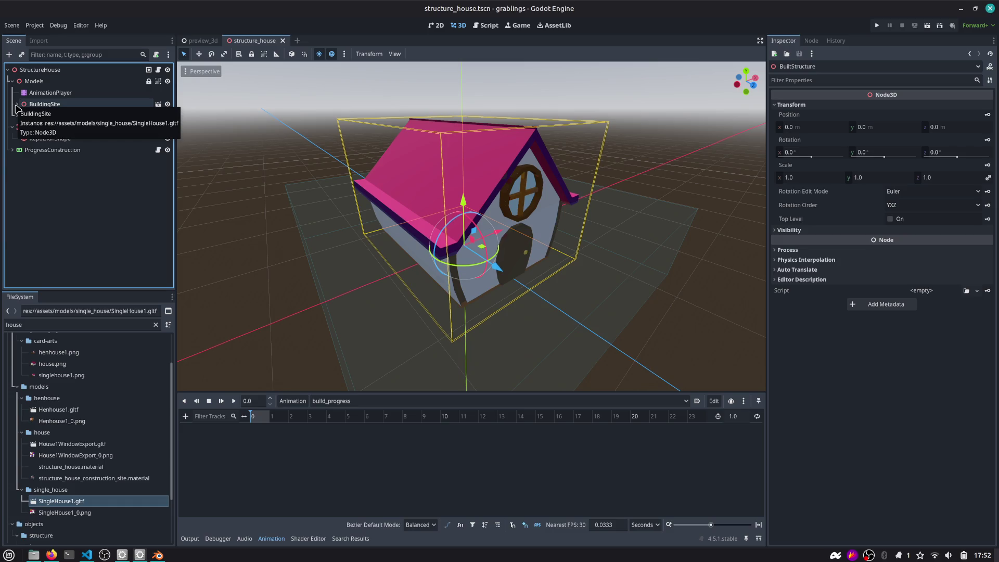
{"action": "left_click", "coordinate": [74, 183]}
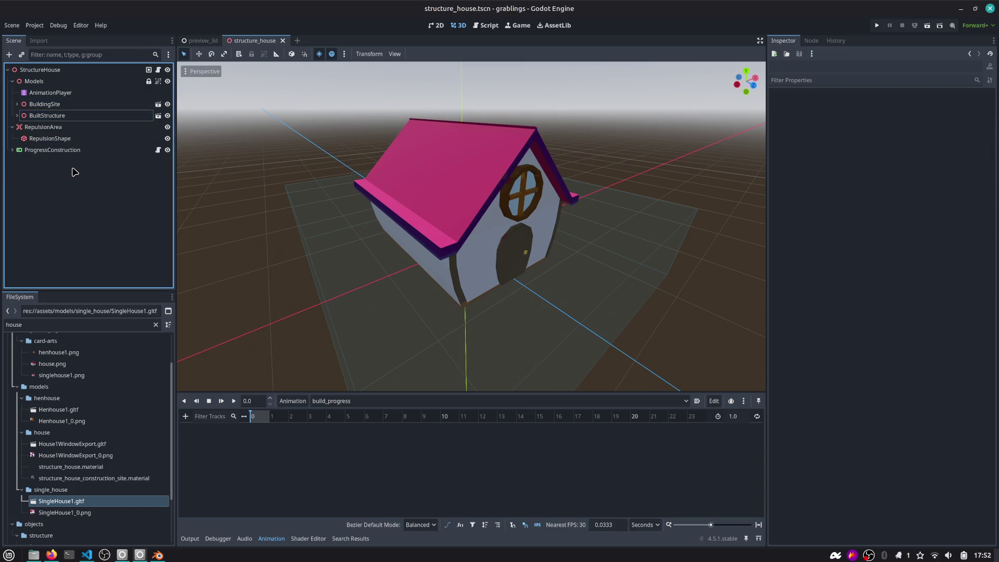
Step: Orbit and zoom to a close side-on view of the house, then switch to preview_3d
{"action": "mouse_move", "coordinate": [430, 149]}
{"action": "left_mouse_down"}
{"action": "mouse_move", "coordinate": [446, 172]}
{"action": "mouse_move", "coordinate": [466, 163]}
{"action": "mouse_move", "coordinate": [453, 188]}
{"action": "left_mouse_up"}
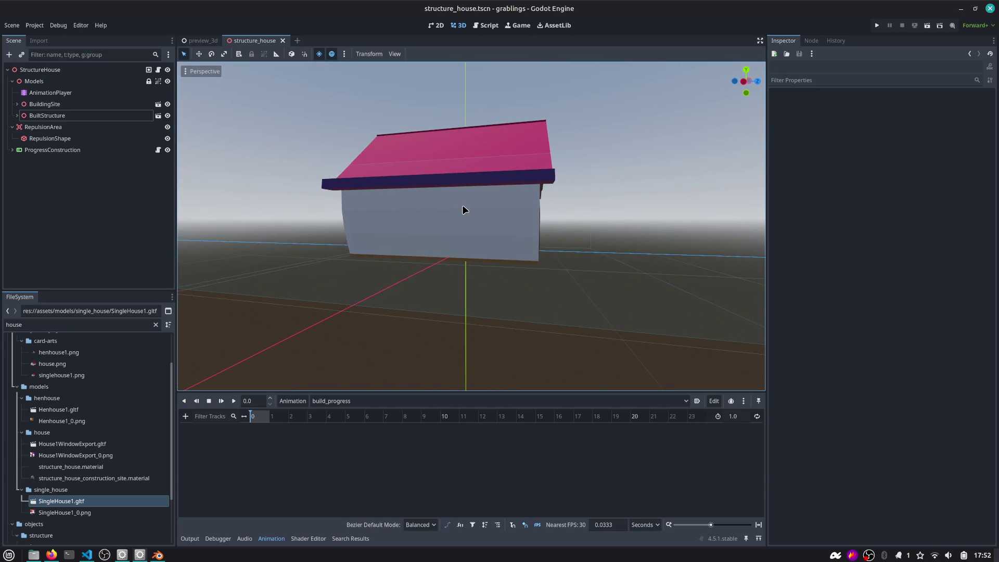
{"action": "scroll", "coordinate": [464, 210], "scroll_direction": "up", "scroll_amount": 3}
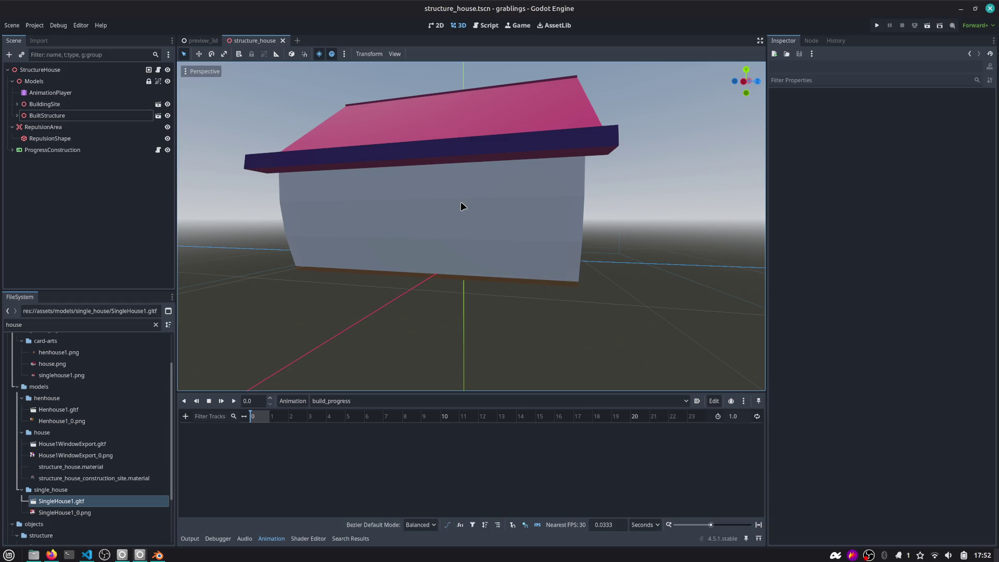
{"action": "left_click_drag", "start_coordinate": [461, 201], "coordinate": [463, 195]}
{"action": "left_click_drag", "start_coordinate": [481, 138], "coordinate": [563, 146]}
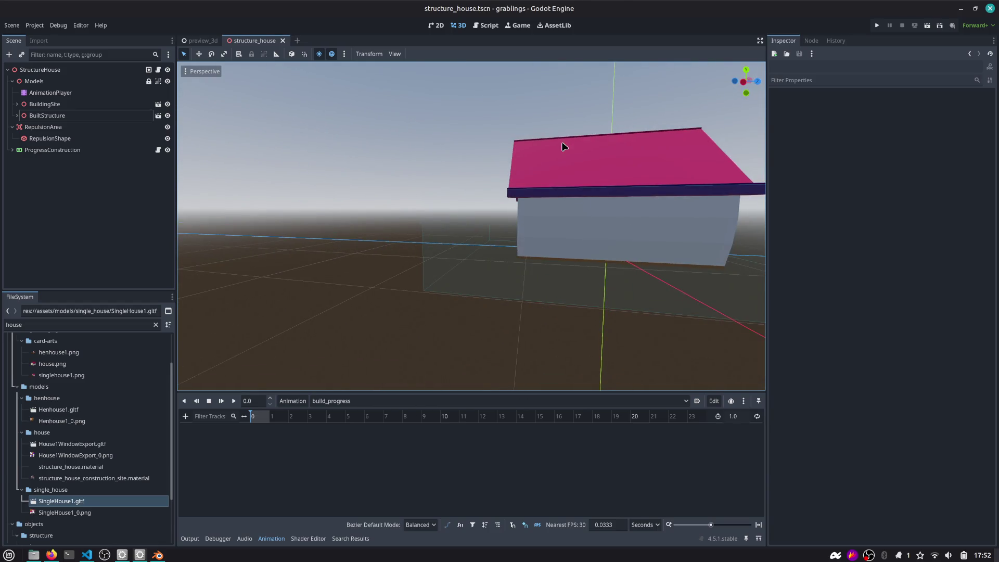
{"action": "mouse_move", "coordinate": [560, 185]}
{"action": "left_mouse_down"}
{"action": "mouse_move", "coordinate": [468, 213]}
{"action": "mouse_move", "coordinate": [488, 212]}
{"action": "left_mouse_up"}
{"action": "scroll", "coordinate": [480, 211], "scroll_direction": "up", "scroll_amount": 3}
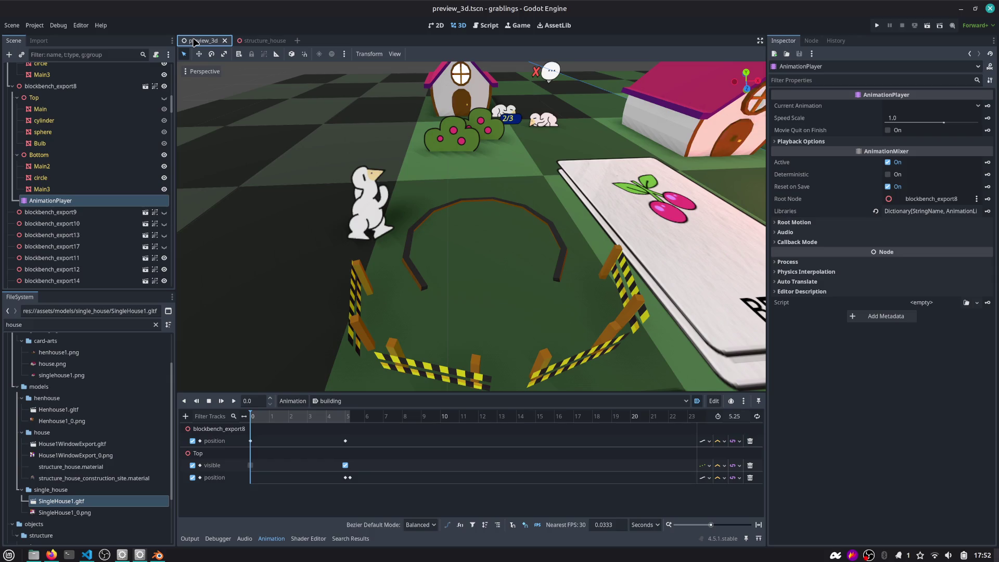
{"action": "left_click", "coordinate": [200, 41]}
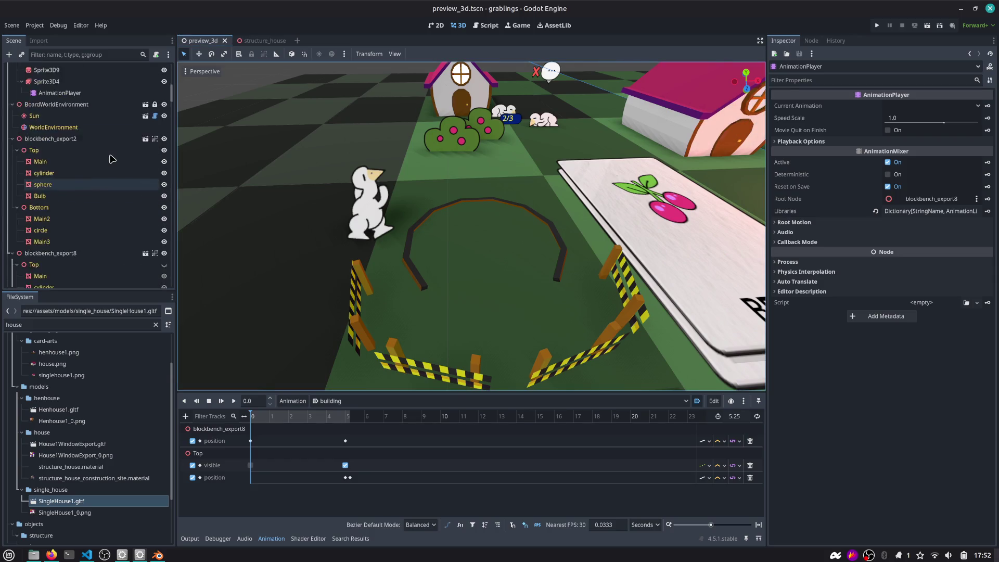
Step: Enlarge the scene tree, collapse Creatures, and switch to the structure_house scene
{"action": "scroll", "coordinate": [109, 177], "scroll_direction": "up", "scroll_amount": 10}
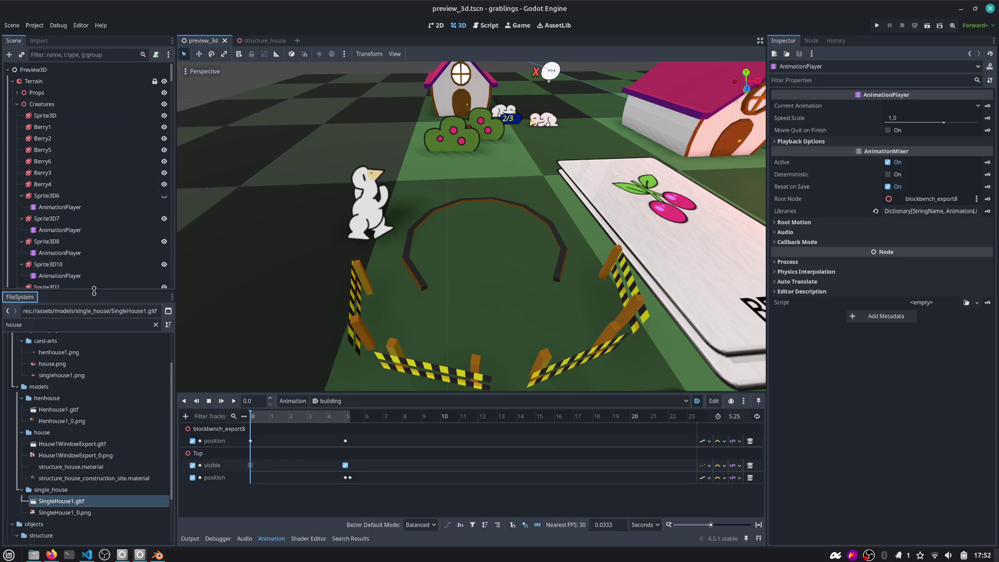
{"action": "left_click_drag", "start_coordinate": [95, 290], "coordinate": [94, 342]}
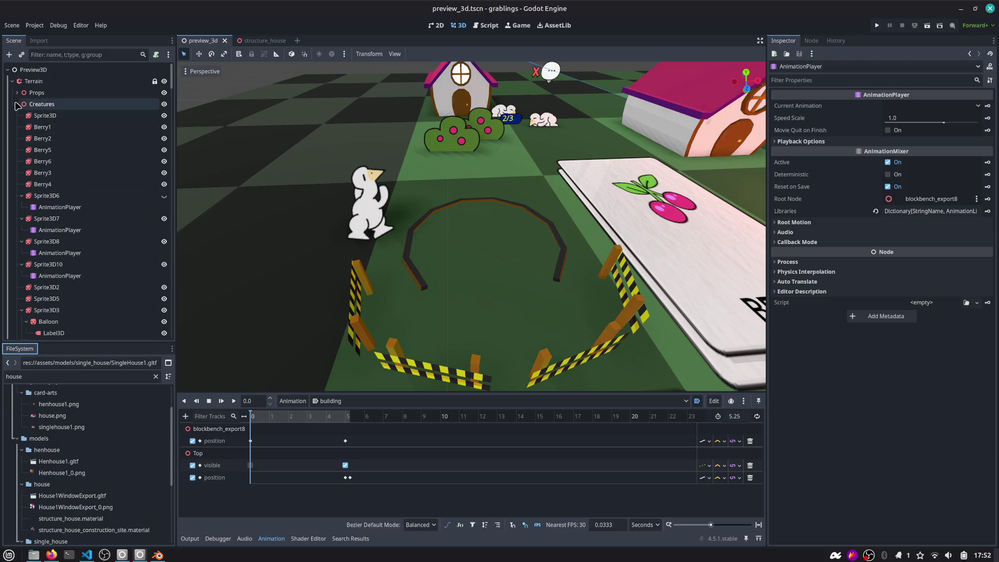
{"action": "left_click", "coordinate": [18, 104]}
{"action": "scroll", "coordinate": [290, 185], "scroll_direction": "down", "scroll_amount": 3}
{"action": "scroll", "coordinate": [358, 217], "scroll_direction": "down", "scroll_amount": 1}
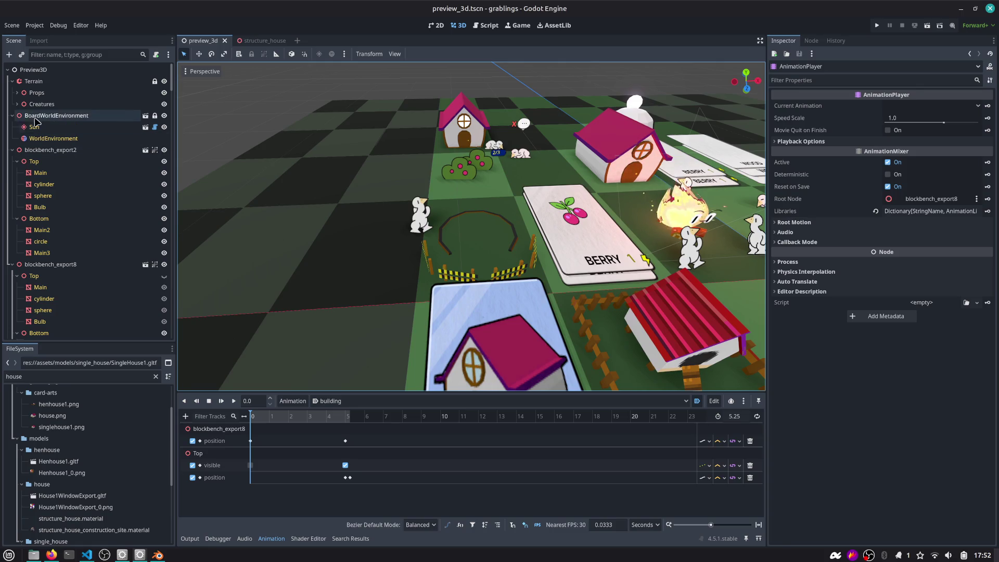
{"action": "left_click", "coordinate": [257, 42]}
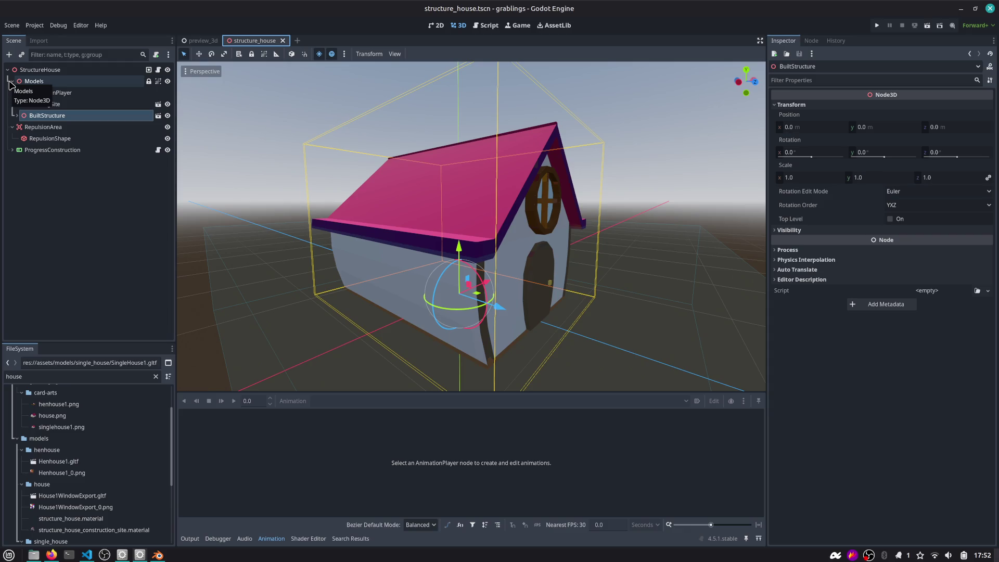
{"action": "left_click", "coordinate": [11, 82]}
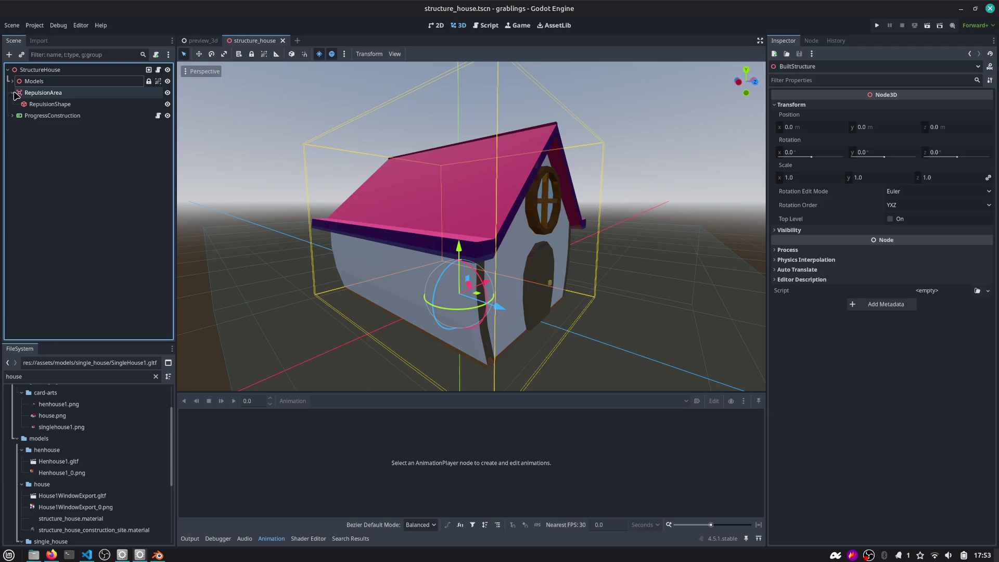
{"action": "left_click", "coordinate": [12, 92]}
{"action": "left_click", "coordinate": [12, 82]}
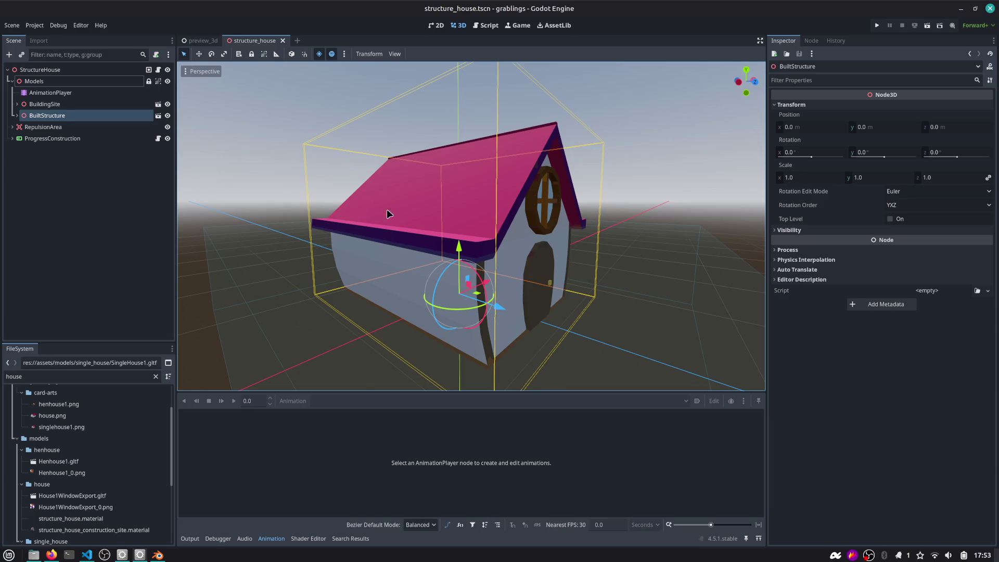
{"action": "left_click", "coordinate": [73, 86]}
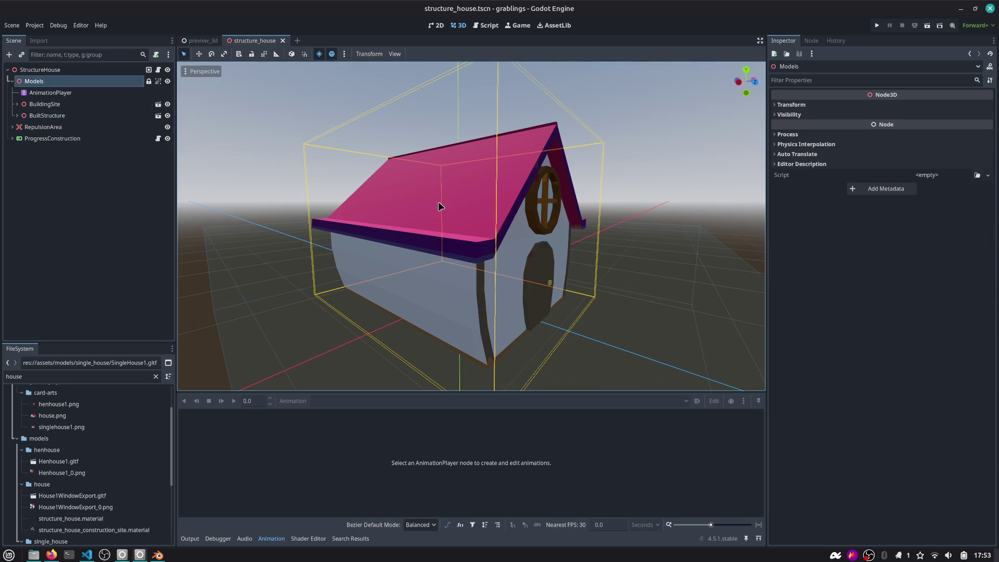
{"action": "scroll", "coordinate": [467, 218], "scroll_direction": "up", "scroll_amount": 3}
{"action": "key", "text": "w"}
{"action": "key", "text": "e"}
{"action": "scroll", "coordinate": [462, 205], "scroll_direction": "down", "scroll_amount": 6}
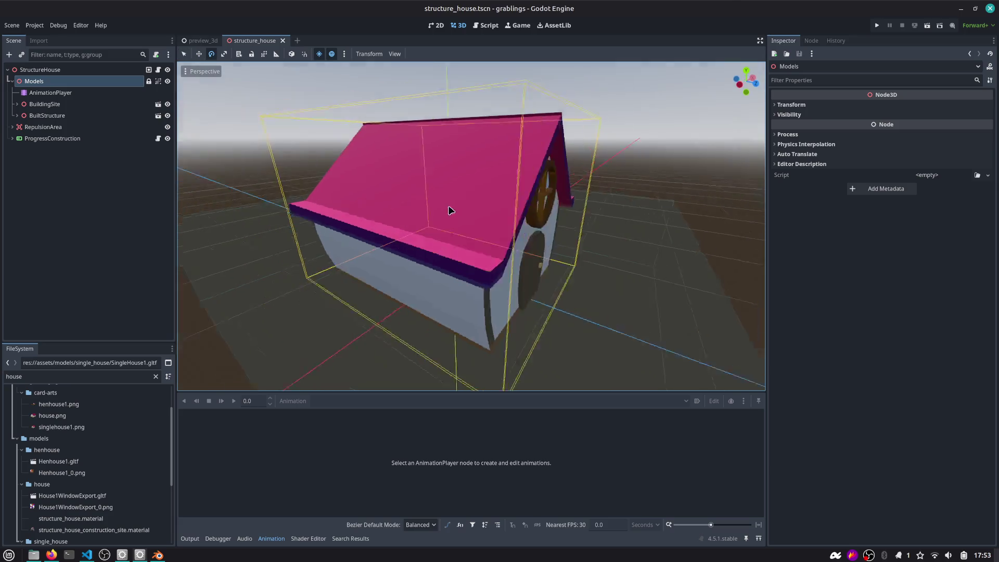
{"action": "key", "text": "q"}
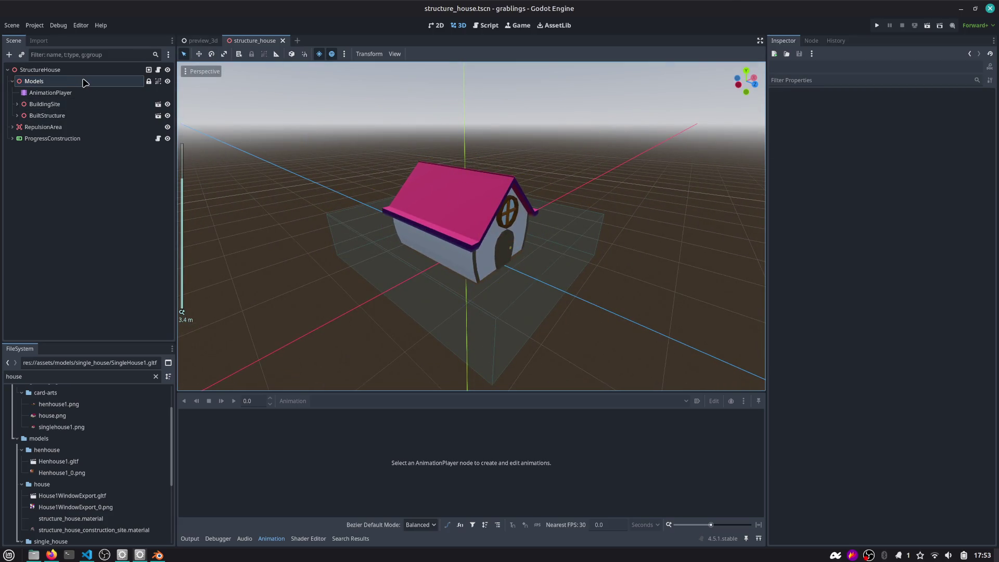
Step: Reselect the Models node and clear the FileSystem filter
{"action": "left_click", "coordinate": [85, 84]}
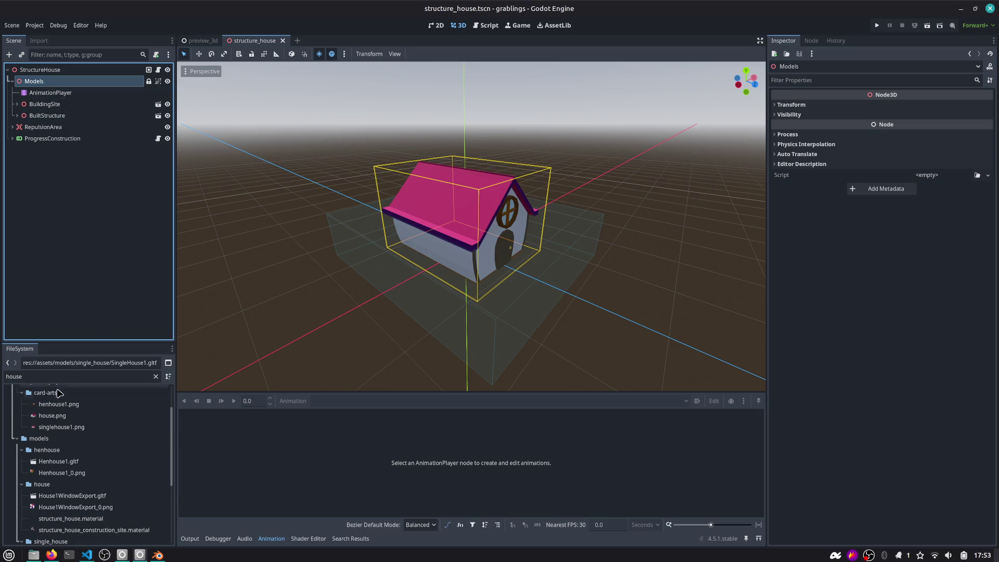
{"action": "left_click", "coordinate": [109, 377]}
{"action": "left_click", "coordinate": [155, 376]}
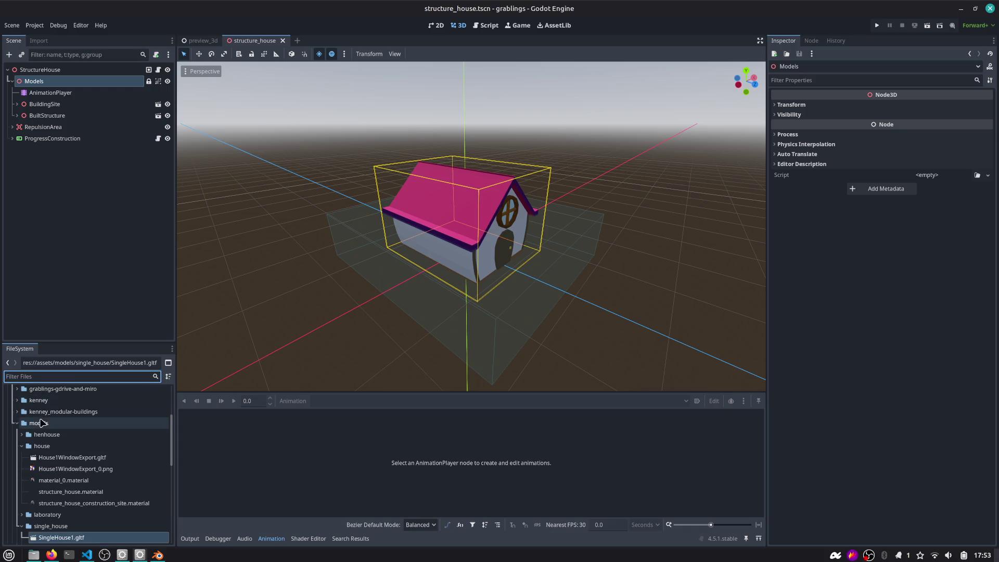
Step: Show resources > structures > structure_house.tres in the Inspector and edit Animals Allowed
{"action": "left_click", "coordinate": [18, 424]}
{"action": "scroll", "coordinate": [18, 444], "scroll_direction": "down", "scroll_amount": 3}
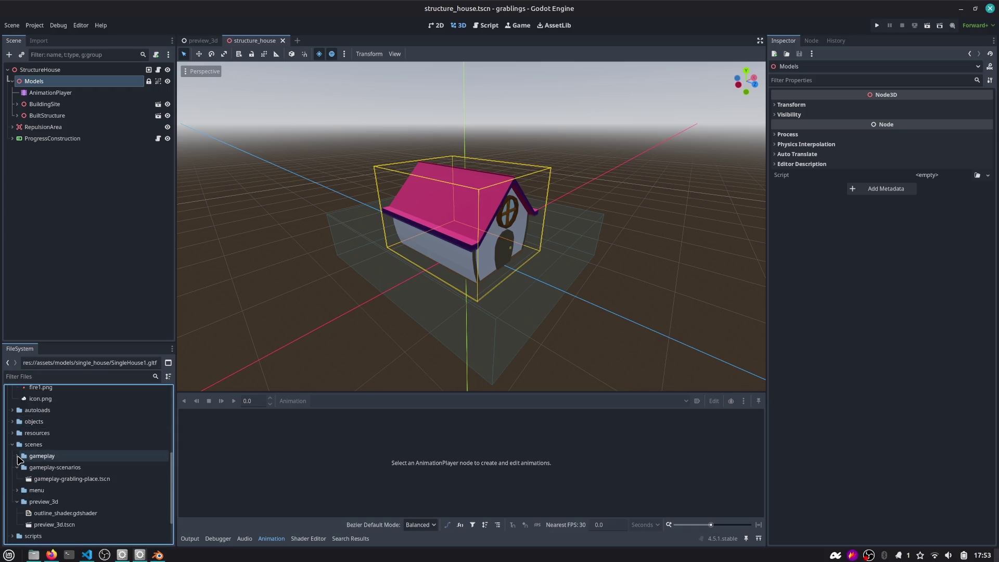
{"action": "left_click", "coordinate": [12, 433]}
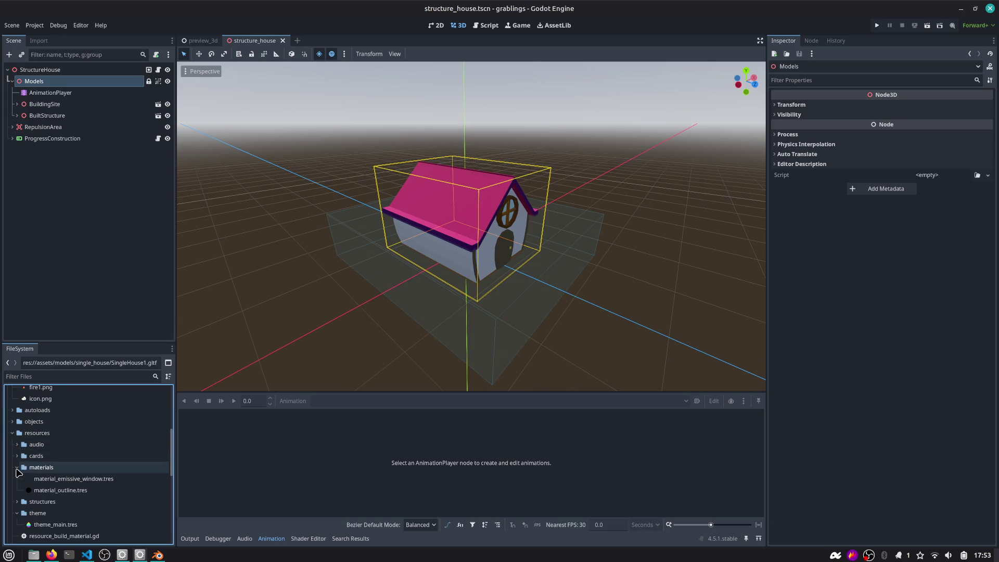
{"action": "left_click", "coordinate": [16, 502]}
{"action": "scroll", "coordinate": [15, 504], "scroll_direction": "down", "scroll_amount": 2}
{"action": "left_click", "coordinate": [60, 485]}
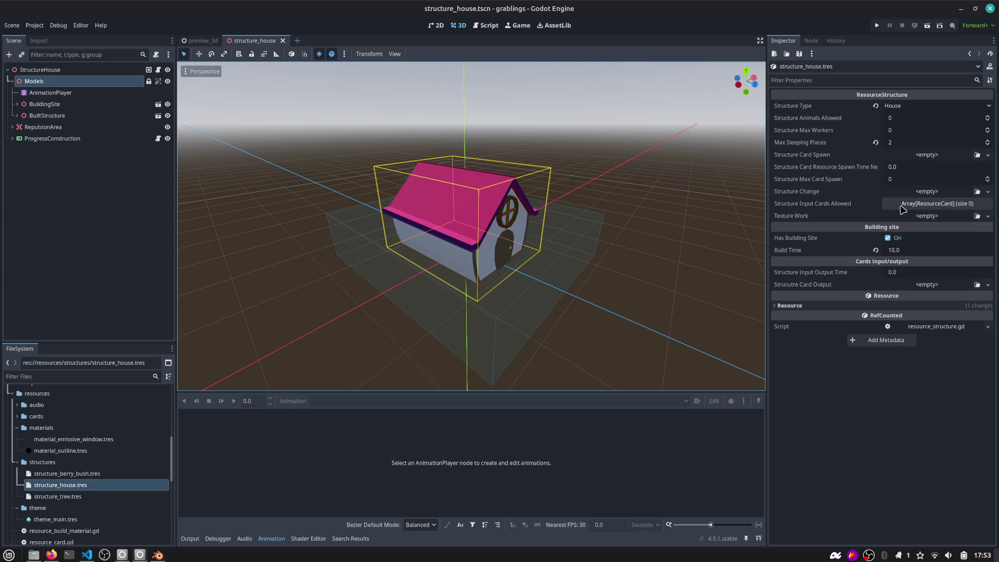
{"action": "left_click", "coordinate": [908, 118]}
Step: Try 500 for Animals Allowed, undo it, and keep Structure Type as House
{"action": "type", "text": "500"}
{"action": "key", "text": "ctrl+z"}
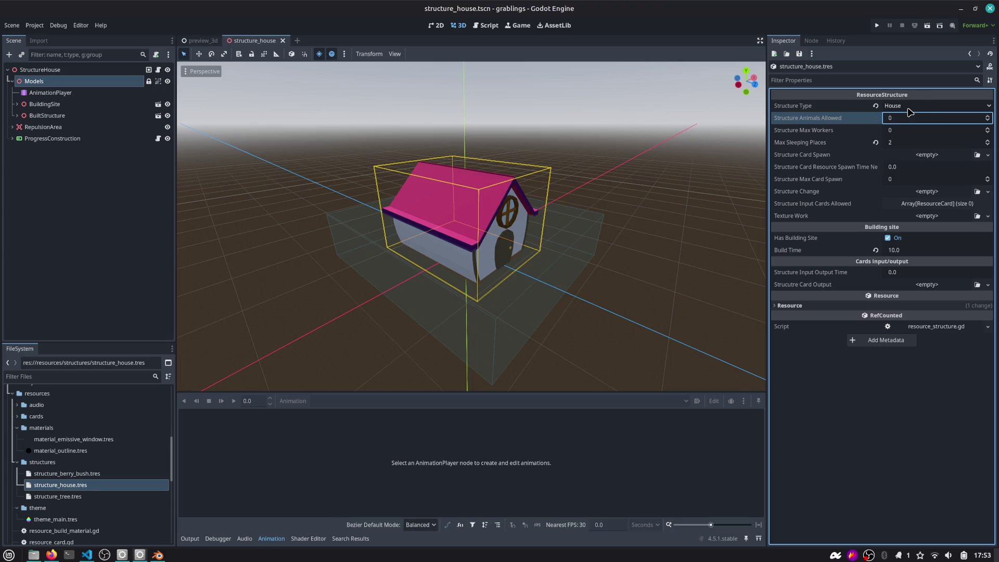
{"action": "left_click", "coordinate": [910, 106]}
{"action": "left_click", "coordinate": [909, 107]}
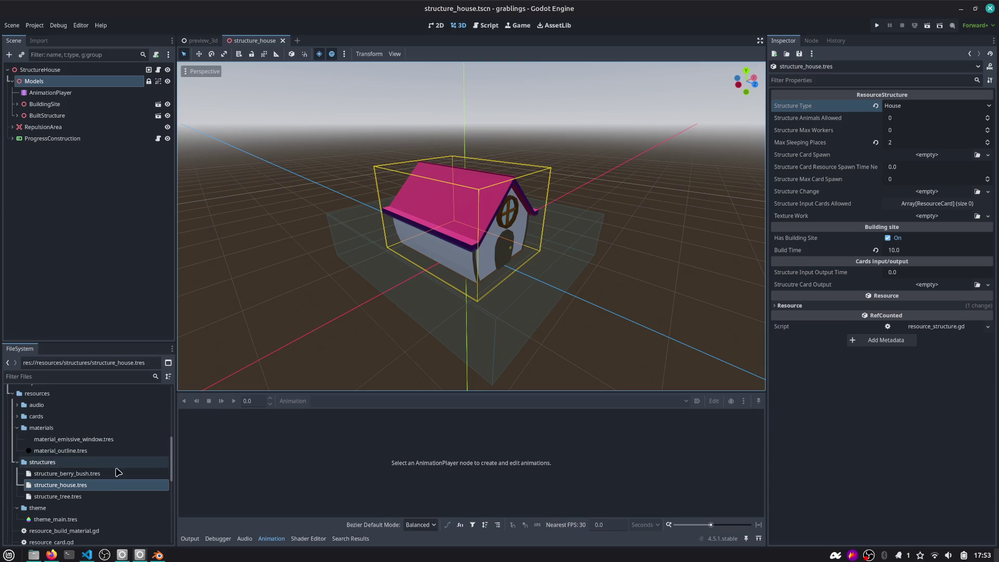
Step: Filter the FileSystem dock to 'structu' files
{"action": "left_click", "coordinate": [63, 372]}
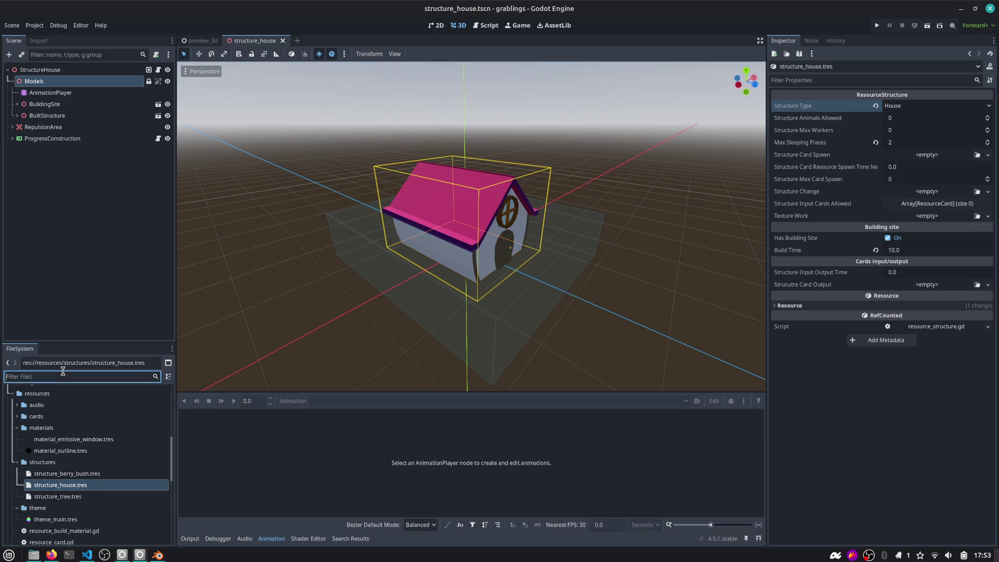
{"action": "type", "text": "strucut"}
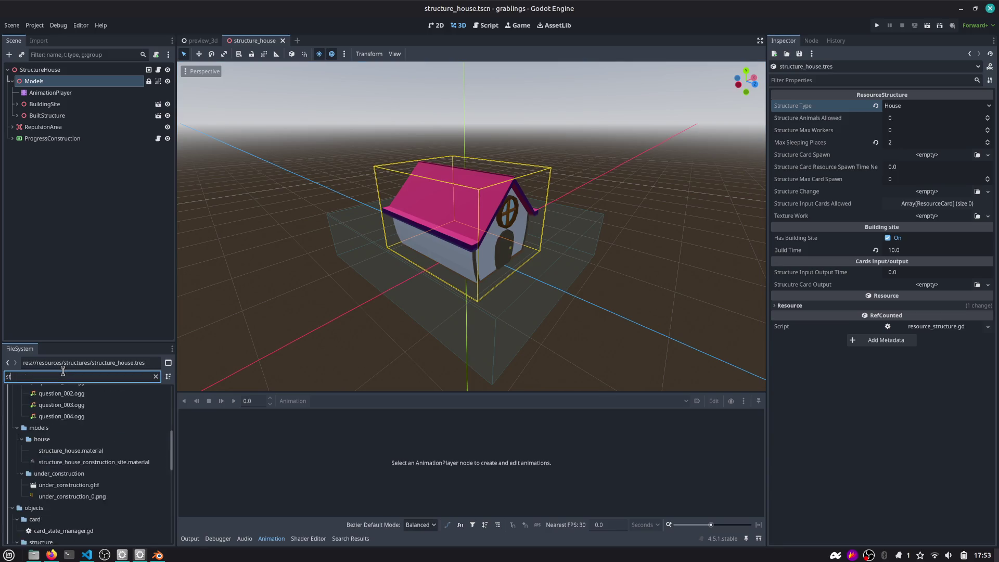
{"action": "key", "text": "BackSpace"}
{"action": "key", "text": "BackSpace"}
{"action": "key", "text": "BackSpace"}
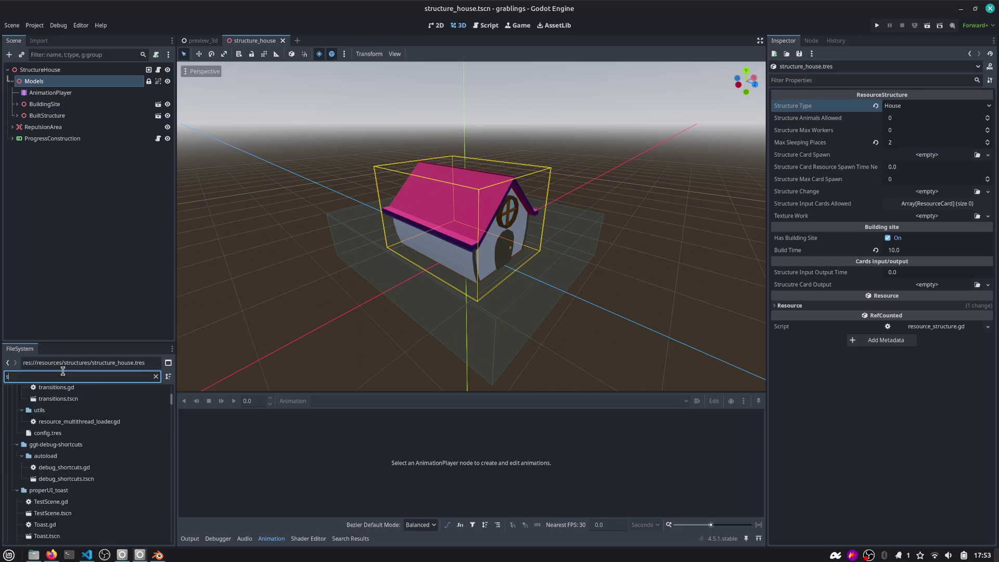
Step: Inspect the tree, berry bush and house structure card .tres files, then select StructureHouse
{"action": "left_click", "coordinate": [85, 467]}
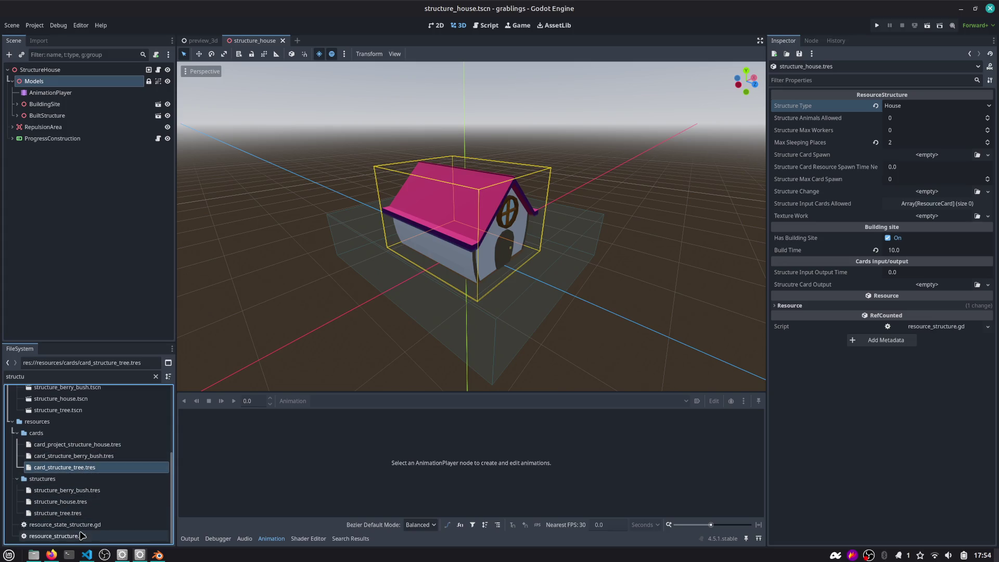
{"action": "left_click", "coordinate": [82, 446]}
{"action": "left_click", "coordinate": [89, 452]}
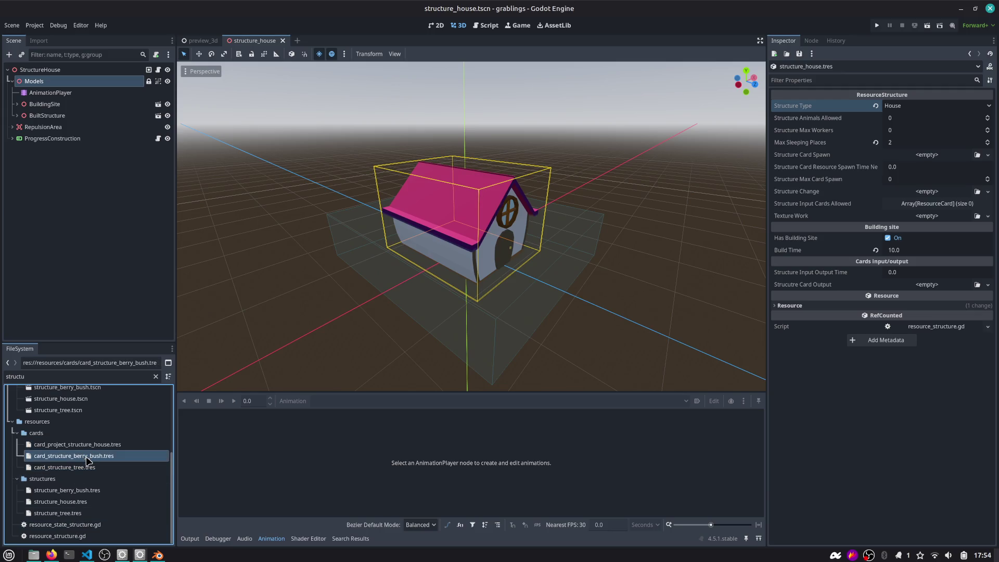
{"action": "left_click", "coordinate": [90, 447]}
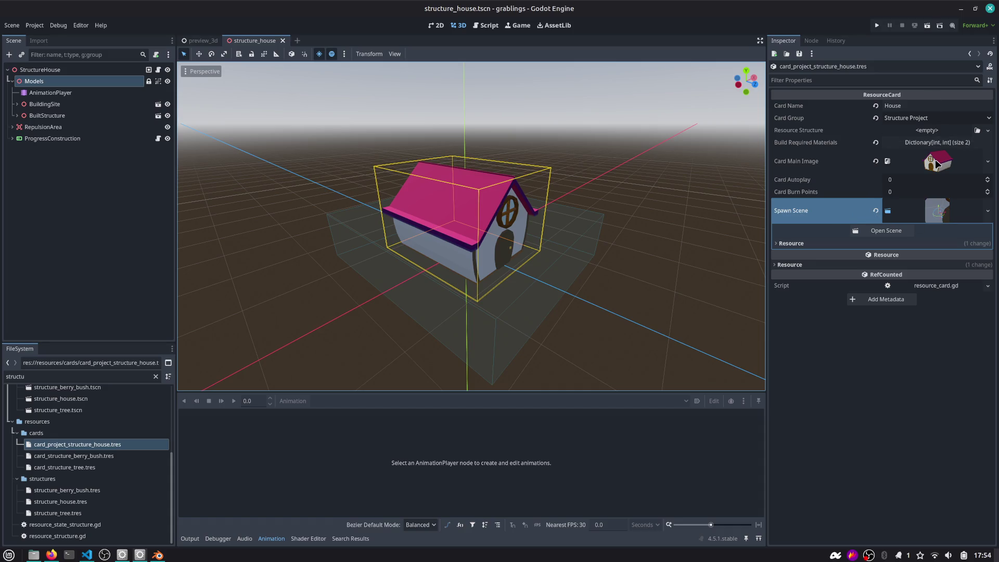
{"action": "left_click", "coordinate": [935, 216]}
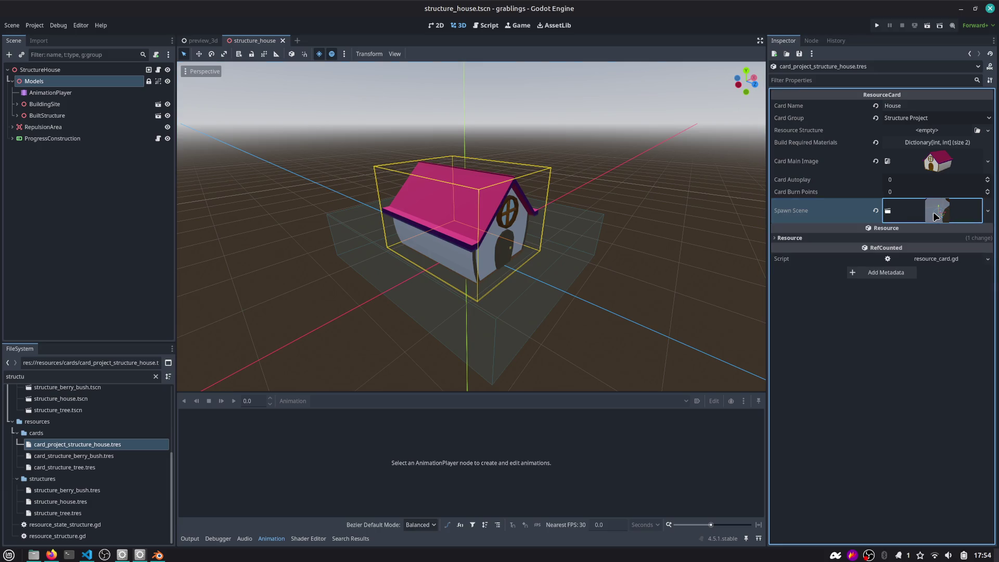
{"action": "left_click", "coordinate": [115, 70]}
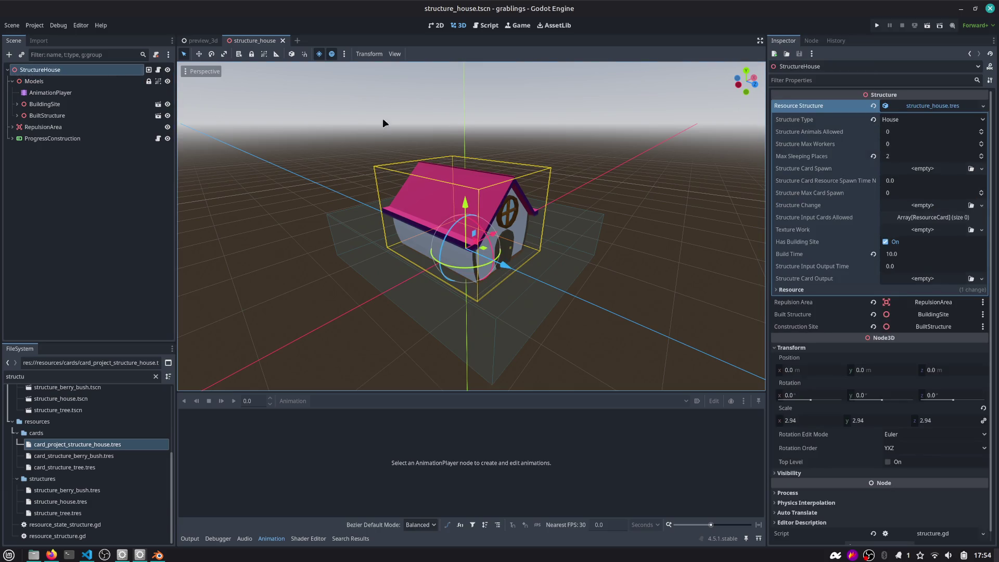
Step: Toggle the Resource Structure properties, select Models' AnimationPlayer, and open its animation list
{"action": "left_click", "coordinate": [921, 106]}
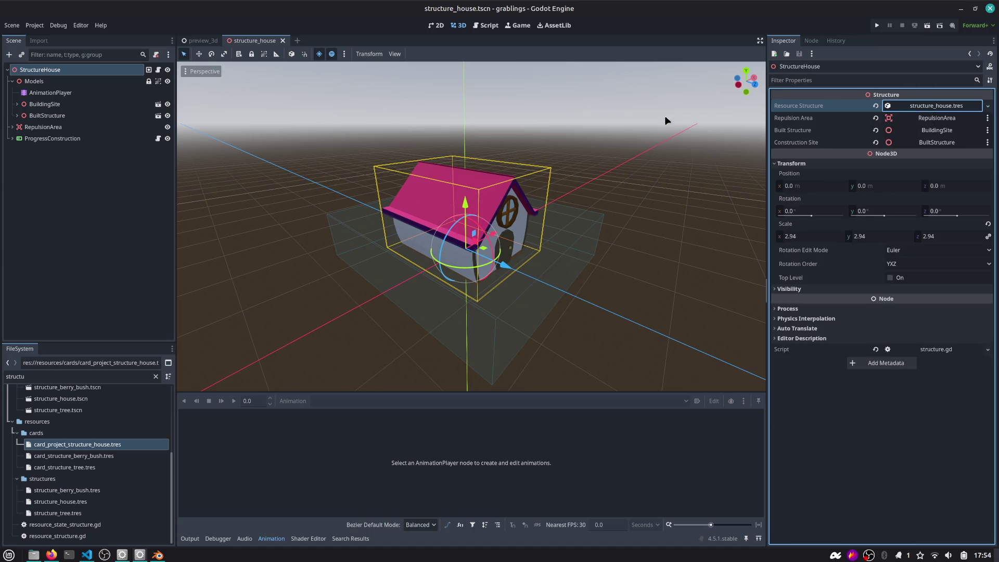
{"action": "left_click", "coordinate": [911, 107]}
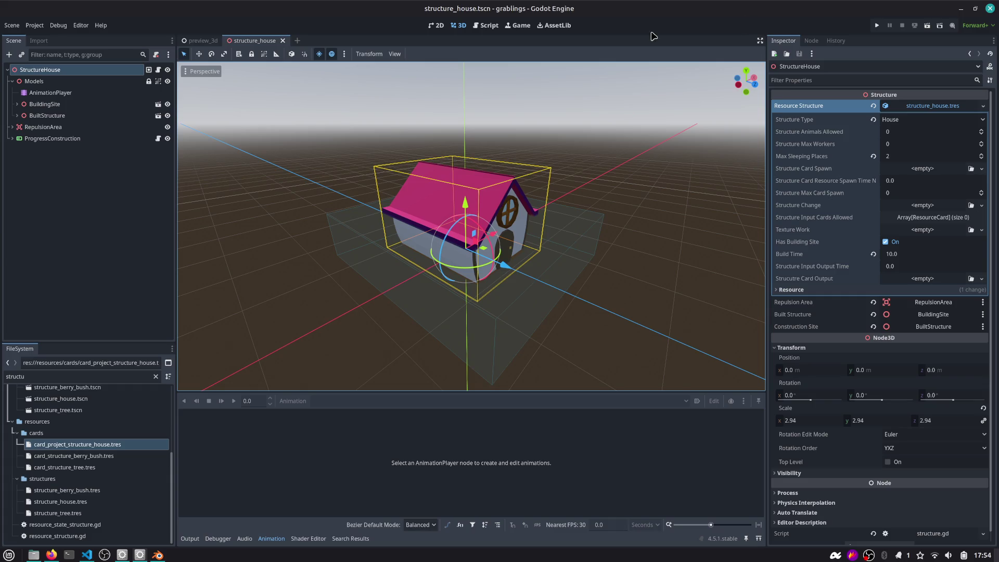
{"action": "left_click", "coordinate": [156, 92]}
{"action": "left_click", "coordinate": [320, 401]}
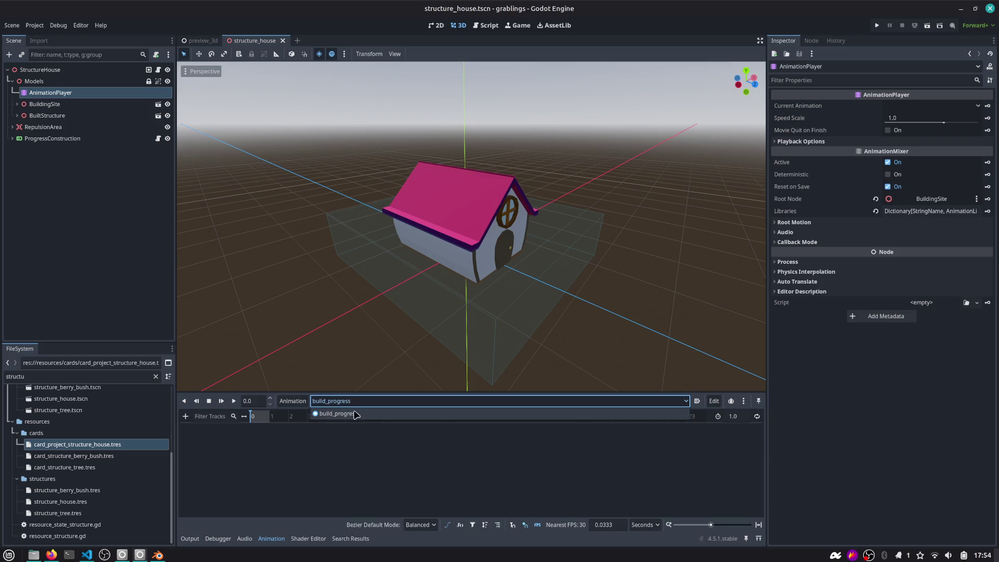
Step: Load build_progress and open the AnimationPlayer class reference via help search 'animation_player'
{"action": "left_click", "coordinate": [344, 413]}
{"action": "key", "text": "F1"}
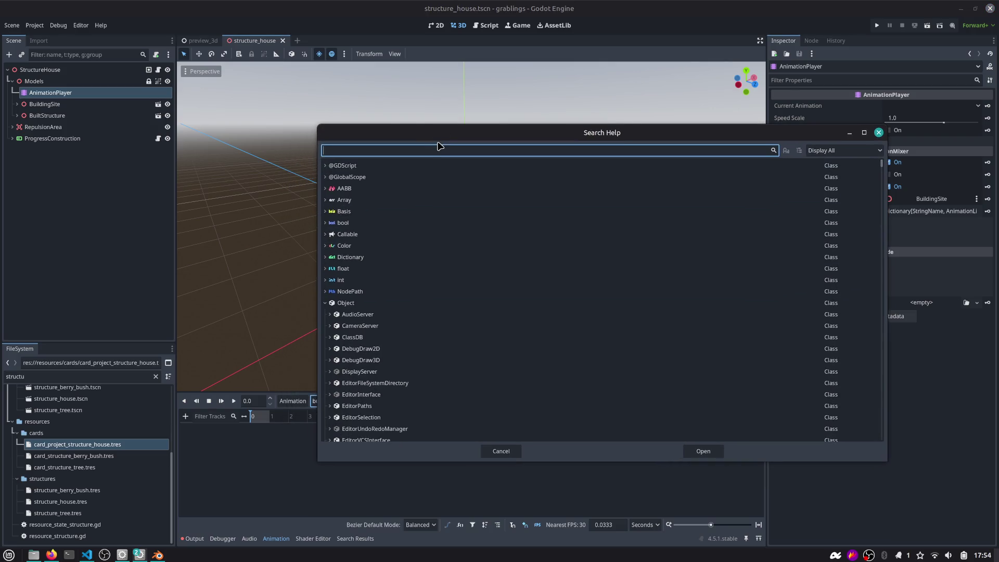
{"action": "type", "text": "animation_"}
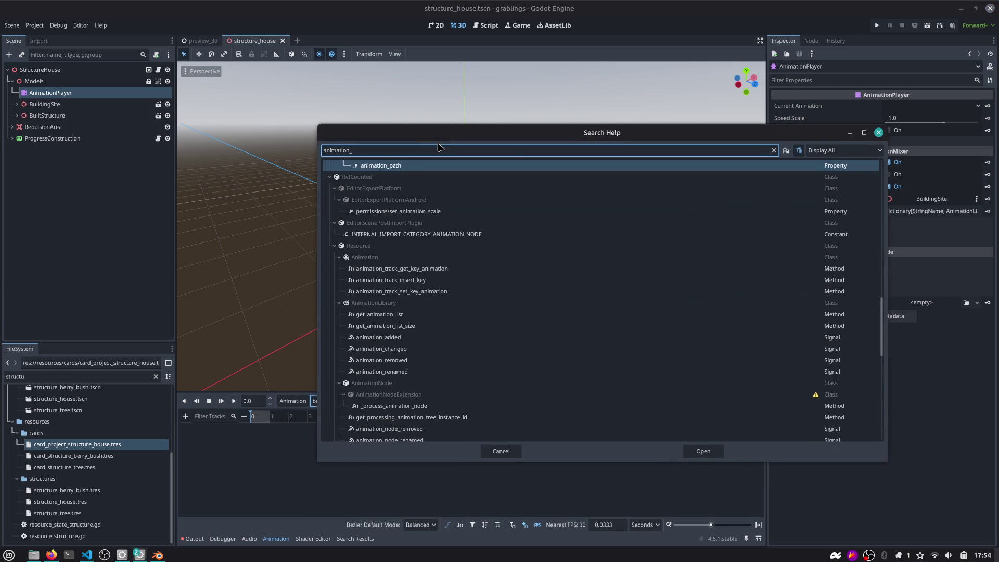
{"action": "type", "text": "p"}
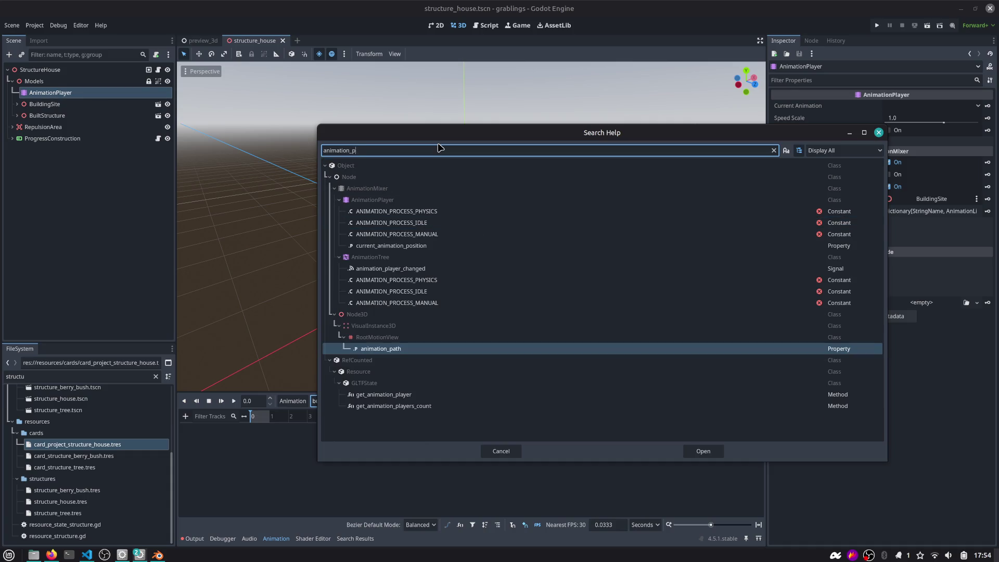
{"action": "type", "text": "layer"}
{"action": "key", "text": "Return"}
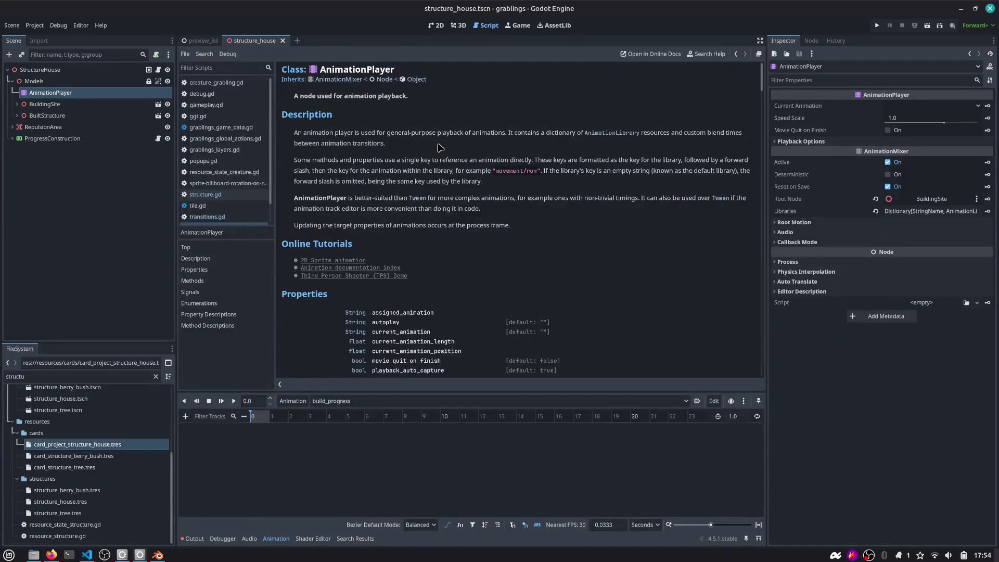
Step: Jump to the autoplay description and scroll on to select current_animation_position
{"action": "scroll", "coordinate": [440, 148], "scroll_direction": "down", "scroll_amount": 3}
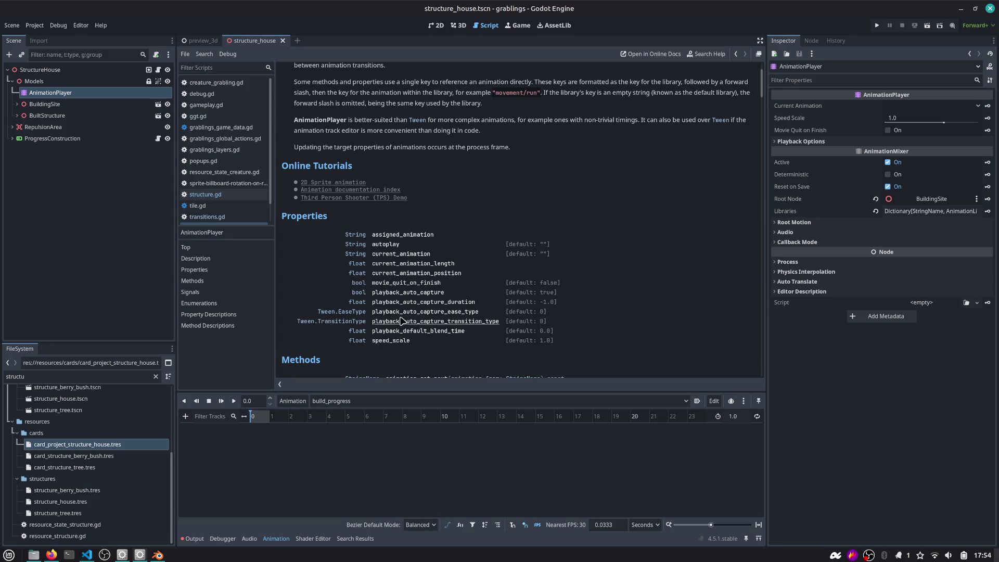
{"action": "scroll", "coordinate": [392, 238], "scroll_direction": "down", "scroll_amount": 2}
{"action": "scroll", "coordinate": [392, 238], "scroll_direction": "down", "scroll_amount": 8}
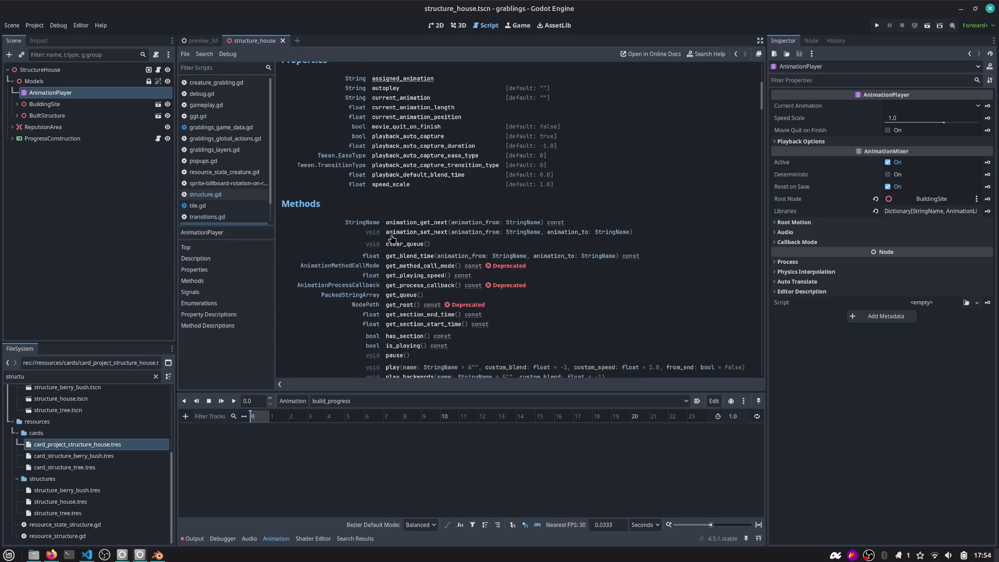
{"action": "scroll", "coordinate": [392, 238], "scroll_direction": "up", "scroll_amount": 8}
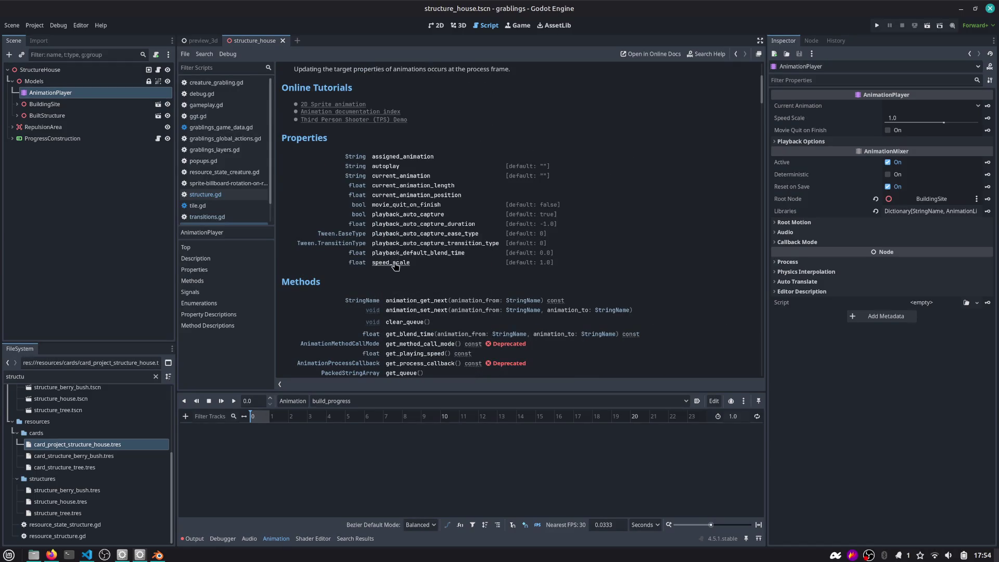
{"action": "left_click", "coordinate": [394, 167]}
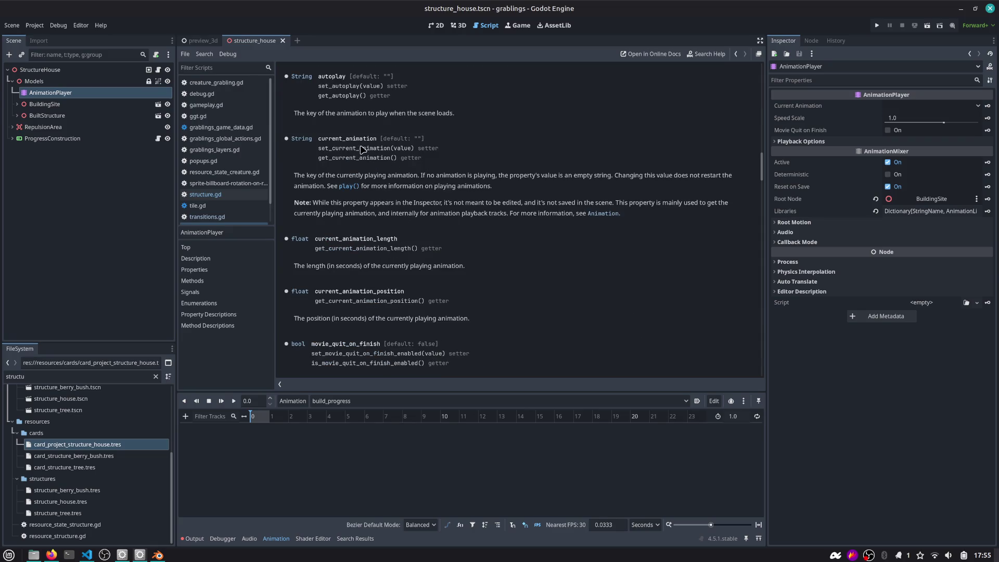
{"action": "scroll", "coordinate": [351, 137], "scroll_direction": "down", "scroll_amount": 2}
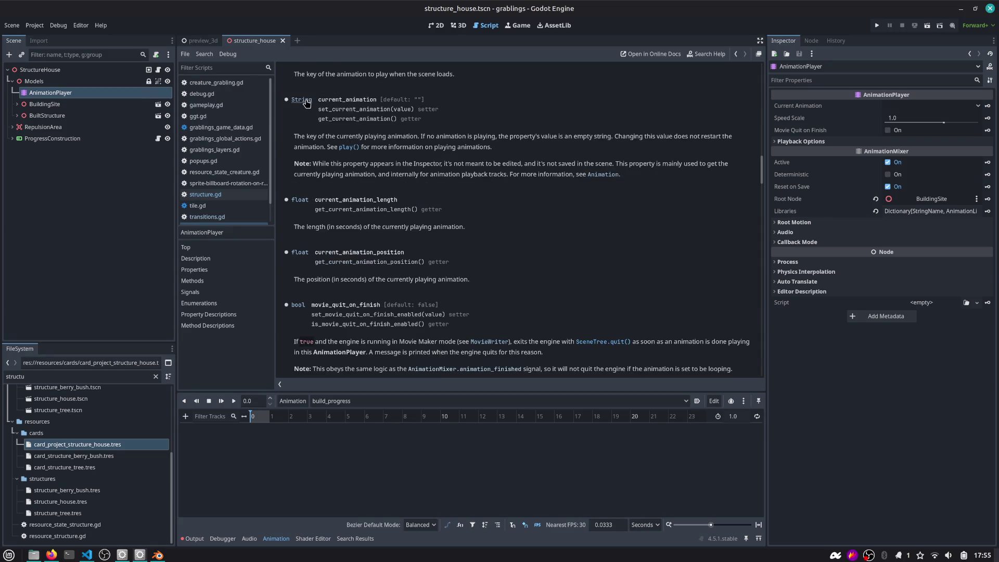
{"action": "scroll", "coordinate": [347, 204], "scroll_direction": "down", "scroll_amount": 2}
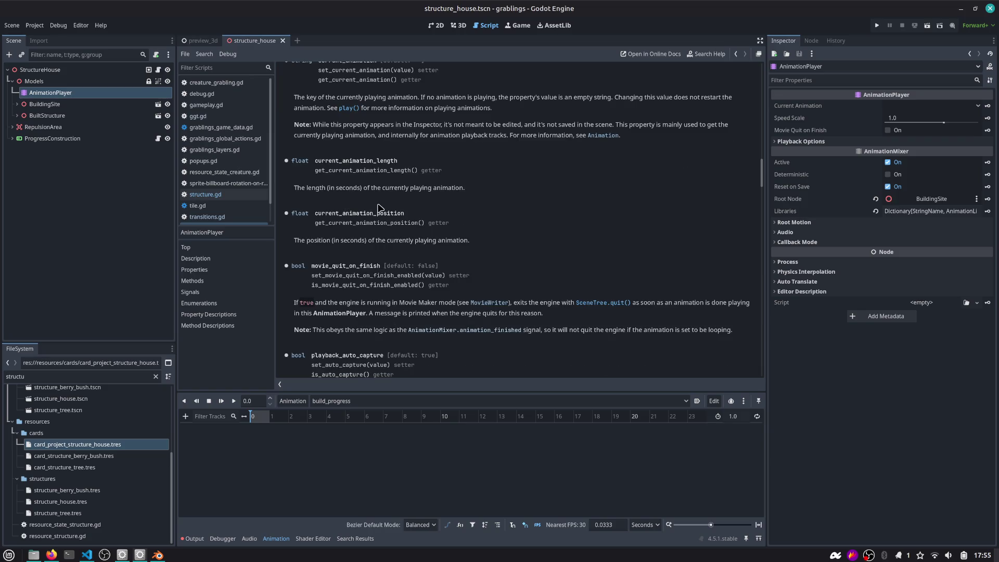
{"action": "double_click", "coordinate": [328, 217]}
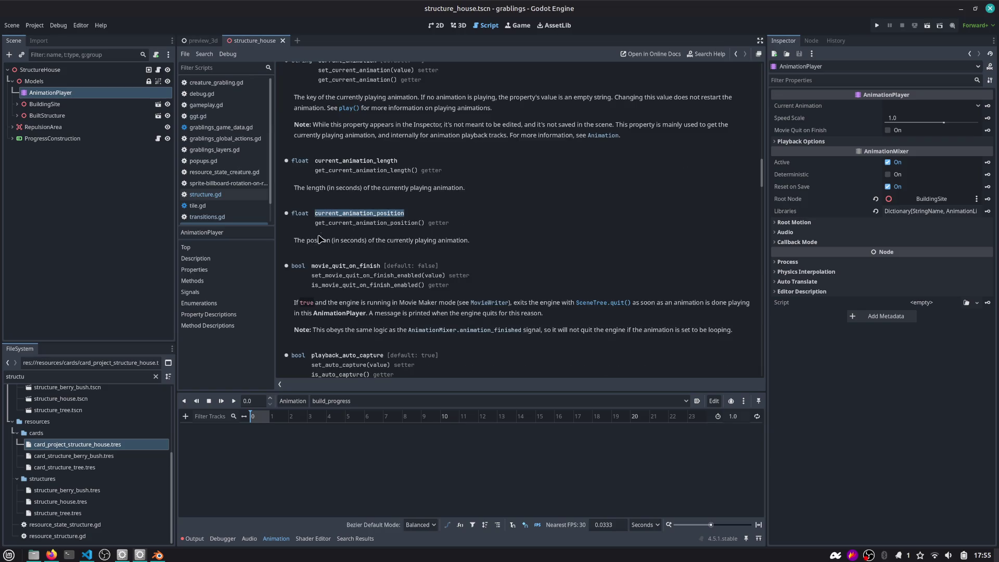
Step: Highlight the current_animation_position name and its description text in the docs
{"action": "left_click_drag", "start_coordinate": [307, 241], "coordinate": [468, 240]}
{"action": "left_click", "coordinate": [457, 244]}
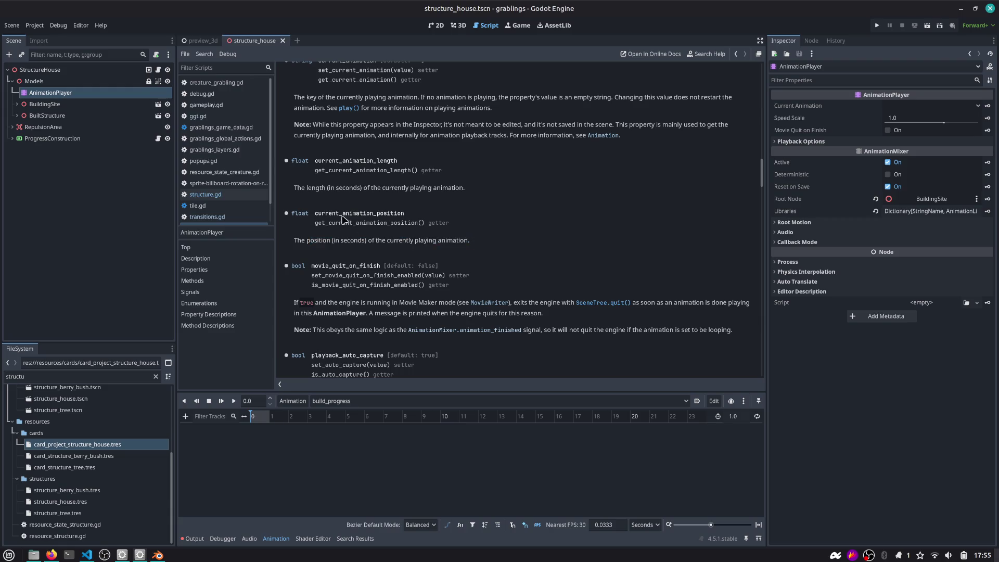
{"action": "double_click", "coordinate": [344, 215]}
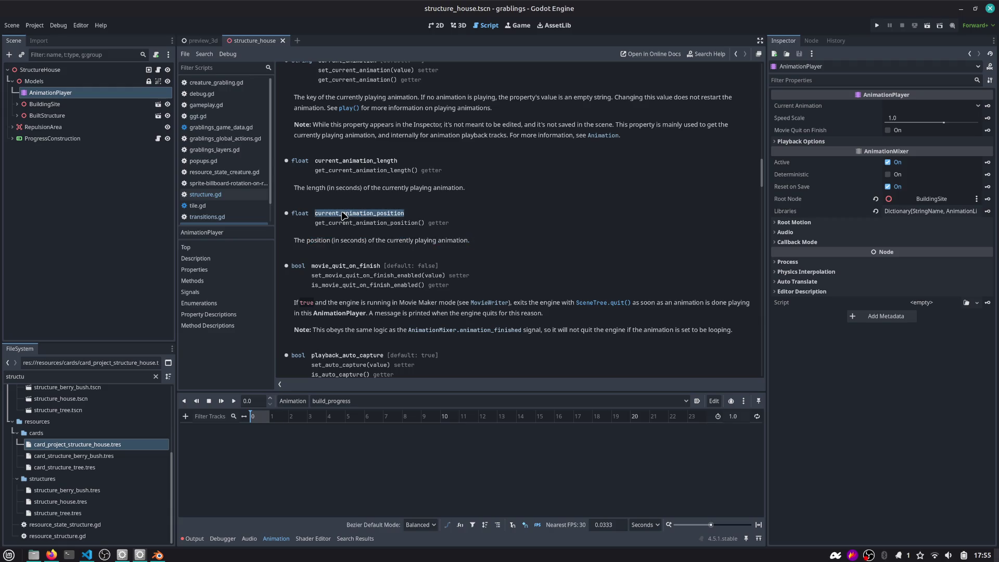
{"action": "left_click_drag", "start_coordinate": [308, 240], "coordinate": [459, 240]}
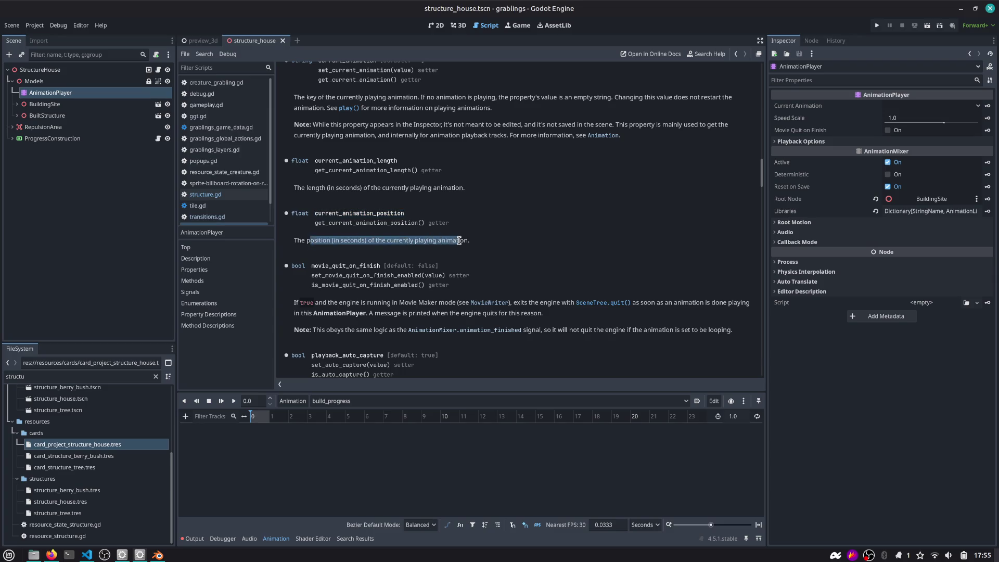
{"action": "left_click", "coordinate": [461, 243]}
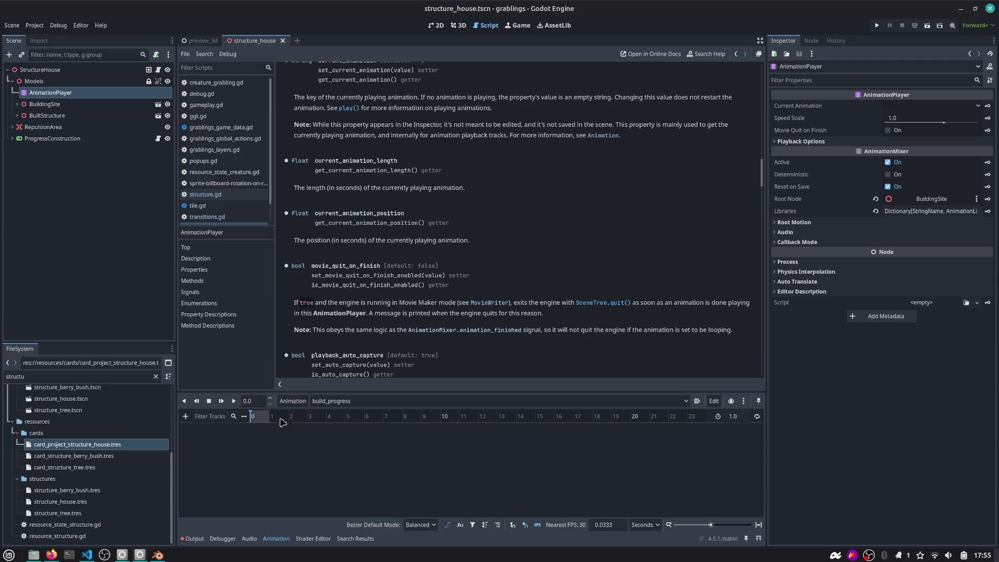
Step: Scrub build_progress to 1 second, enlarge the timeline panel, and show StructureHouse's properties
{"action": "left_click_drag", "start_coordinate": [259, 420], "coordinate": [273, 423]}
{"action": "double_click", "coordinate": [351, 162]}
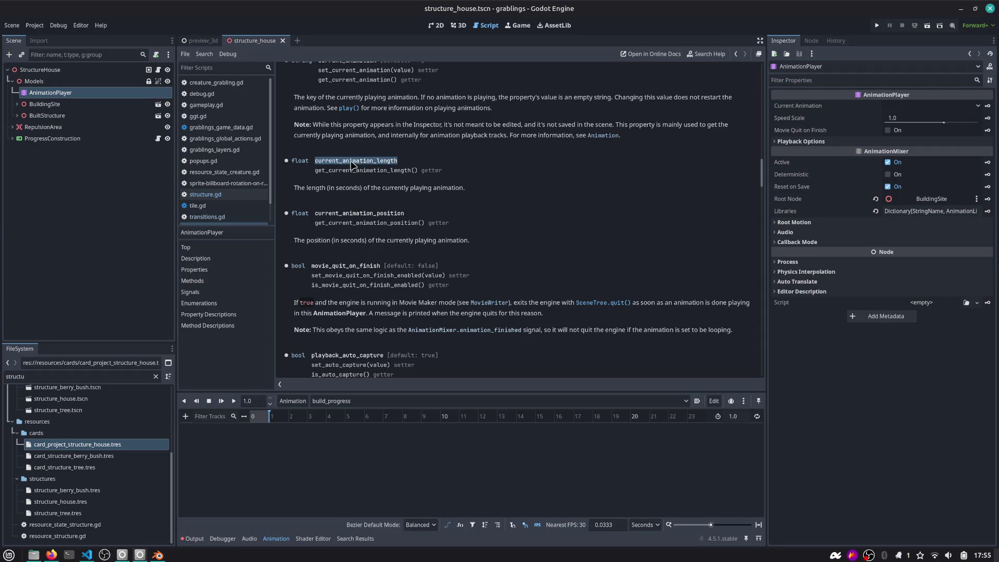
{"action": "double_click", "coordinate": [375, 215]}
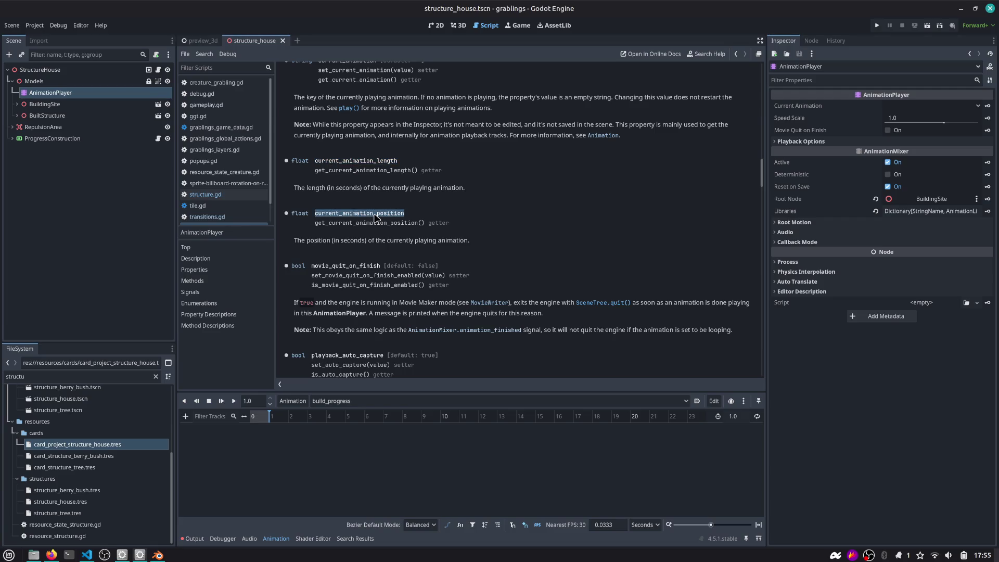
{"action": "double_click", "coordinate": [349, 160]}
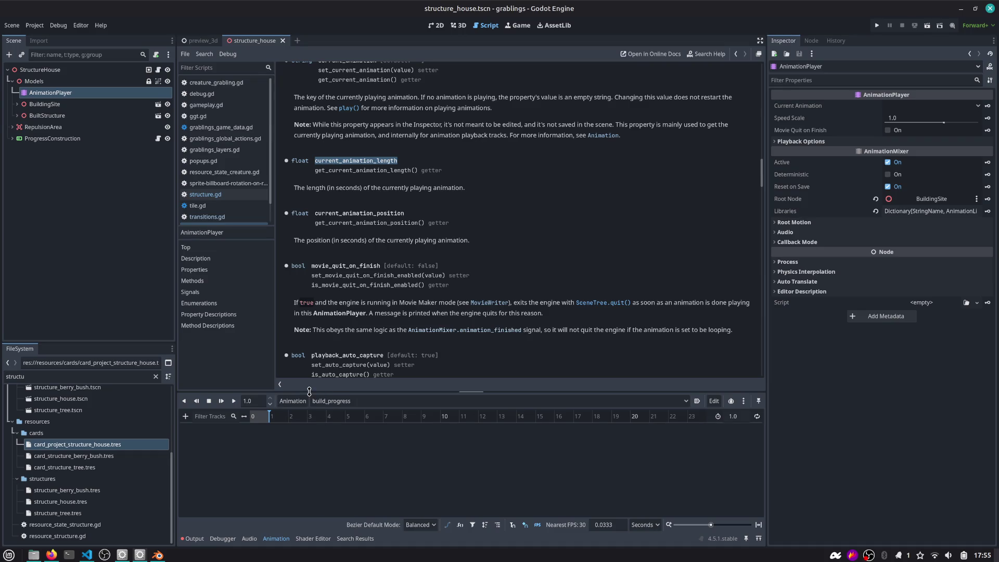
{"action": "left_click_drag", "start_coordinate": [309, 392], "coordinate": [312, 377]}
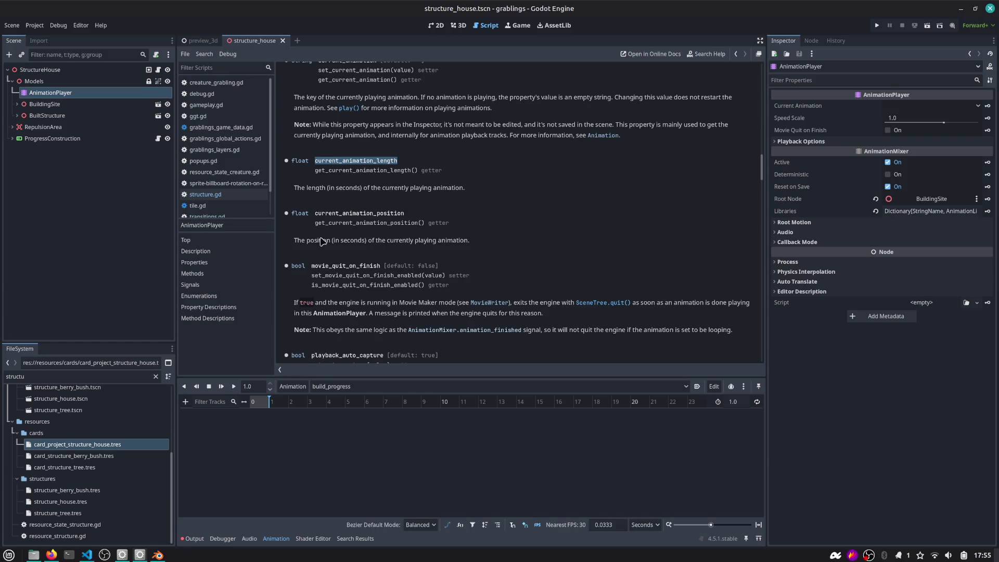
{"action": "double_click", "coordinate": [337, 214]}
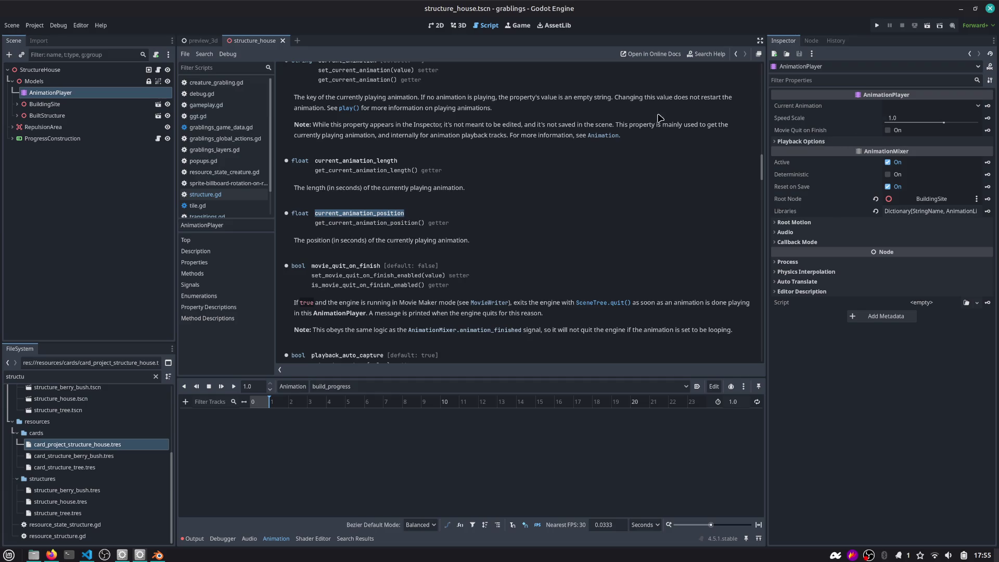
{"action": "left_click", "coordinate": [91, 71]}
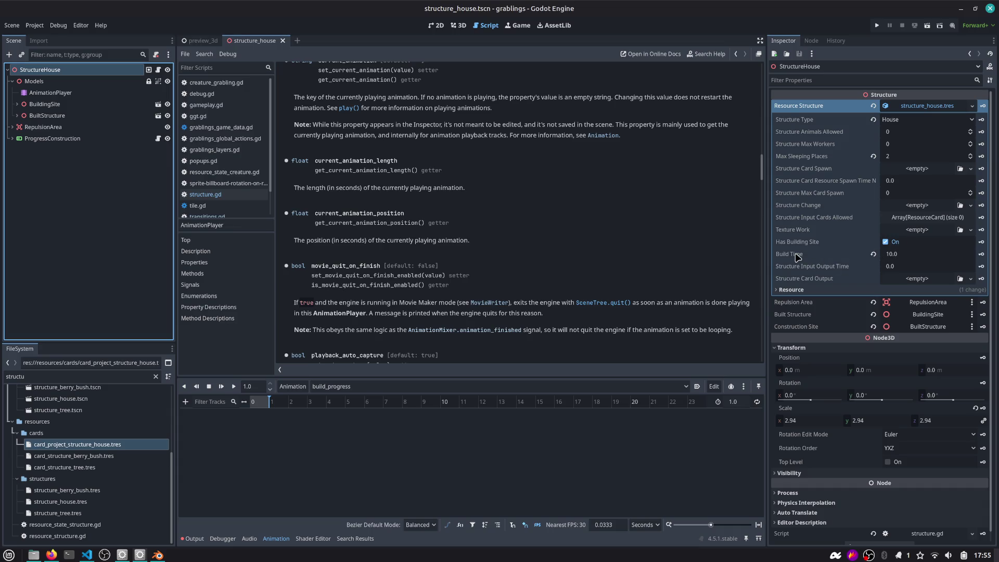
Step: Dismiss the Build Time tooltip and select the current_animation_position heading in the reference
{"action": "mouse_move", "coordinate": [798, 257]}
{"action": "mouse_move", "coordinate": [831, 259]}
{"action": "left_click", "coordinate": [267, 417]}
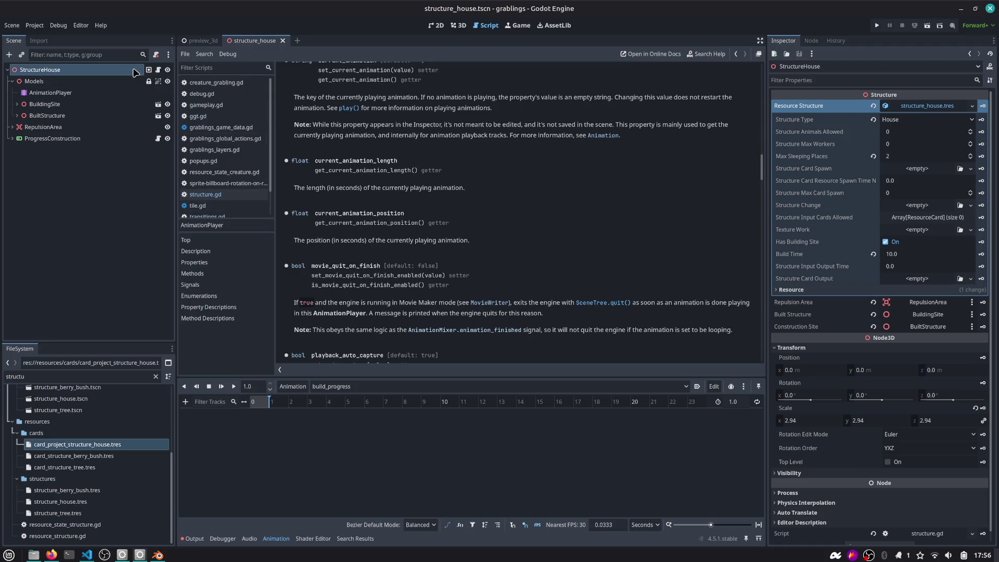
{"action": "double_click", "coordinate": [357, 214]}
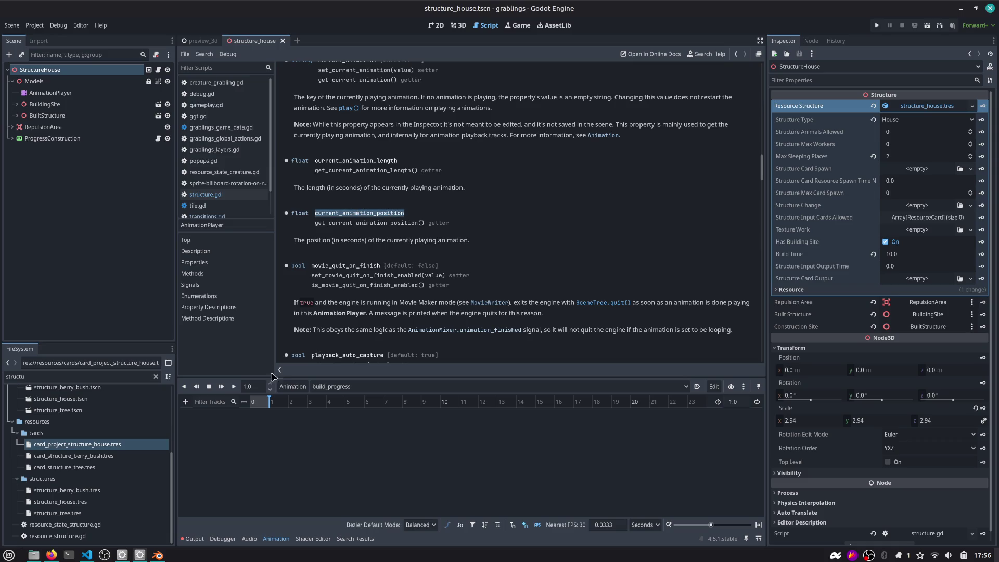
Step: Set the playhead near 0.37 s, zoom the timeline to 4 seconds, and inspect Models and StructureHouse
{"action": "left_click", "coordinate": [257, 402]}
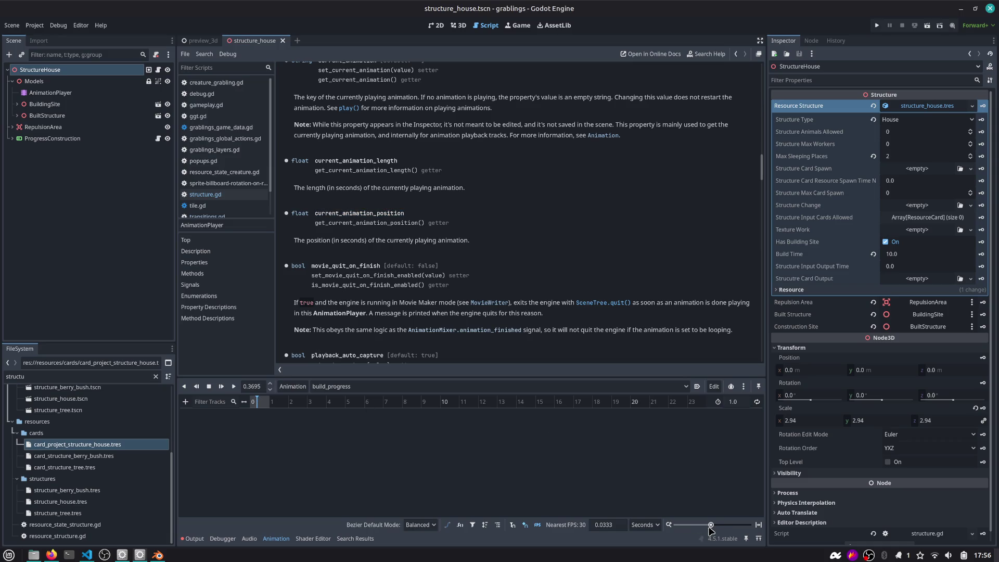
{"action": "left_click_drag", "start_coordinate": [710, 524], "coordinate": [719, 524]}
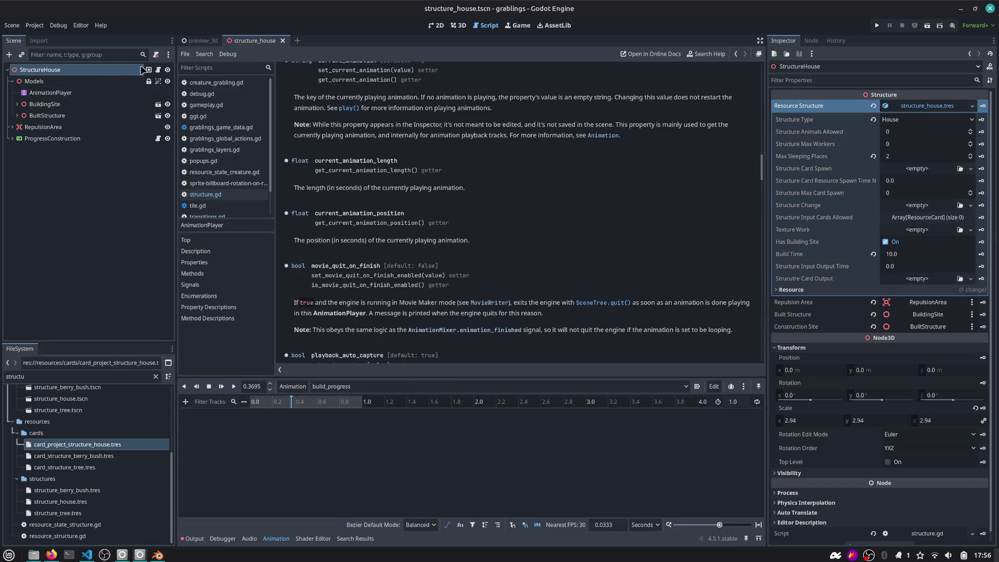
{"action": "left_click", "coordinate": [107, 82]}
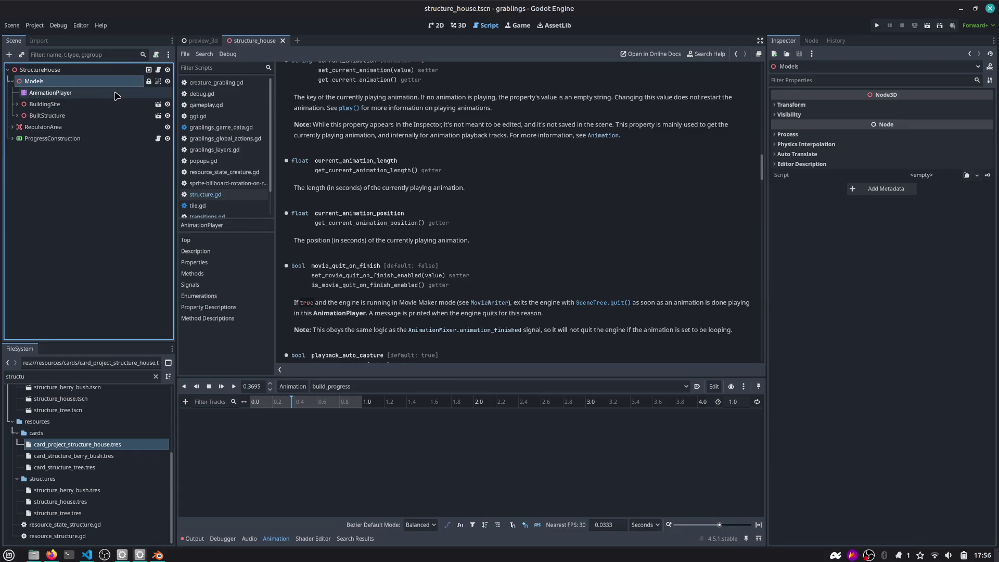
{"action": "left_click", "coordinate": [81, 70]}
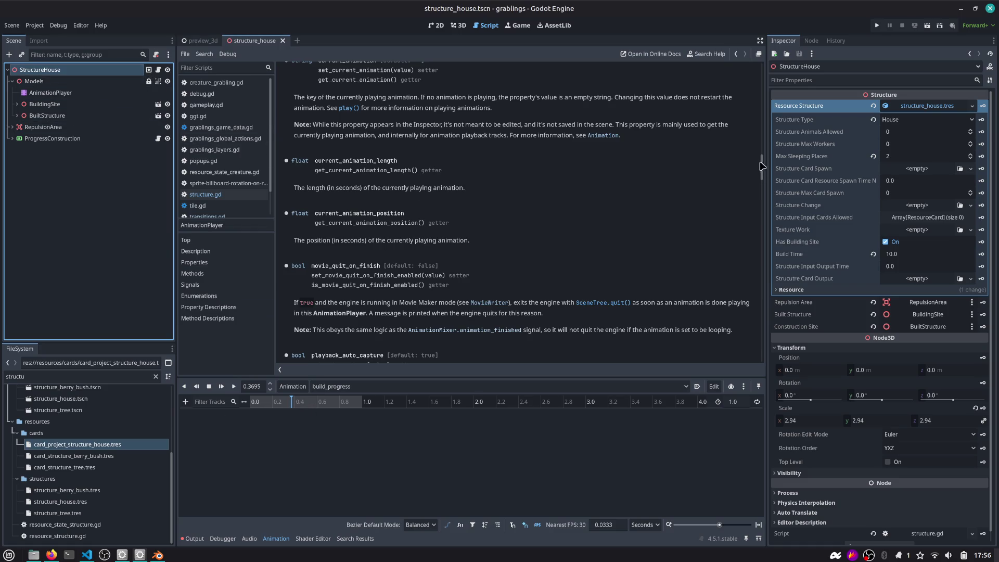
Step: Scroll the AnimationPlayer reference through its playback methods, starting from the auto-capture settings
{"action": "left_click_drag", "start_coordinate": [763, 166], "coordinate": [761, 68]}
{"action": "scroll", "coordinate": [406, 234], "scroll_direction": "down", "scroll_amount": 5}
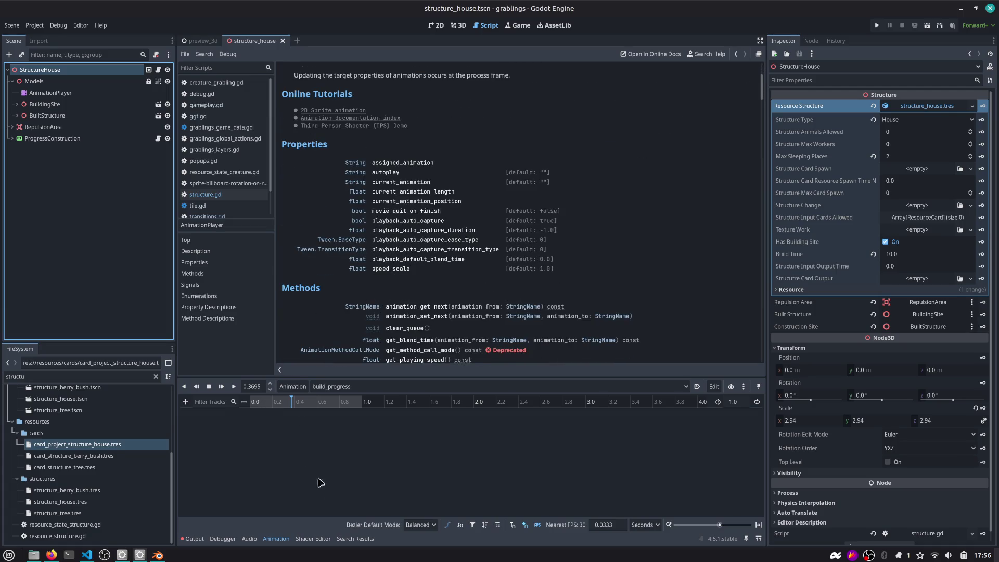
{"action": "scroll", "coordinate": [445, 259], "scroll_direction": "down", "scroll_amount": 5}
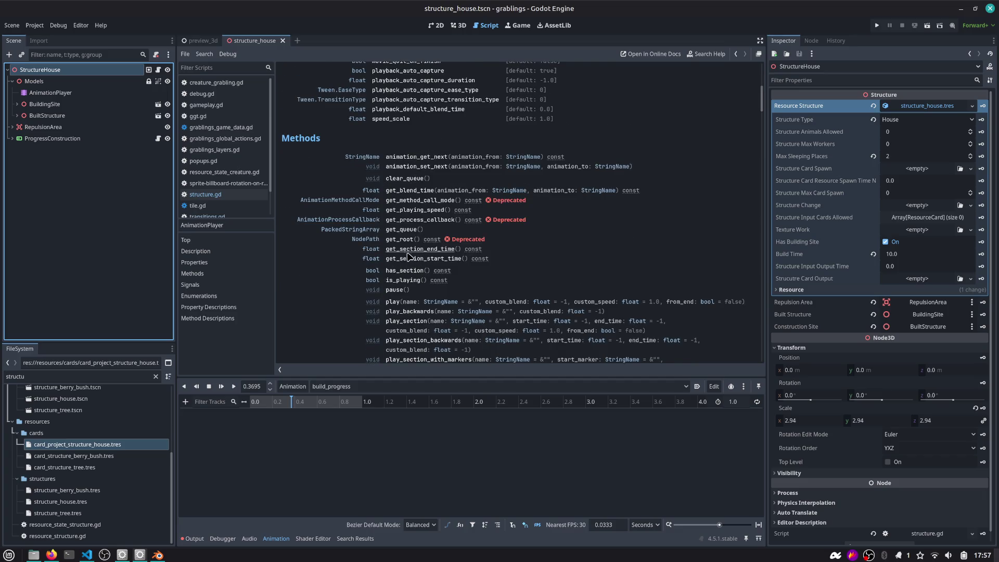
{"action": "scroll", "coordinate": [417, 239], "scroll_direction": "down", "scroll_amount": 4}
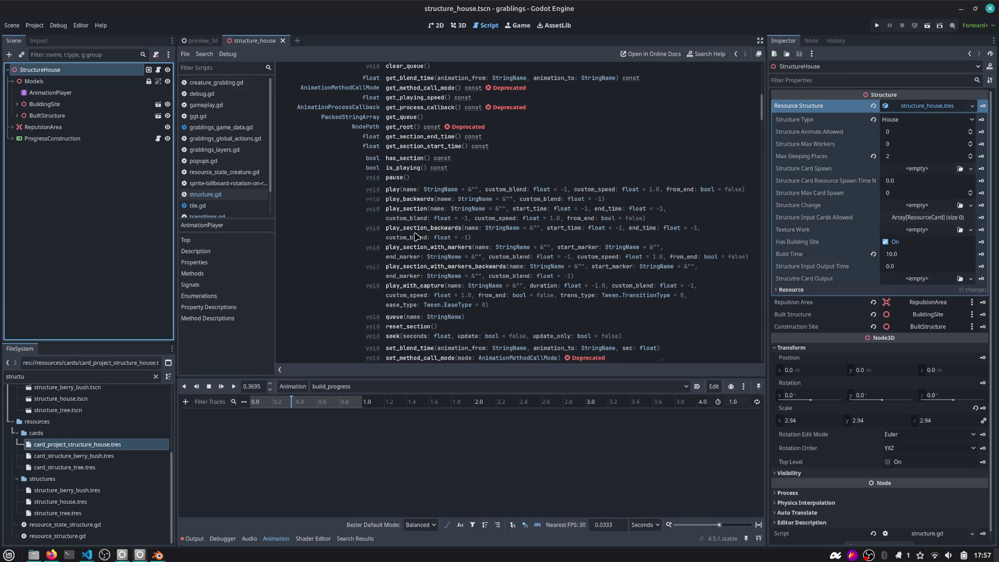
{"action": "scroll", "coordinate": [417, 237], "scroll_direction": "down", "scroll_amount": 2}
{"action": "scroll", "coordinate": [413, 303], "scroll_direction": "up", "scroll_amount": 6}
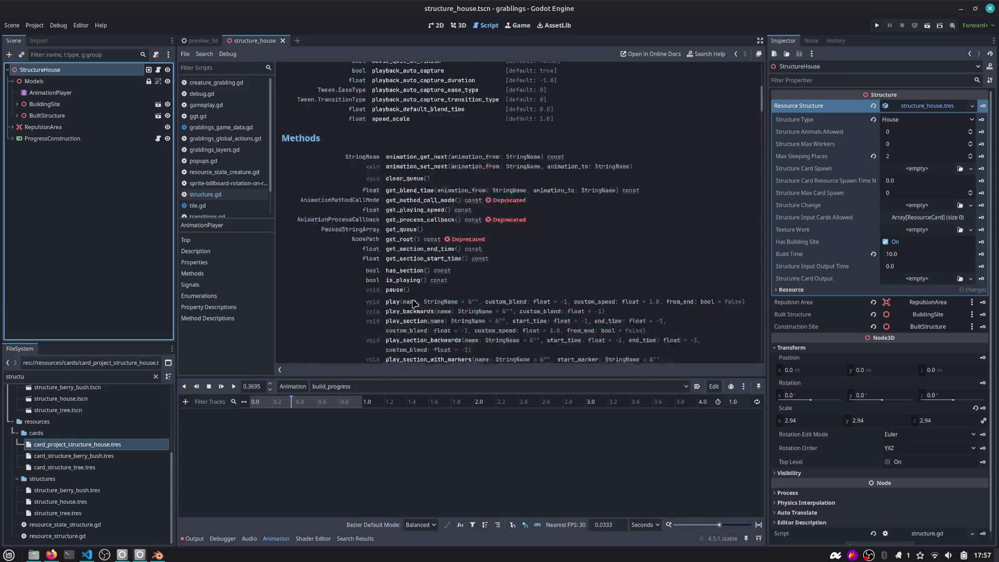
{"action": "scroll", "coordinate": [414, 303], "scroll_direction": "up", "scroll_amount": 3}
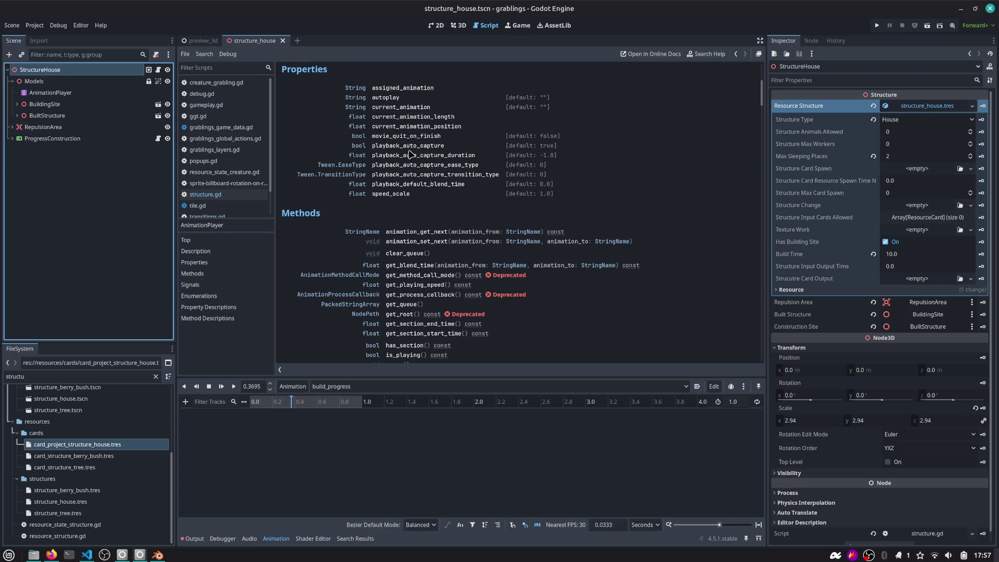
{"action": "scroll", "coordinate": [414, 157], "scroll_direction": "down", "scroll_amount": 3}
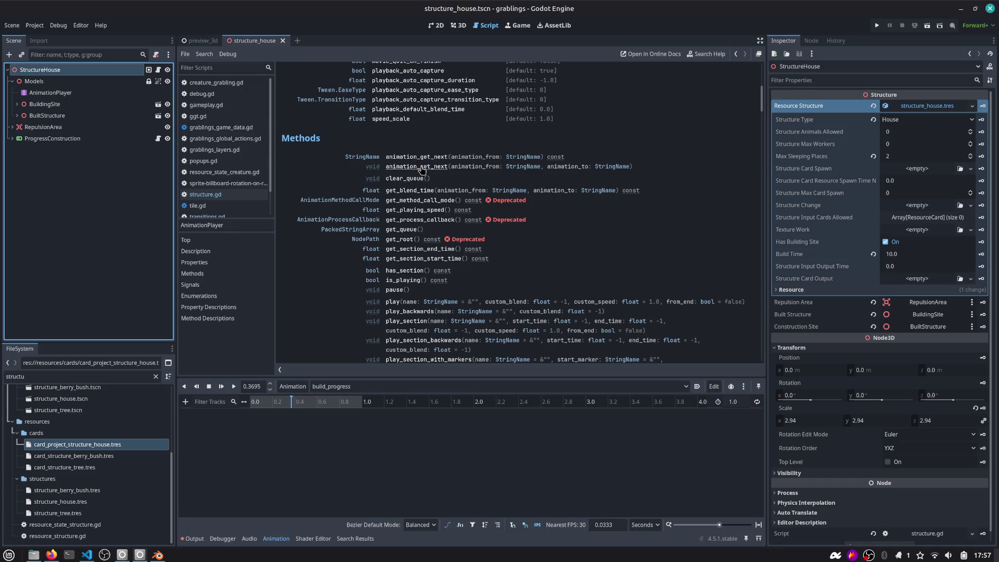
{"action": "scroll", "coordinate": [411, 247], "scroll_direction": "down", "scroll_amount": 6}
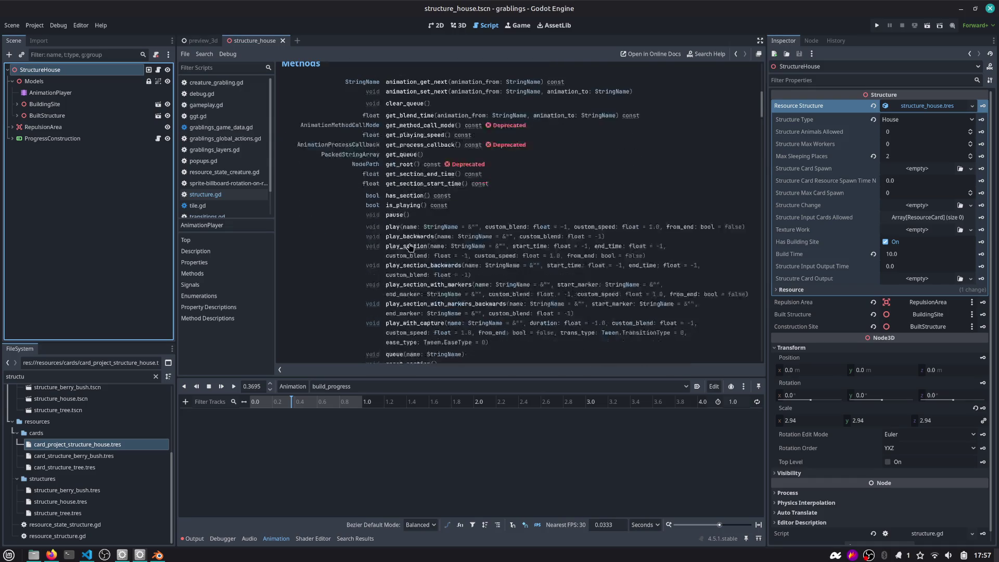
{"action": "scroll", "coordinate": [411, 248], "scroll_direction": "down", "scroll_amount": 5}
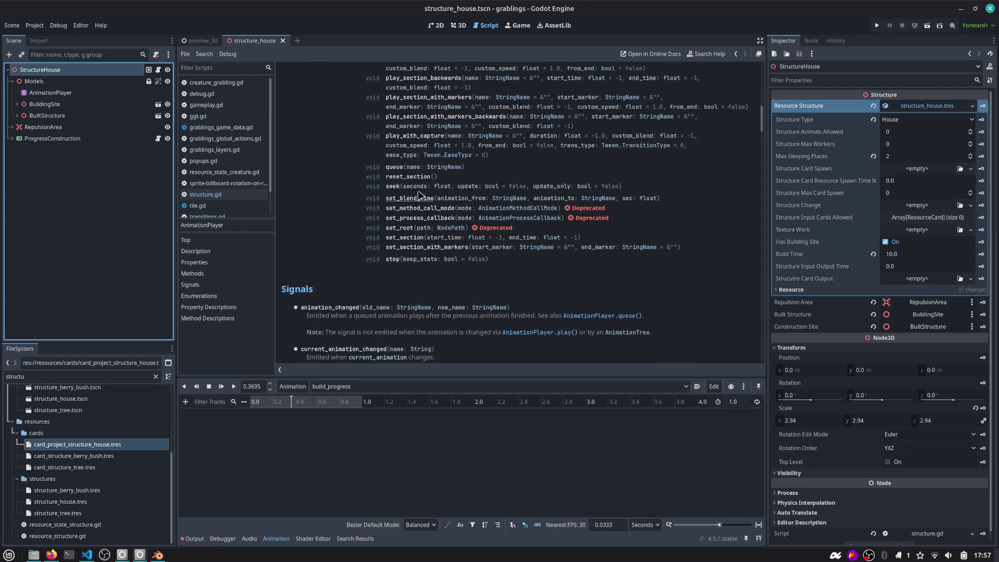
{"action": "scroll", "coordinate": [408, 249], "scroll_direction": "down", "scroll_amount": 10}
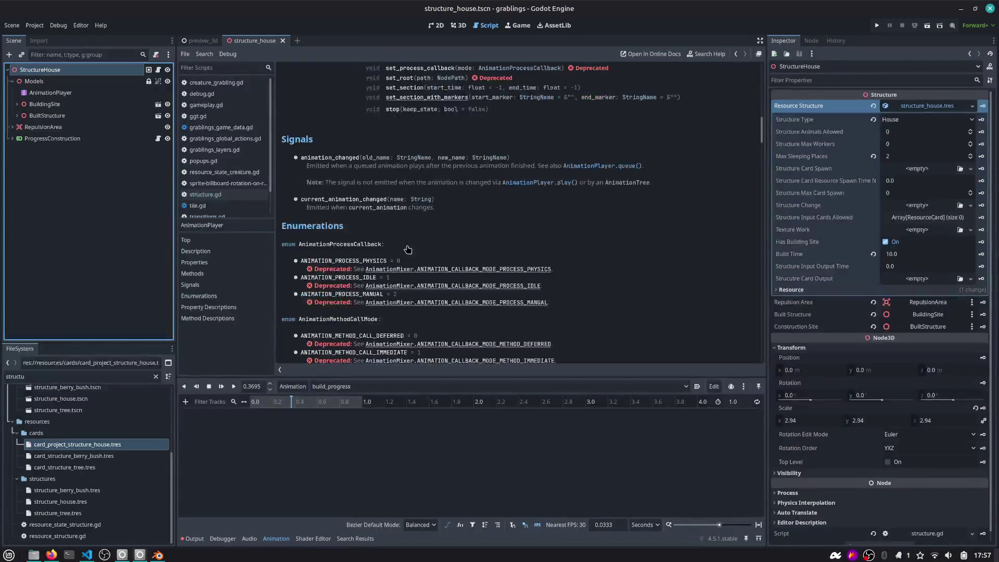
{"action": "scroll", "coordinate": [408, 249], "scroll_direction": "down", "scroll_amount": 15}
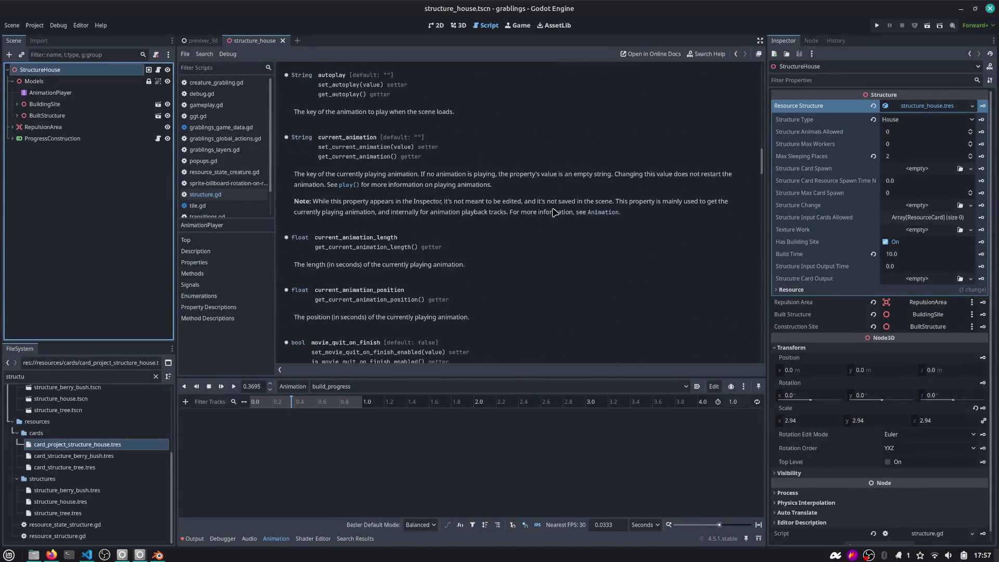
{"action": "scroll", "coordinate": [553, 217], "scroll_direction": "down", "scroll_amount": 10}
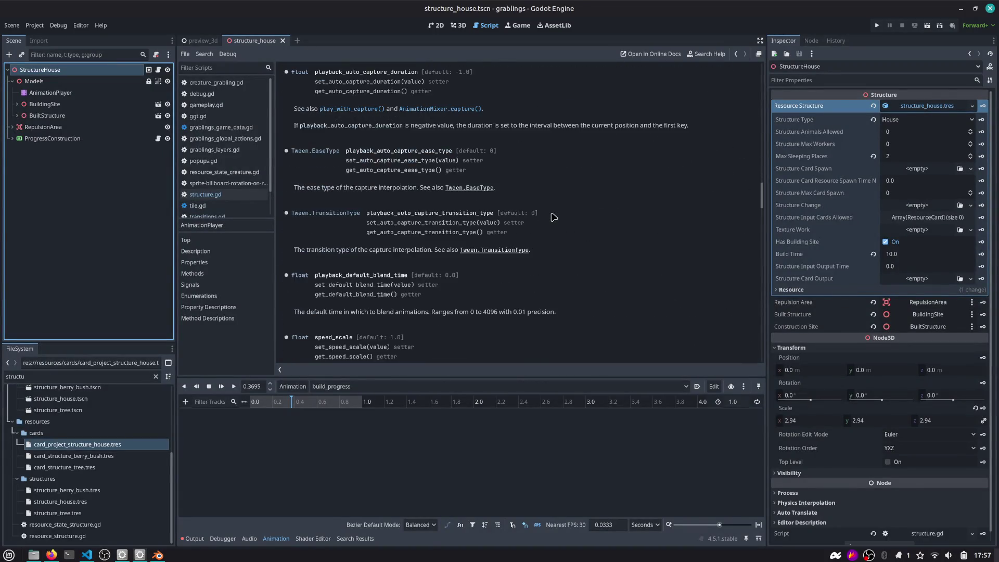
{"action": "scroll", "coordinate": [555, 213], "scroll_direction": "up", "scroll_amount": 3}
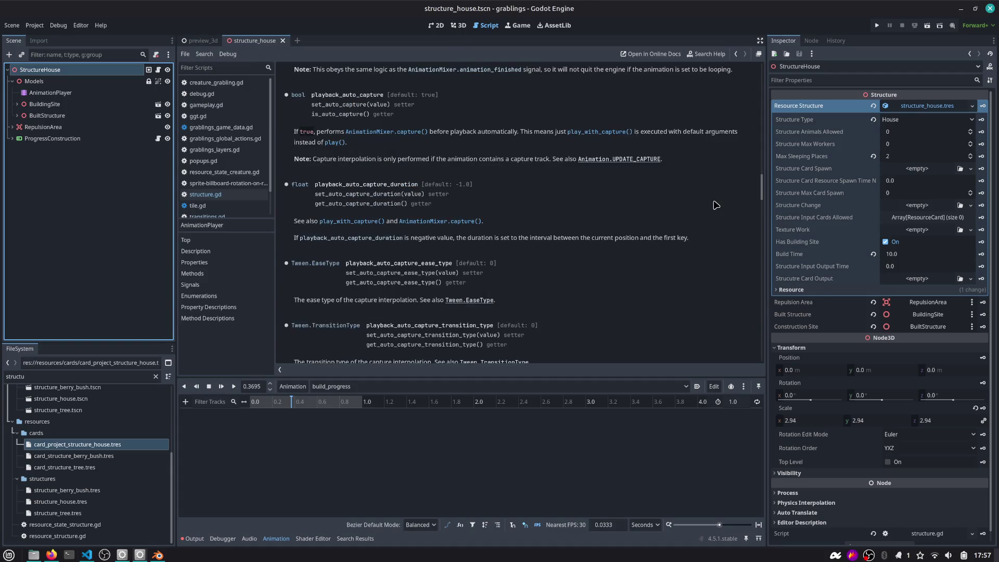
{"action": "scroll", "coordinate": [717, 204], "scroll_direction": "down", "scroll_amount": 2}
Step: Continue reading down to stop(), then drag the scrollbar back to the page top
{"action": "left_click_drag", "start_coordinate": [760, 192], "coordinate": [761, 234]}
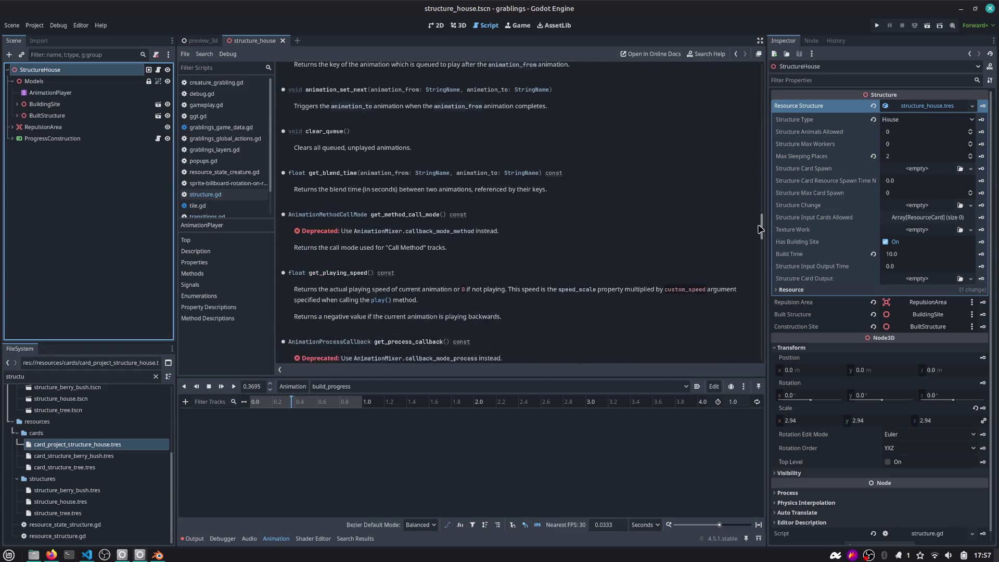
{"action": "scroll", "coordinate": [385, 180], "scroll_direction": "down", "scroll_amount": 5}
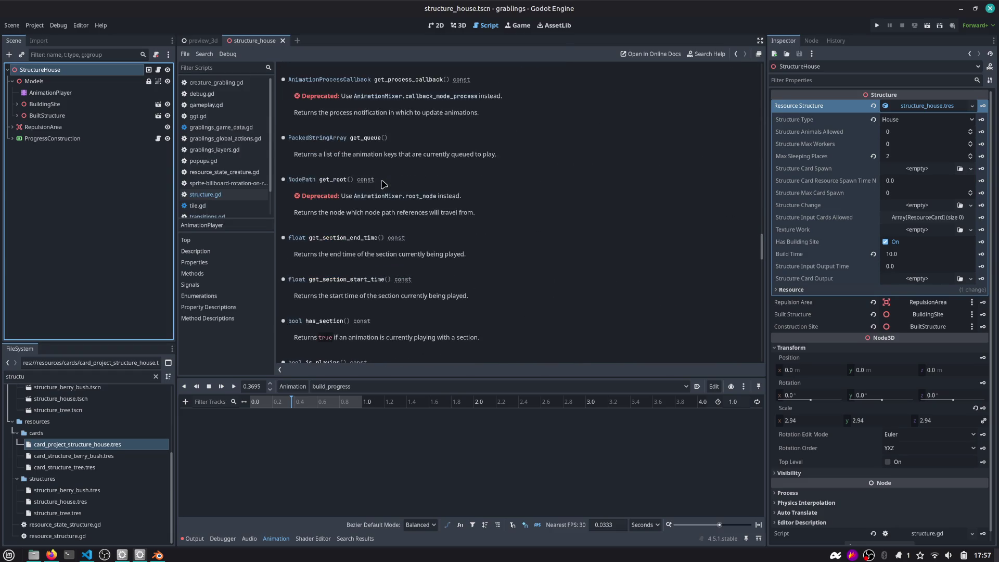
{"action": "scroll", "coordinate": [384, 179], "scroll_direction": "down", "scroll_amount": 5}
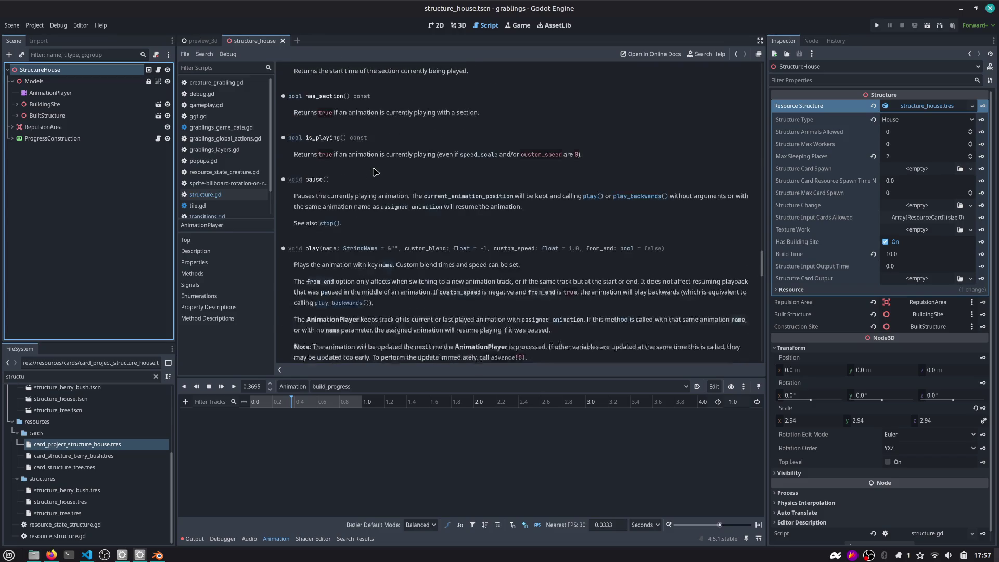
{"action": "scroll", "coordinate": [339, 188], "scroll_direction": "down", "scroll_amount": 6}
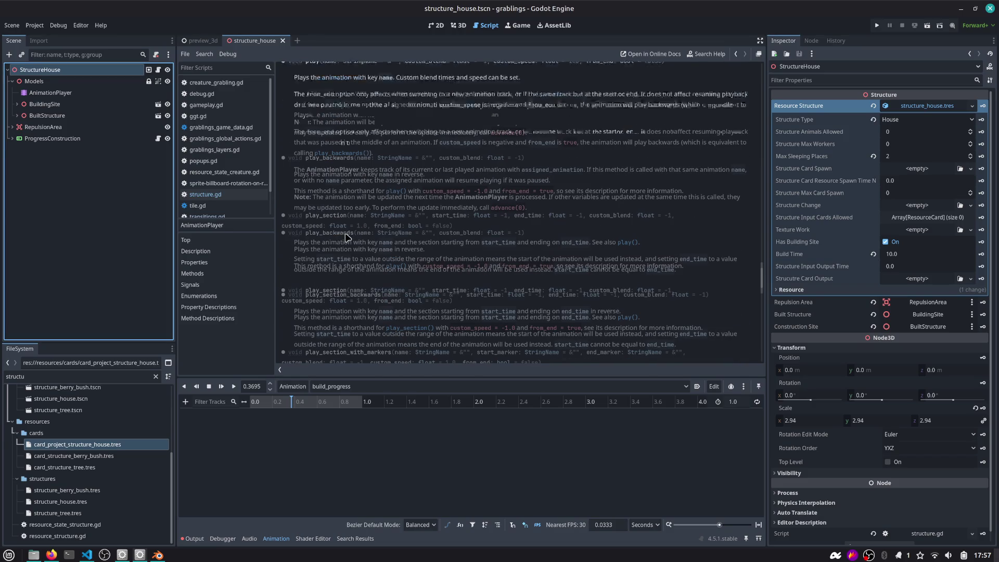
{"action": "scroll", "coordinate": [347, 235], "scroll_direction": "down", "scroll_amount": 9}
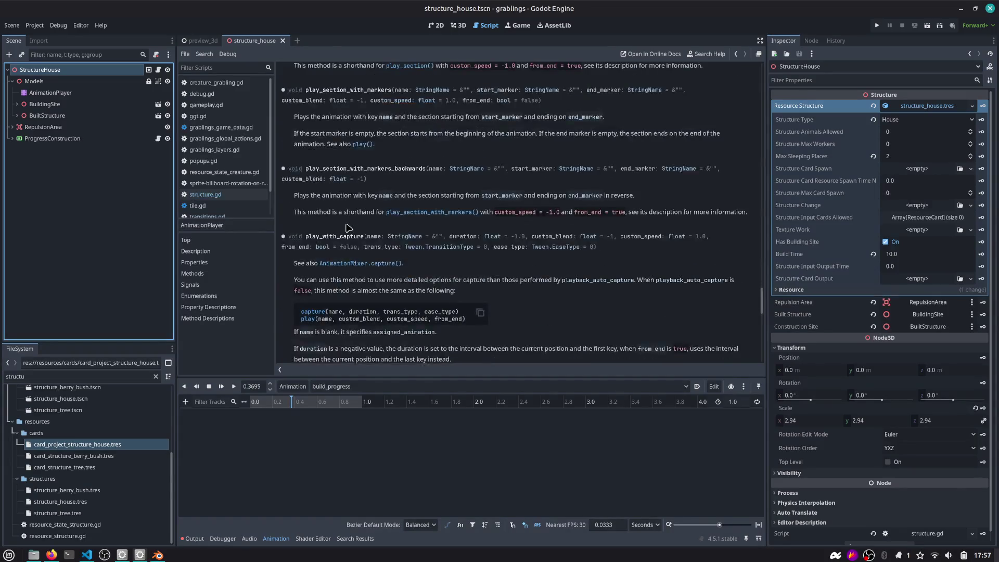
{"action": "scroll", "coordinate": [354, 228], "scroll_direction": "down", "scroll_amount": 2}
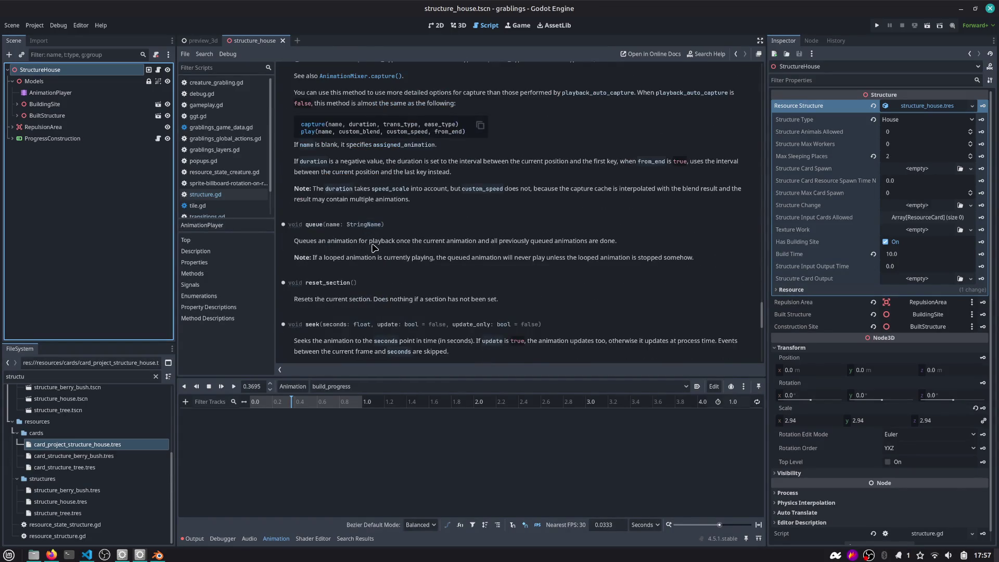
{"action": "scroll", "coordinate": [374, 249], "scroll_direction": "down", "scroll_amount": 8}
{"action": "scroll", "coordinate": [374, 248], "scroll_direction": "down", "scroll_amount": 4}
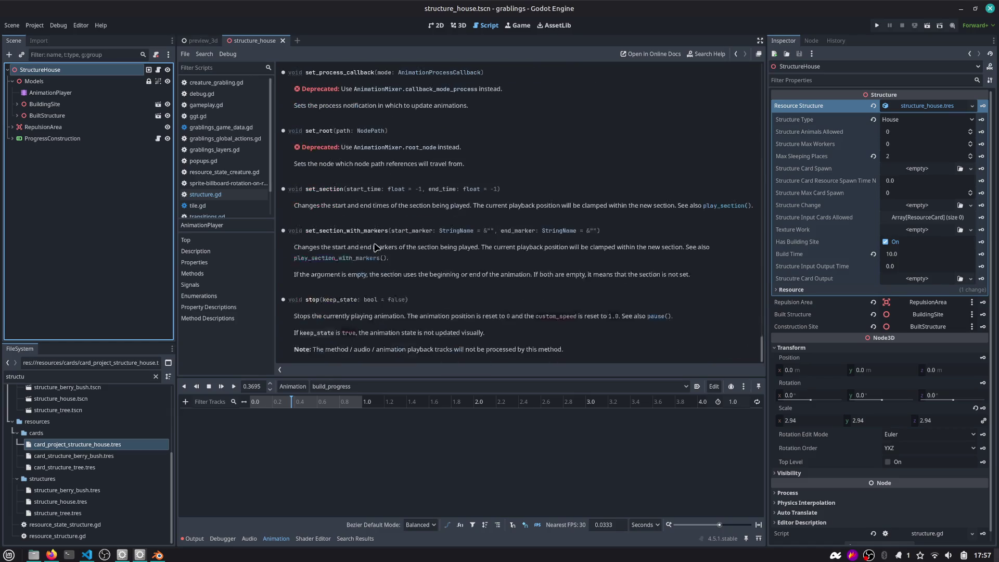
{"action": "scroll", "coordinate": [371, 241], "scroll_direction": "up", "scroll_amount": 2}
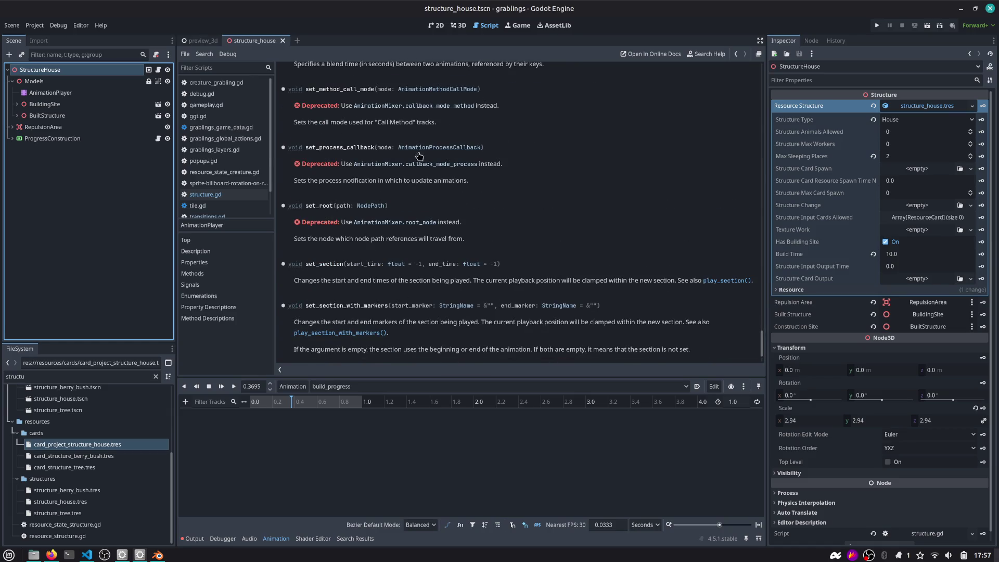
{"action": "scroll", "coordinate": [350, 274], "scroll_direction": "down", "scroll_amount": 2}
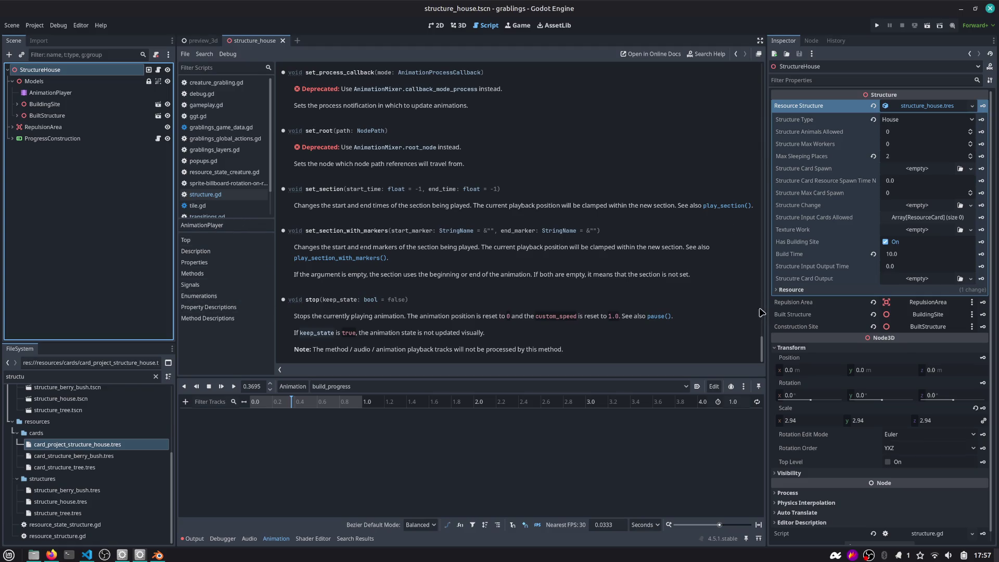
{"action": "left_click_drag", "start_coordinate": [761, 349], "coordinate": [762, 73]}
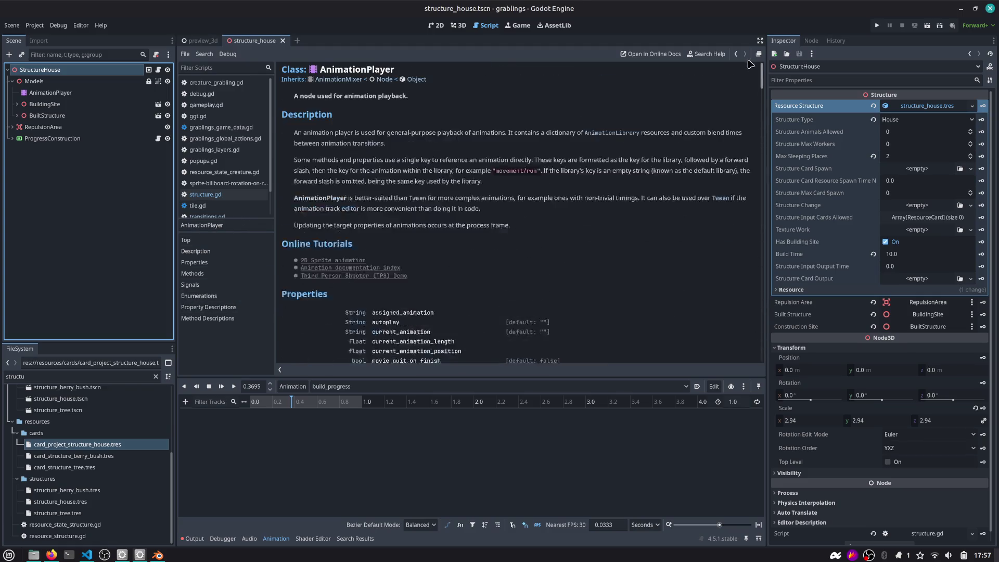
Step: Follow the Inherits link to AnimationMixer and scroll through its properties, methods and signals
{"action": "left_click", "coordinate": [324, 79]}
{"action": "scroll", "coordinate": [360, 134], "scroll_direction": "down", "scroll_amount": 1}
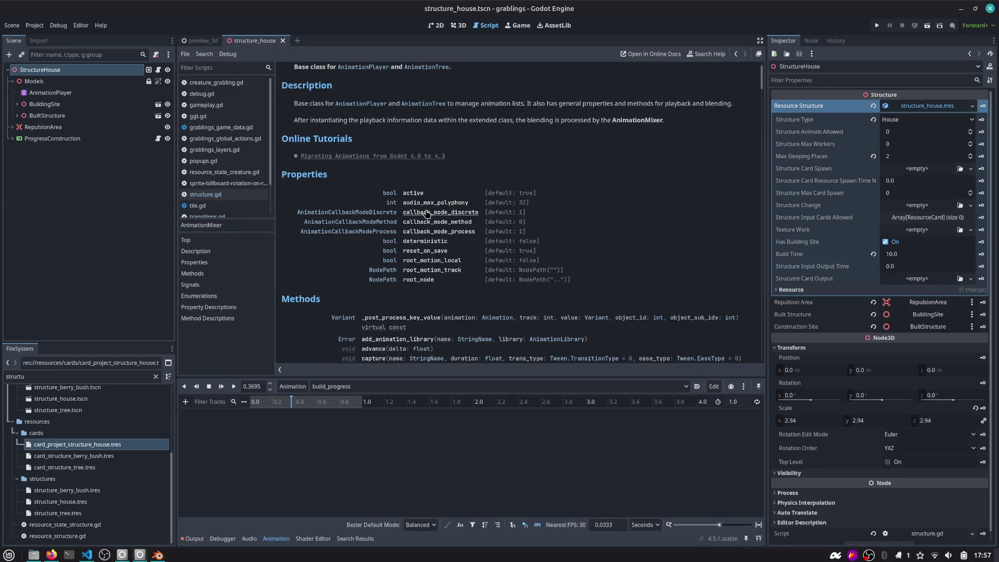
{"action": "scroll", "coordinate": [414, 214], "scroll_direction": "down", "scroll_amount": 7}
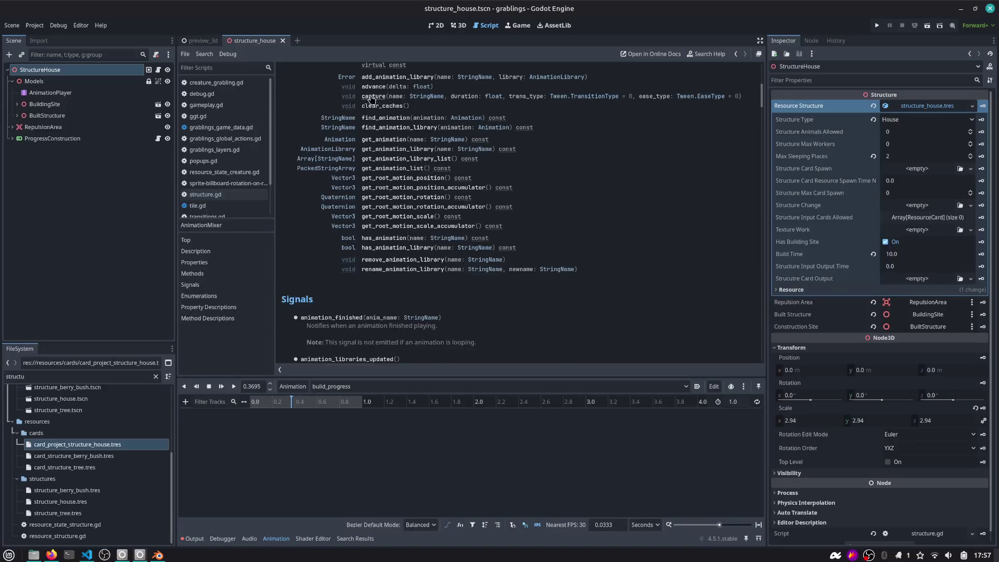
{"action": "scroll", "coordinate": [411, 231], "scroll_direction": "up", "scroll_amount": 8}
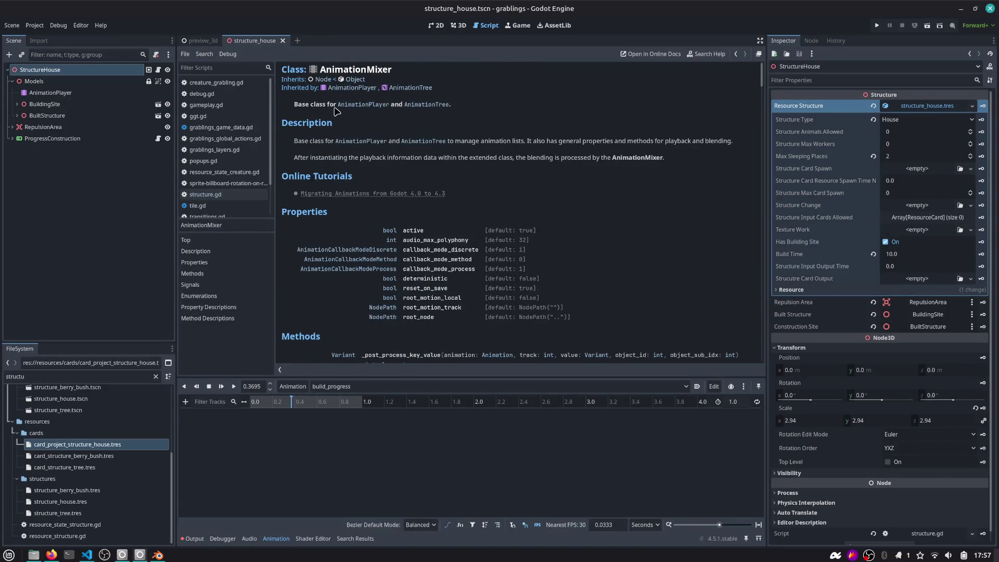
{"action": "scroll", "coordinate": [408, 191], "scroll_direction": "down", "scroll_amount": 8}
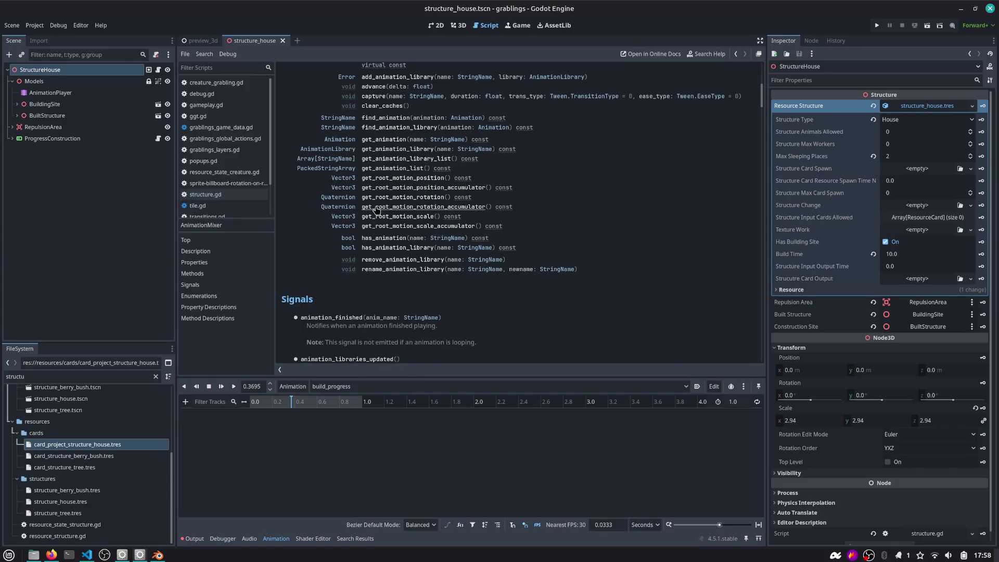
{"action": "scroll", "coordinate": [385, 208], "scroll_direction": "up", "scroll_amount": 2}
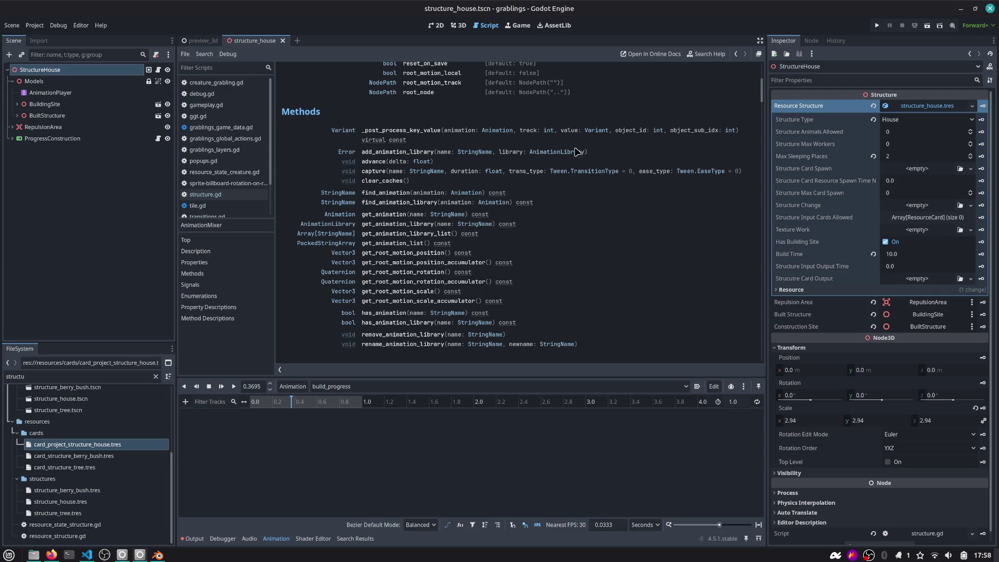
{"action": "scroll", "coordinate": [536, 153], "scroll_direction": "up", "scroll_amount": 3}
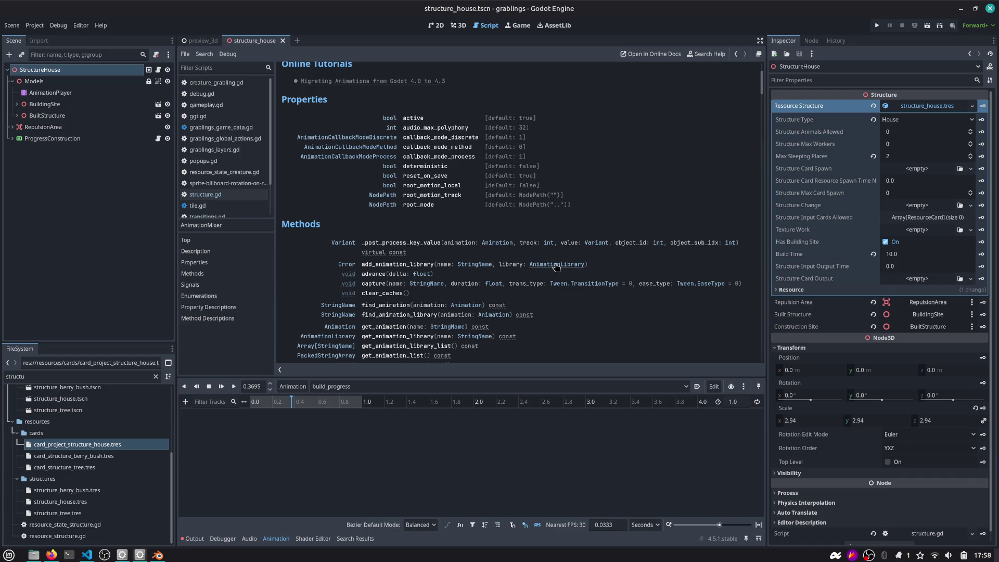
{"action": "scroll", "coordinate": [555, 267], "scroll_direction": "up", "scroll_amount": 2}
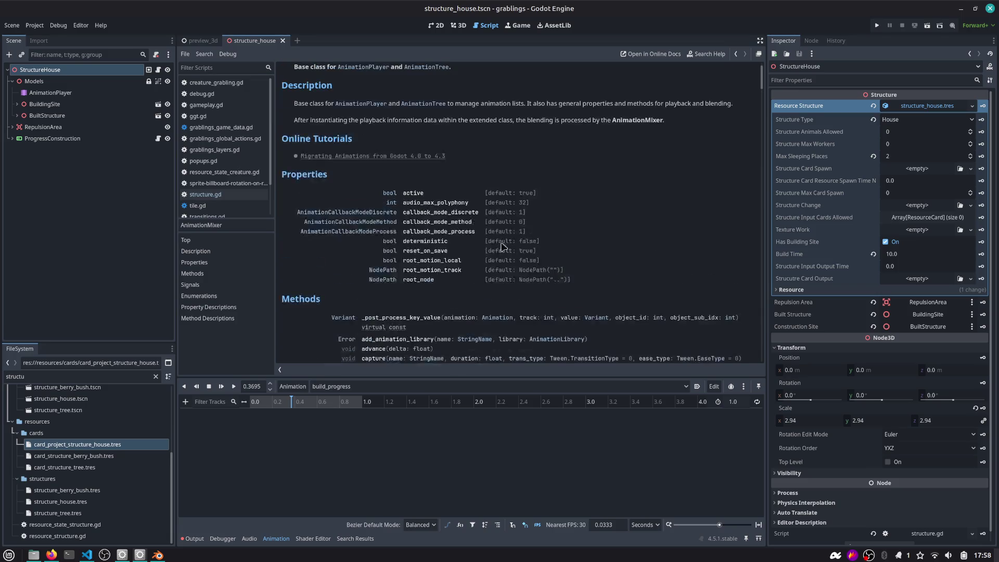
Step: Search 'animationlibrary', jump to get_animation_library, and follow links to AnimationLibrary, then Animation
{"action": "key", "text": "ctrl+f"}
{"action": "type", "text": "animat"}
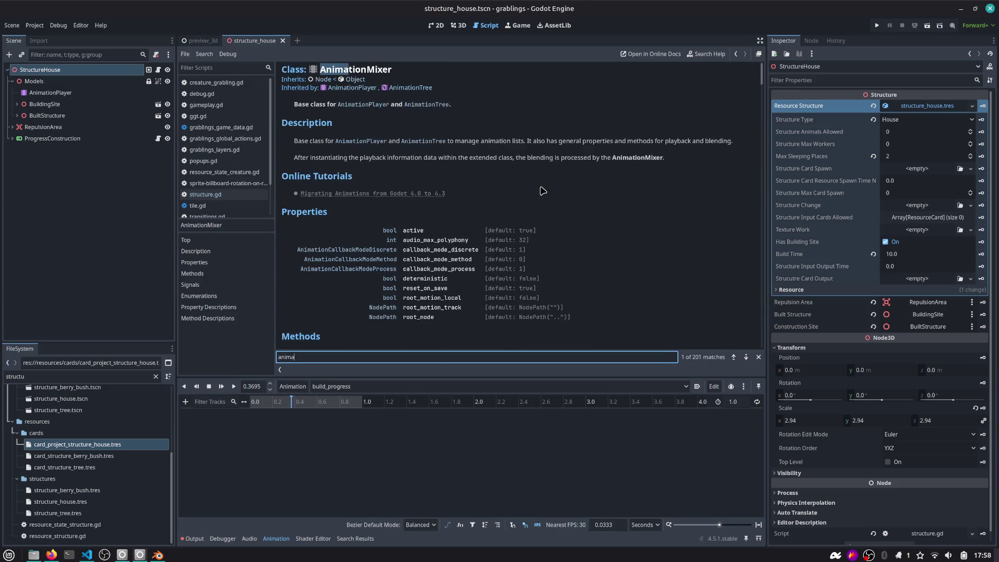
{"action": "type", "text": "ionlibrary"}
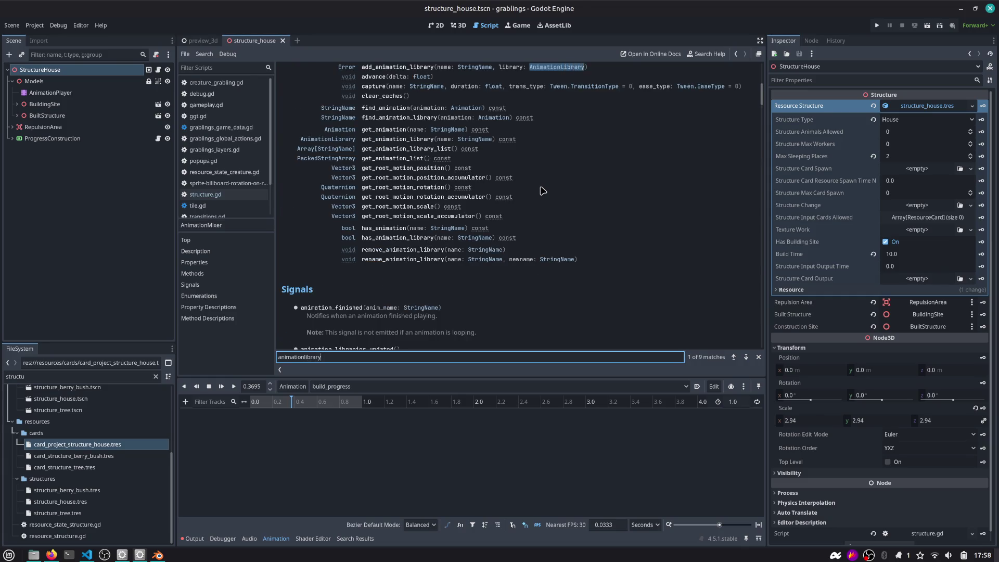
{"action": "scroll", "coordinate": [514, 164], "scroll_direction": "up", "scroll_amount": 1}
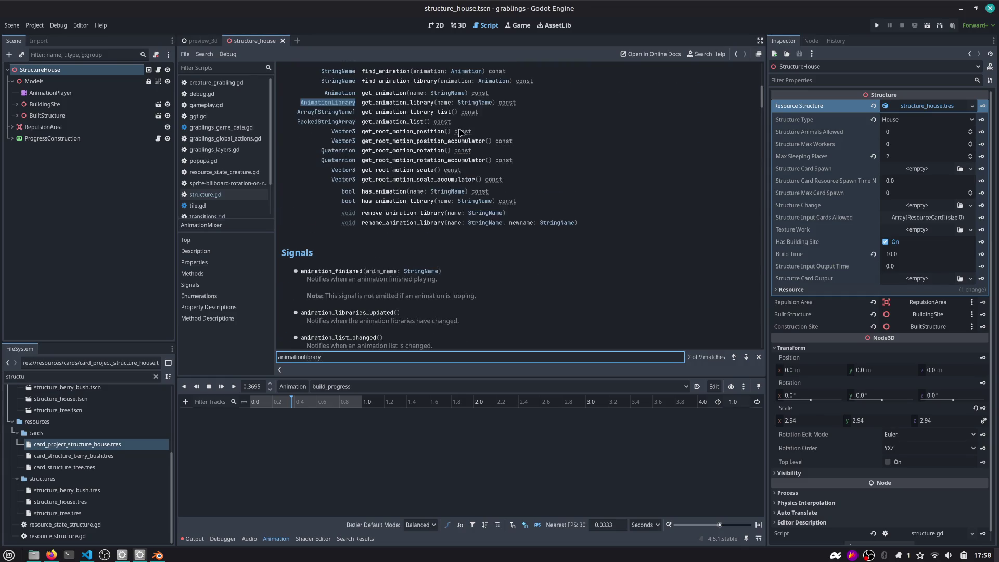
{"action": "left_click", "coordinate": [396, 102]}
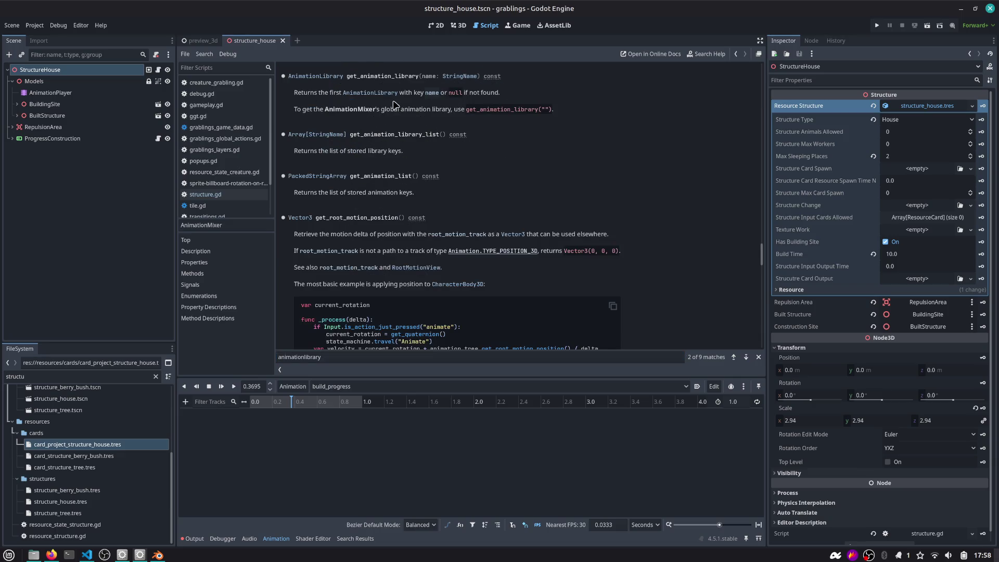
{"action": "left_click", "coordinate": [314, 77]}
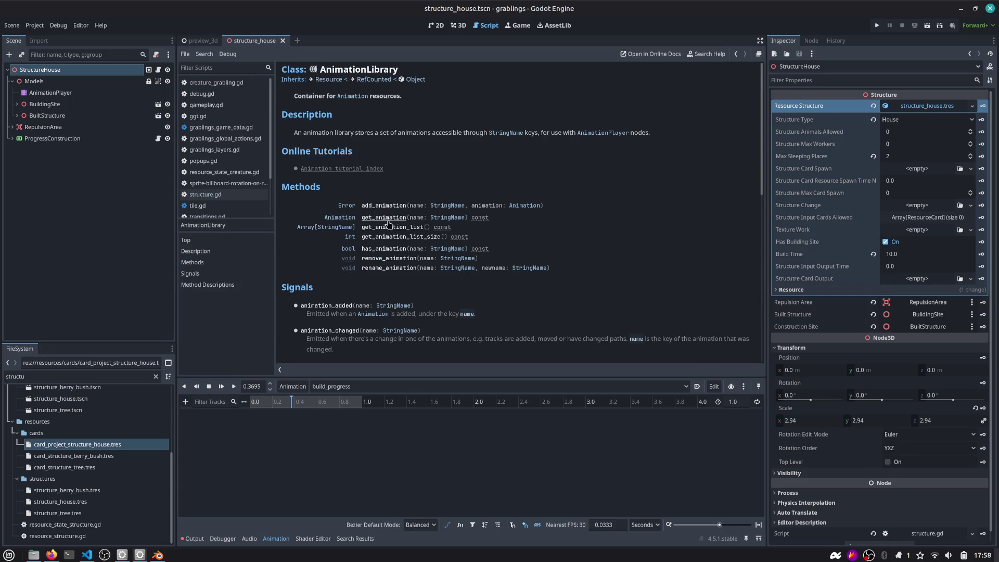
{"action": "left_click", "coordinate": [524, 206]}
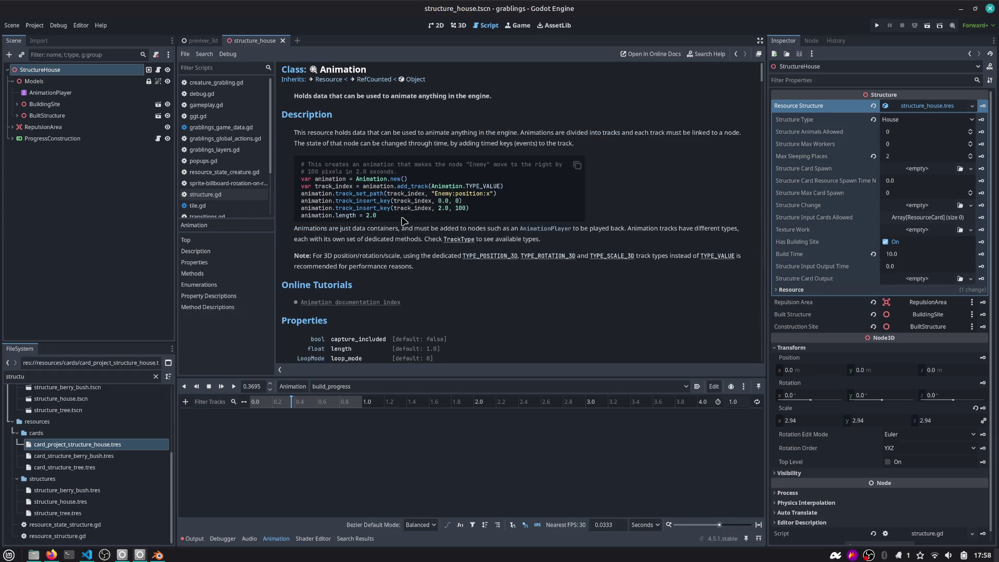
Step: Highlight parts of the Animation example code, including track_set_path and the Enemy:position:x path
{"action": "left_click_drag", "start_coordinate": [404, 219], "coordinate": [293, 177]}
{"action": "left_click", "coordinate": [337, 186]}
{"action": "double_click", "coordinate": [360, 193]}
{"action": "left_click", "coordinate": [473, 201]}
{"action": "left_click_drag", "start_coordinate": [435, 193], "coordinate": [490, 196]}
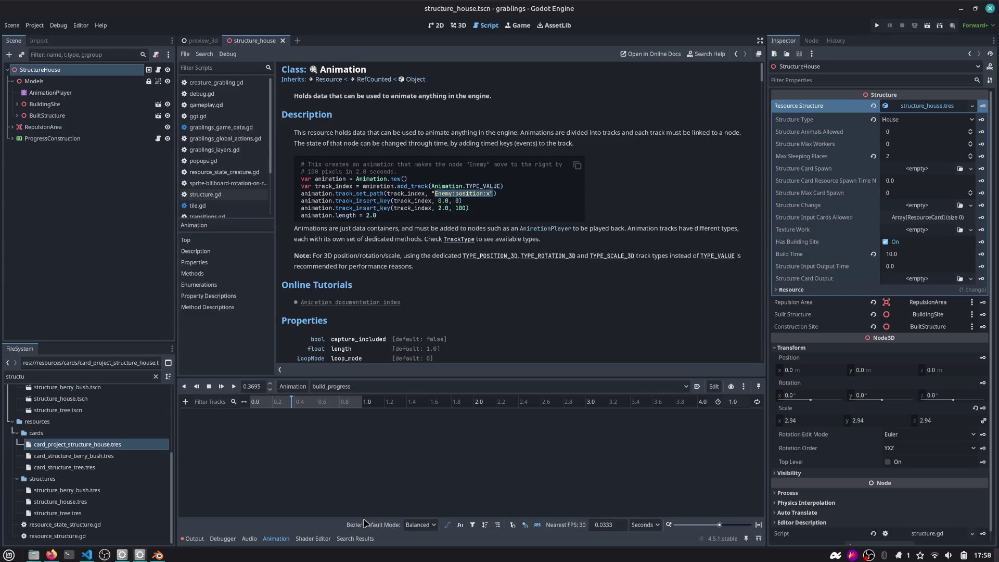
{"action": "left_click", "coordinate": [214, 429]}
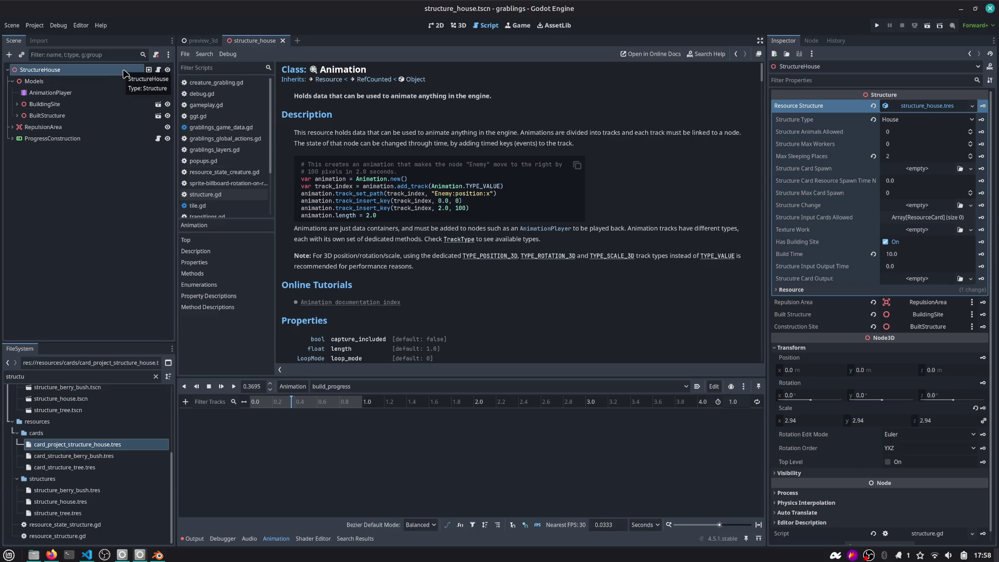
Step: Select the AnimationPlayer node, switch to the 3D view, and orbit slightly around the house
{"action": "left_click", "coordinate": [52, 93]}
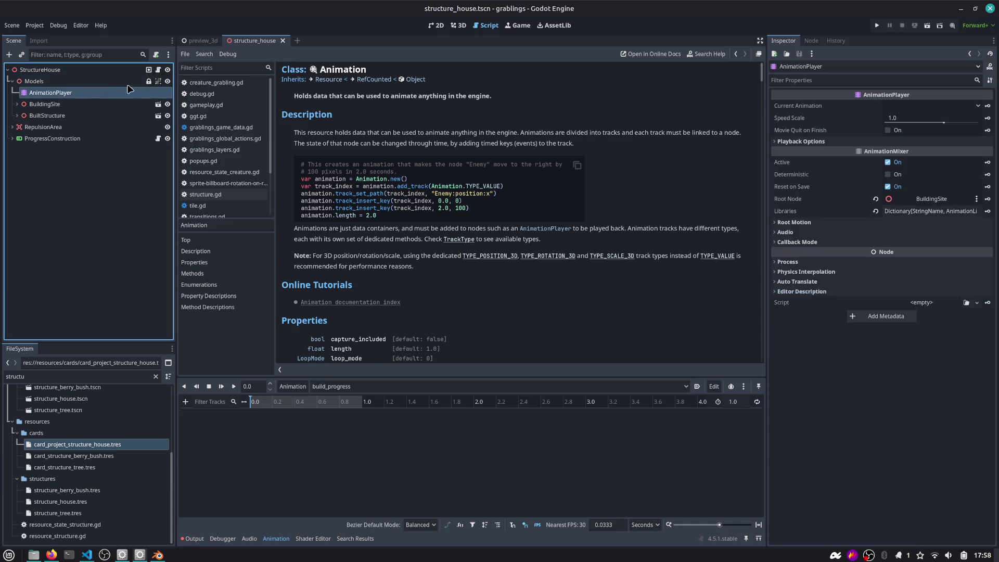
{"action": "left_click", "coordinate": [460, 29]}
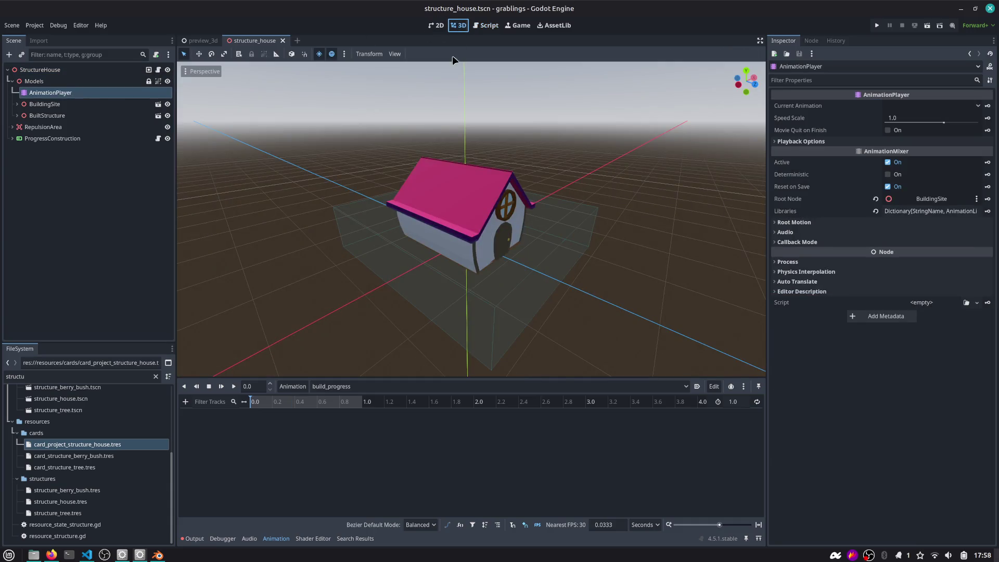
{"action": "left_click_drag", "start_coordinate": [482, 144], "coordinate": [496, 144]}
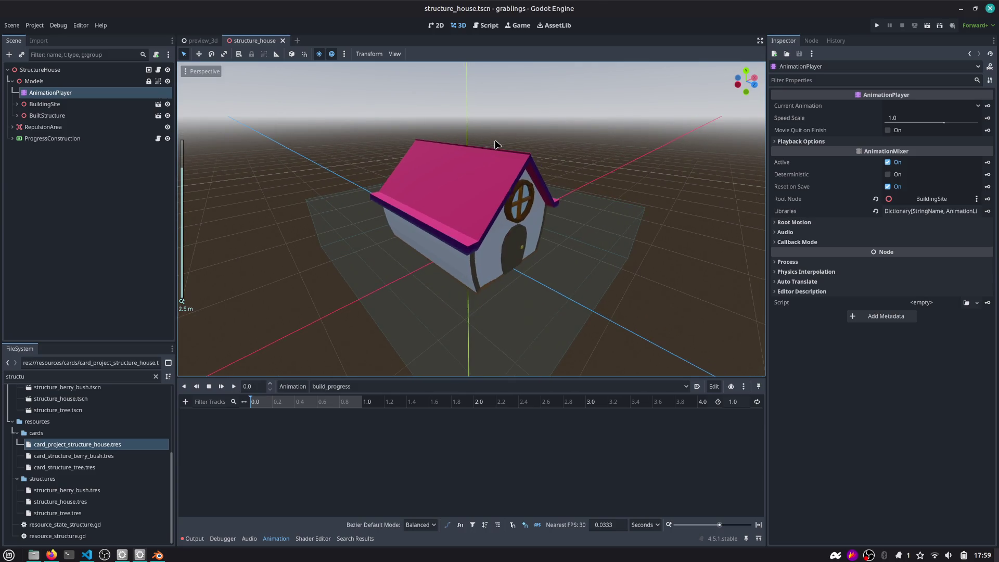
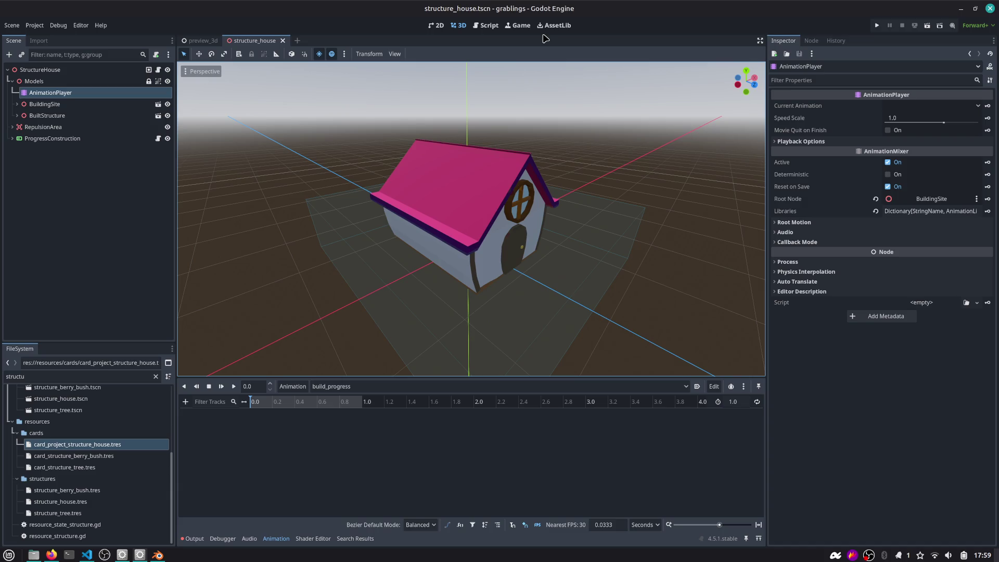
Step: Read through the structure.gd script of the house
{"action": "left_click", "coordinate": [119, 180]}
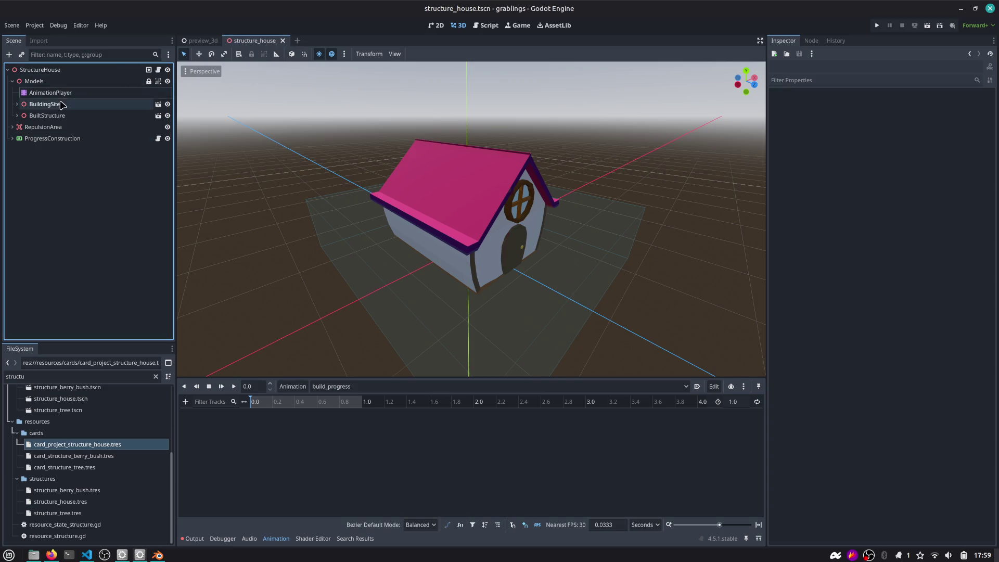
{"action": "left_click", "coordinate": [158, 70]}
{"action": "scroll", "coordinate": [364, 171], "scroll_direction": "down", "scroll_amount": 1}
{"action": "scroll", "coordinate": [416, 161], "scroll_direction": "up", "scroll_amount": 1}
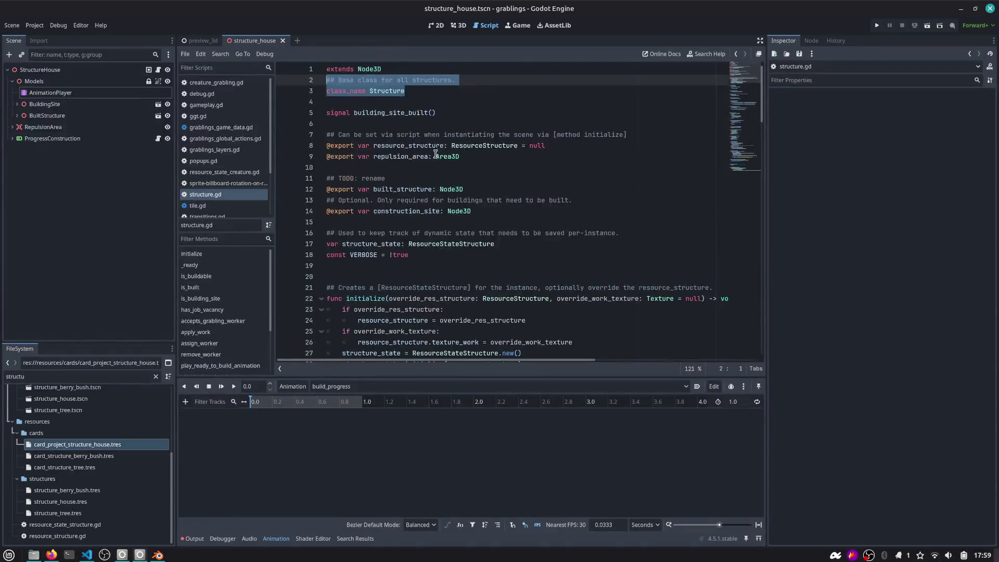
{"action": "left_click", "coordinate": [436, 156]}
{"action": "scroll", "coordinate": [440, 149], "scroll_direction": "down", "scroll_amount": 7}
{"action": "scroll", "coordinate": [441, 149], "scroll_direction": "down", "scroll_amount": 4}
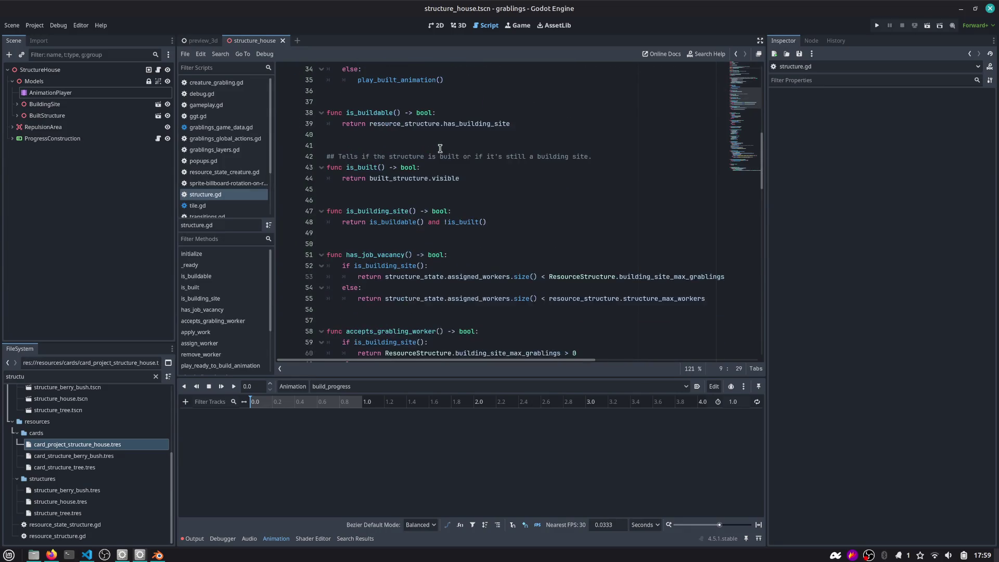
{"action": "scroll", "coordinate": [741, 121], "scroll_direction": "down", "scroll_amount": 8}
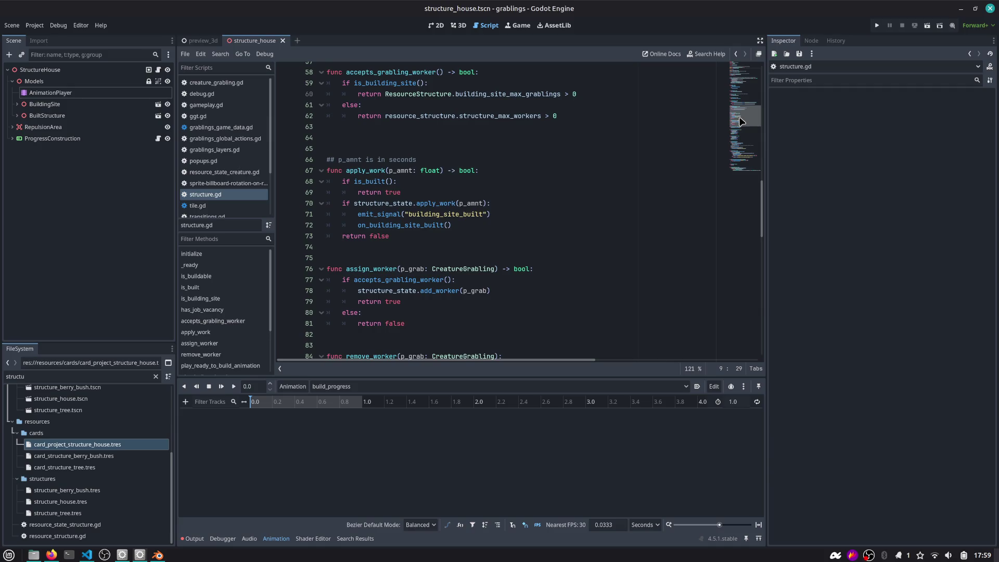
{"action": "left_click_drag", "start_coordinate": [741, 121], "coordinate": [743, 65]}
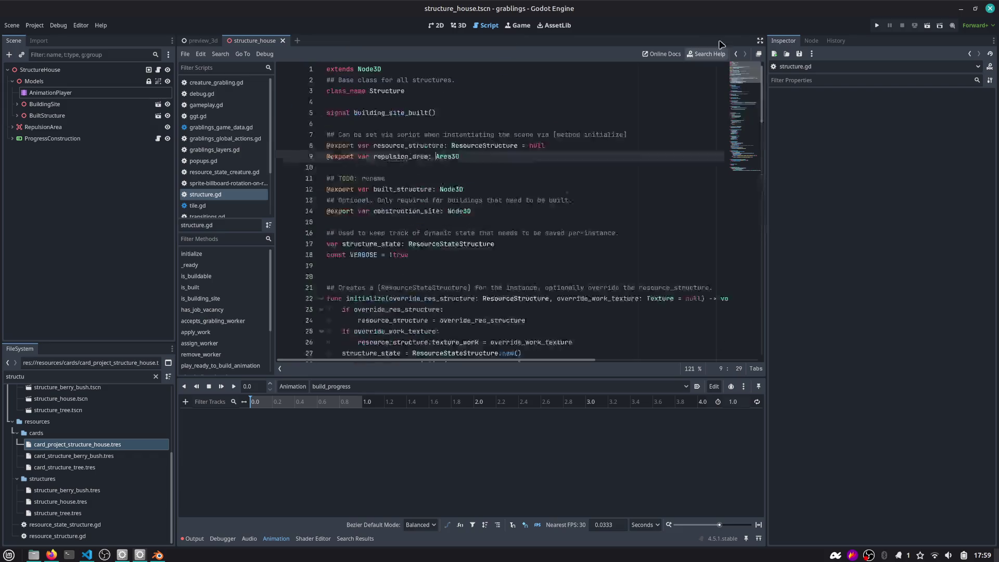
Step: Set the build_progress animation length on AnimationPlayer to 10.0 seconds
{"action": "left_click", "coordinate": [44, 104]}
{"action": "left_click", "coordinate": [458, 25]}
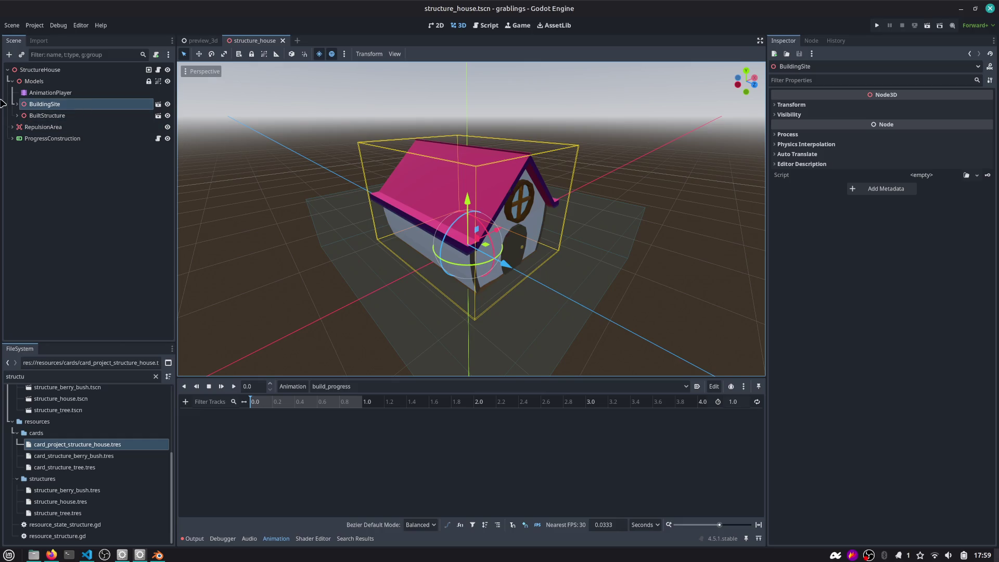
{"action": "left_click", "coordinate": [58, 94]}
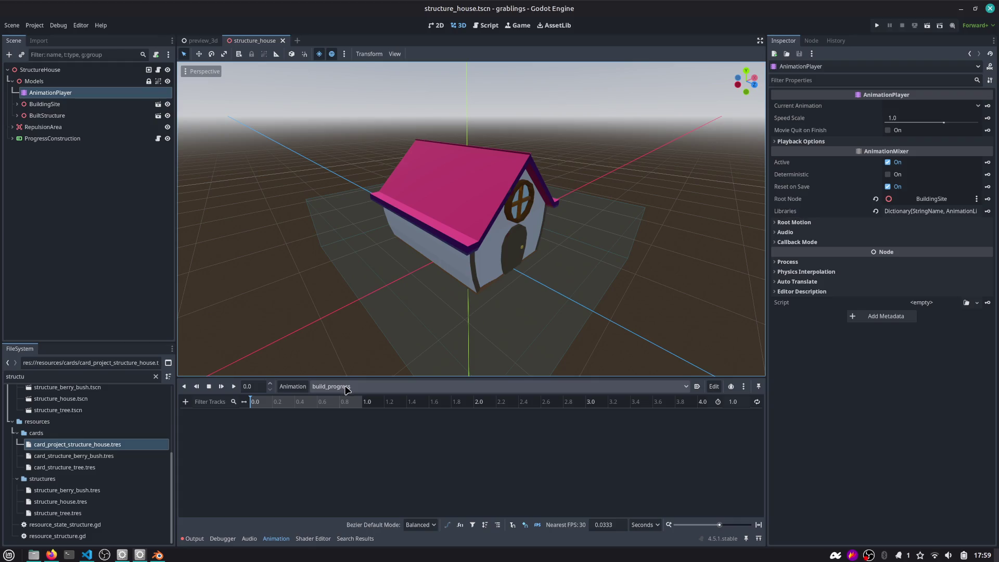
{"action": "left_click", "coordinate": [732, 402]}
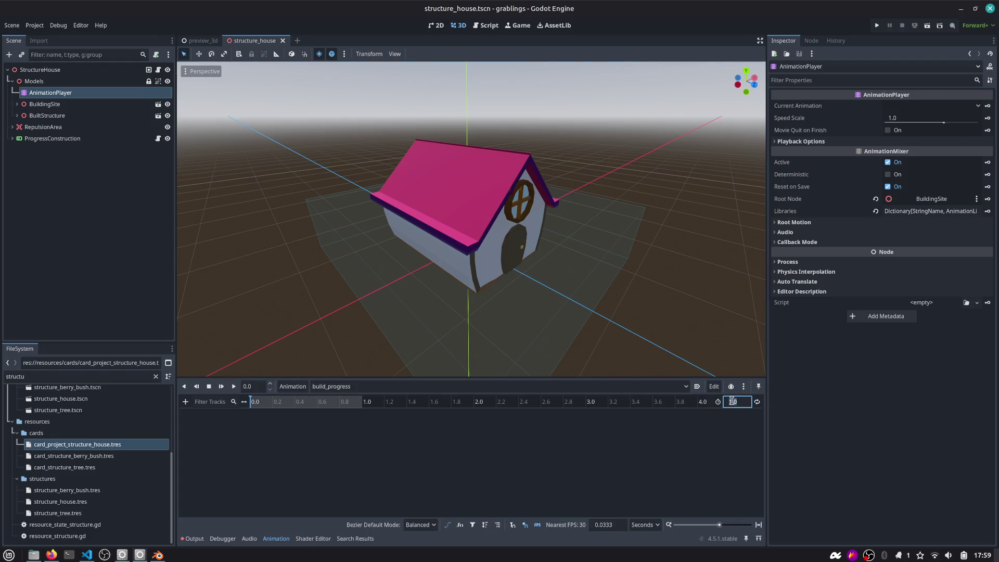
{"action": "type", "text": "0"}
{"action": "key", "text": "Return"}
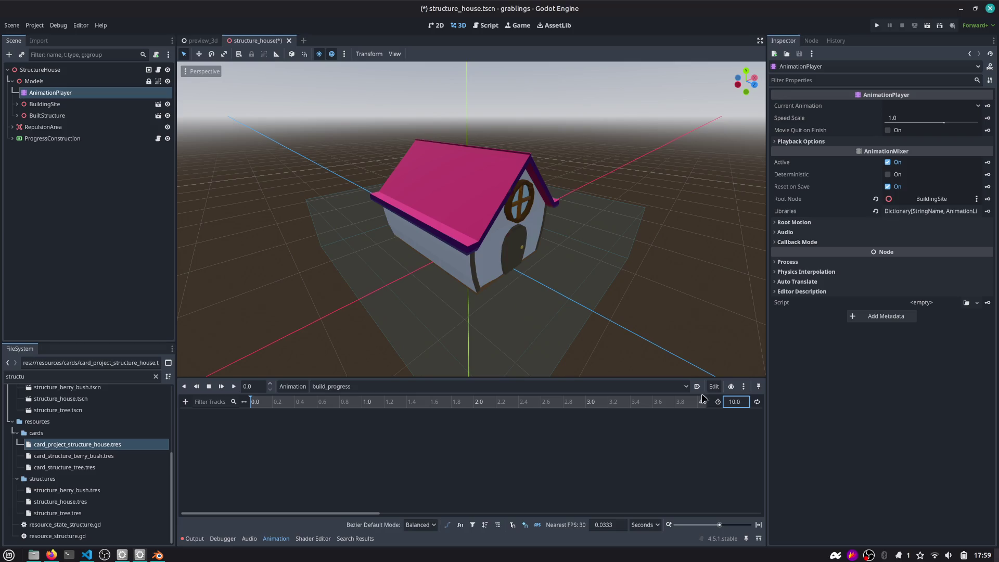
{"action": "left_click_drag", "start_coordinate": [767, 375], "coordinate": [803, 375]}
{"action": "left_click", "coordinate": [774, 404]}
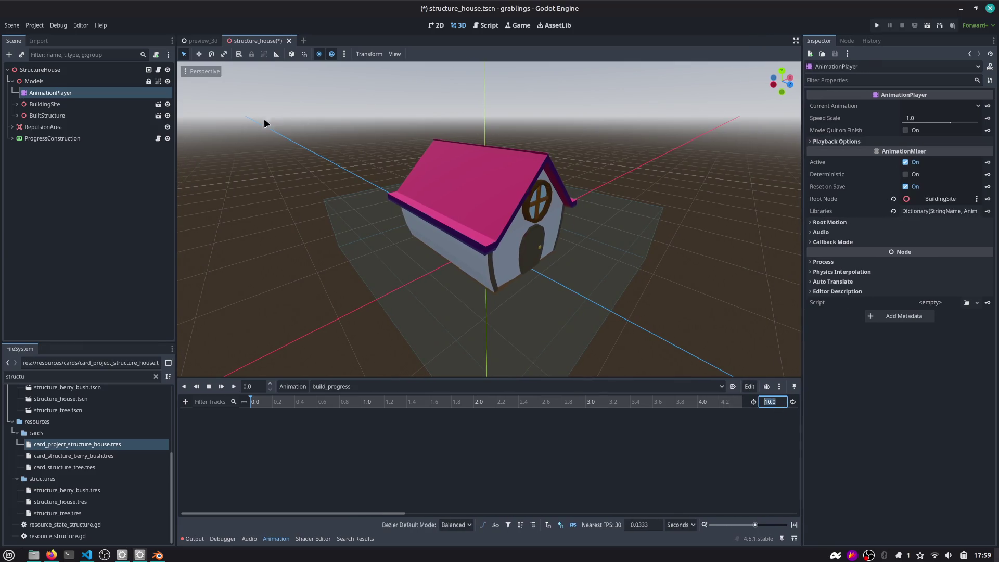
Step: Select the StructureHouse root node and open its structure.gd script
{"action": "left_click", "coordinate": [68, 92], "text": "ctrl"}
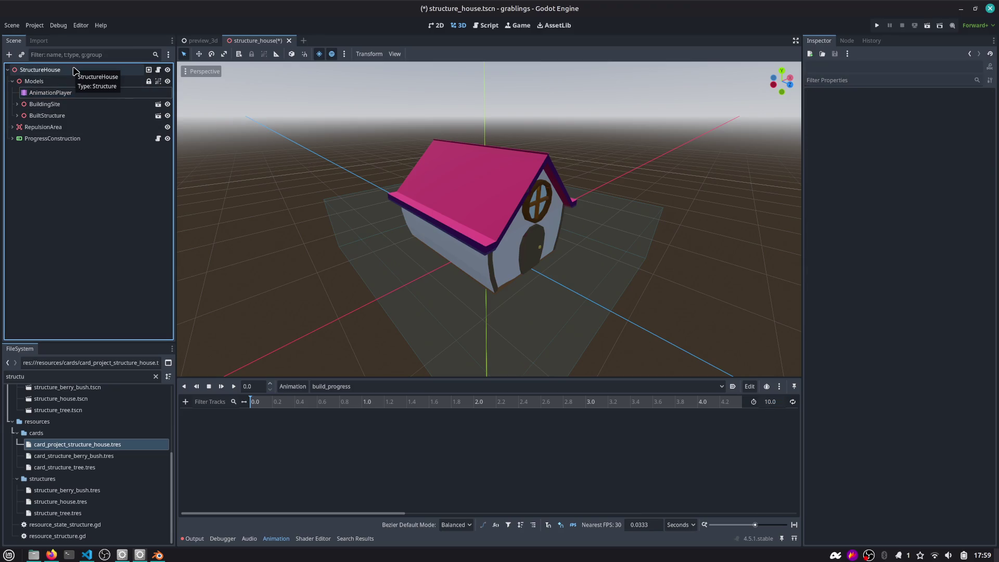
{"action": "left_click", "coordinate": [74, 71]}
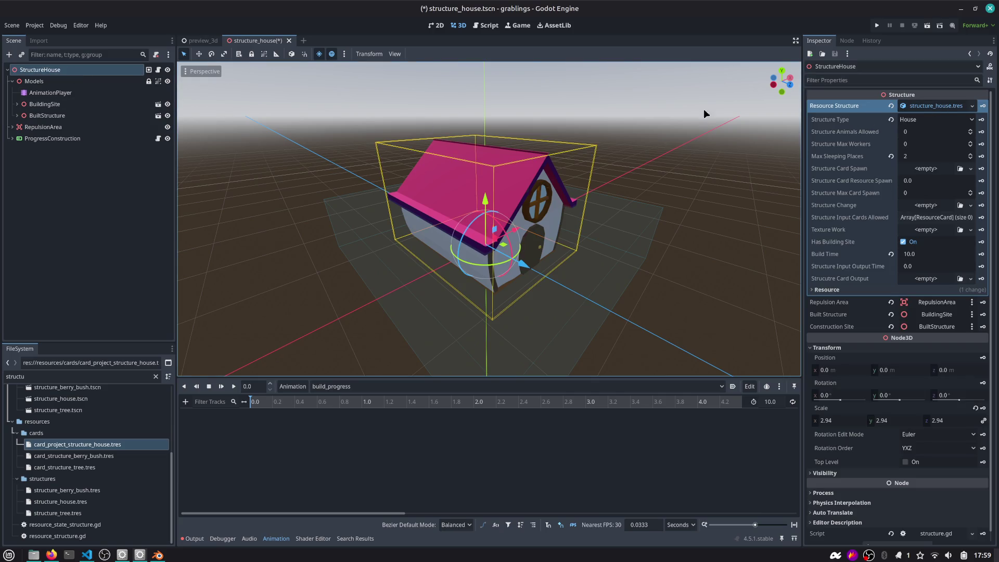
{"action": "left_click", "coordinate": [148, 69]}
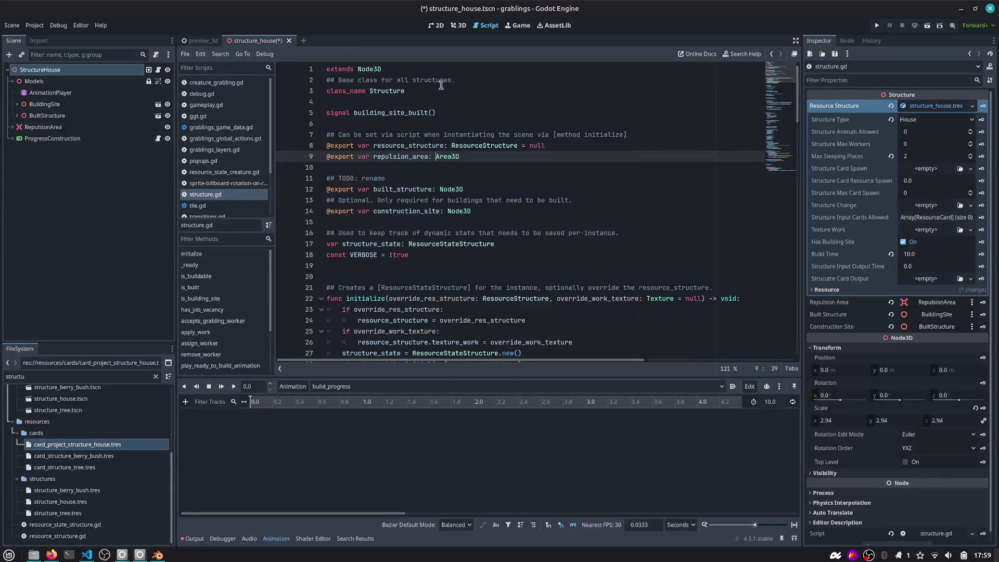
Step: Add and then remove a line below 'extends Node3D' in structure.gd, then save
{"action": "left_click", "coordinate": [442, 85]}
{"action": "key", "text": "Up"}
{"action": "key", "text": "Up"}
{"action": "key", "text": "Return"}
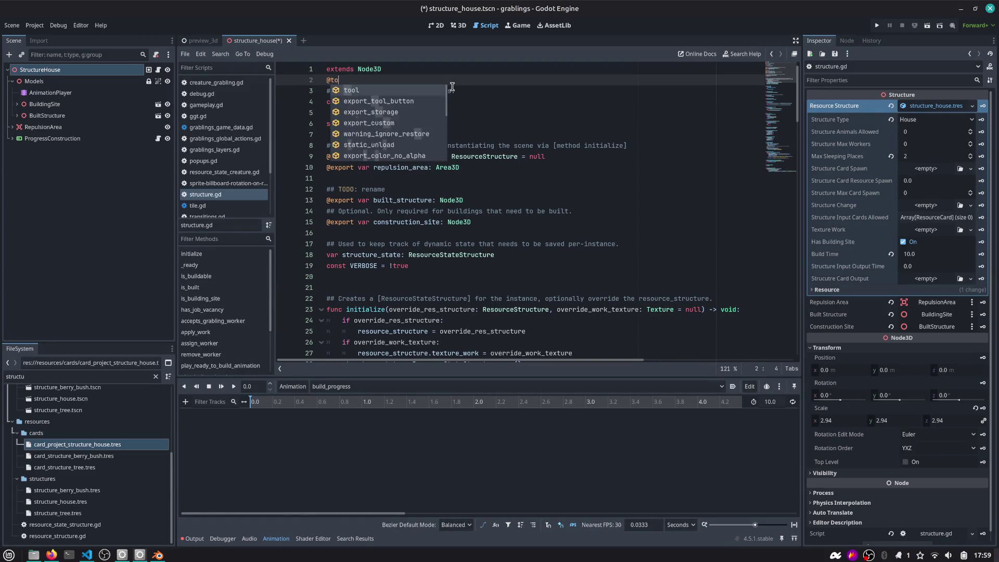
{"action": "type", "text": "e"}
{"action": "key", "text": "BackSpace"}
{"action": "key", "text": "BackSpace"}
{"action": "key", "text": "BackSpace"}
{"action": "key", "text": "BackSpace"}
{"action": "key", "text": "ctrl+s"}
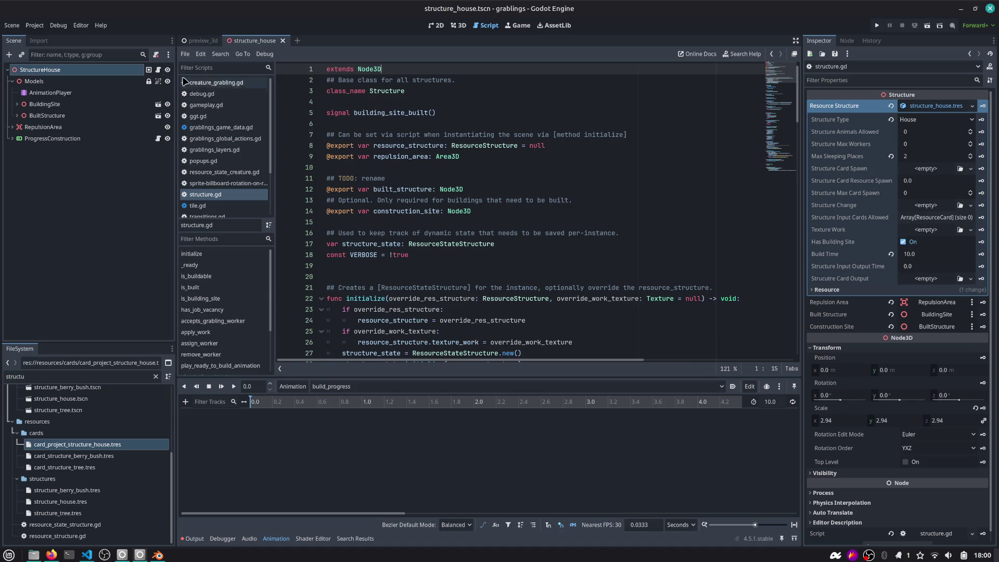
Step: Check the animation length and return to the house's 3D view
{"action": "left_click", "coordinate": [103, 73]}
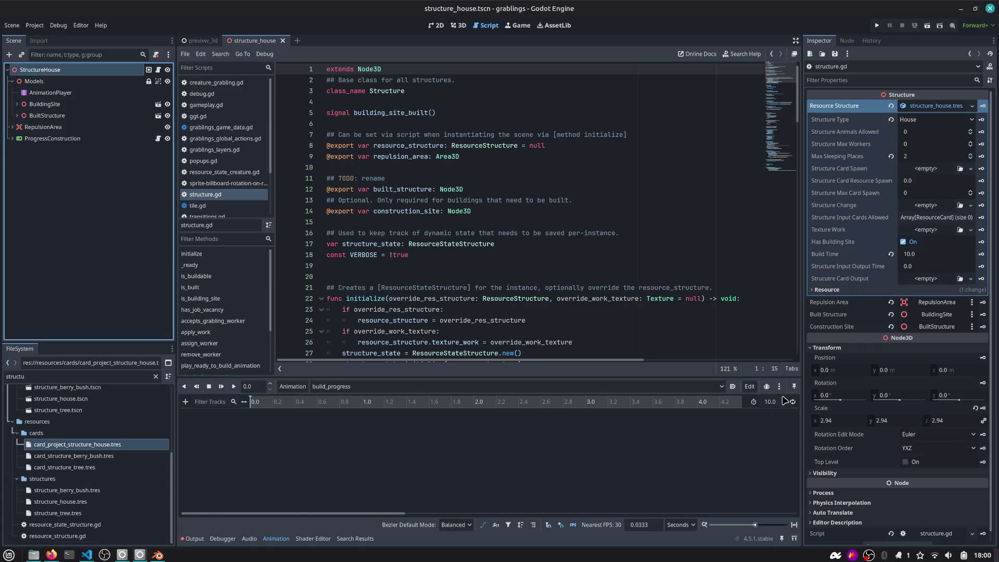
{"action": "left_click", "coordinate": [773, 403]}
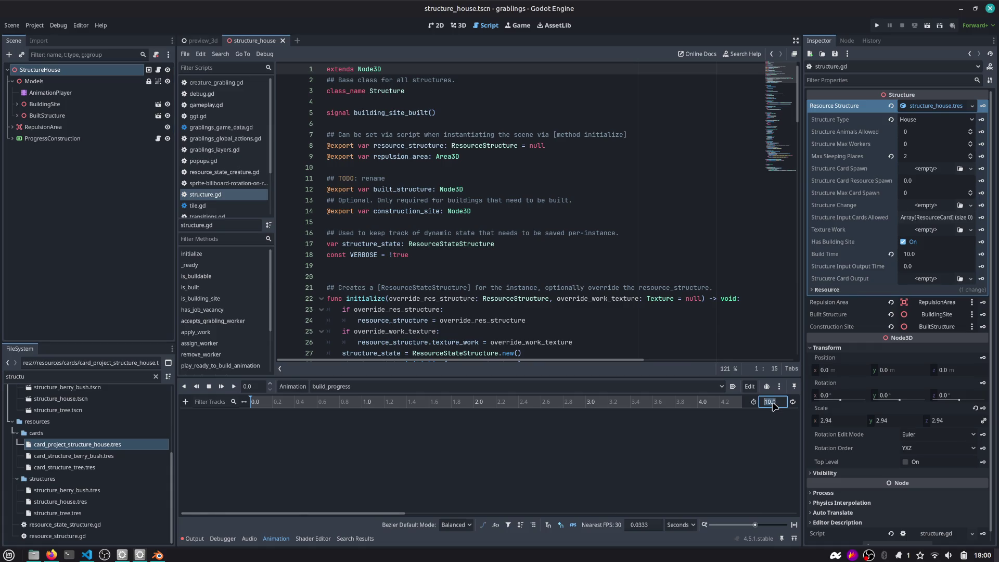
{"action": "left_click", "coordinate": [458, 25]}
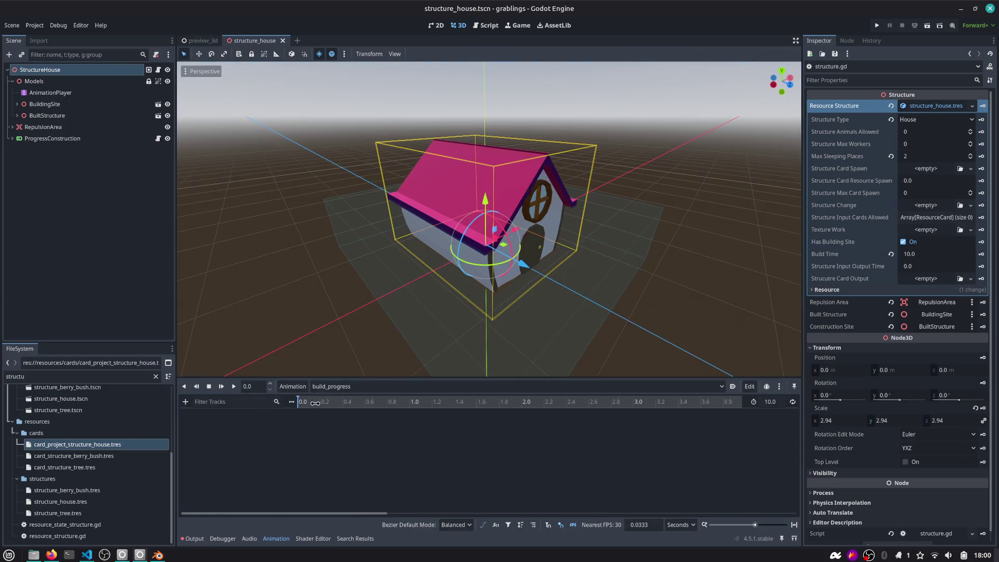
{"action": "left_click_drag", "start_coordinate": [315, 403], "coordinate": [331, 403]}
{"action": "left_click", "coordinate": [325, 402]}
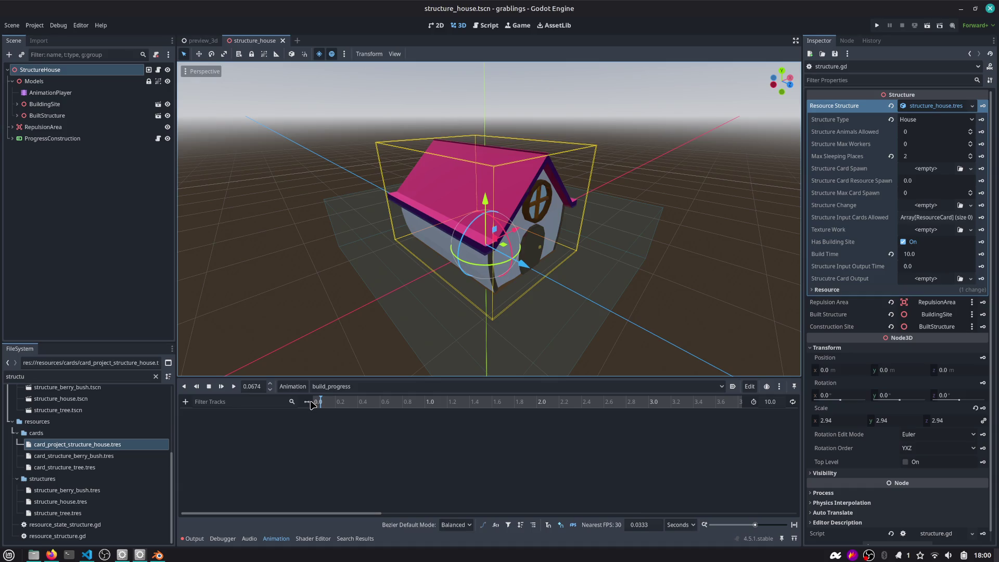
{"action": "left_click_drag", "start_coordinate": [311, 405], "coordinate": [269, 405]}
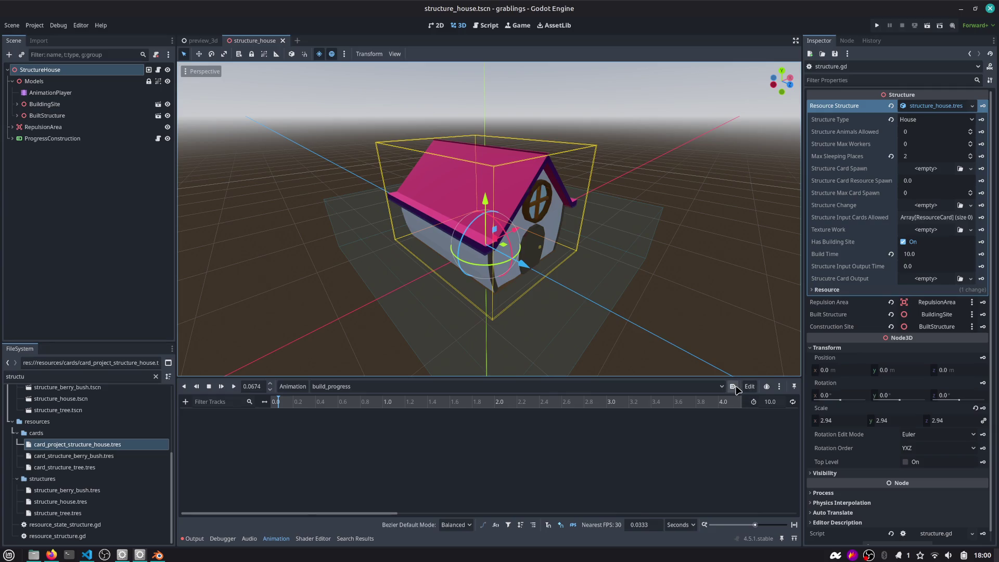
{"action": "left_click", "coordinate": [778, 387]}
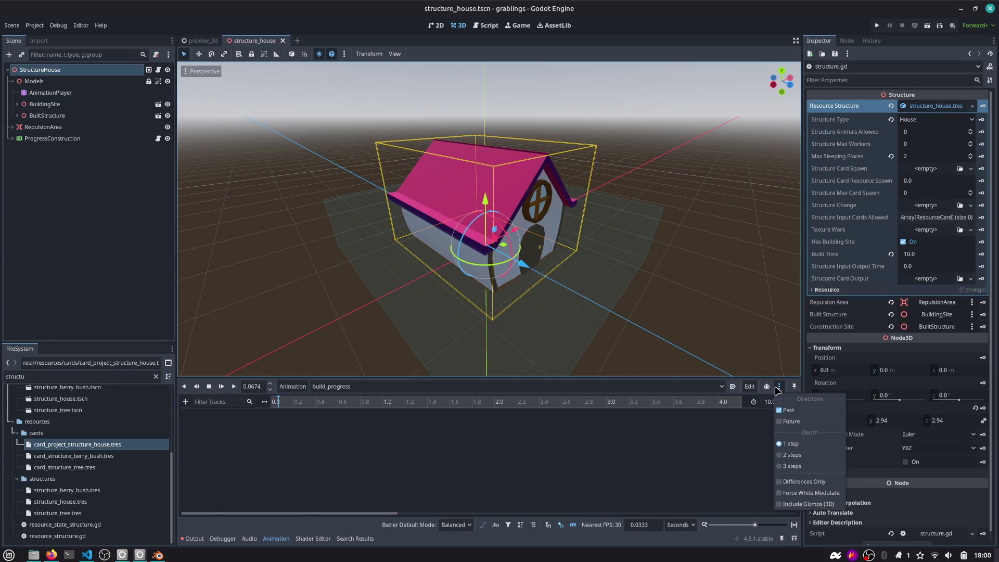
{"action": "left_click", "coordinate": [804, 324]}
{"action": "scroll", "coordinate": [863, 349], "scroll_direction": "down", "scroll_amount": 2}
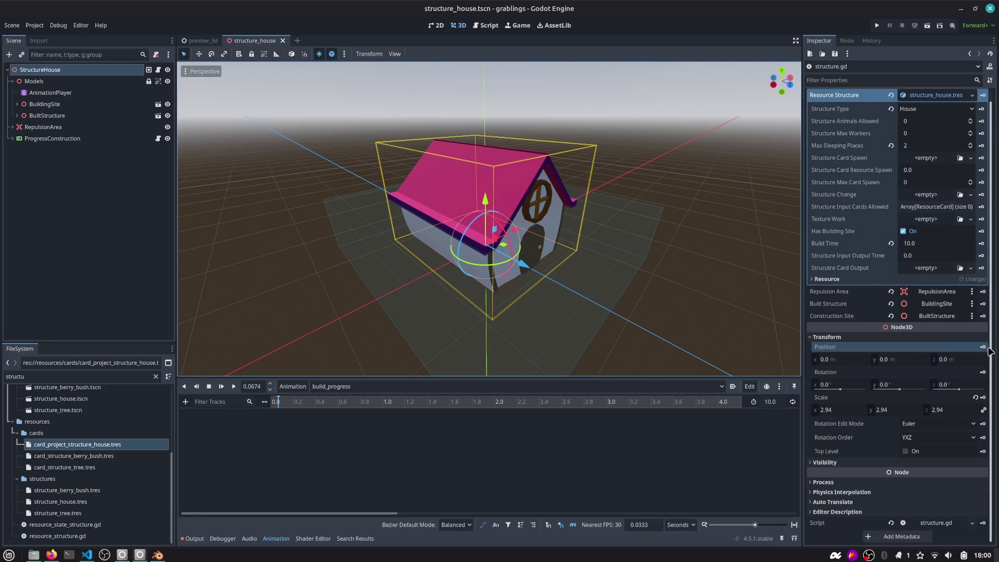
{"action": "left_click", "coordinate": [86, 73]}
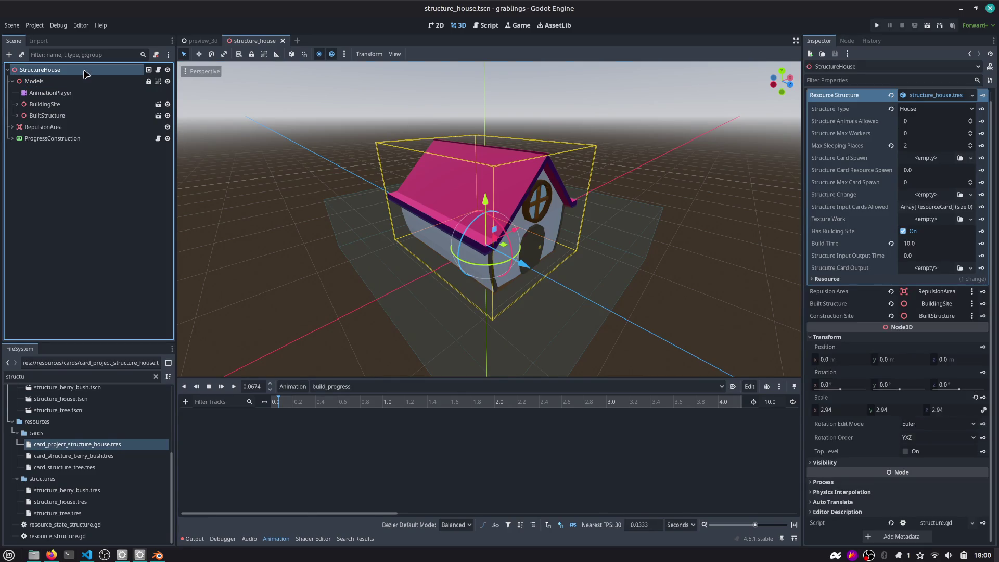
{"action": "left_click", "coordinate": [64, 104]}
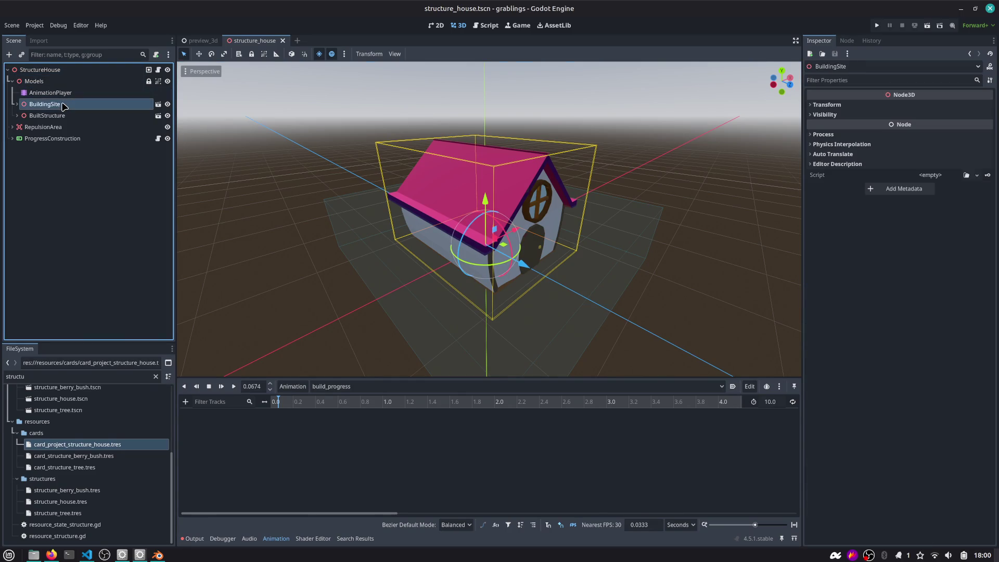
Step: Add a Models position track to build_progress from the Inspector
{"action": "left_click", "coordinate": [64, 82]}
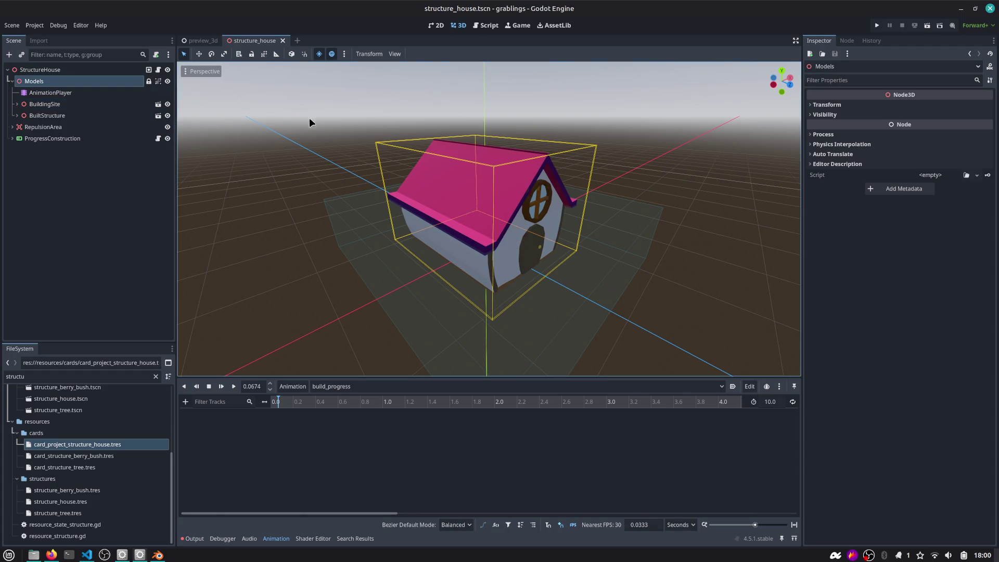
{"action": "left_click", "coordinate": [861, 106]}
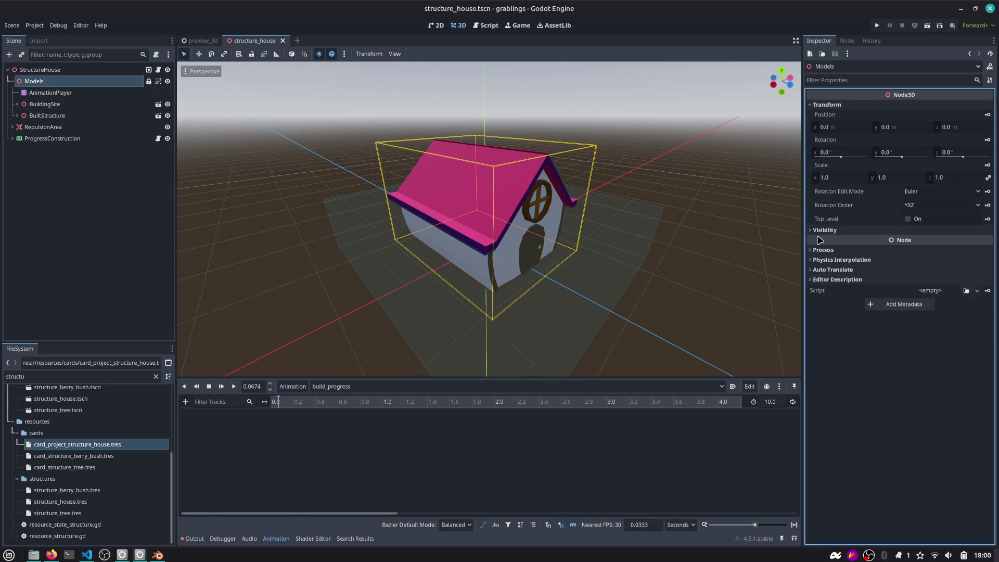
{"action": "left_click", "coordinate": [843, 250]}
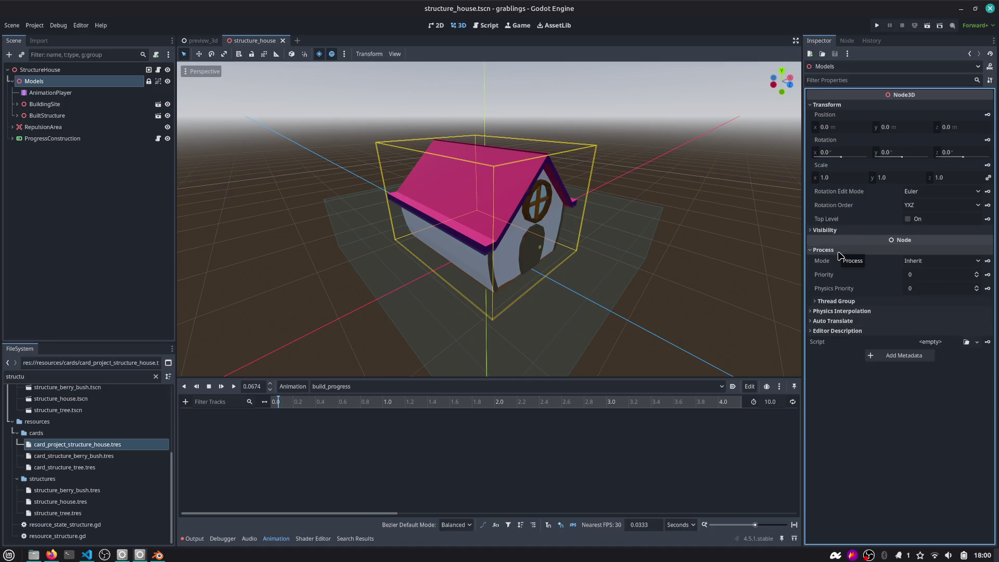
{"action": "left_click", "coordinate": [838, 253]}
{"action": "left_click", "coordinate": [988, 115]}
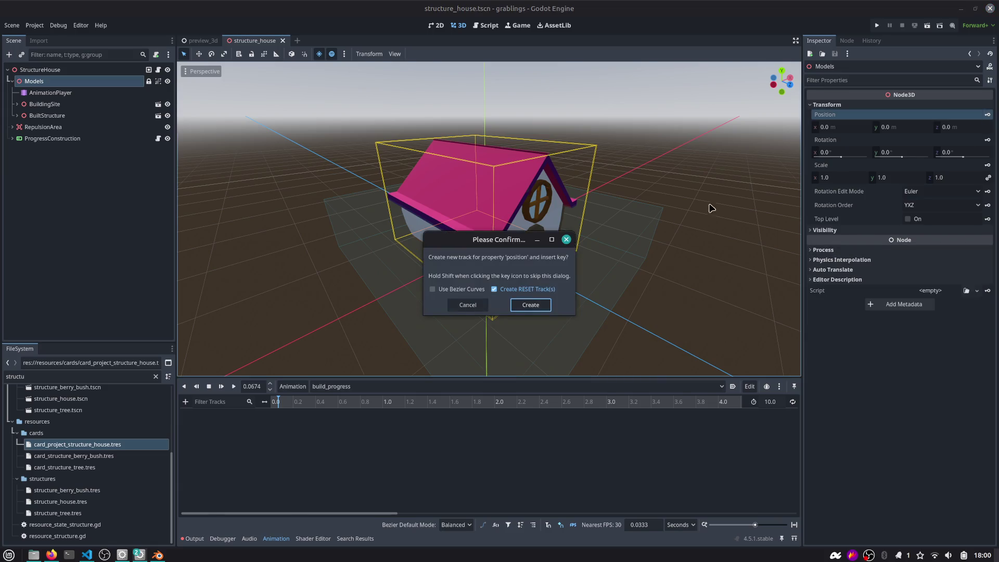
{"action": "left_click", "coordinate": [536, 305]}
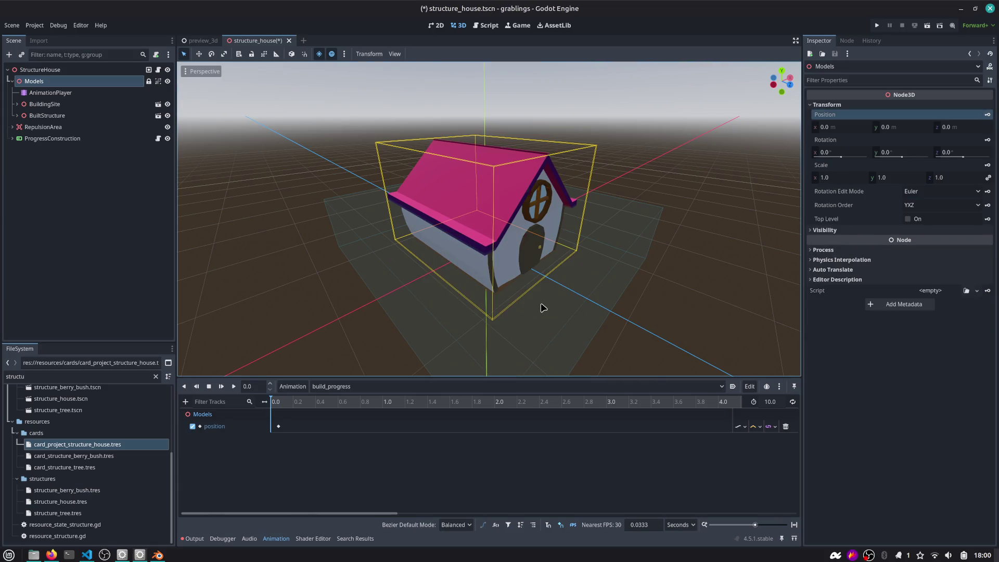
Step: Move the Models position keyframe to exactly 10.0 seconds
{"action": "left_click_drag", "start_coordinate": [277, 401], "coordinate": [304, 401]}
{"action": "left_click", "coordinate": [270, 426]}
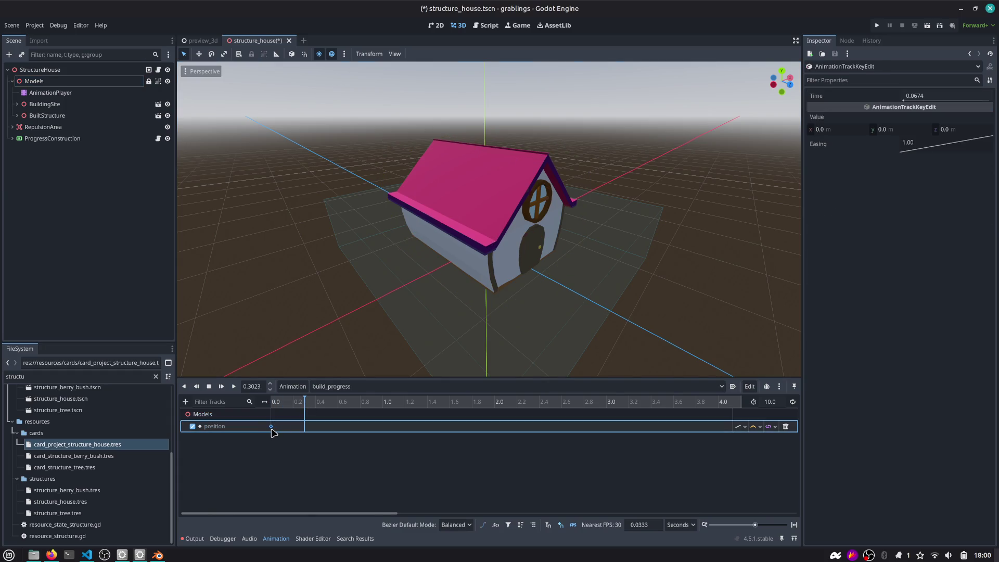
{"action": "left_click_drag", "start_coordinate": [271, 428], "coordinate": [631, 431]}
{"action": "scroll", "coordinate": [631, 423], "scroll_direction": "down", "scroll_amount": 6}
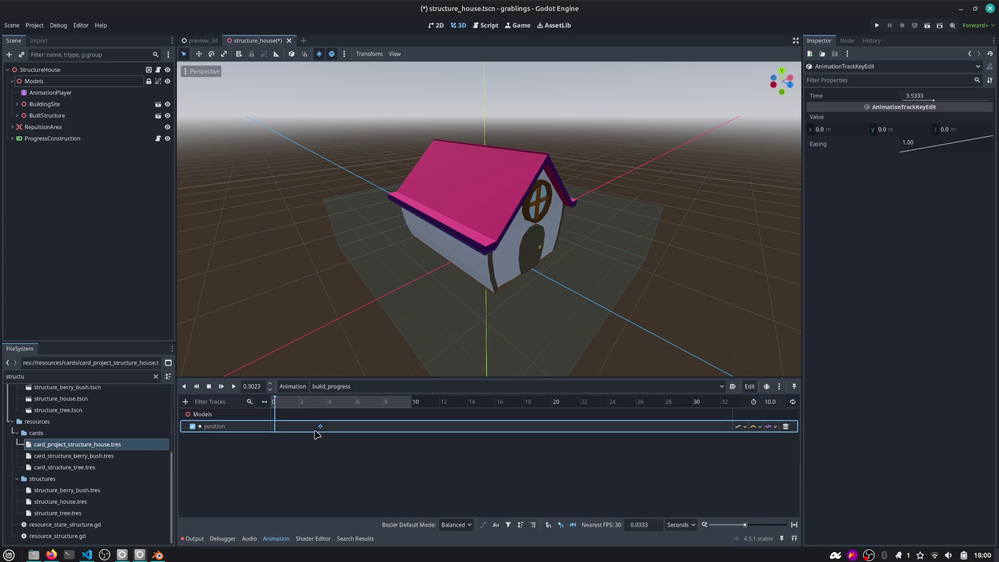
{"action": "left_click_drag", "start_coordinate": [315, 431], "coordinate": [414, 431]}
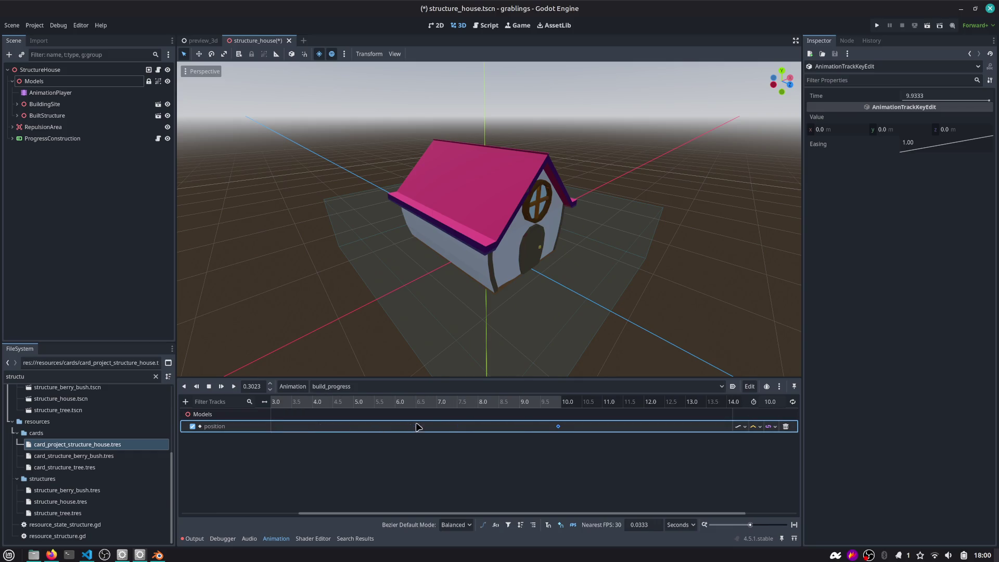
{"action": "scroll", "coordinate": [415, 431], "scroll_direction": "up", "scroll_amount": 10}
{"action": "scroll", "coordinate": [559, 427], "scroll_direction": "up", "scroll_amount": 2}
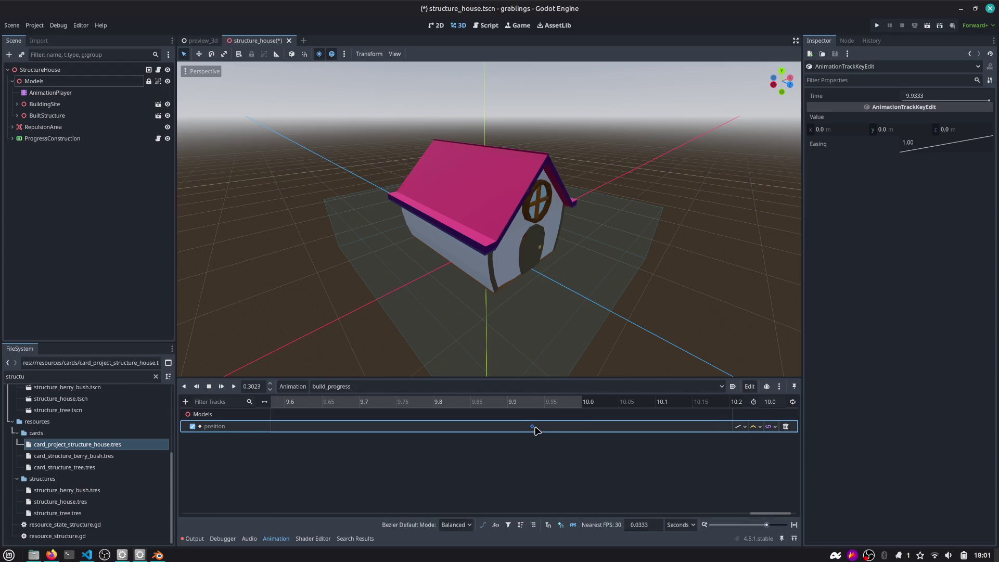
{"action": "left_click_drag", "start_coordinate": [550, 430], "coordinate": [581, 430]}
{"action": "scroll", "coordinate": [528, 424], "scroll_direction": "down", "scroll_amount": 15}
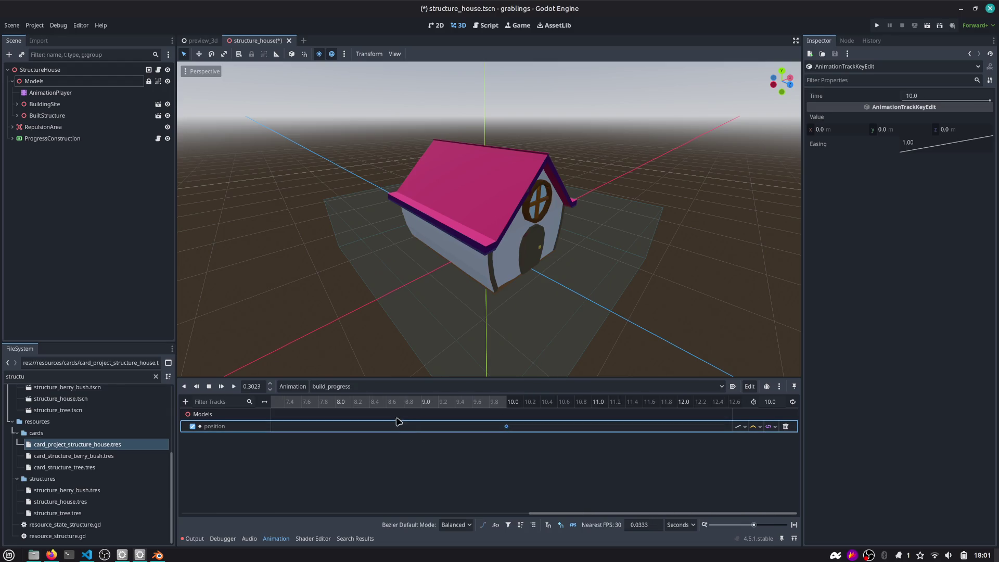
{"action": "scroll", "coordinate": [368, 412], "scroll_direction": "down", "scroll_amount": 5}
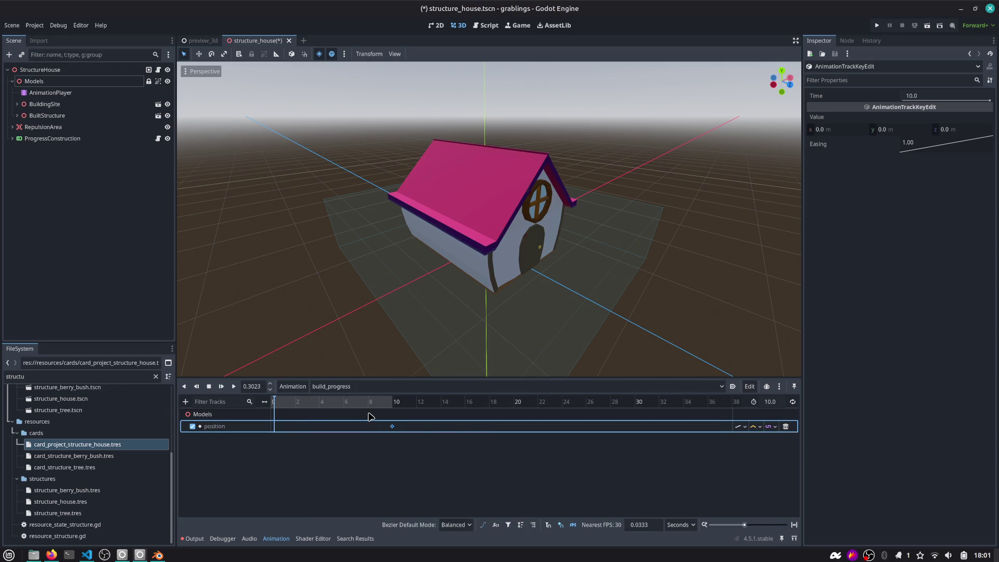
Step: Return the playhead to 0 and select the house models in the viewport
{"action": "left_click", "coordinate": [275, 405]}
{"action": "left_click_drag", "start_coordinate": [274, 406], "coordinate": [268, 405]}
{"action": "left_click", "coordinate": [491, 151]}
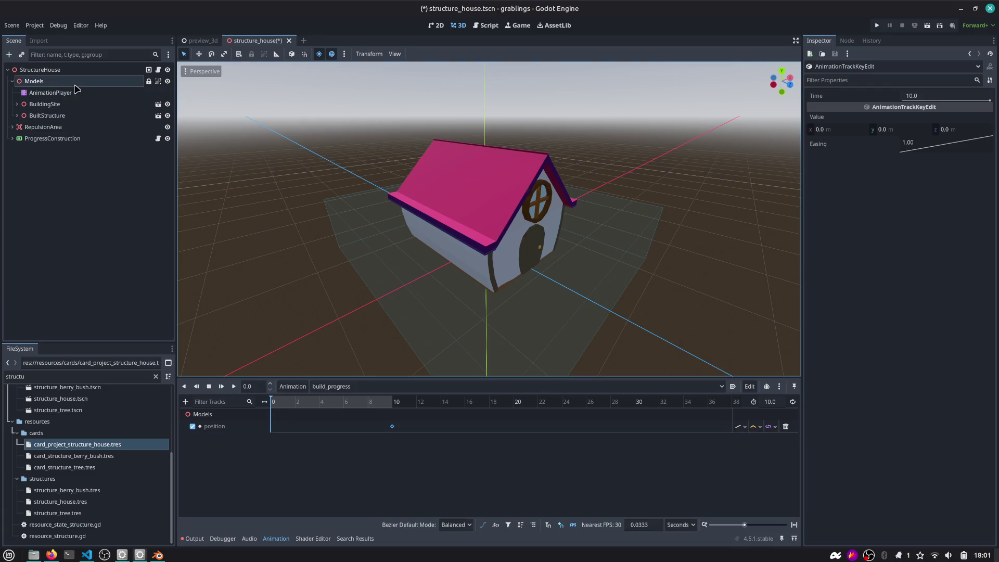
Step: Lower the house models into the ground to y -0.402 and save the scene
{"action": "key", "text": "w"}
{"action": "scroll", "coordinate": [531, 179], "scroll_direction": "down", "scroll_amount": 5}
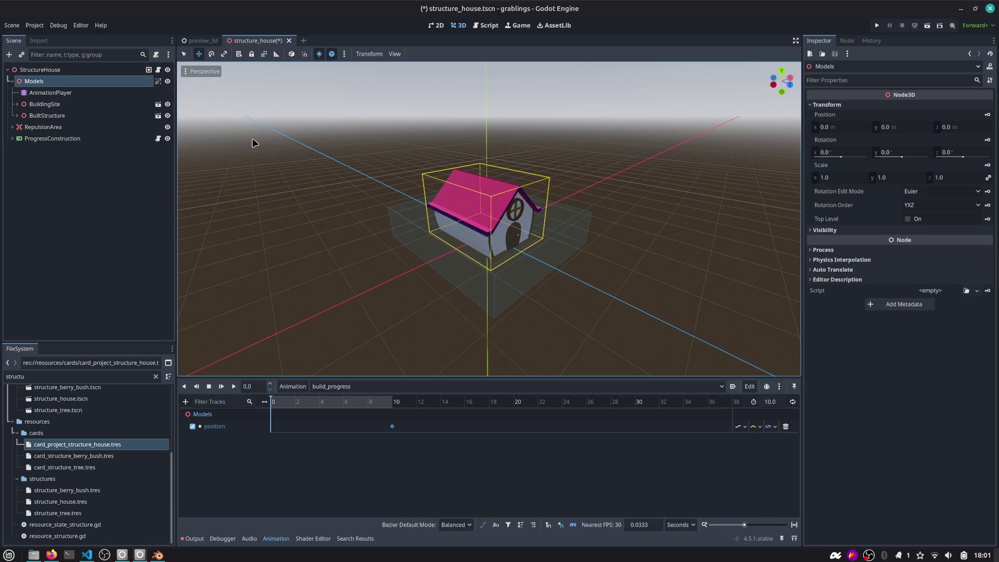
{"action": "mouse_move", "coordinate": [486, 186]}
{"action": "left_mouse_down"}
{"action": "mouse_move", "coordinate": [485, 245]}
{"action": "mouse_move", "coordinate": [751, 95]}
{"action": "left_mouse_up"}
{"action": "scroll", "coordinate": [484, 243], "scroll_direction": "up", "scroll_amount": 4}
{"action": "scroll", "coordinate": [484, 243], "scroll_direction": "down", "scroll_amount": 3}
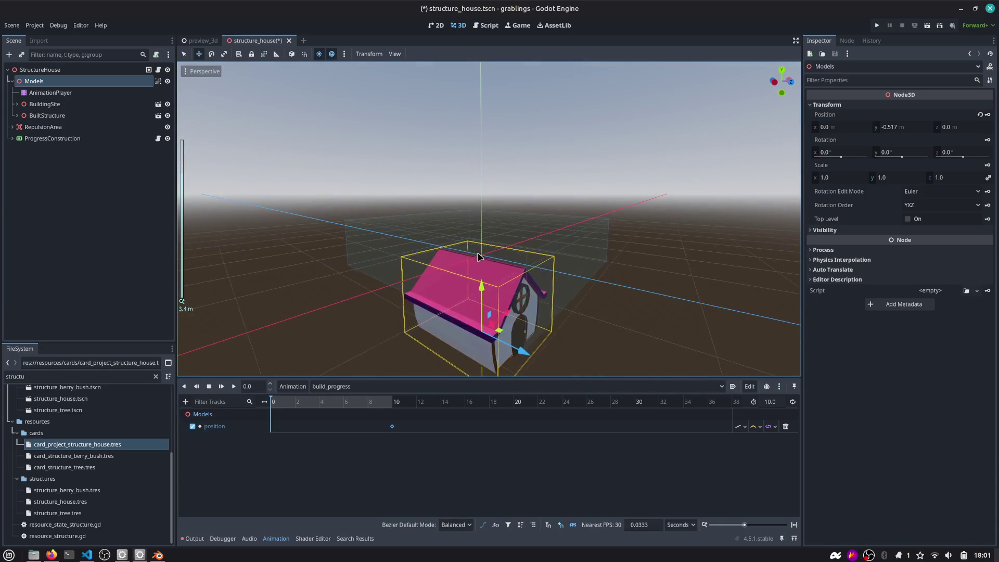
{"action": "key", "text": "ctrl+KP_3"}
{"action": "scroll", "coordinate": [515, 189], "scroll_direction": "up", "scroll_amount": 8}
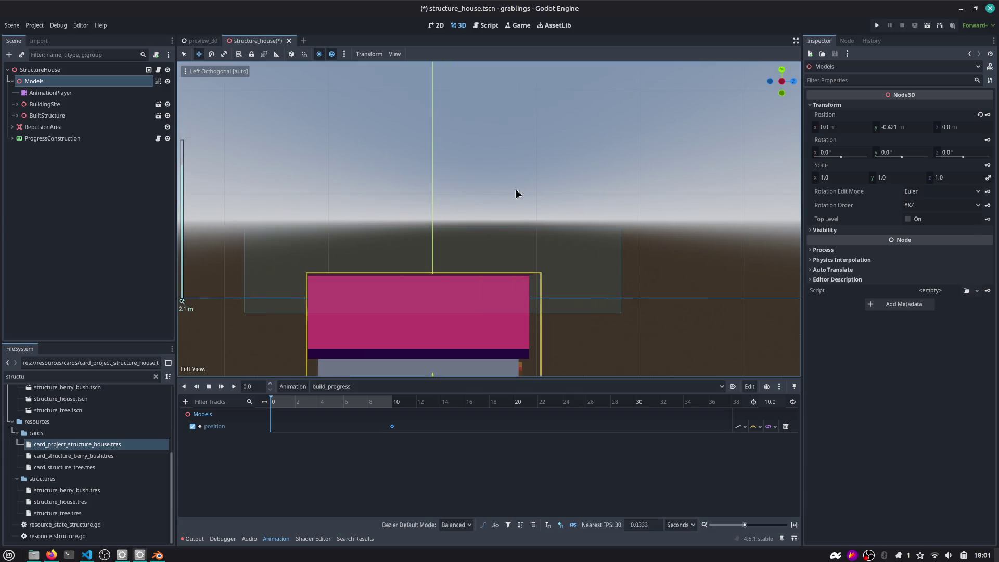
{"action": "scroll", "coordinate": [456, 259], "scroll_direction": "down", "scroll_amount": 7}
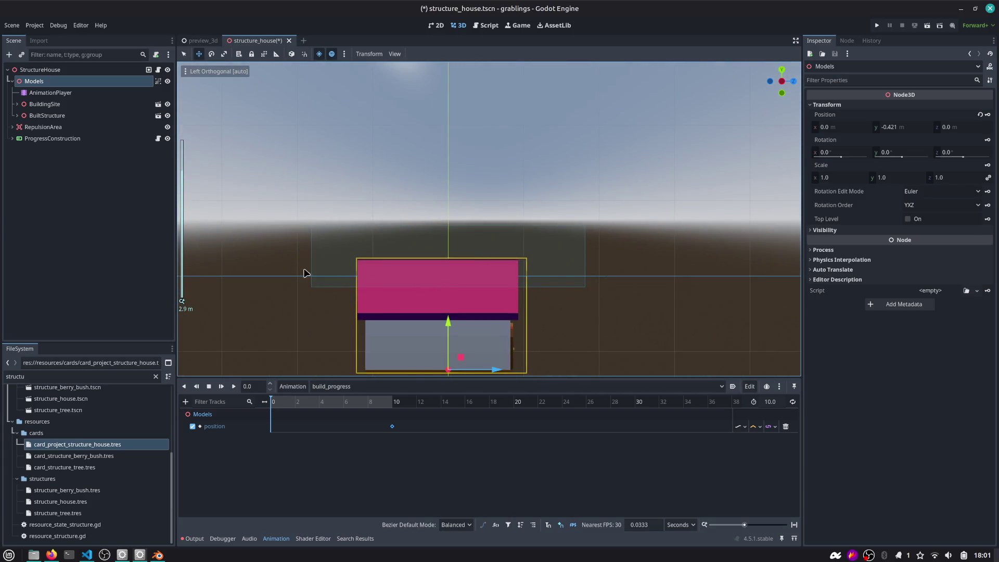
{"action": "left_click_drag", "start_coordinate": [444, 317], "coordinate": [446, 314]}
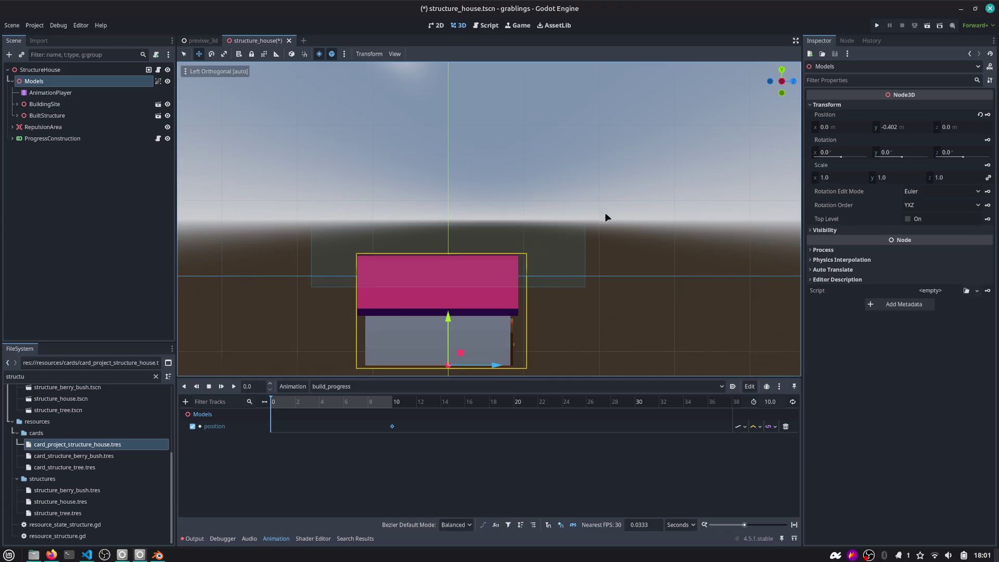
{"action": "left_click_drag", "start_coordinate": [607, 217], "coordinate": [547, 234]}
{"action": "key", "text": "ctrl+s"}
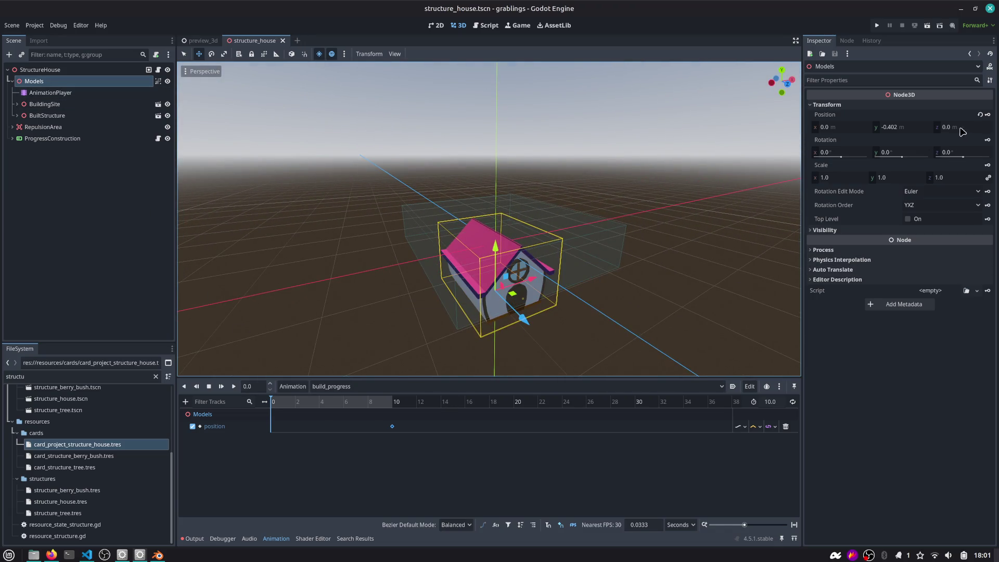
Step: Key the y -0.402 position at time 0, save, and preview build_progress
{"action": "left_click", "coordinate": [988, 114]}
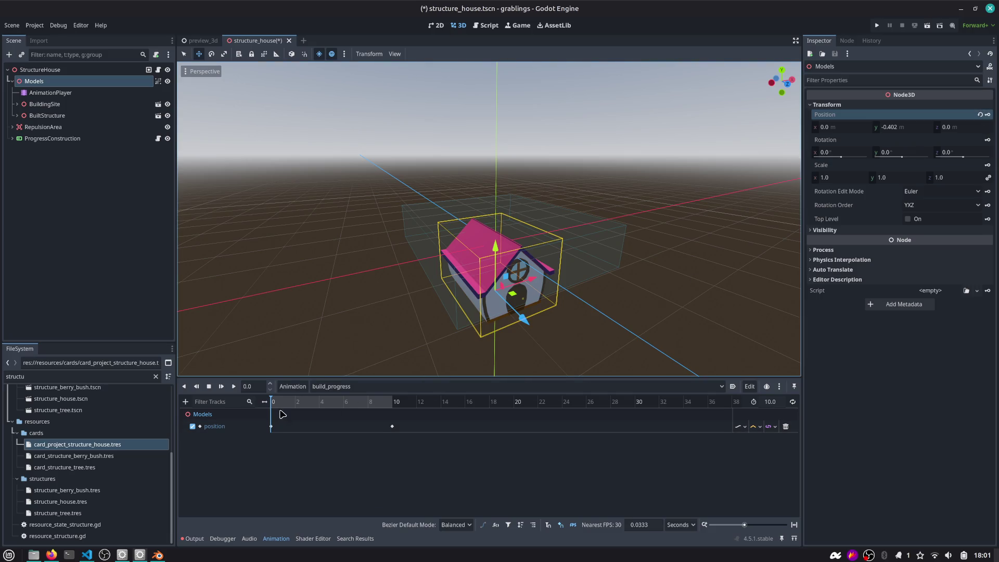
{"action": "key", "text": "shift+d"}
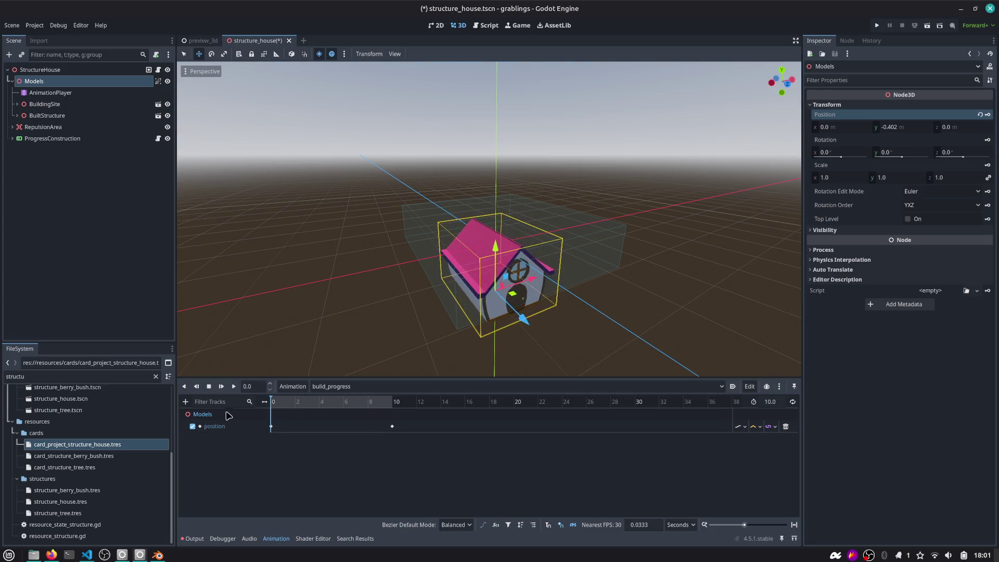
{"action": "key", "text": "shift+d"}
{"action": "key", "text": "ctrl+s"}
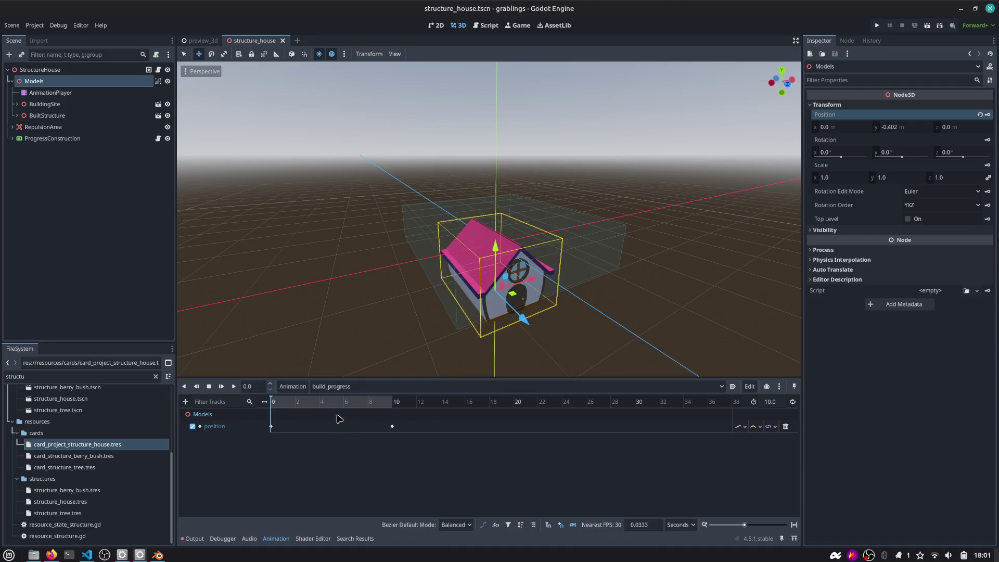
{"action": "left_click", "coordinate": [233, 386]}
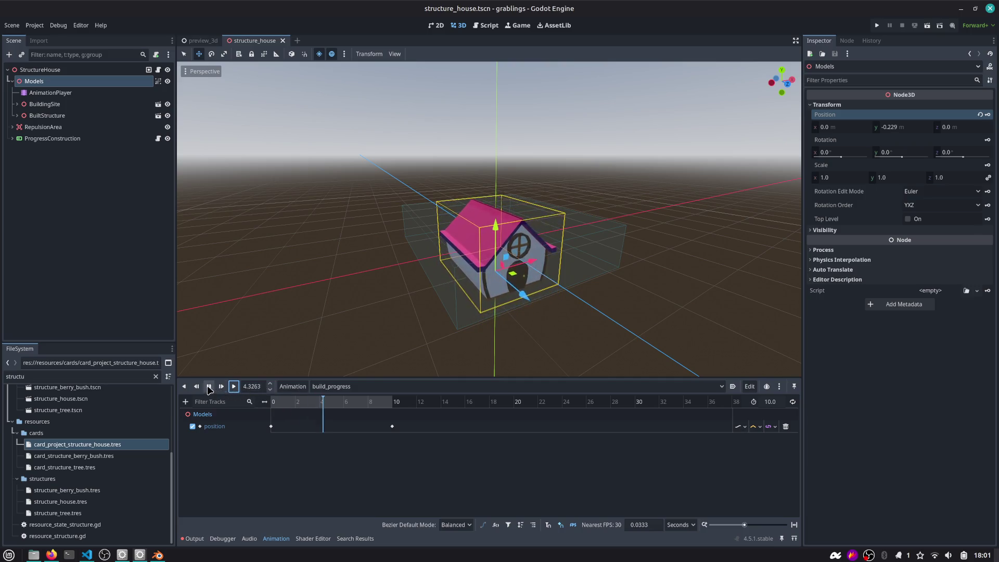
{"action": "left_click", "coordinate": [209, 387]}
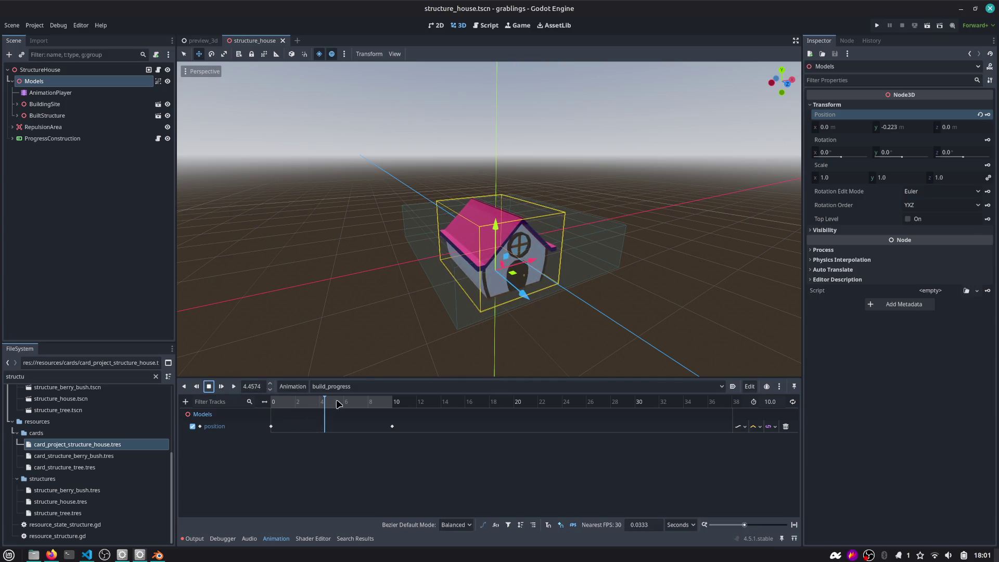
{"action": "left_click", "coordinate": [270, 401]}
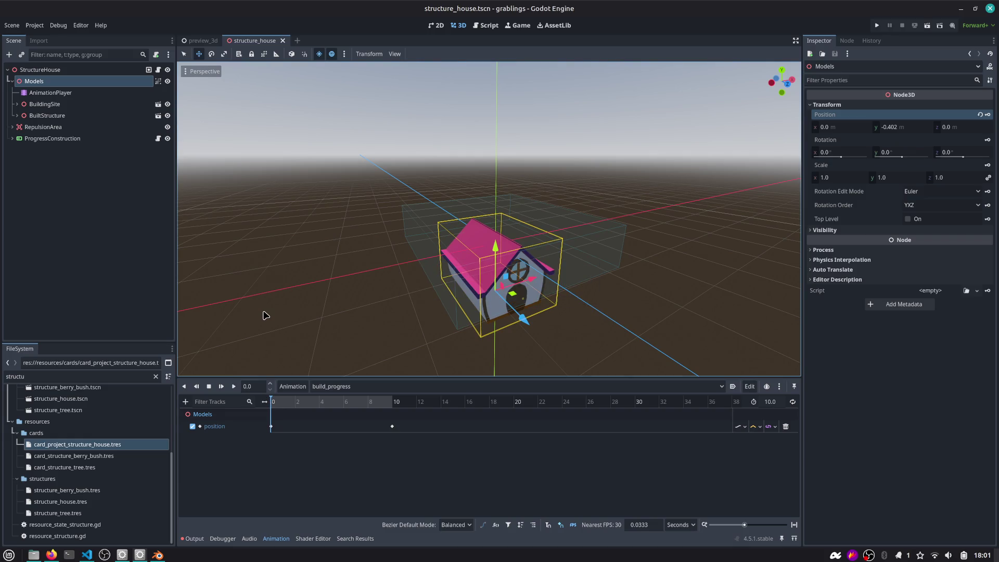
Step: Expand BuildingSite and step through its Top, Both and Bottom parts
{"action": "left_click", "coordinate": [67, 157]}
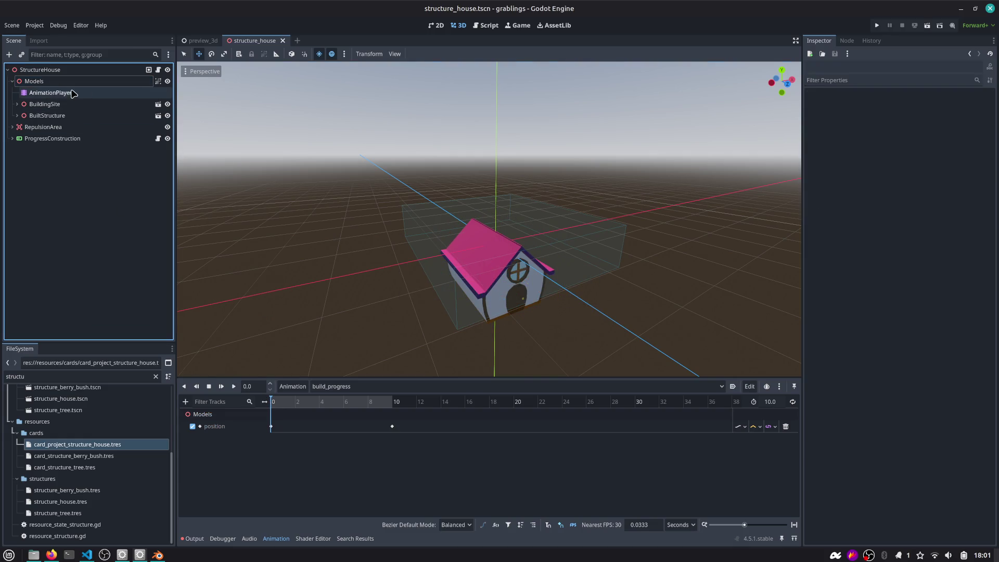
{"action": "left_click", "coordinate": [18, 105]}
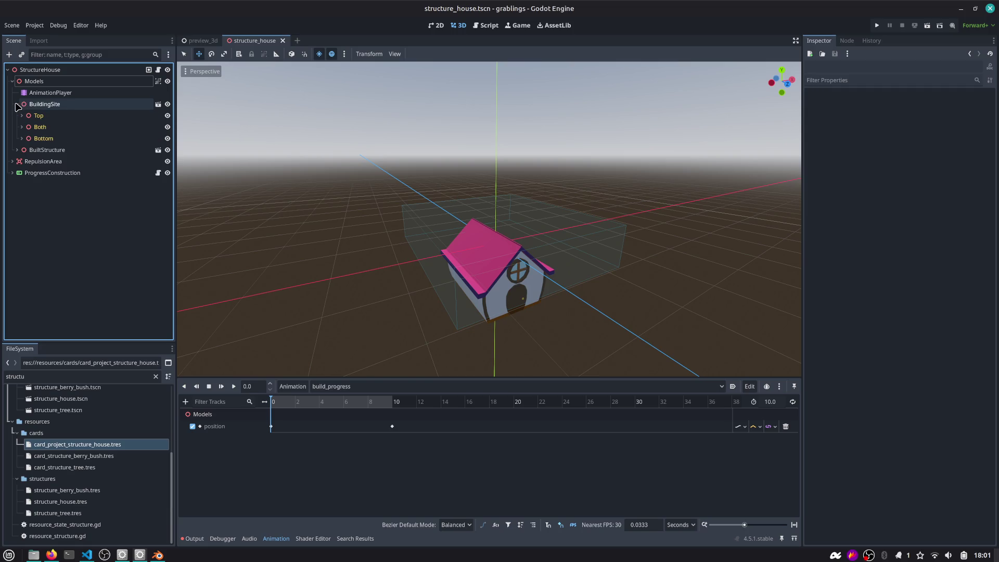
{"action": "left_click", "coordinate": [78, 117]}
{"action": "key", "text": "Down"}
{"action": "key", "text": "Down"}
{"action": "key", "text": "Up"}
{"action": "key", "text": "Up"}
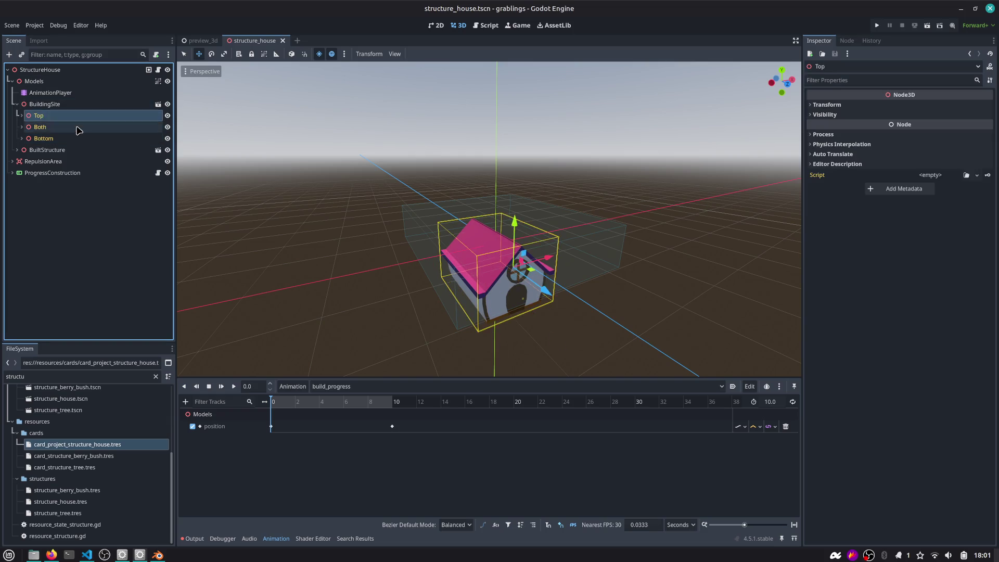
{"action": "key", "text": "Down"}
{"action": "key", "text": "Down"}
Step: Inspect the Top part's meshes, including Window, wallup1, tube, roof2 and walldw1
{"action": "left_click", "coordinate": [21, 116]}
{"action": "left_click", "coordinate": [50, 127]}
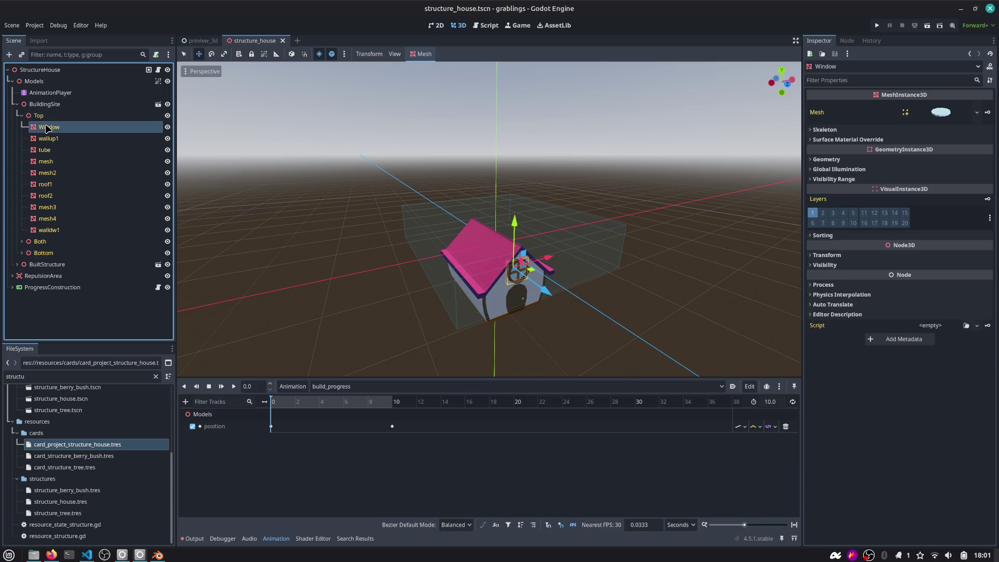
{"action": "left_click", "coordinate": [50, 138]}
{"action": "left_click", "coordinate": [52, 150]}
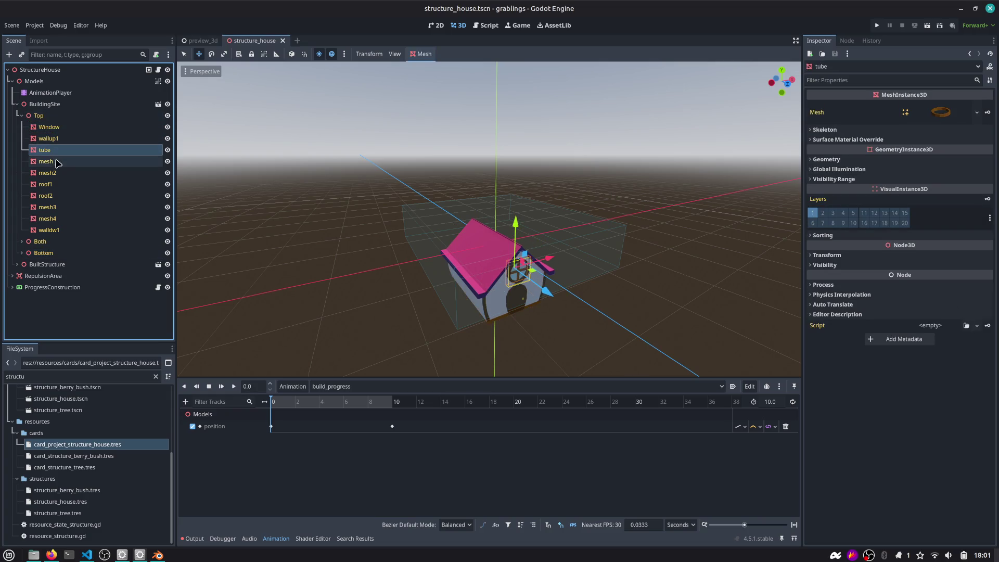
{"action": "left_click", "coordinate": [55, 161]}
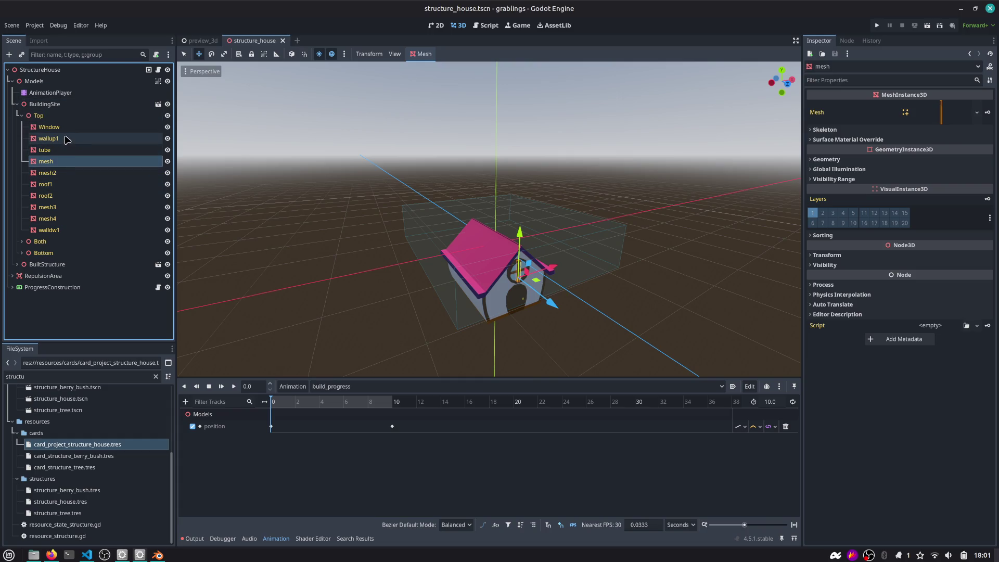
{"action": "left_click", "coordinate": [75, 173]}
{"action": "left_click", "coordinate": [80, 197]}
{"action": "left_click", "coordinate": [82, 207]}
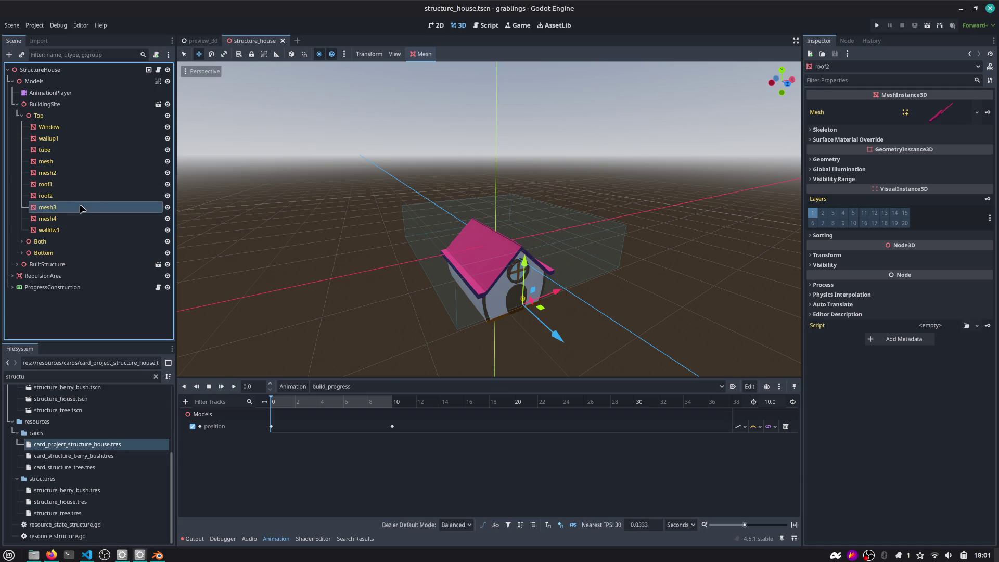
{"action": "left_click", "coordinate": [80, 219]}
{"action": "left_click", "coordinate": [74, 230]}
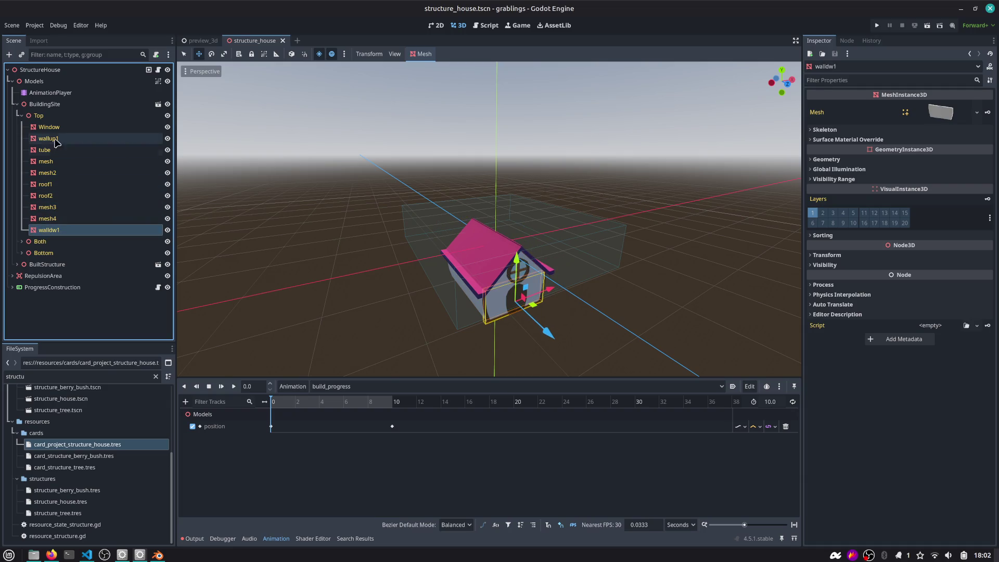
Step: Check the Both and Bottom meshes, then open structure.gd
{"action": "left_click", "coordinate": [21, 115]}
{"action": "left_click", "coordinate": [21, 127]}
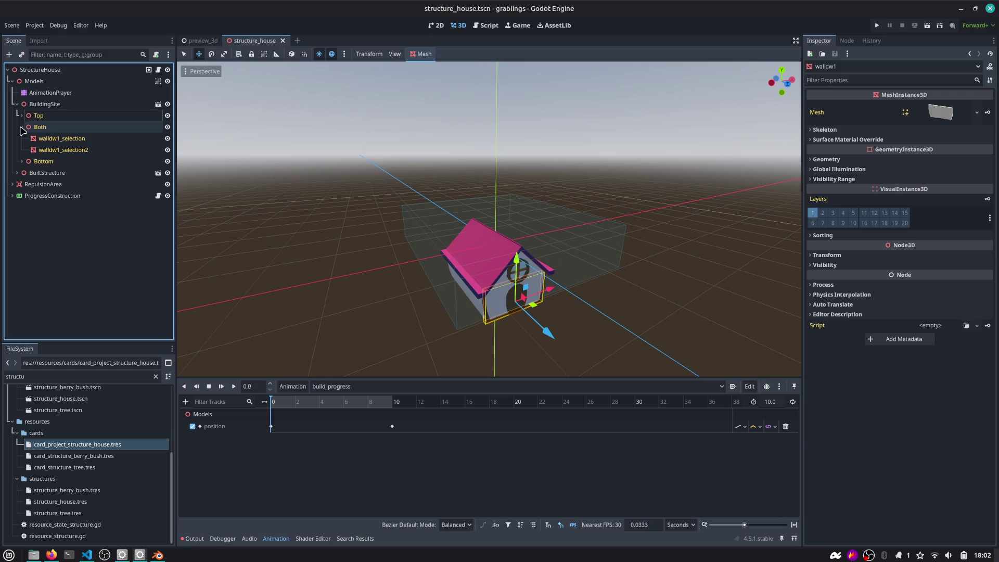
{"action": "left_click", "coordinate": [49, 150]}
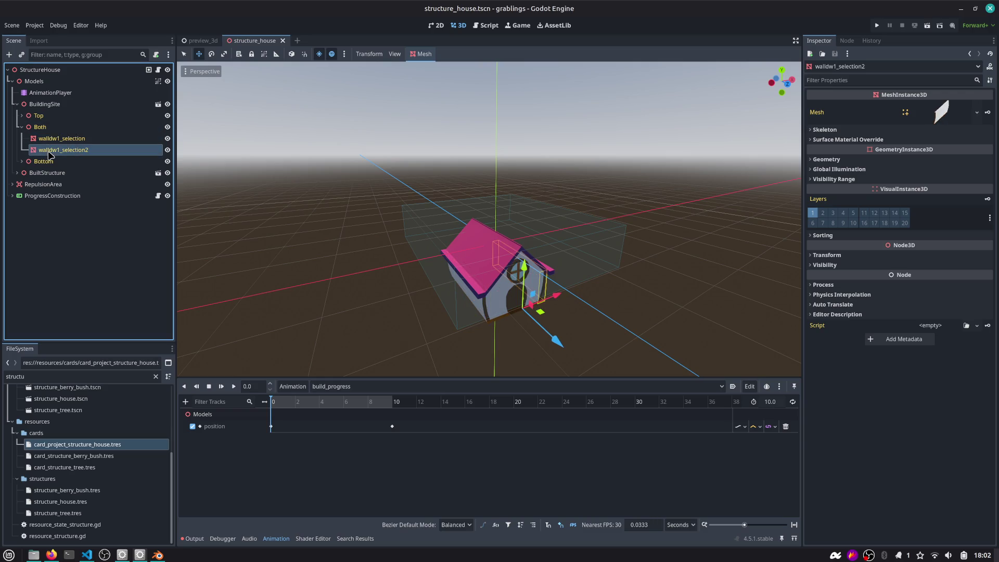
{"action": "left_click", "coordinate": [22, 161]}
{"action": "left_click", "coordinate": [49, 173]}
{"action": "left_click", "coordinate": [158, 69]}
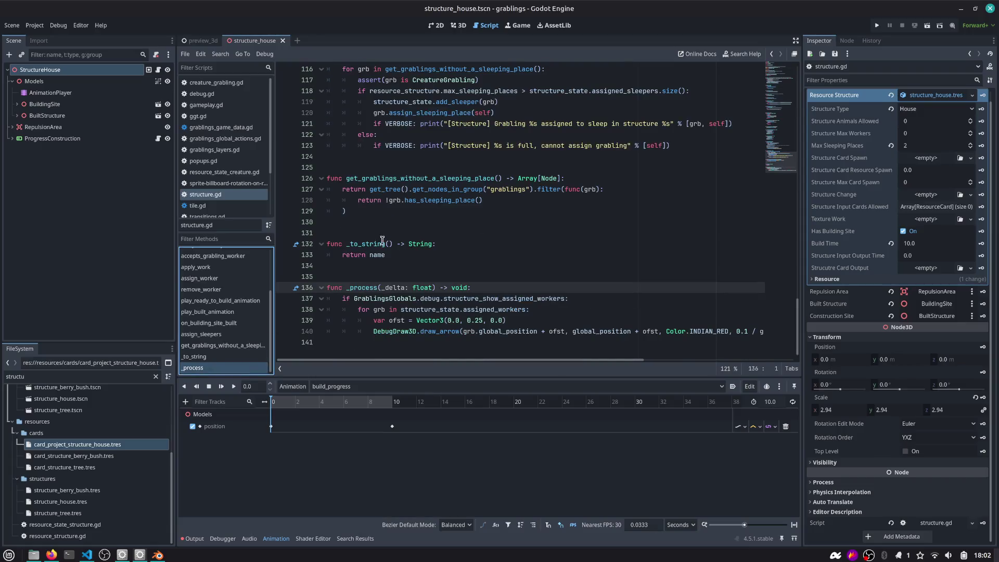
Step: Look over the _process draw_arrow call and the on_building_site_built function
{"action": "left_click", "coordinate": [442, 309]}
{"action": "double_click", "coordinate": [445, 331]}
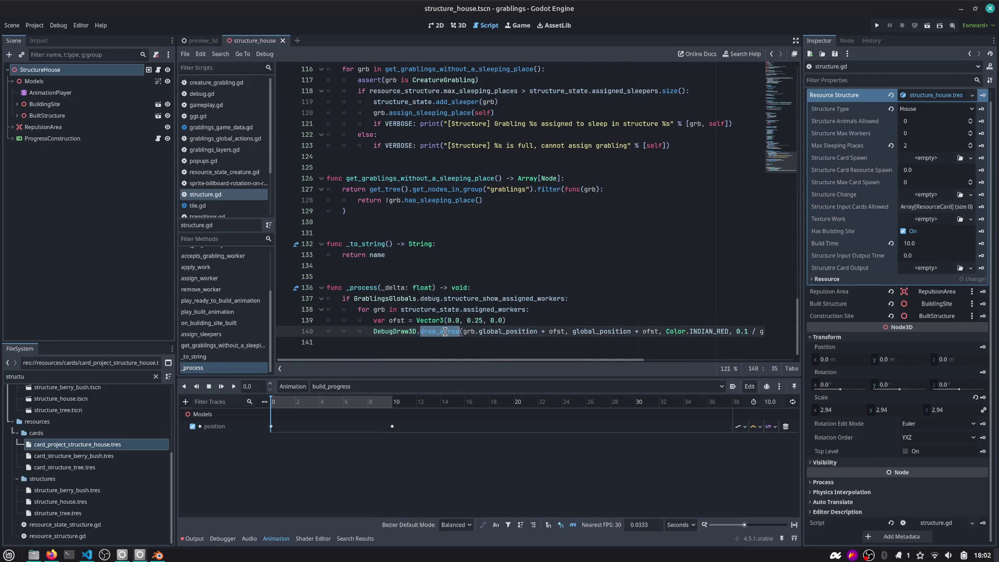
{"action": "left_click_drag", "start_coordinate": [360, 289], "coordinate": [477, 353]}
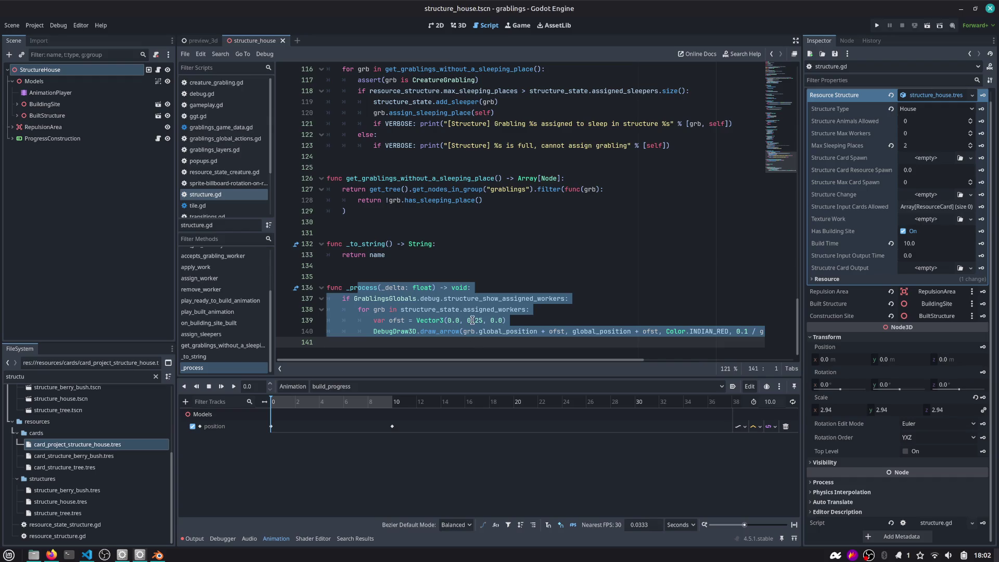
{"action": "scroll", "coordinate": [472, 292], "scroll_direction": "up", "scroll_amount": 3}
{"action": "scroll", "coordinate": [468, 276], "scroll_direction": "up", "scroll_amount": 5}
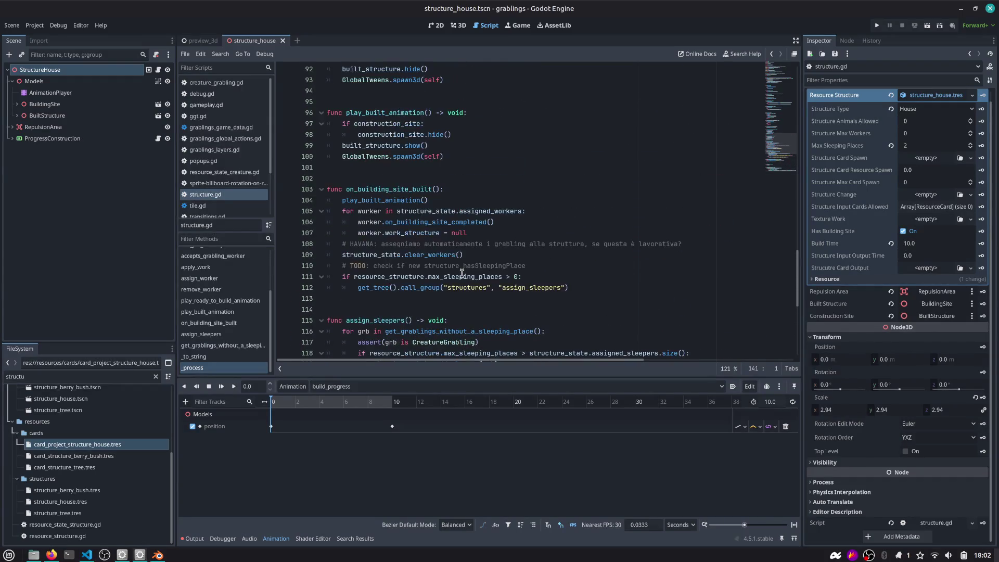
{"action": "double_click", "coordinate": [397, 189]}
{"action": "scroll", "coordinate": [400, 196], "scroll_direction": "up", "scroll_amount": 2}
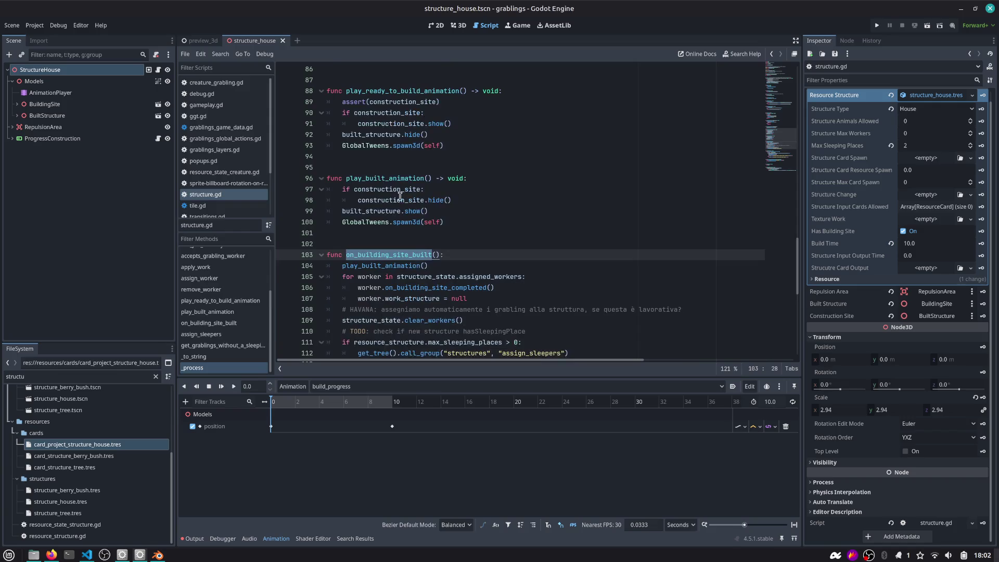
Step: Insert a blank line above the emit_signal call in apply_work
{"action": "left_click", "coordinate": [376, 178]}
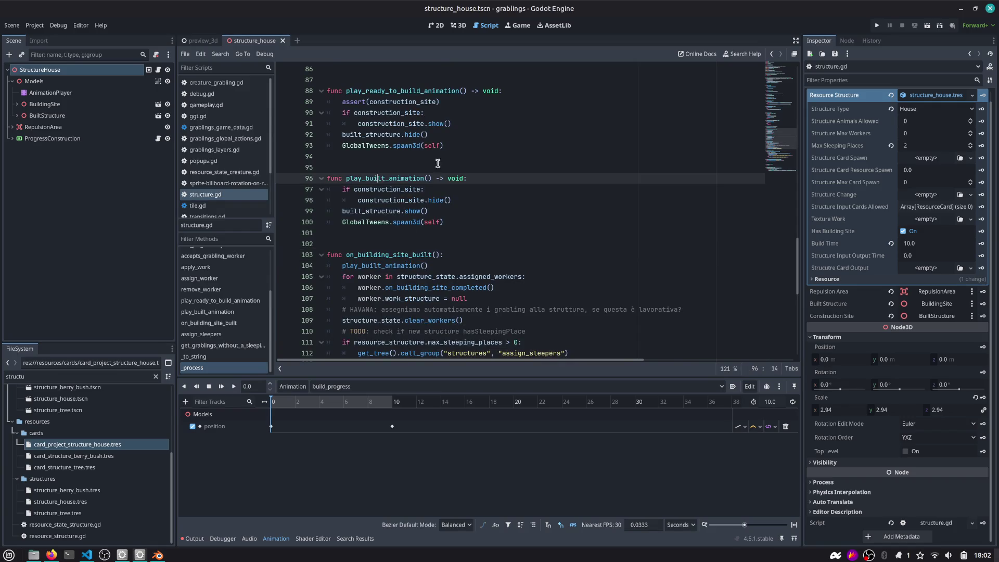
{"action": "scroll", "coordinate": [473, 164], "scroll_direction": "up", "scroll_amount": 8}
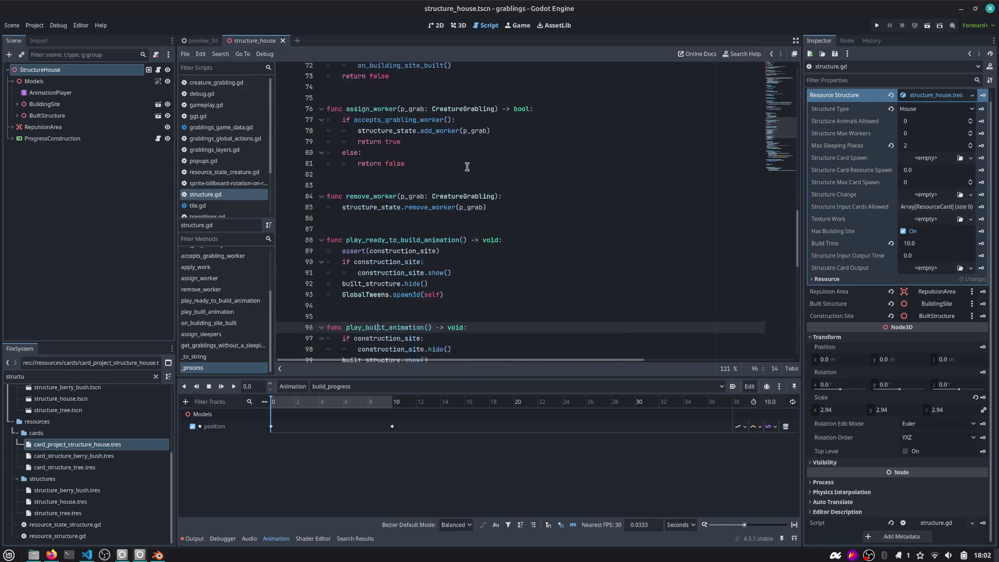
{"action": "scroll", "coordinate": [467, 167], "scroll_direction": "up", "scroll_amount": 8}
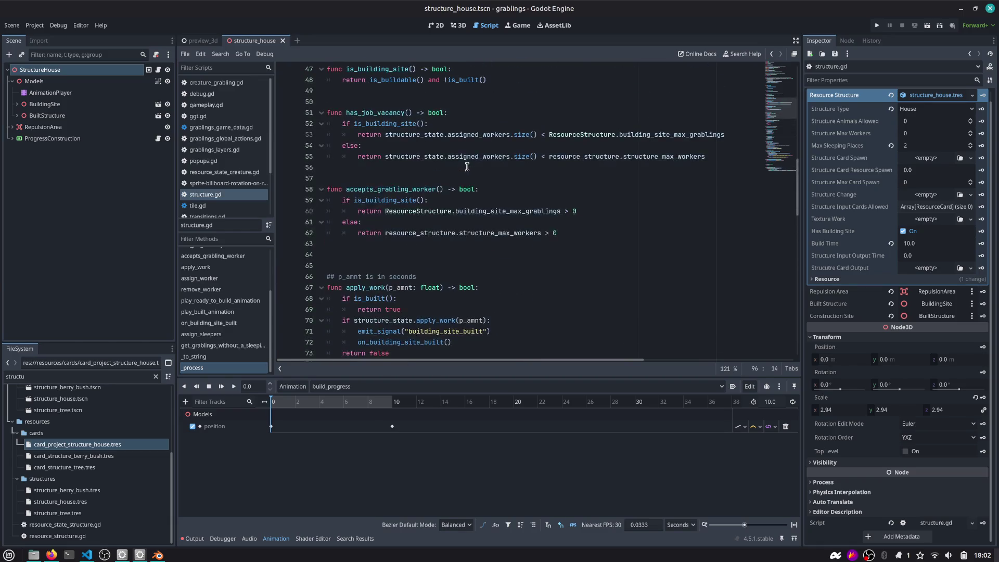
{"action": "scroll", "coordinate": [467, 166], "scroll_direction": "down", "scroll_amount": 5}
{"action": "double_click", "coordinate": [373, 216]}
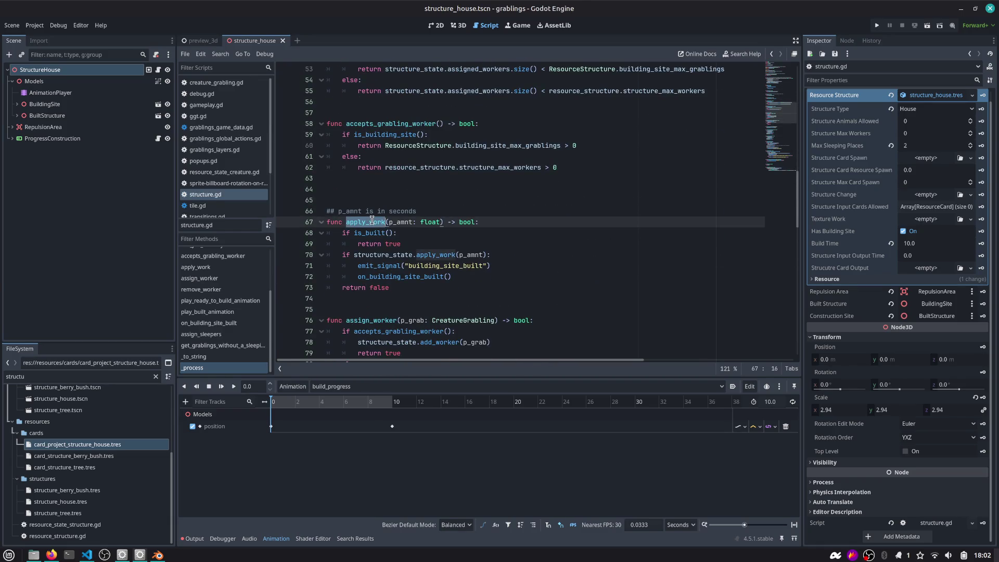
{"action": "scroll", "coordinate": [407, 227], "scroll_direction": "down", "scroll_amount": 3}
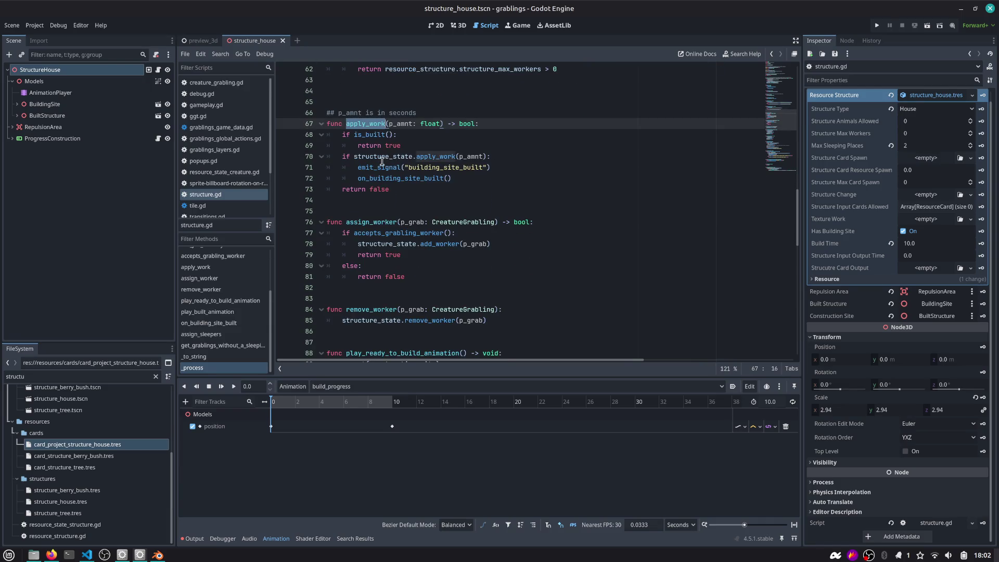
{"action": "left_click", "coordinate": [506, 165]}
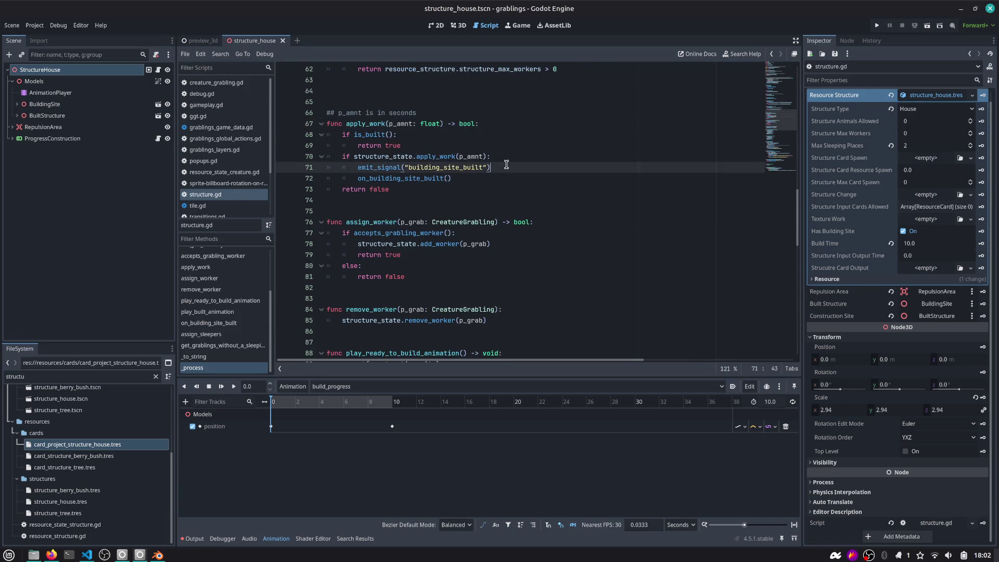
{"action": "key", "text": "ctrl+shift+Return"}
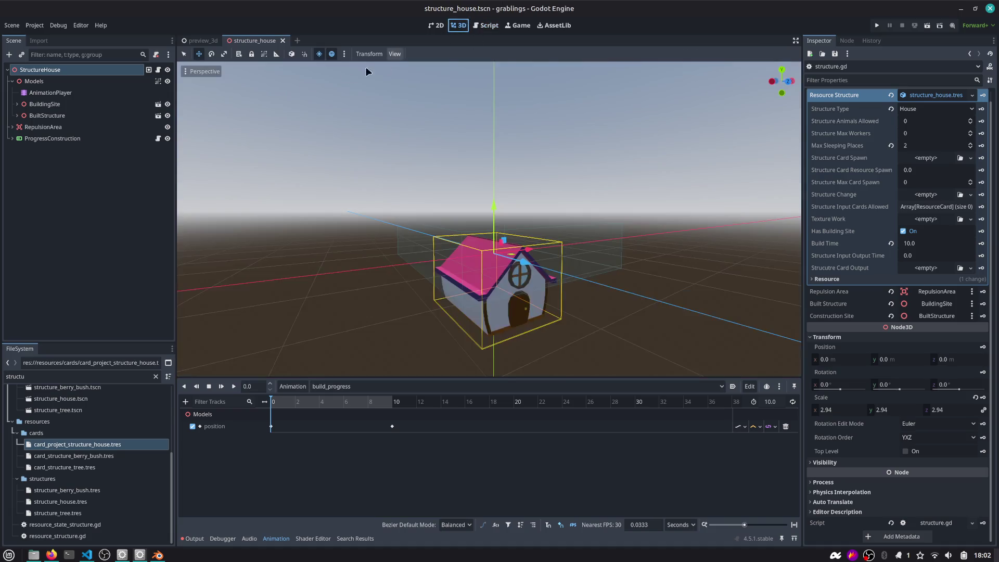
Step: Hide the BuiltStructure model and save the house scene
{"action": "left_click", "coordinate": [458, 25]}
{"action": "left_click", "coordinate": [18, 104]}
{"action": "left_click", "coordinate": [38, 116]}
{"action": "mouse_move", "coordinate": [513, 221]}
{"action": "left_mouse_down"}
{"action": "mouse_move", "coordinate": [515, 185]}
{"action": "mouse_move", "coordinate": [512, 213]}
{"action": "mouse_move", "coordinate": [512, 196]}
{"action": "left_mouse_up"}
{"action": "key", "text": "ctrl+s"}
{"action": "left_click", "coordinate": [140, 224]}
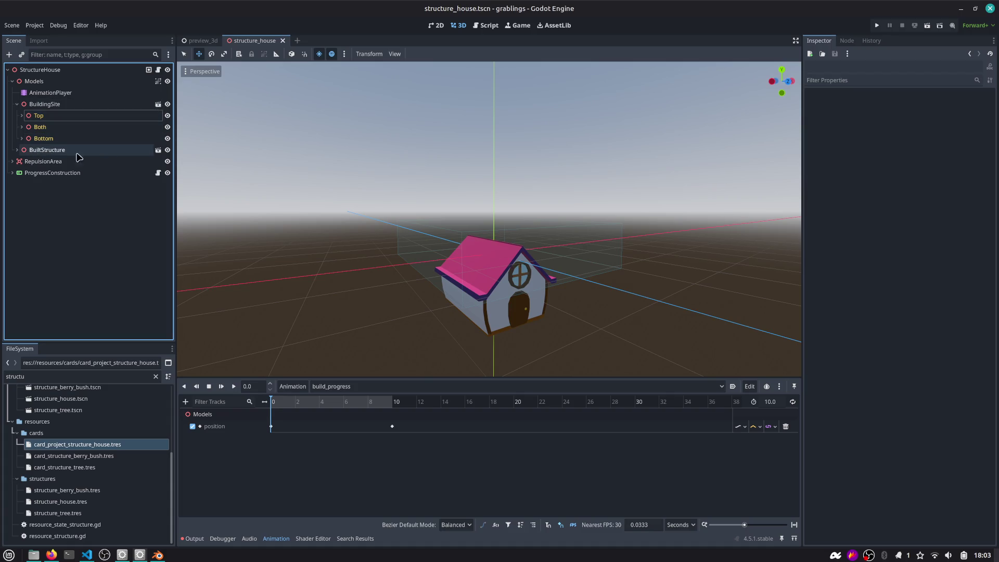
{"action": "left_click", "coordinate": [167, 151]}
{"action": "key", "text": "ctrl+s"}
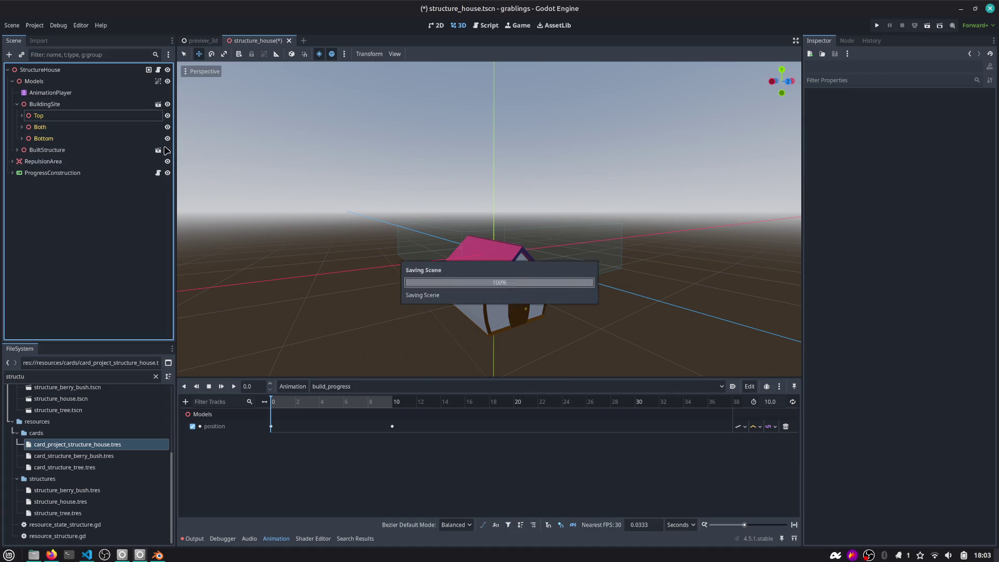
{"action": "left_click", "coordinate": [159, 70]}
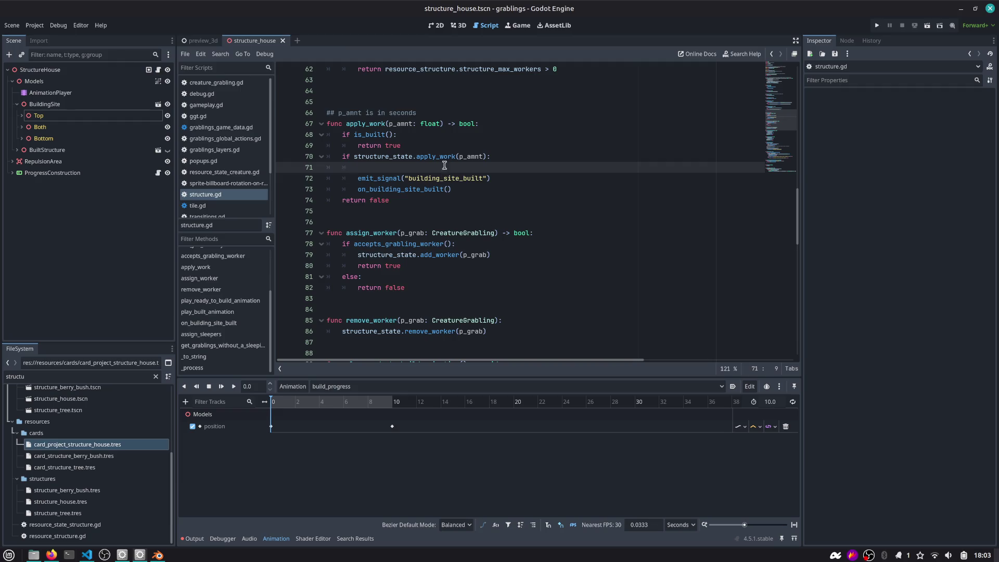
{"action": "mouse_move", "coordinate": [472, 163]}
{"action": "type", "text": "anim_player"}
{"action": "key", "text": "shift+Home"}
{"action": "left_click", "coordinate": [475, 111]}
{"action": "key", "text": "Up"}
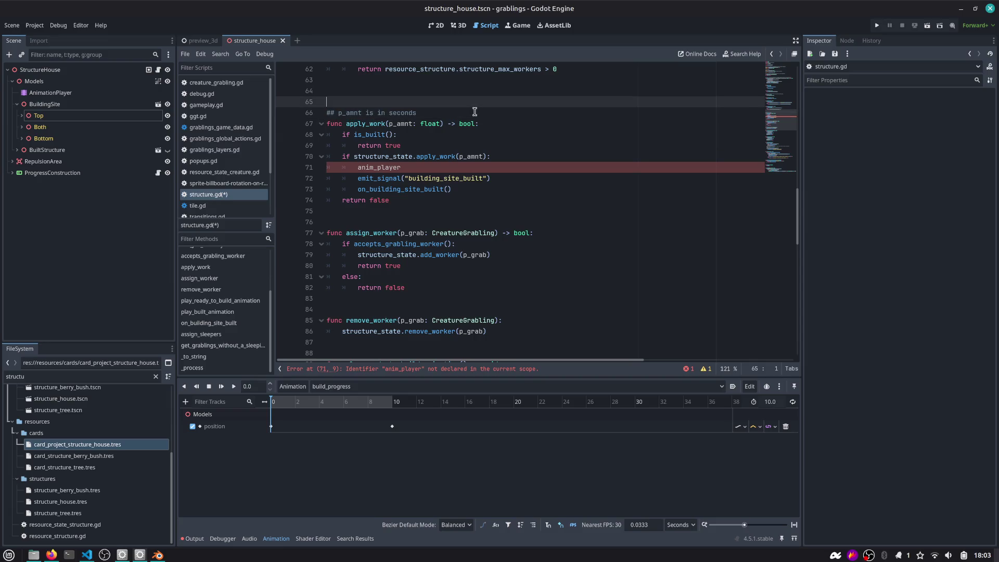
{"action": "type", "text": "@export var anim_player: Ani"}
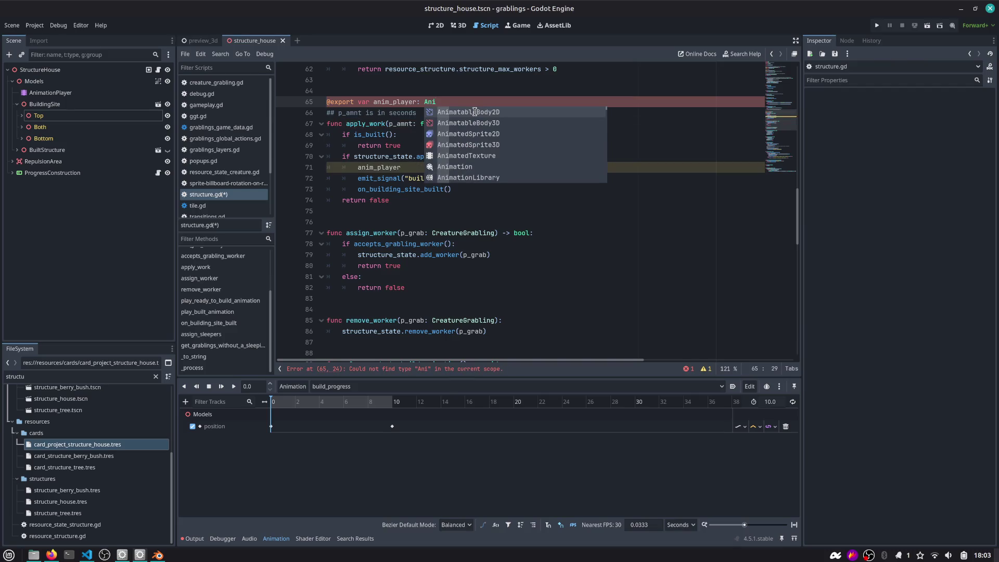
{"action": "type", "text": "mation"}
{"action": "key", "text": "Return"}
{"action": "key", "text": "Return"}
{"action": "key", "text": "Return"}
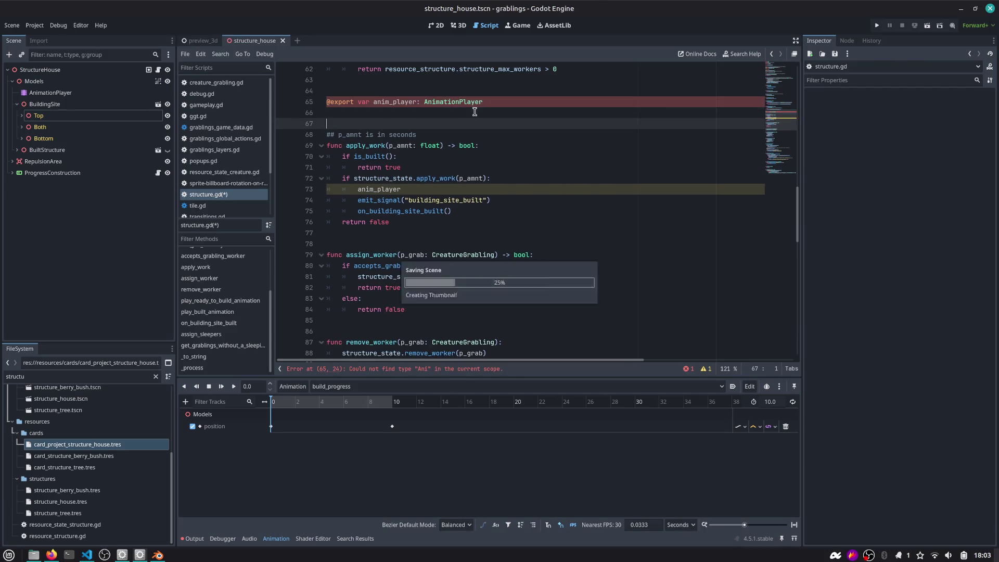
Step: Remove the unfinished anim_player.play call in apply_work, save, and search for apply_work
{"action": "left_click", "coordinate": [437, 190]}
{"action": "type", "text": "."}
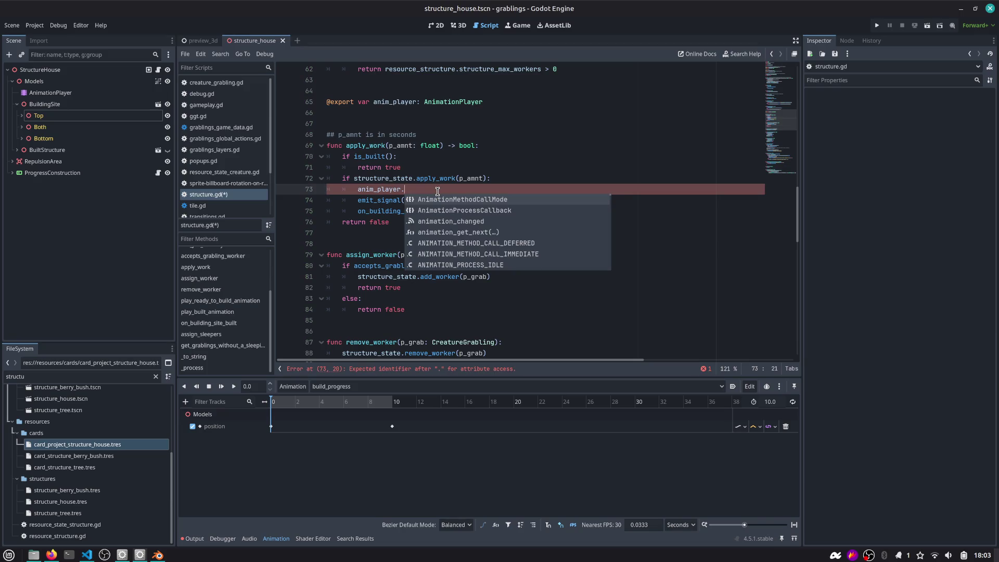
{"action": "type", "text": "play"}
{"action": "key", "text": "Return"}
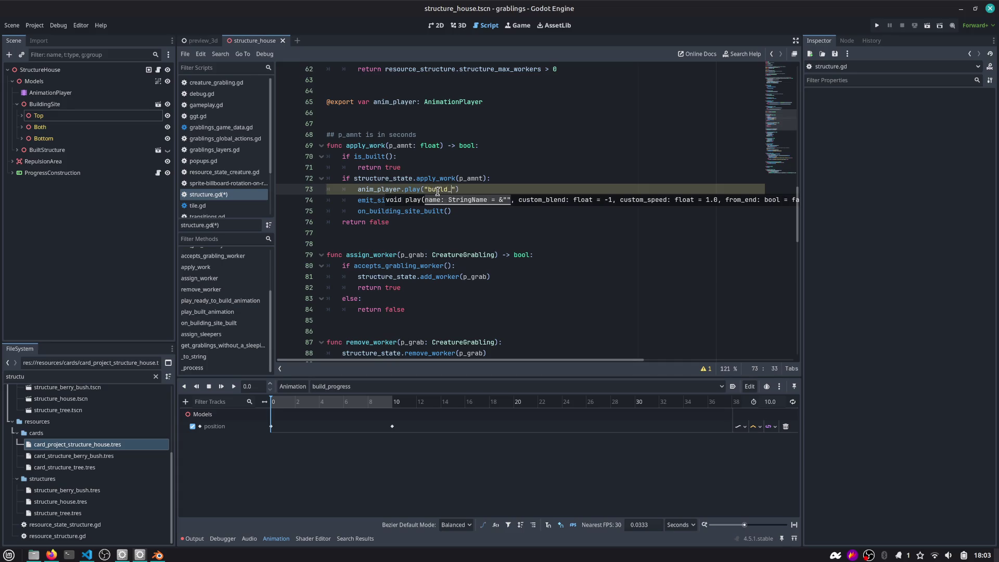
{"action": "key", "text": "End"}
{"action": "key", "text": "shift+Home"}
{"action": "key", "text": "BackSpace"}
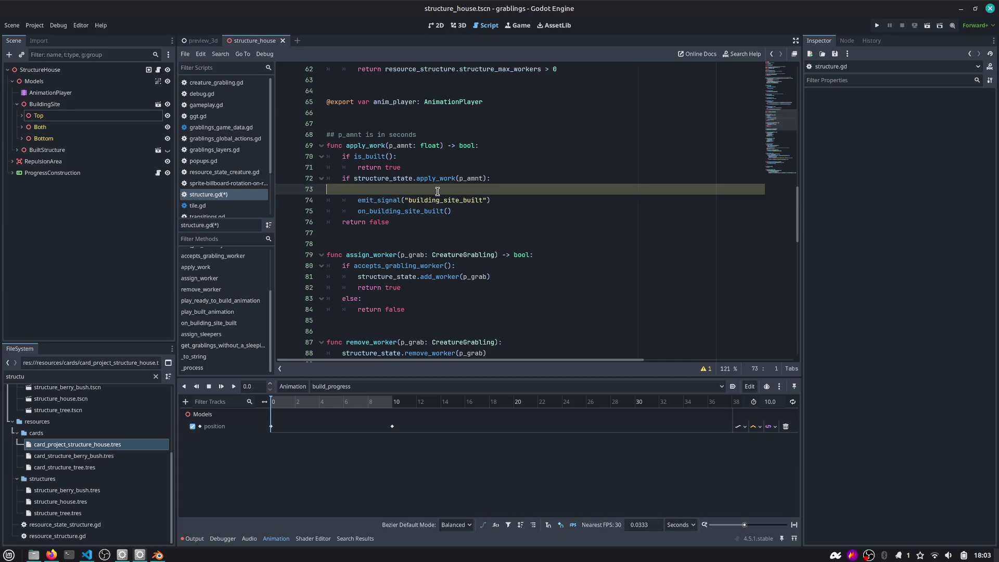
{"action": "key", "text": "BackSpace"}
{"action": "key", "text": "ctrl+s"}
{"action": "double_click", "coordinate": [380, 146]}
{"action": "key", "text": "ctrl+f"}
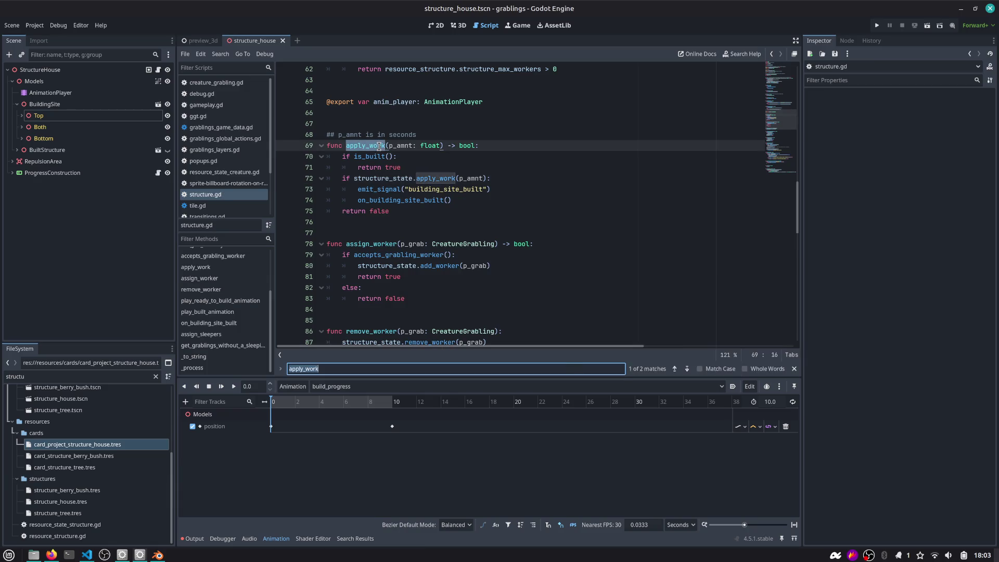
Step: Jump to the play_ready_to_build_animation definition in structure.gd
{"action": "key", "text": "Escape"}
{"action": "scroll", "coordinate": [380, 149], "scroll_direction": "up", "scroll_amount": 6}
{"action": "scroll", "coordinate": [386, 215], "scroll_direction": "up", "scroll_amount": 8}
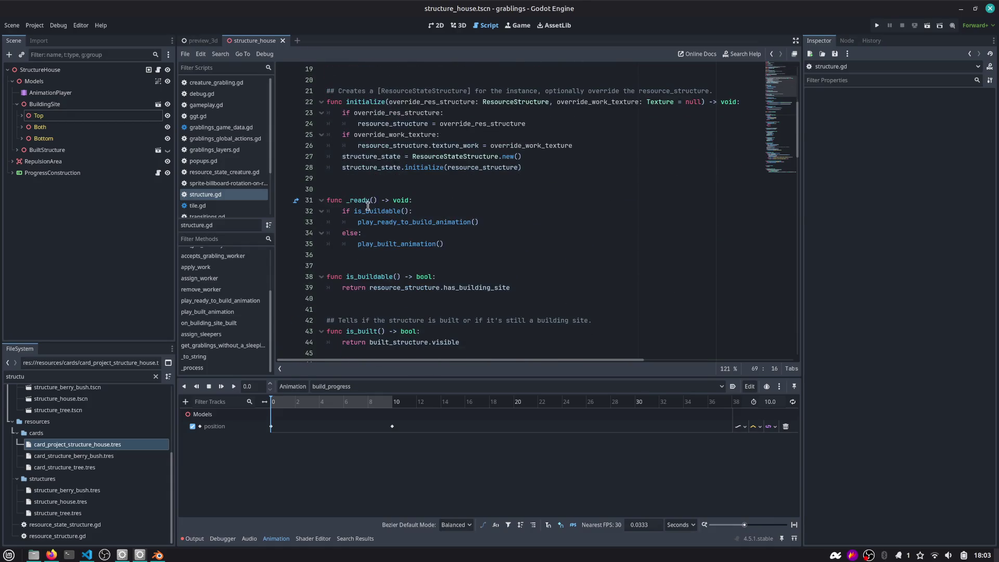
{"action": "scroll", "coordinate": [376, 217], "scroll_direction": "down", "scroll_amount": 1}
{"action": "left_click", "coordinate": [367, 180]}
{"action": "left_click", "coordinate": [451, 243]}
{"action": "left_click", "coordinate": [422, 191]}
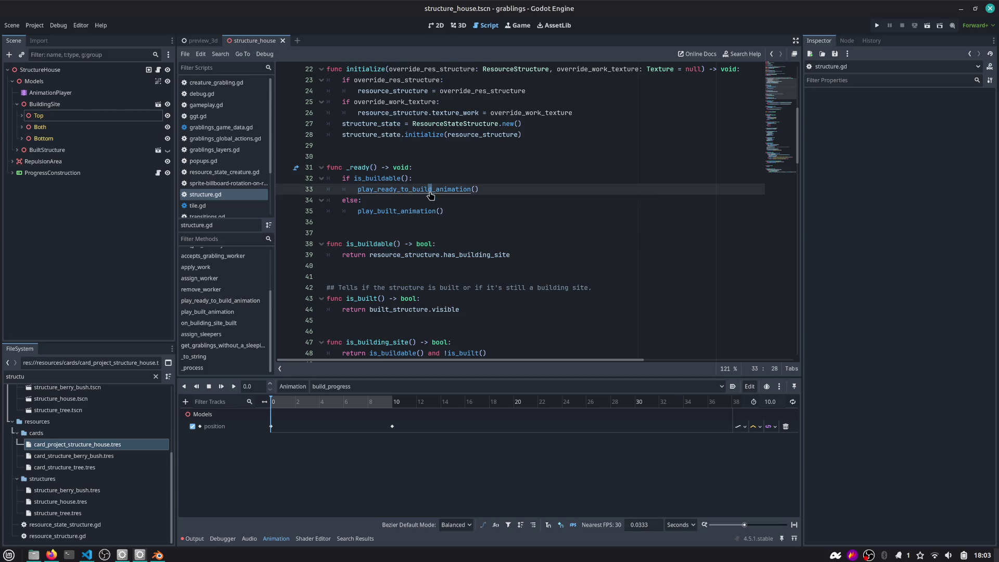
{"action": "left_click", "coordinate": [426, 189], "text": "ctrl"}
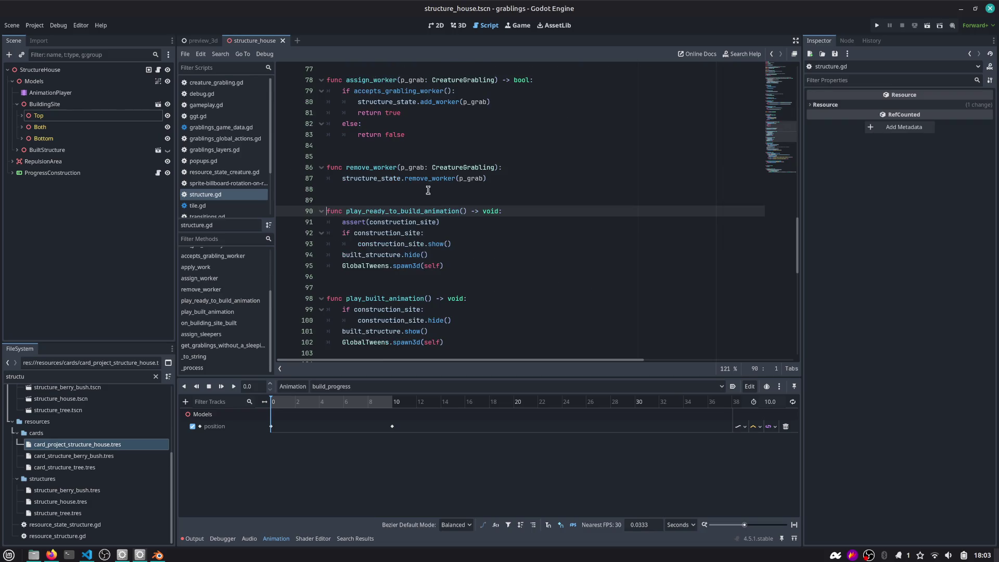
Step: Paste the anim_player.play("build_progress") call on a new line after GlobalTweens.spawn3d(self)
{"action": "left_click", "coordinate": [457, 269]}
{"action": "key", "text": "Return"}
{"action": "type", "text": "anim_player.play(\"build_progress\")"}
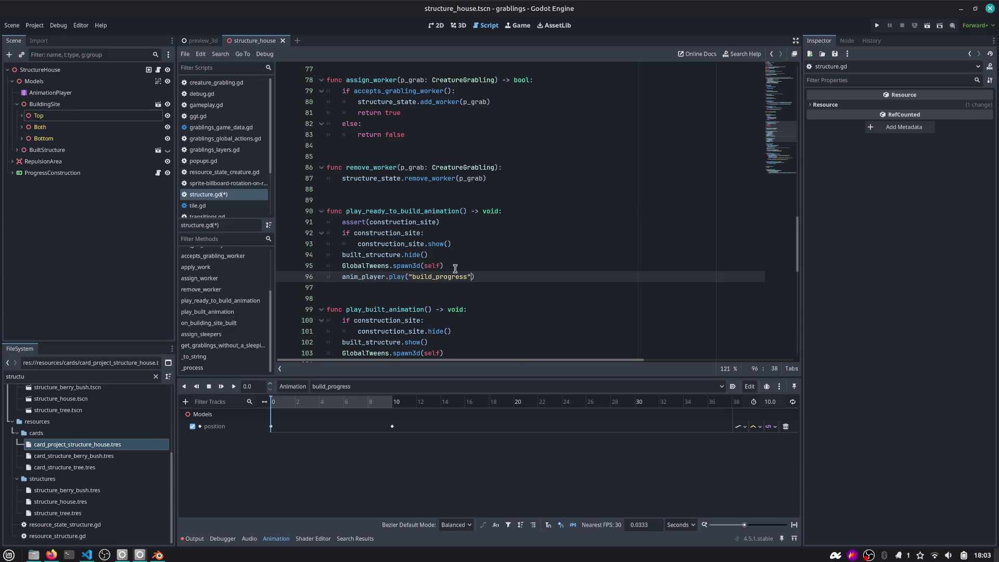
{"action": "key", "text": "ctrl+shift+Left"}
{"action": "key", "text": "Left"}
{"action": "key", "text": "Right"}
{"action": "type", "text": ","}
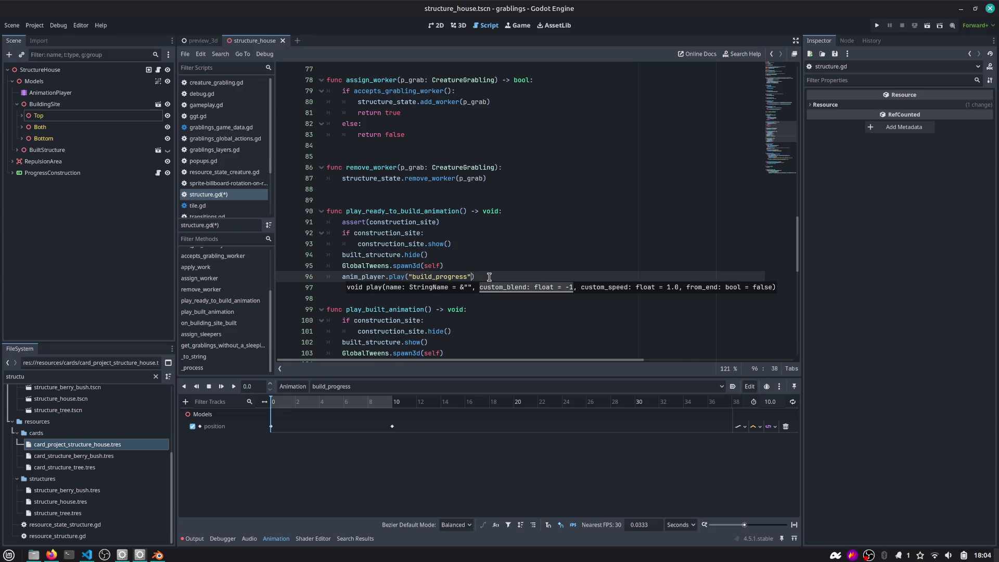
Step: Start a new anim_player line below the play call, trying stop and set_ completions
{"action": "key", "text": "End"}
{"action": "key", "text": "Return"}
{"action": "type", "text": "_player"}
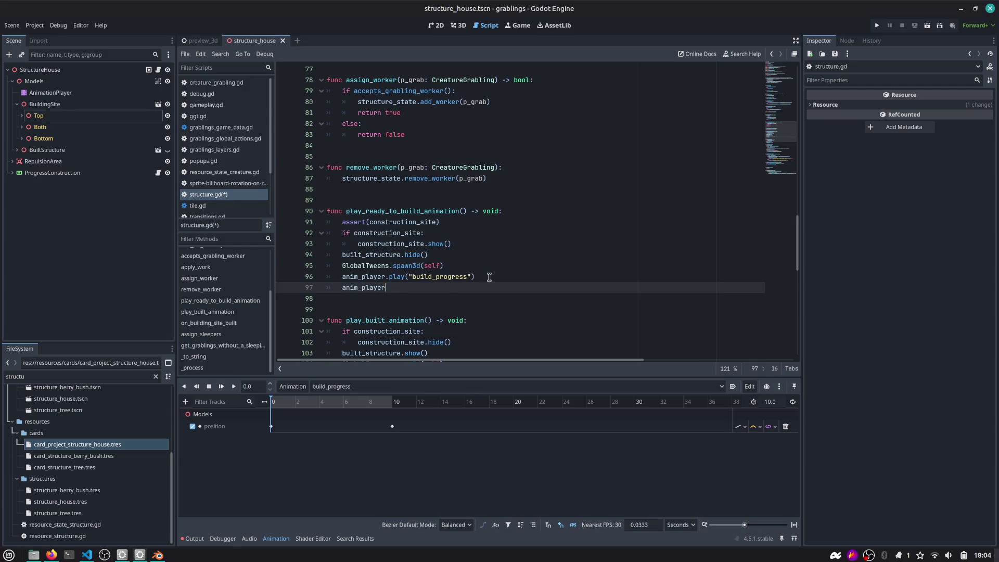
{"action": "key", "text": "Return"}
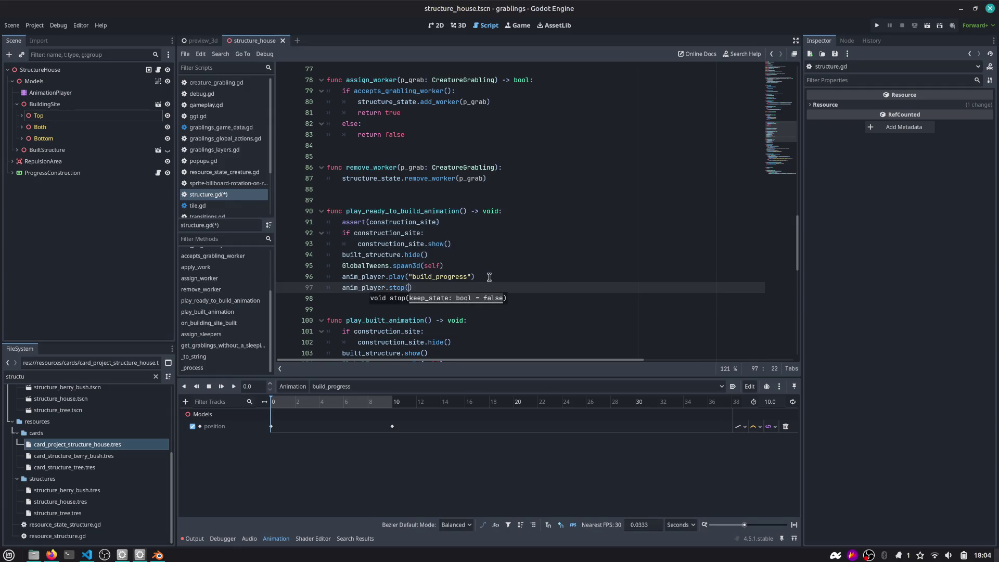
{"action": "key", "text": "BackSpace"}
{"action": "key", "text": "BackSpace"}
{"action": "key", "text": "BackSpace"}
{"action": "type", "text": "set_ani"}
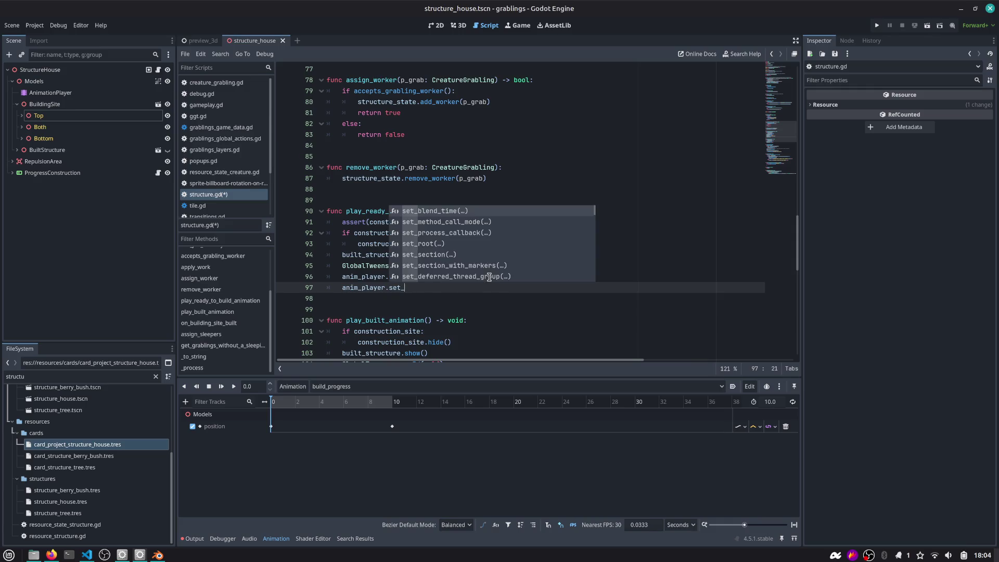
{"action": "key", "text": "BackSpace"}
{"action": "key", "text": "BackSpace"}
{"action": "key", "text": "BackSpace"}
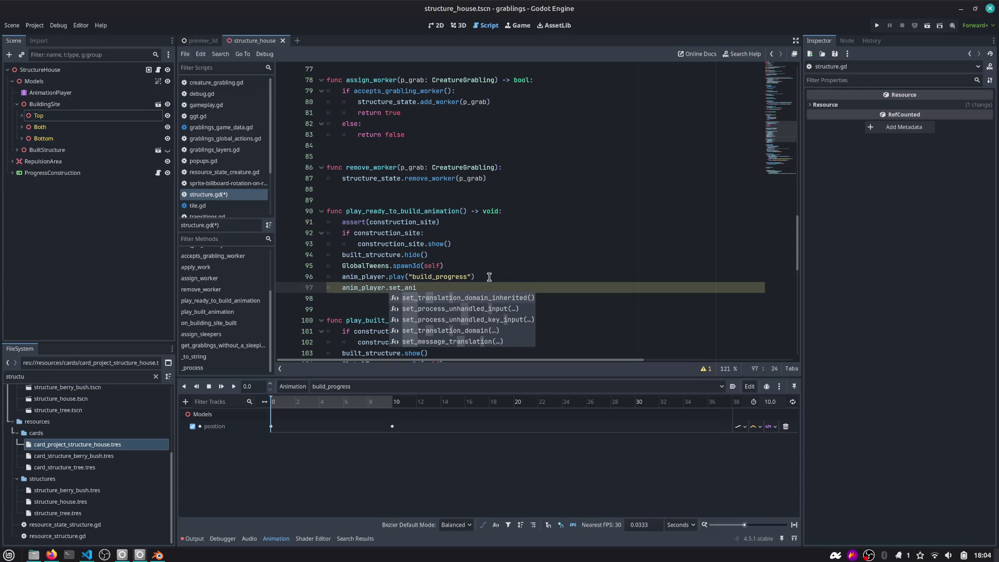
Step: Complete anim_player.current_animation = "build_progress" and delete the old play call line
{"action": "key", "text": "Down"}
{"action": "key", "text": "Down"}
{"action": "key", "text": "Down"}
{"action": "key", "text": "Down"}
{"action": "key", "text": "Down"}
{"action": "key", "text": "Down"}
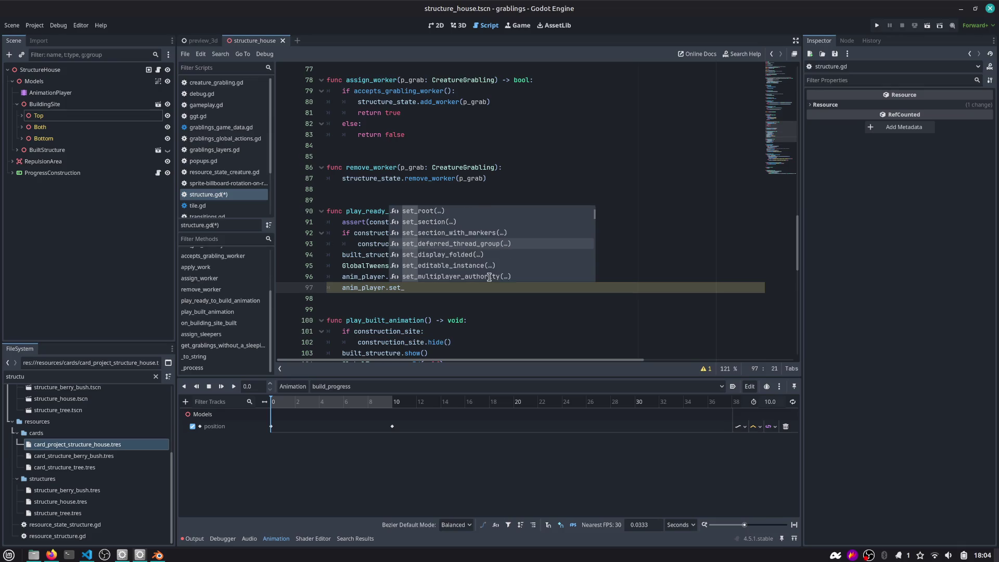
{"action": "key", "text": "BackSpace"}
{"action": "key", "text": "BackSpace"}
{"action": "key", "text": "BackSpace"}
{"action": "type", "text": "animn"}
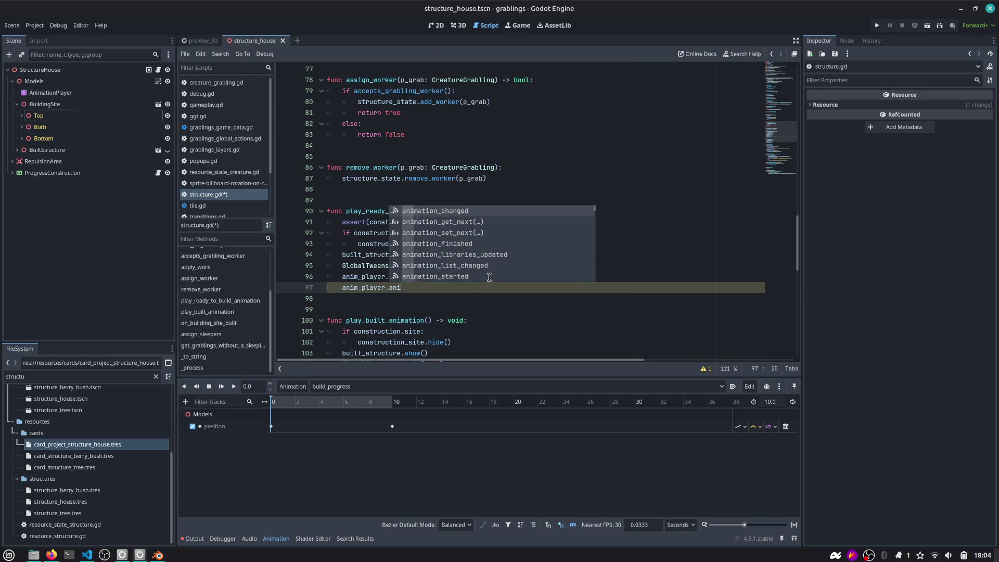
{"action": "key", "text": "Down"}
{"action": "key", "text": "Down"}
{"action": "key", "text": "Down"}
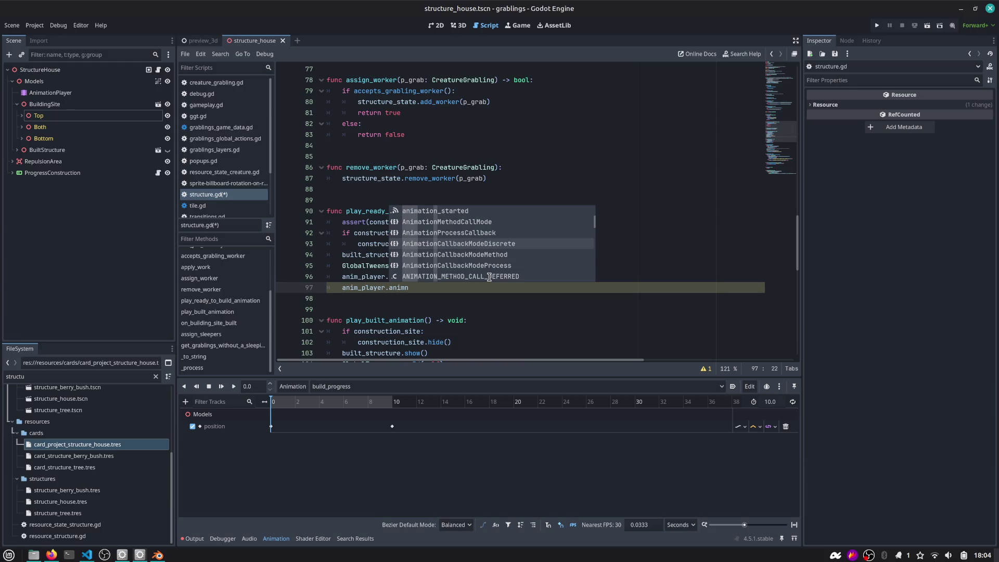
{"action": "key", "text": "Down"}
{"action": "key", "text": "Down"}
{"action": "key", "text": "Down"}
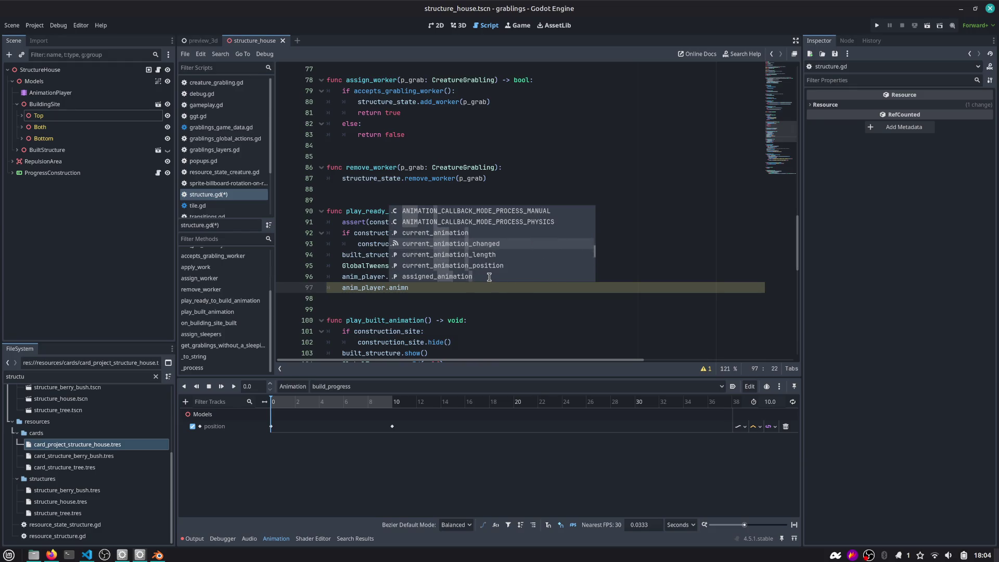
{"action": "key", "text": "Return"}
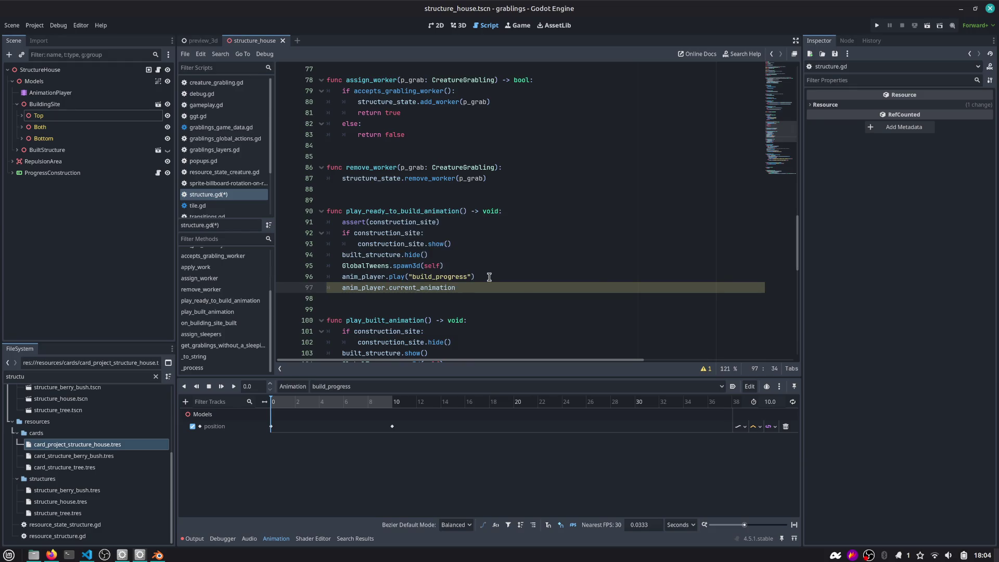
{"action": "type", "text": "rogress\""}
{"action": "key", "text": "Up"}
{"action": "key", "text": "shift+Home"}
{"action": "key", "text": "BackSpace"}
{"action": "key", "text": "ctrl+shift+k"}
Step: Read the AnimationPlayer docs on current_animation and current_animation_length, then return to structure.gd
{"action": "left_click", "coordinate": [407, 276], "text": "ctrl"}
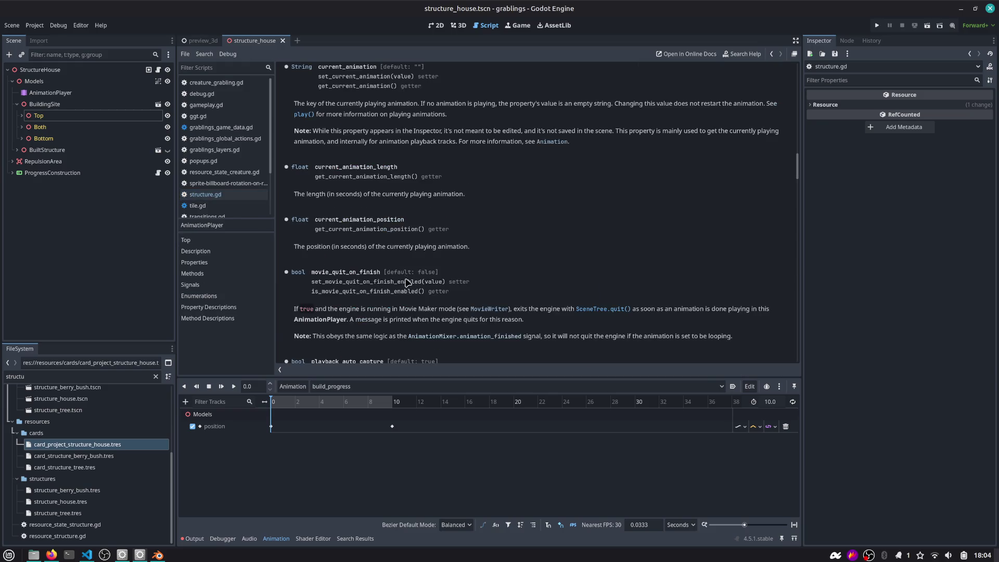
{"action": "left_click_drag", "start_coordinate": [318, 104], "coordinate": [448, 113]}
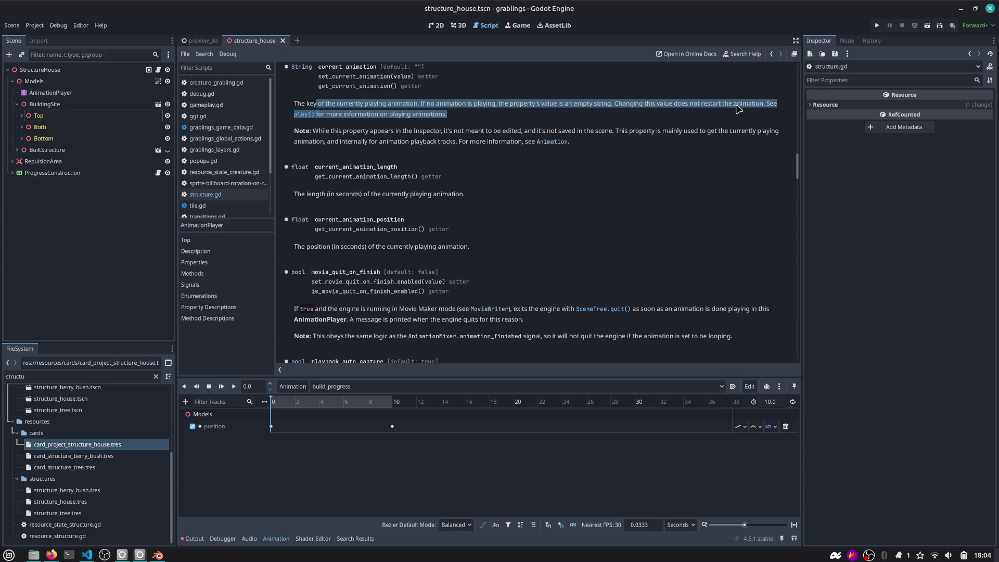
{"action": "left_click_drag", "start_coordinate": [326, 131], "coordinate": [478, 142]}
{"action": "left_click_drag", "start_coordinate": [326, 115], "coordinate": [451, 115]}
{"action": "left_click", "coordinate": [331, 134]}
{"action": "left_click_drag", "start_coordinate": [331, 134], "coordinate": [647, 145]}
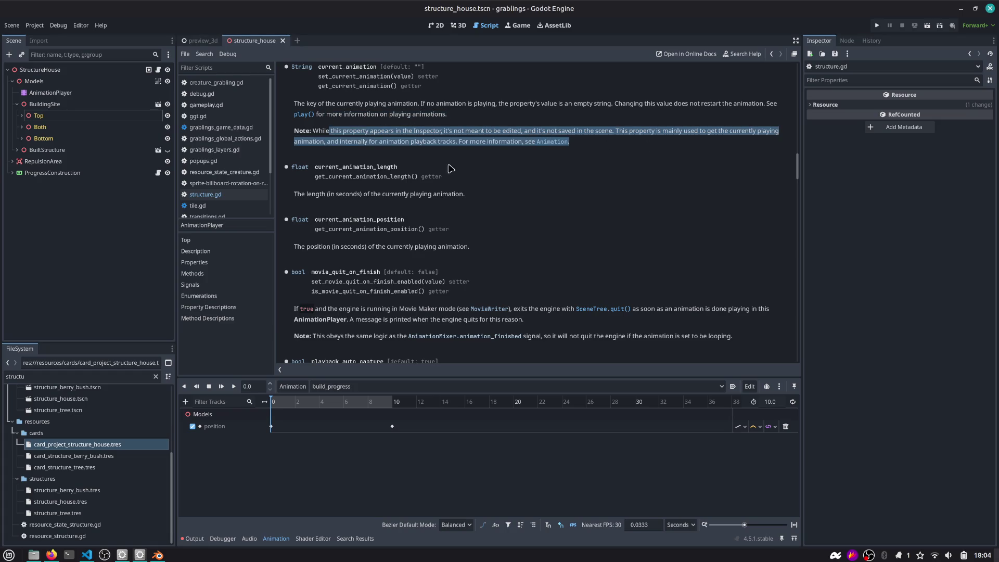
{"action": "double_click", "coordinate": [383, 167]}
{"action": "key", "text": "ctrl+c"}
{"action": "left_click", "coordinate": [771, 54]}
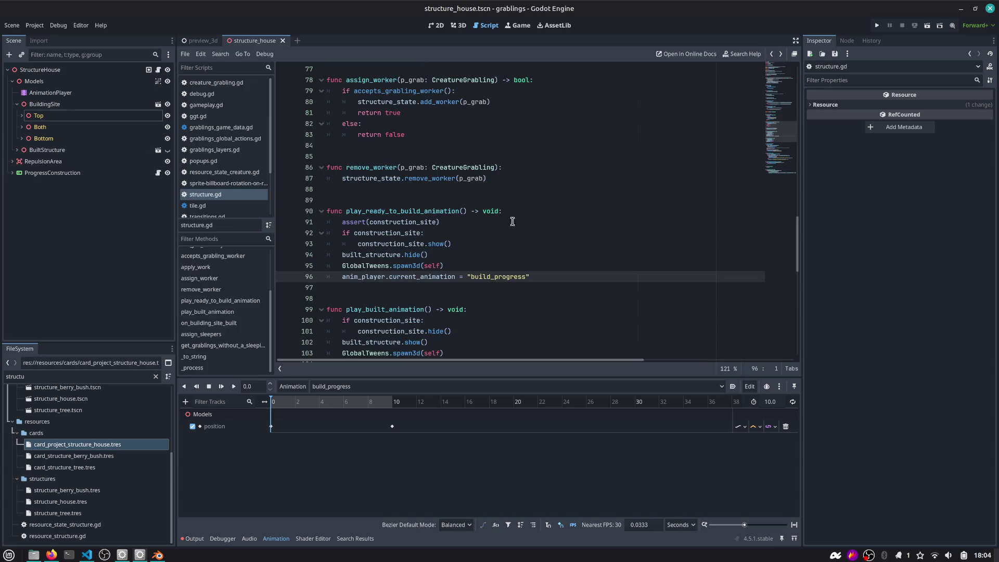
Step: Add an anim_player.current_animation_length line below line 96
{"action": "key", "text": "Return"}
{"action": "type", "text": "_"}
{"action": "key", "text": "Return"}
{"action": "type", "text": "."}
{"action": "key", "text": "ctrl+v"}
{"action": "key", "text": "Return"}
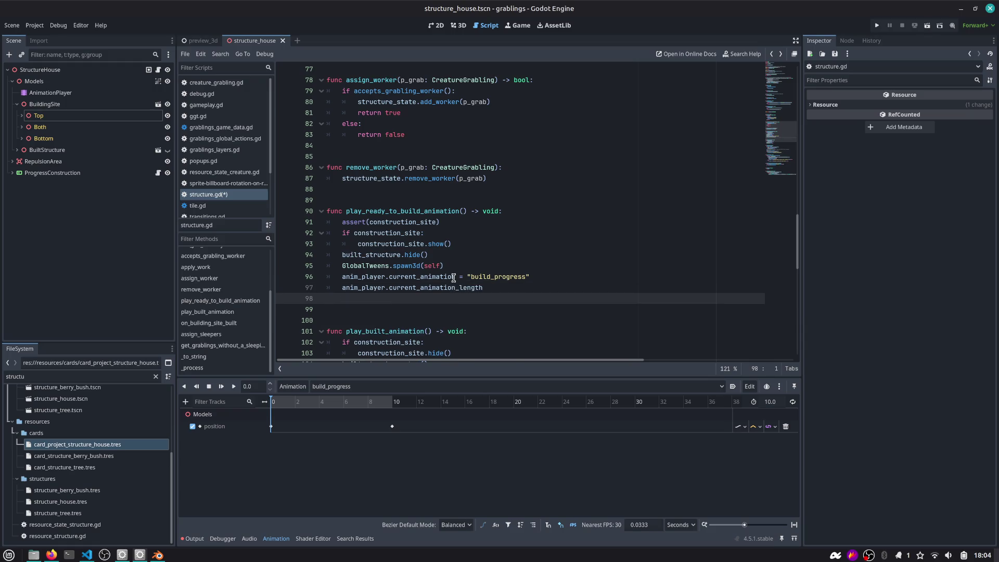
Step: Wrap that line in a print with the message "%s animation: %s seconds"
{"action": "key", "text": "Up"}
{"action": "key", "text": "Home"}
{"action": "type", "text": "print(\""}
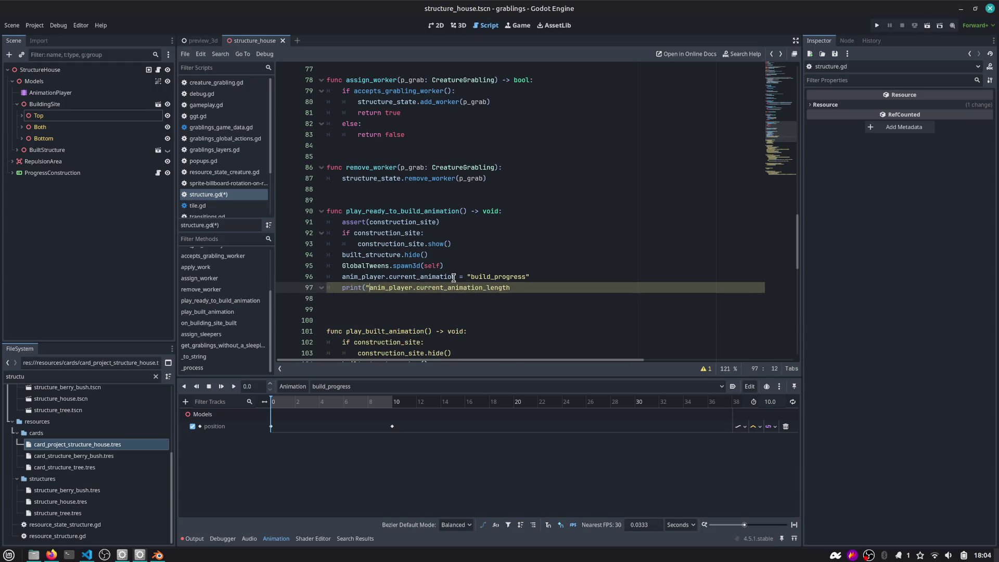
{"action": "type", "text": "%s animation "}
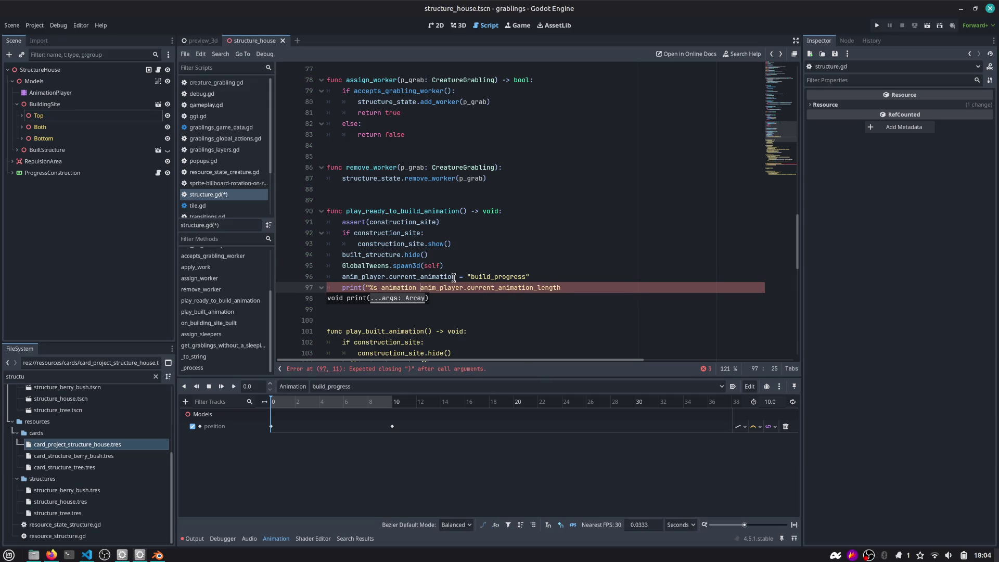
{"action": "type", "text": "is"}
{"action": "key", "text": "End"}
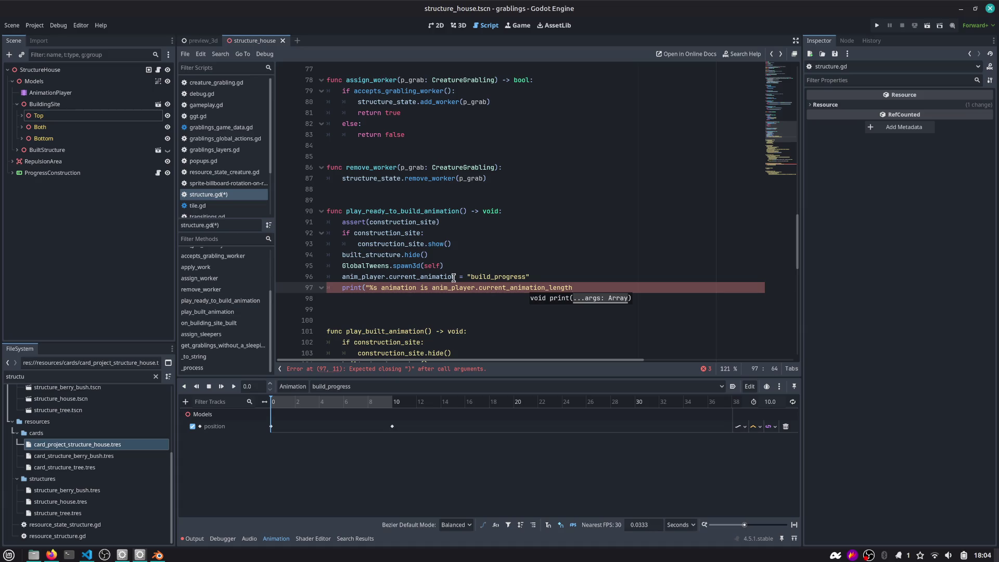
{"action": "type", "text": "%s"}
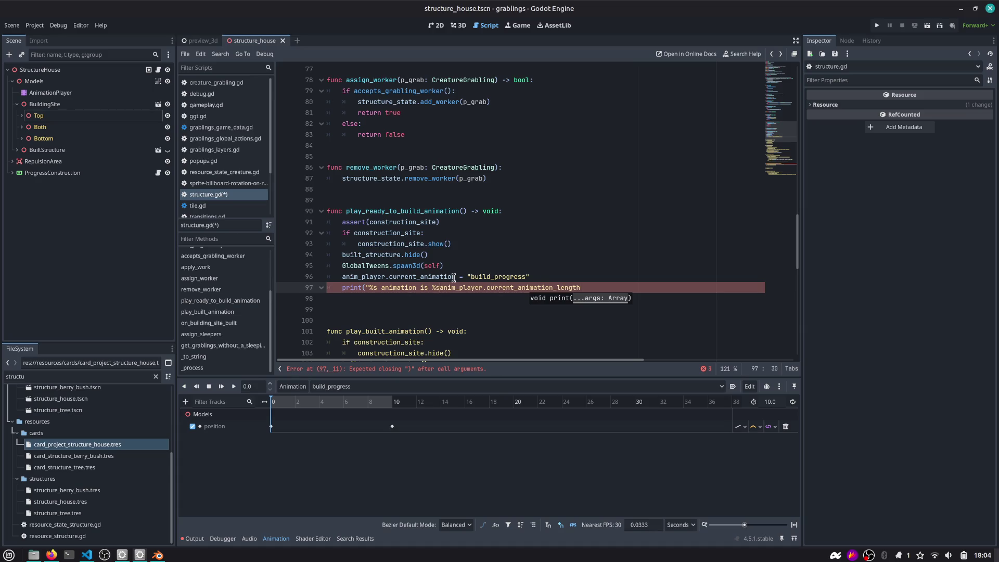
{"action": "type", "text": " seconds \""}
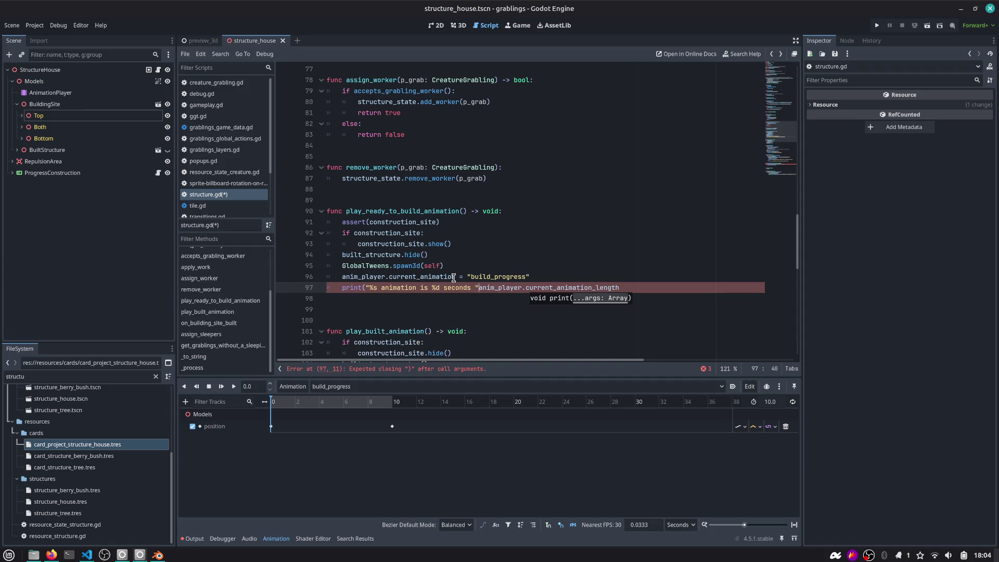
{"action": "key", "text": "BackSpace"}
{"action": "type", "text": ":"}
{"action": "key", "text": "Delete"}
{"action": "key", "text": "Delete"}
Step: Format the message with [anim_player.current_animation, anim_player.current_animation_length] as arguments
{"action": "key", "text": "ctrl+Right"}
{"action": "key", "text": "ctrl+Right"}
{"action": "key", "text": "ctrl+Right"}
{"action": "type", "text": "%["}
{"action": "key", "text": "End"}
{"action": "type", "text": "]"}
{"action": "key", "text": "ctrl+Left"}
{"action": "key", "text": "ctrl+Left"}
{"action": "key", "text": "ctrl+Left"}
{"action": "key", "text": "BackSpace"}
{"action": "type", "text": "anim_player."}
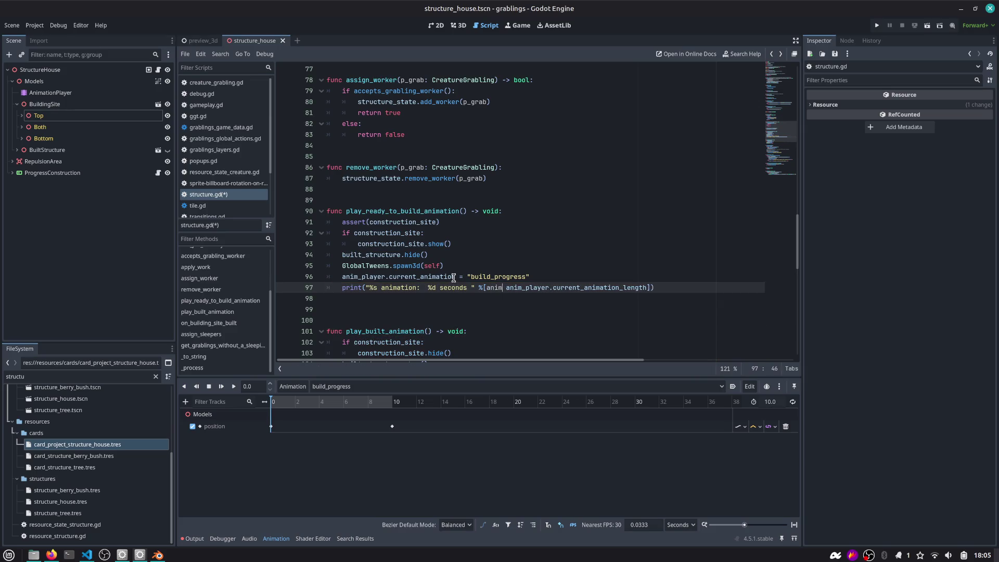
{"action": "type", "text": "current_animation,"}
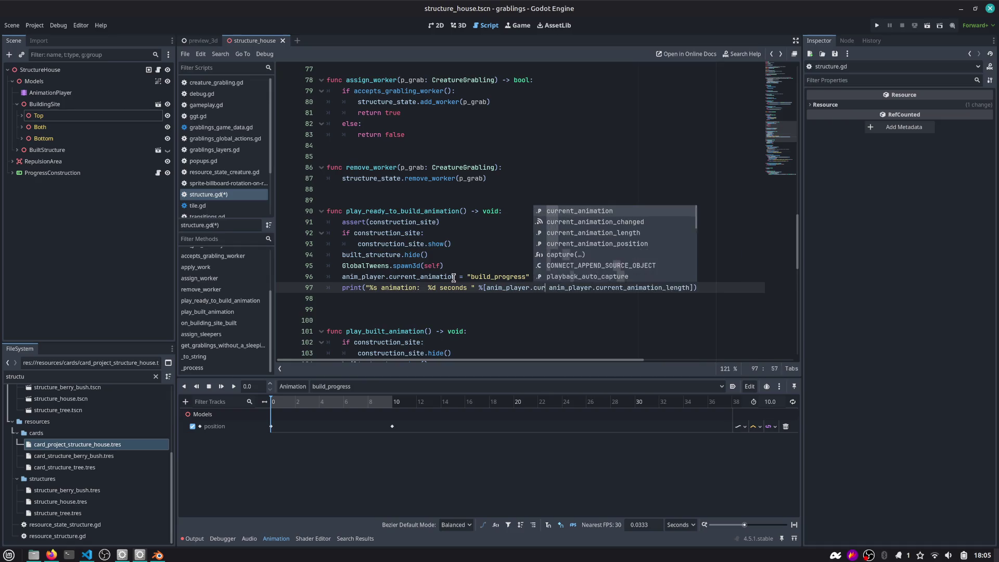
{"action": "key", "text": "Delete"}
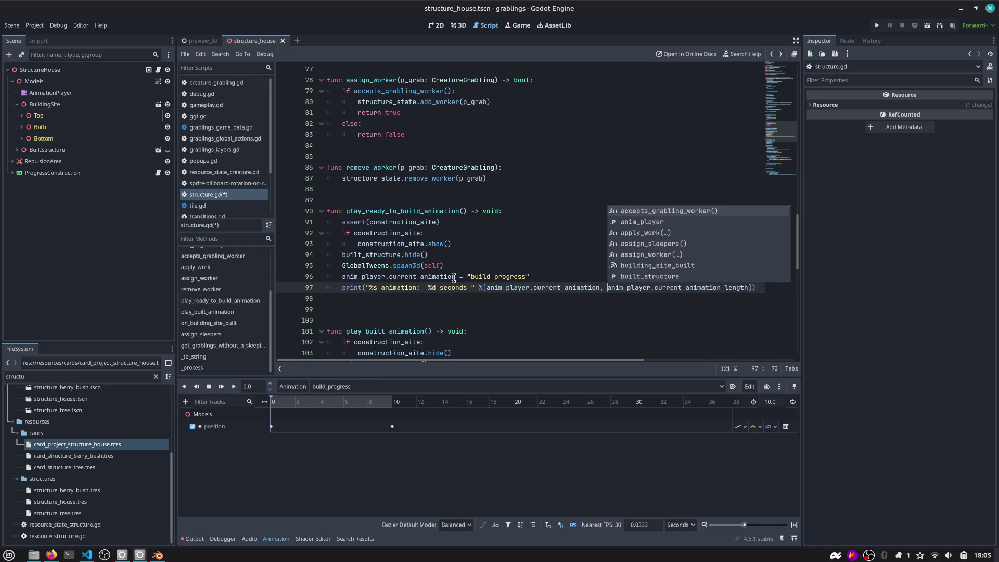
{"action": "key", "text": "End"}
{"action": "key", "text": "Left"}
{"action": "key", "text": "Left"}
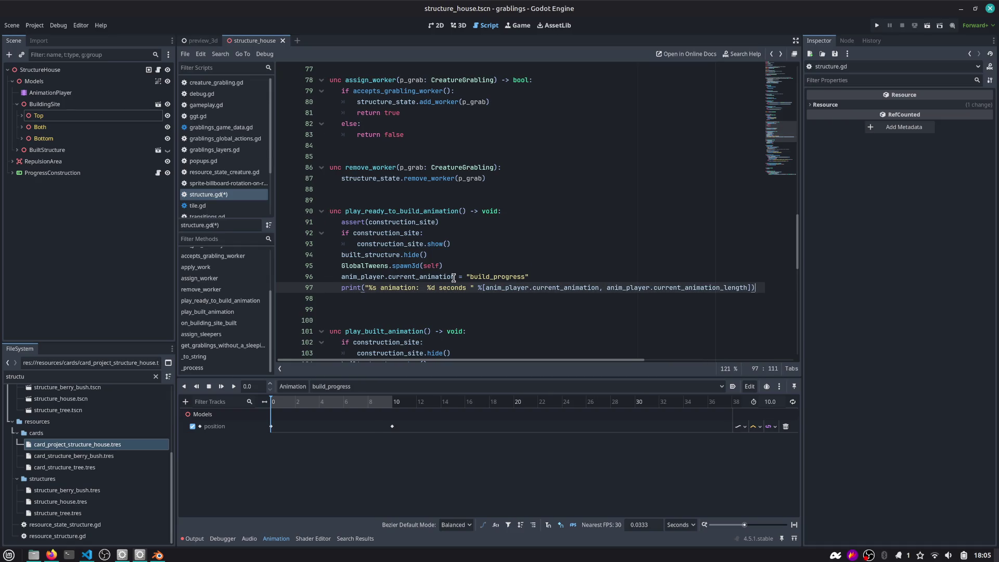
Step: Prefix the print message with the [Structure] tag
{"action": "key", "text": "Return"}
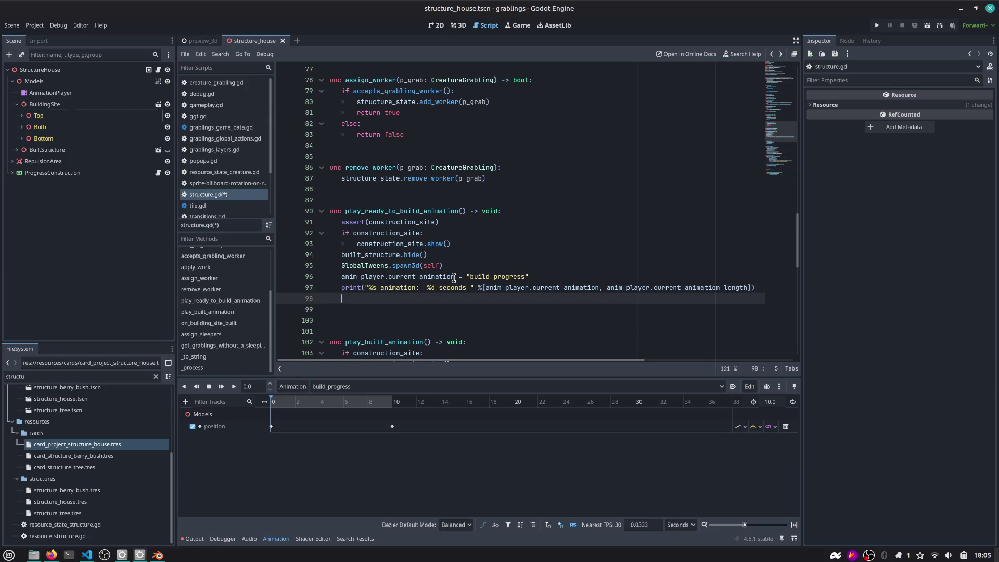
{"action": "key", "text": "Up"}
{"action": "key", "text": "Right"}
{"action": "key", "text": "Right"}
{"action": "key", "text": "Right"}
{"action": "key", "text": "Left"}
{"action": "key", "text": "Left"}
{"action": "type", "text": "p"}
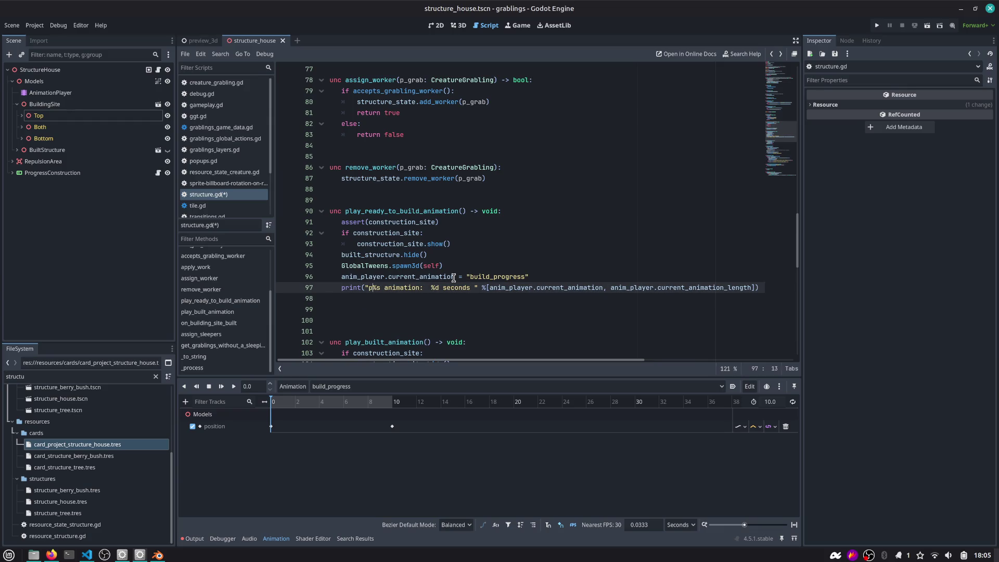
{"action": "key", "text": "BackSpace"}
{"action": "type", "text": "[Strucgtu"}
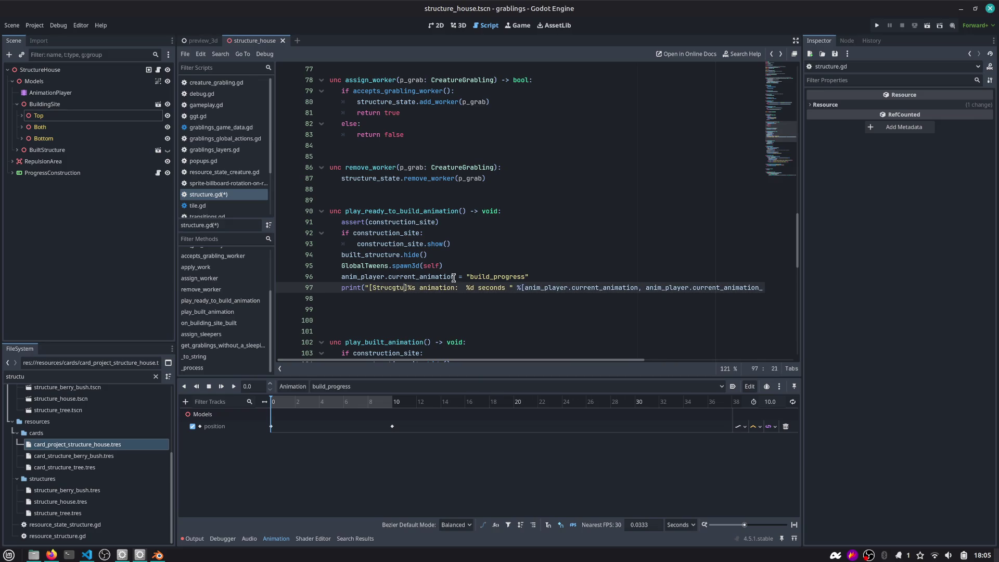
{"action": "type", "text": "ture"}
Step: Add anim_player.current_animation_position = 0 below the print and save structure.gd
{"action": "key", "text": "End"}
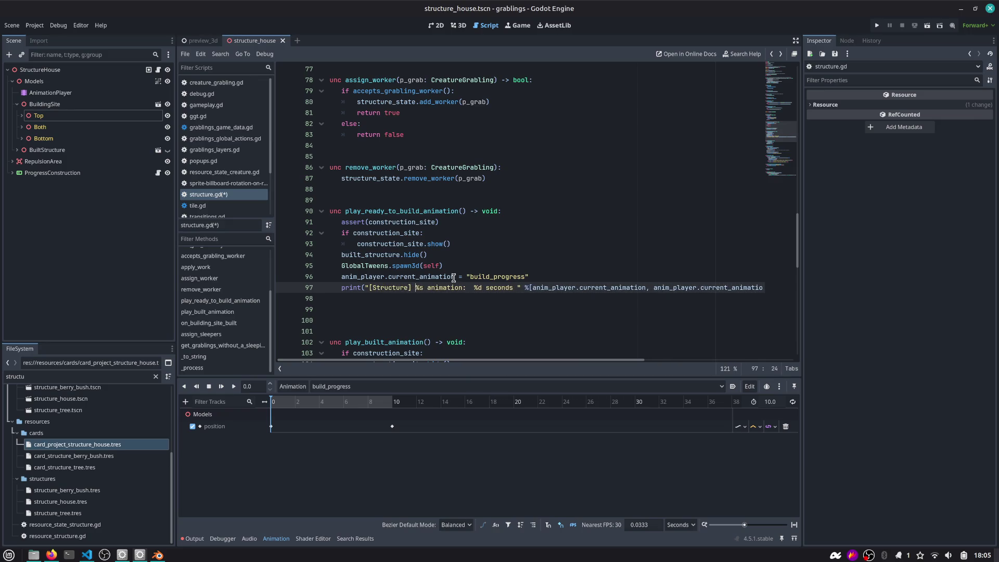
{"action": "key", "text": "Return"}
{"action": "type", "text": "printanim_player.curre"}
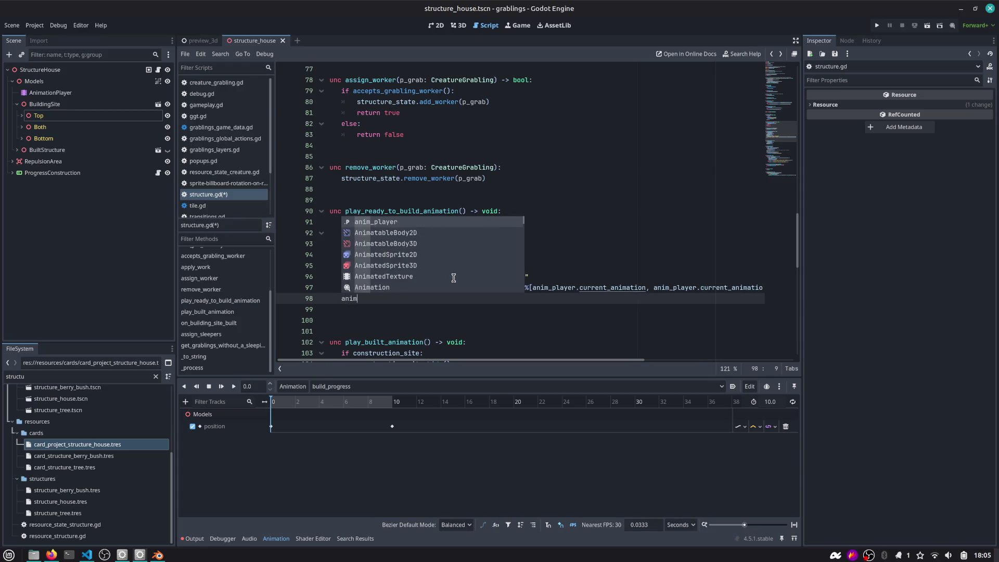
{"action": "key", "text": "Down"}
{"action": "key", "text": "Down"}
{"action": "key", "text": "Down"}
{"action": "key", "text": "Return"}
{"action": "type", "text": "= 0"}
{"action": "key", "text": "ctrl+s"}
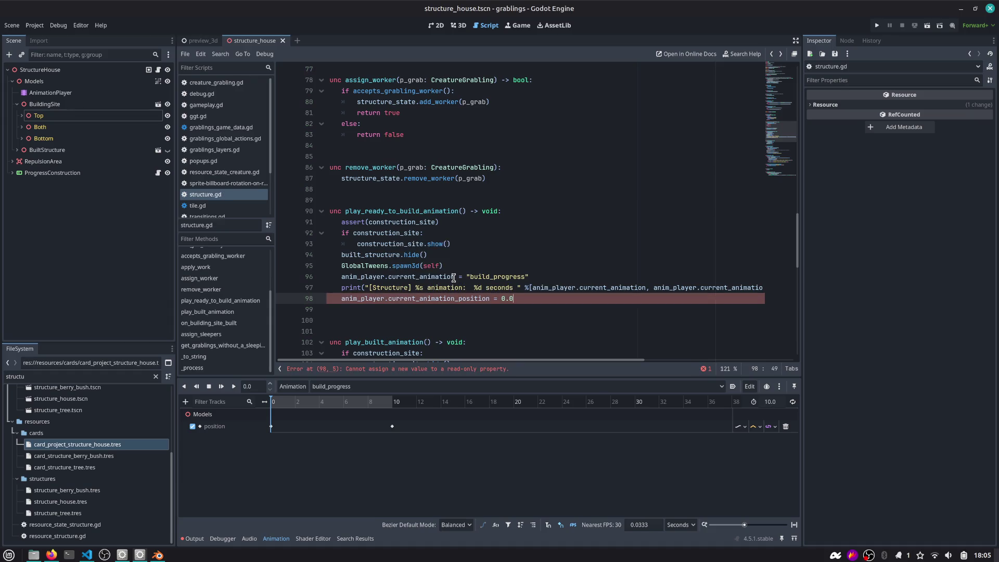
{"action": "left_click", "coordinate": [469, 296], "text": "ctrl"}
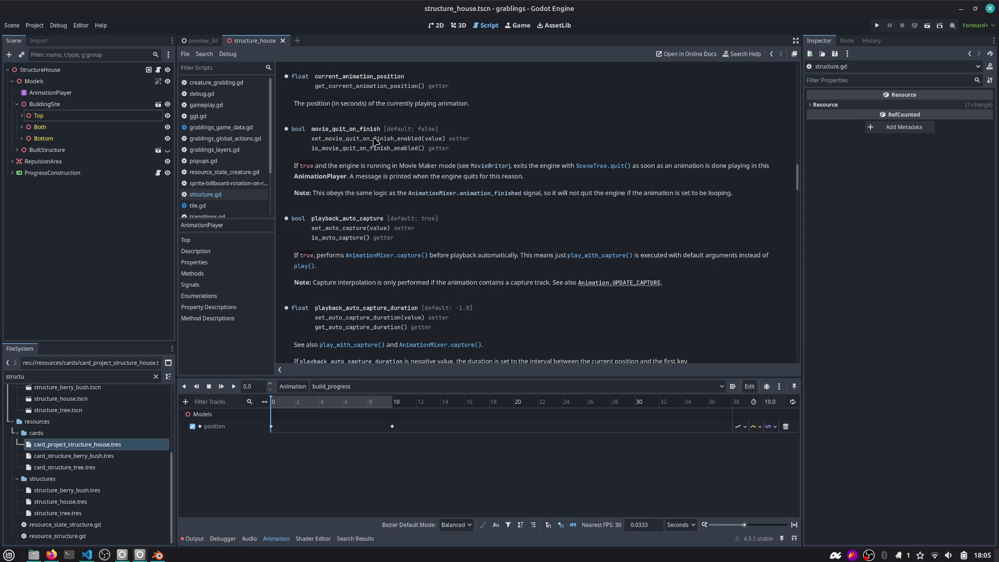
{"action": "double_click", "coordinate": [367, 78]}
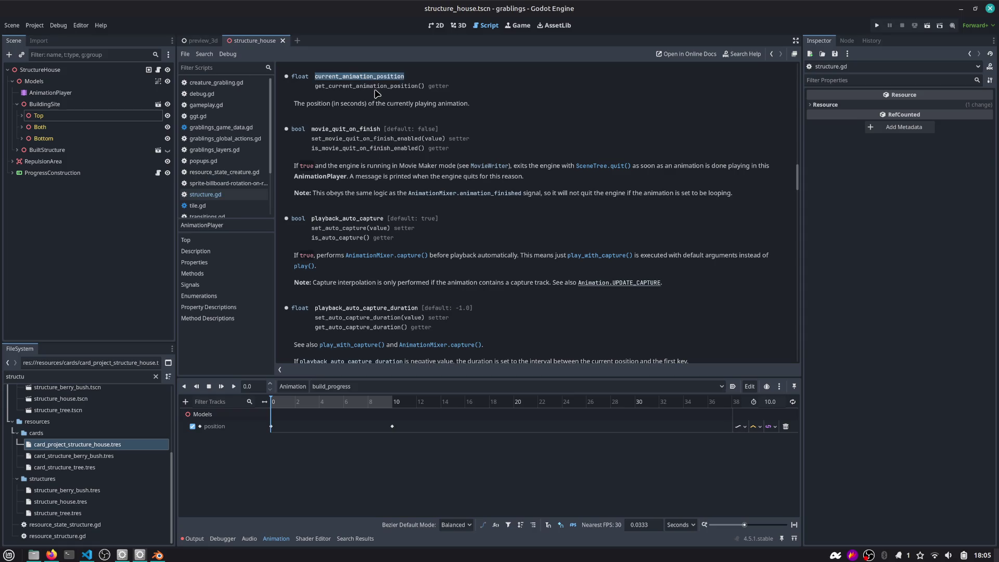
{"action": "left_click_drag", "start_coordinate": [344, 106], "coordinate": [470, 106]}
{"action": "scroll", "coordinate": [482, 103], "scroll_direction": "up", "scroll_amount": 2}
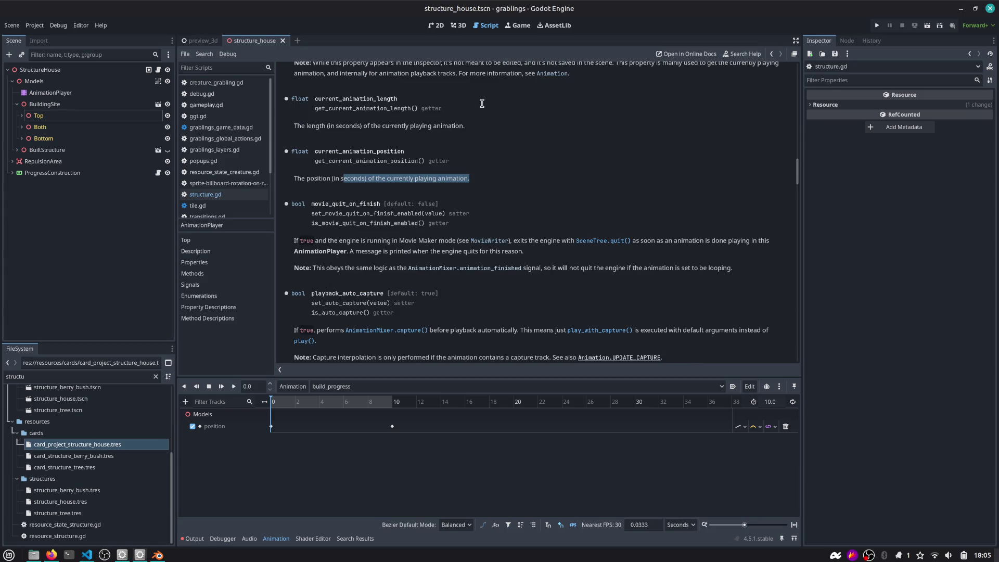
{"action": "scroll", "coordinate": [484, 113], "scroll_direction": "up", "scroll_amount": 1}
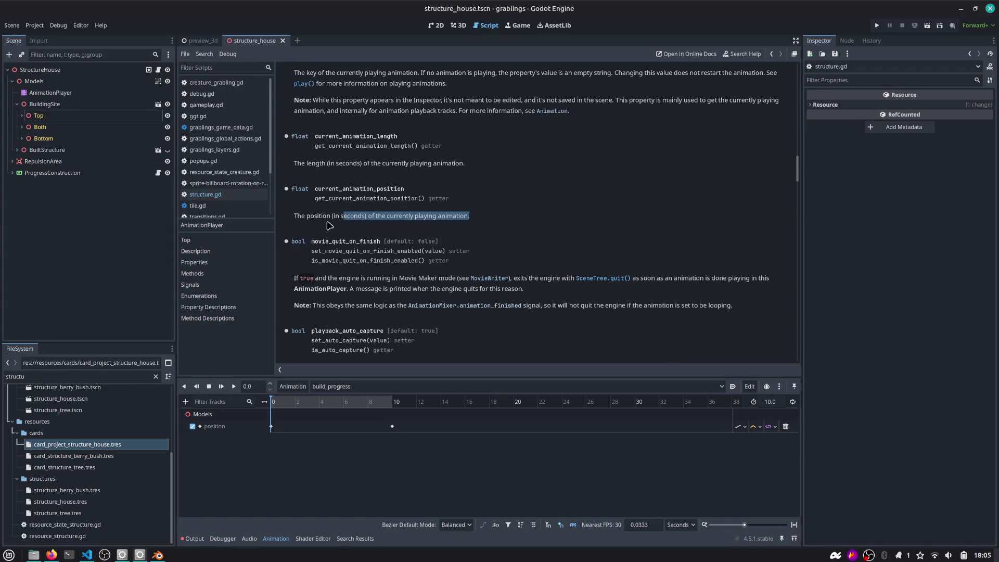
{"action": "scroll", "coordinate": [438, 223], "scroll_direction": "up", "scroll_amount": 2}
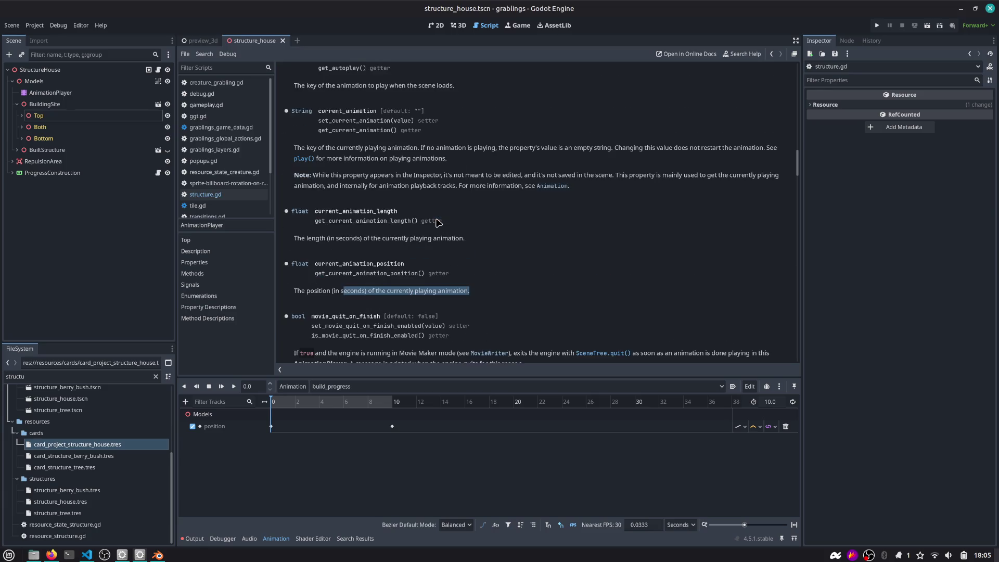
{"action": "scroll", "coordinate": [437, 222], "scroll_direction": "up", "scroll_amount": 3}
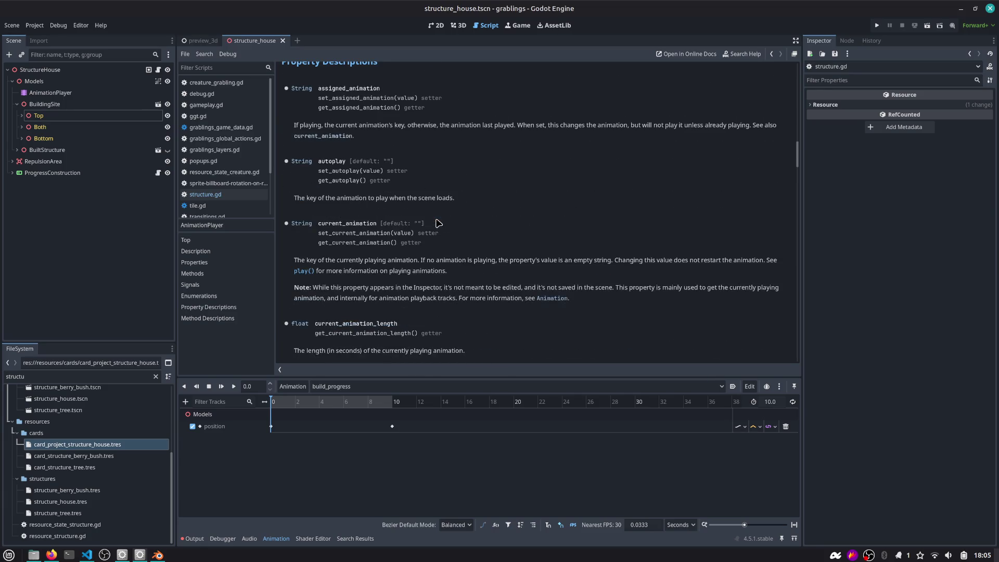
{"action": "scroll", "coordinate": [437, 222], "scroll_direction": "down", "scroll_amount": 2}
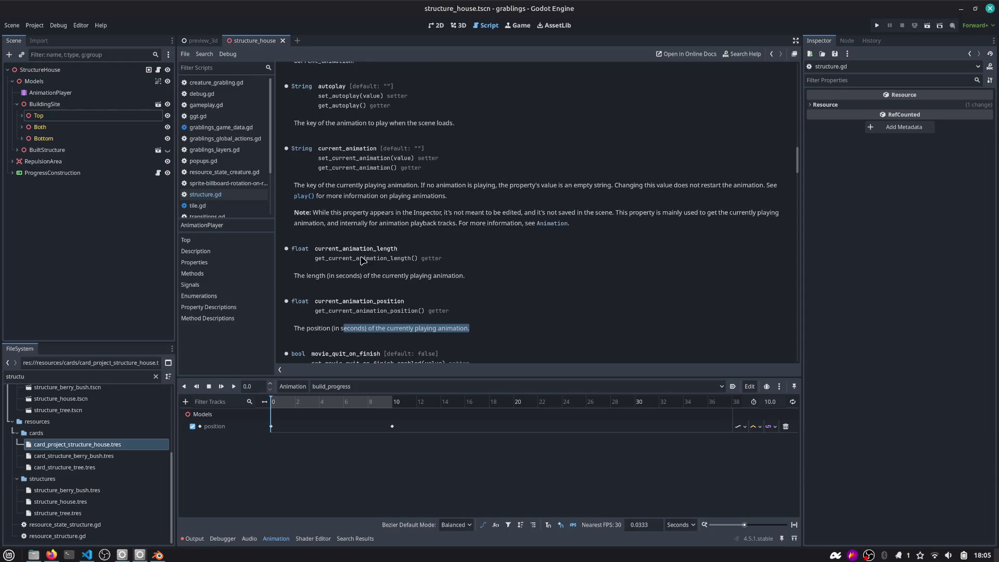
{"action": "scroll", "coordinate": [349, 269], "scroll_direction": "down", "scroll_amount": 1}
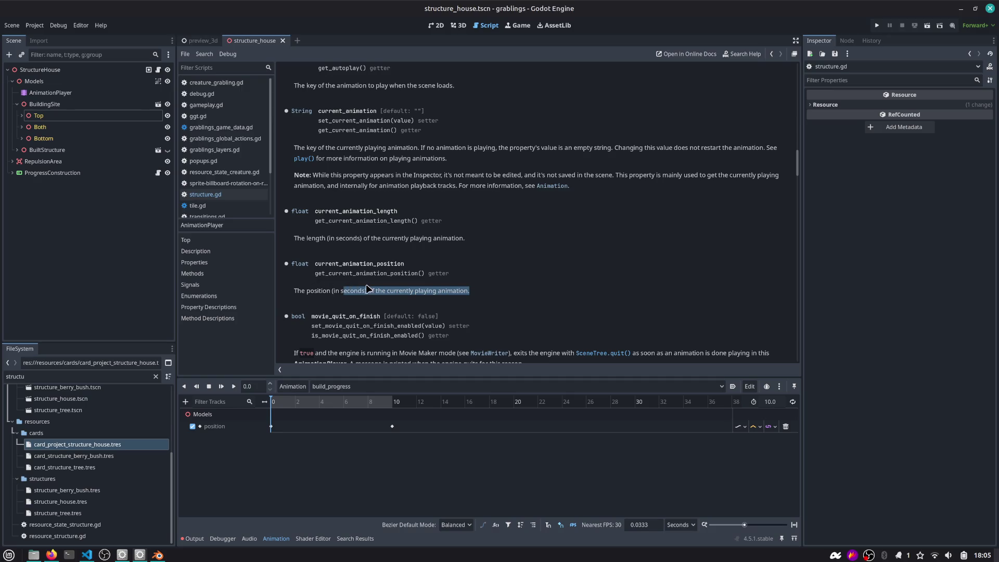
{"action": "double_click", "coordinate": [354, 264]}
{"action": "scroll", "coordinate": [352, 271], "scroll_direction": "down", "scroll_amount": 2}
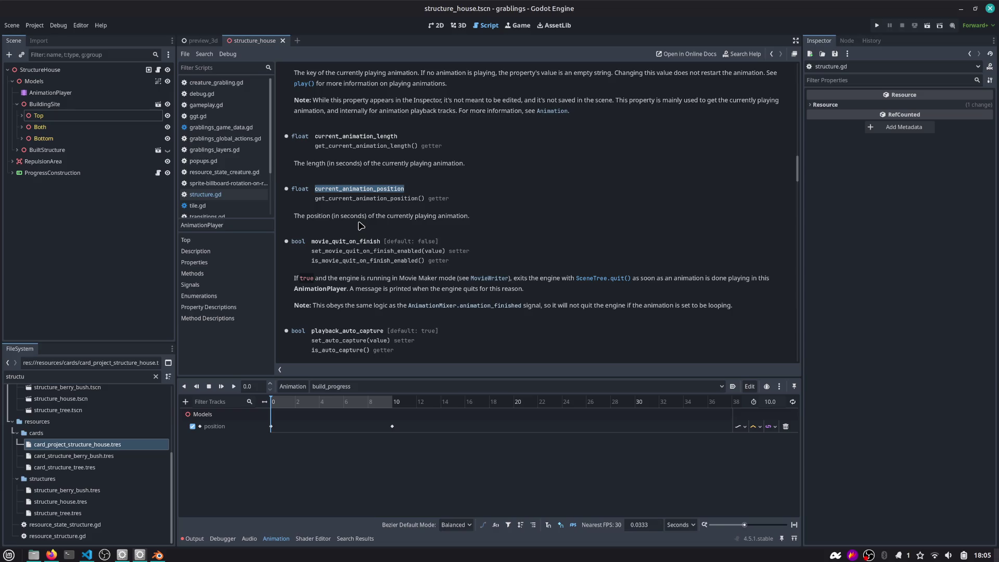
{"action": "scroll", "coordinate": [360, 225], "scroll_direction": "down", "scroll_amount": 1}
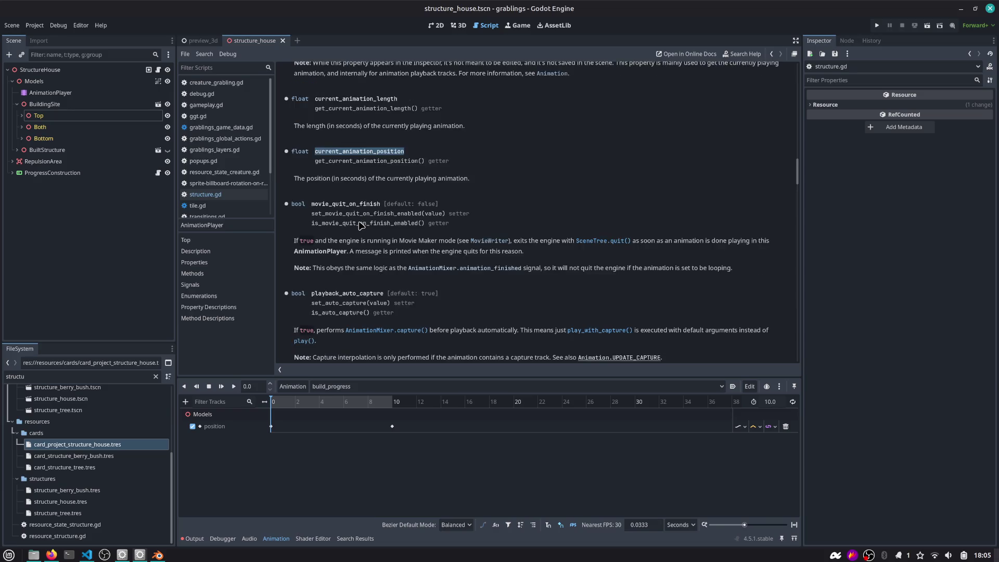
{"action": "left_click", "coordinate": [381, 182]}
{"action": "scroll", "coordinate": [382, 183], "scroll_direction": "up", "scroll_amount": 5}
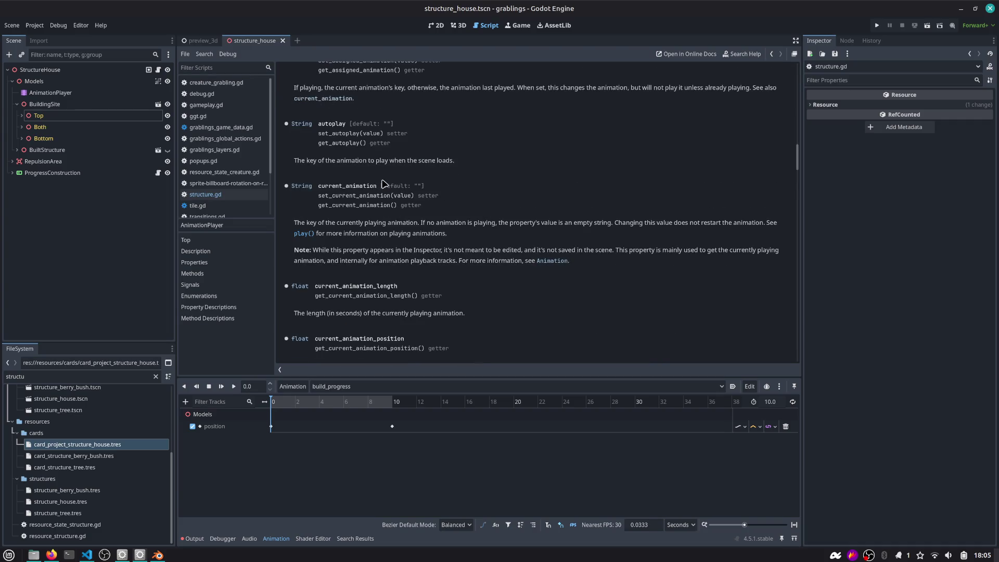
{"action": "scroll", "coordinate": [383, 183], "scroll_direction": "up", "scroll_amount": 7}
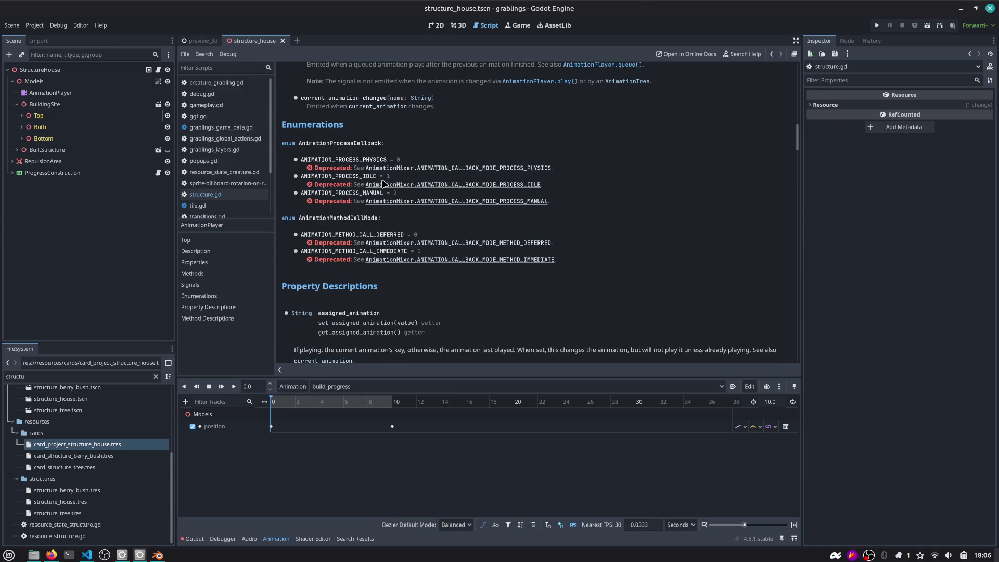
{"action": "scroll", "coordinate": [373, 198], "scroll_direction": "up", "scroll_amount": 4}
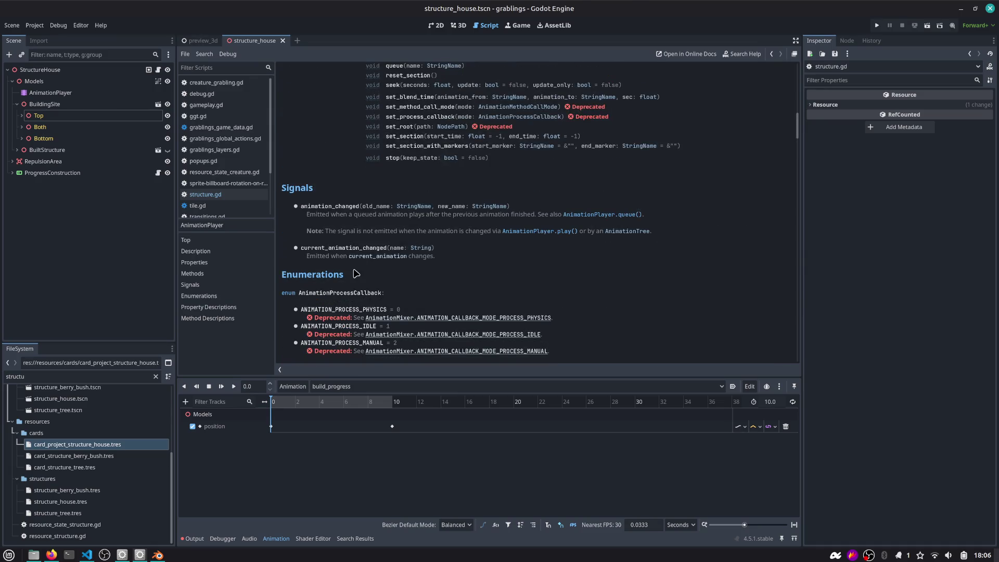
{"action": "scroll", "coordinate": [356, 274], "scroll_direction": "up", "scroll_amount": 7}
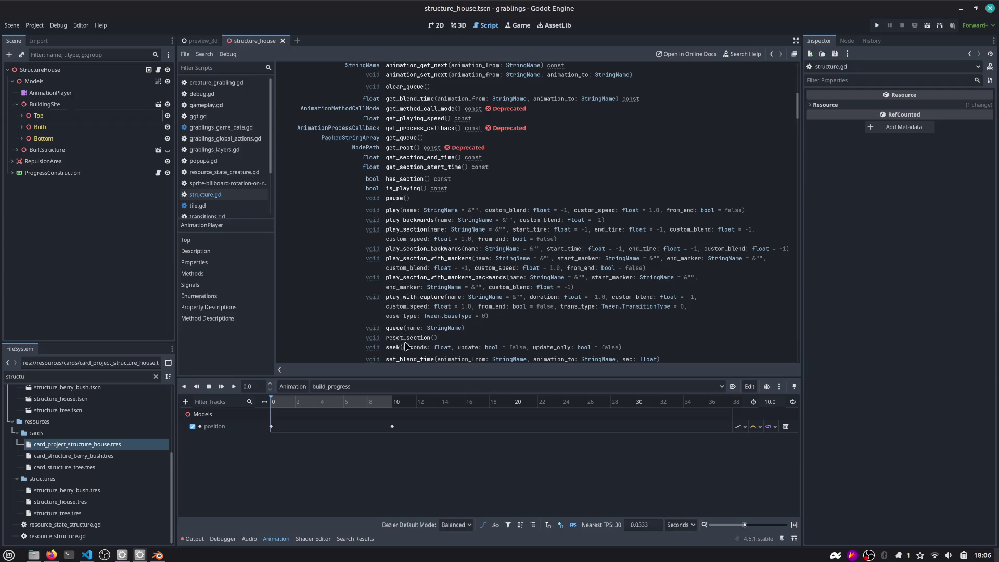
{"action": "scroll", "coordinate": [401, 333], "scroll_direction": "down", "scroll_amount": 1}
Step: Read seek()'s notes on update, update_only and AnimationMixer.advance(), then follow the advance() link
{"action": "left_click", "coordinate": [390, 313]}
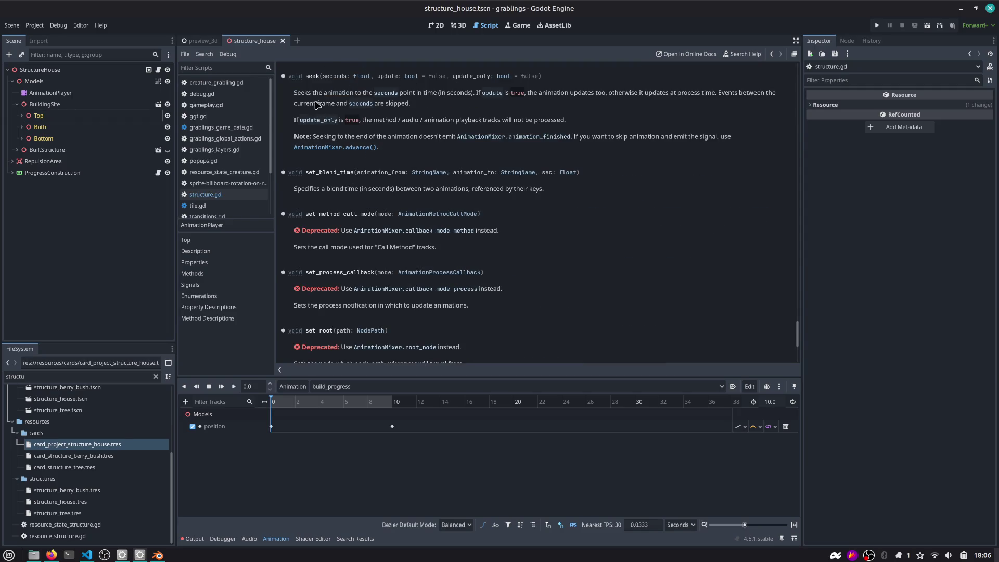
{"action": "mouse_move", "coordinate": [333, 93]}
{"action": "left_mouse_down"}
{"action": "mouse_move", "coordinate": [411, 94]}
{"action": "mouse_move", "coordinate": [419, 104]}
{"action": "left_mouse_up"}
{"action": "left_click", "coordinate": [420, 104]}
{"action": "left_click_drag", "start_coordinate": [606, 95], "coordinate": [763, 100]}
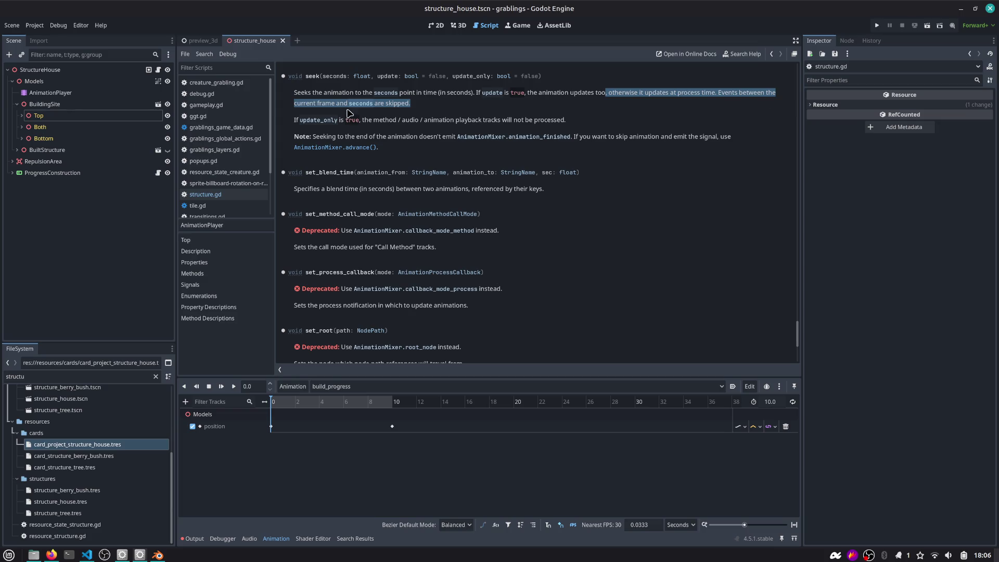
{"action": "left_click", "coordinate": [390, 109]}
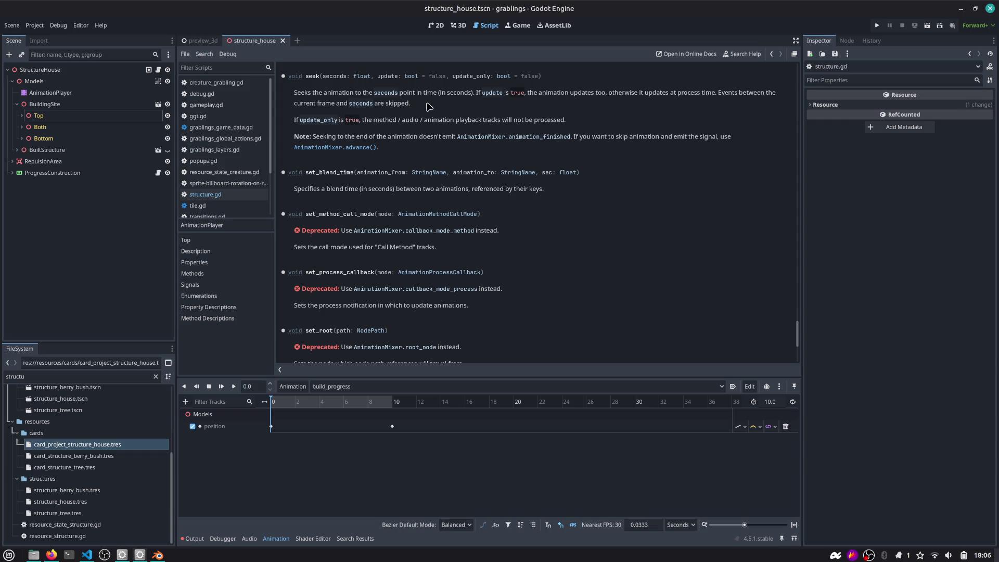
{"action": "left_click_drag", "start_coordinate": [368, 121], "coordinate": [569, 124]}
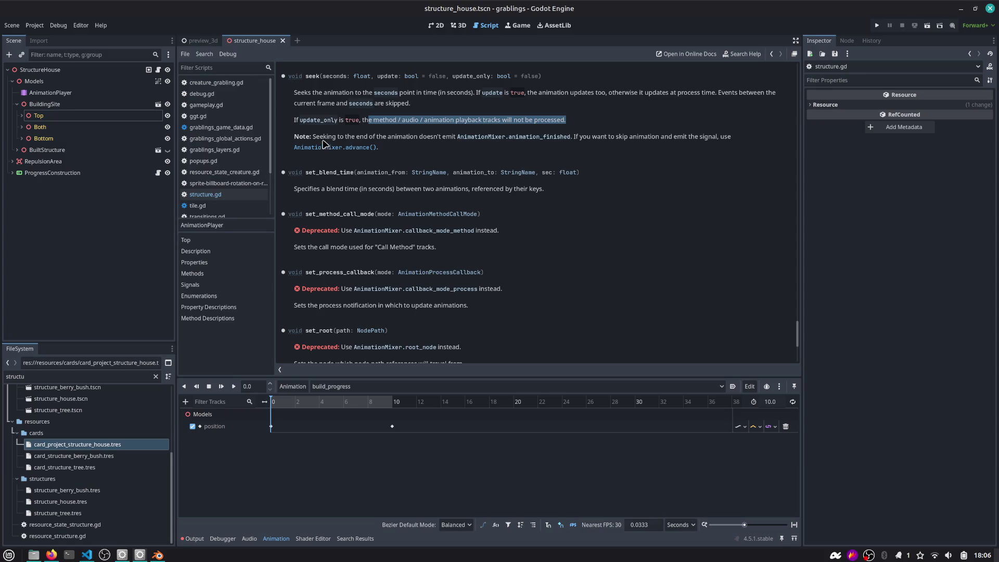
{"action": "left_click_drag", "start_coordinate": [574, 137], "coordinate": [663, 145]}
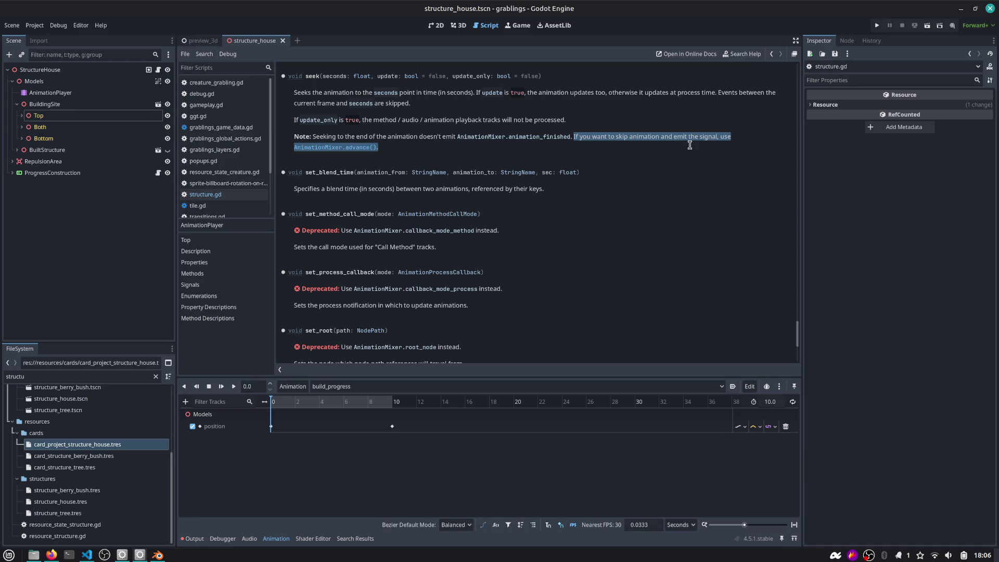
{"action": "left_click", "coordinate": [409, 152]}
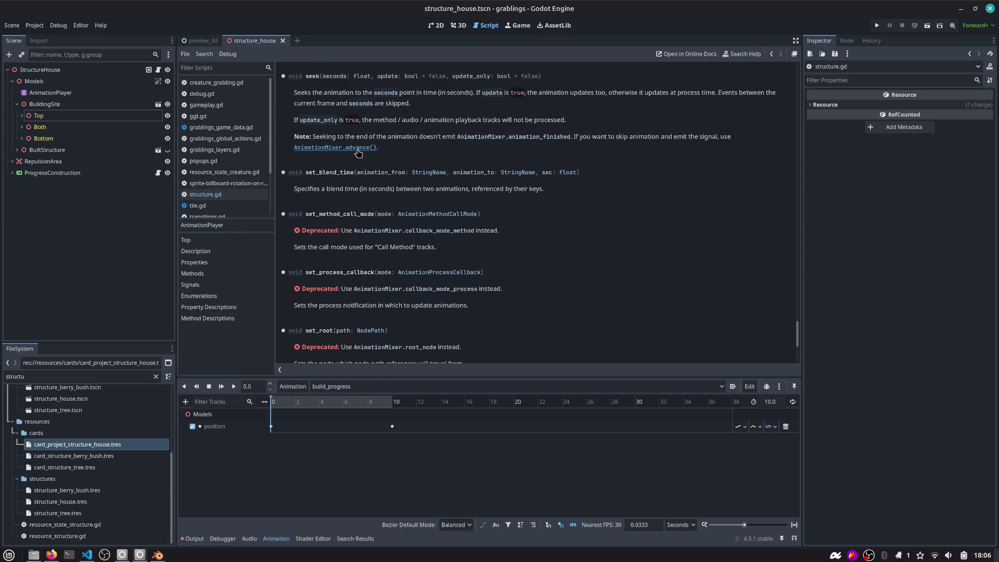
{"action": "left_click", "coordinate": [358, 150]}
Step: Read the AnimationMixer advance() description, then go back to structure.gd with its line 98 error
{"action": "scroll", "coordinate": [358, 152], "scroll_direction": "up", "scroll_amount": 1}
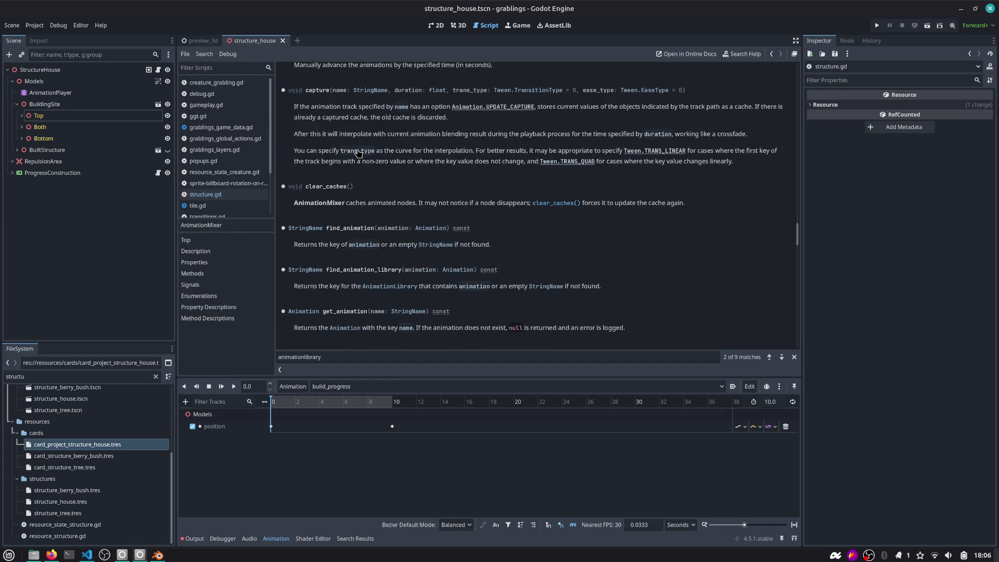
{"action": "scroll", "coordinate": [358, 153], "scroll_direction": "down", "scroll_amount": 1}
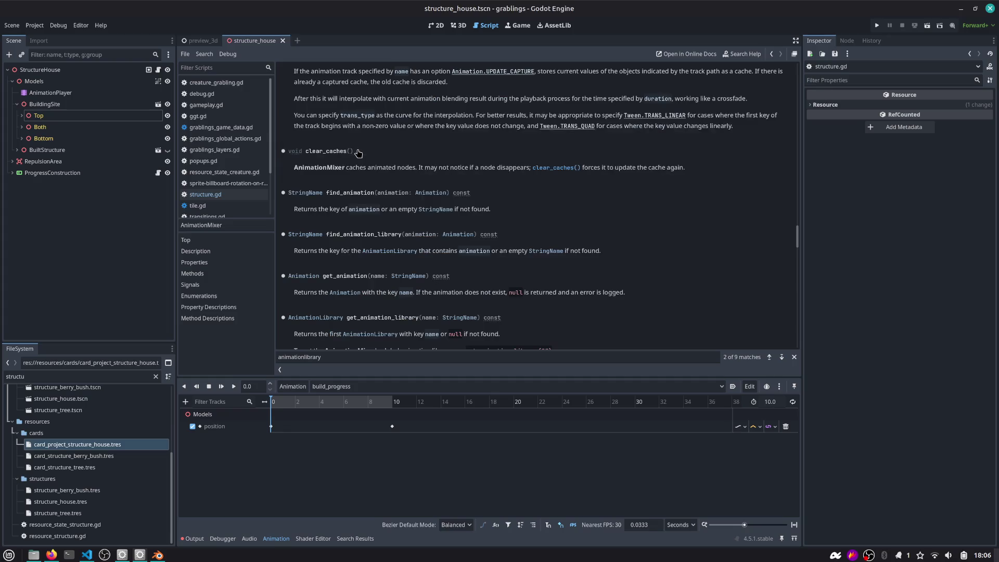
{"action": "scroll", "coordinate": [359, 152], "scroll_direction": "up", "scroll_amount": 2}
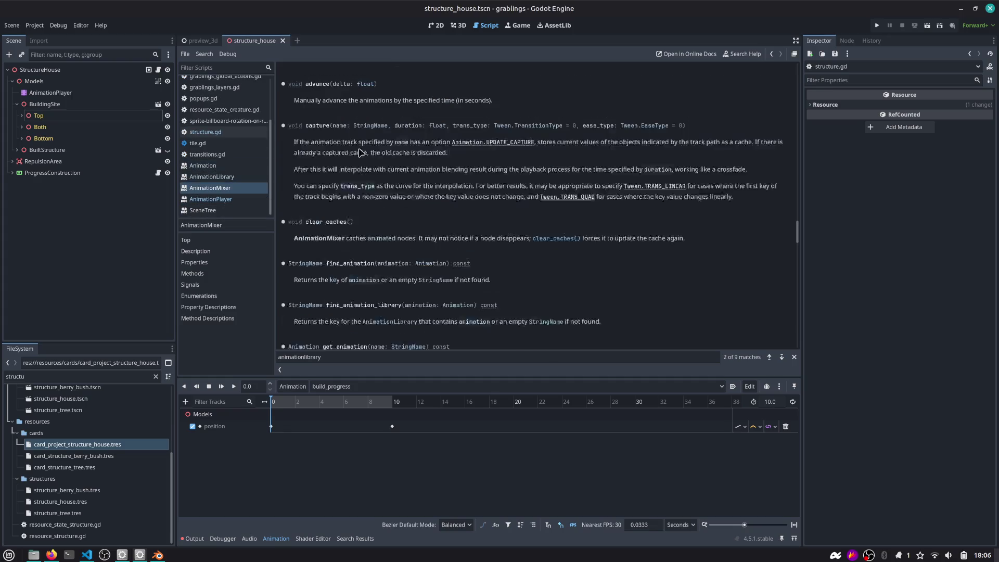
{"action": "left_click_drag", "start_coordinate": [336, 101], "coordinate": [494, 103]}
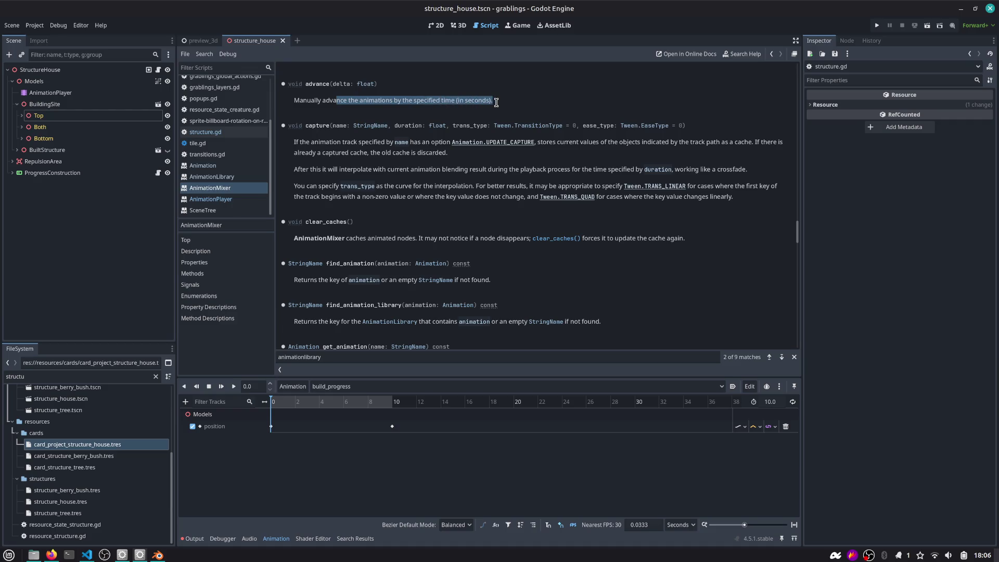
{"action": "left_click", "coordinate": [496, 103]}
{"action": "triple_click", "coordinate": [318, 103]}
{"action": "left_click", "coordinate": [315, 89]}
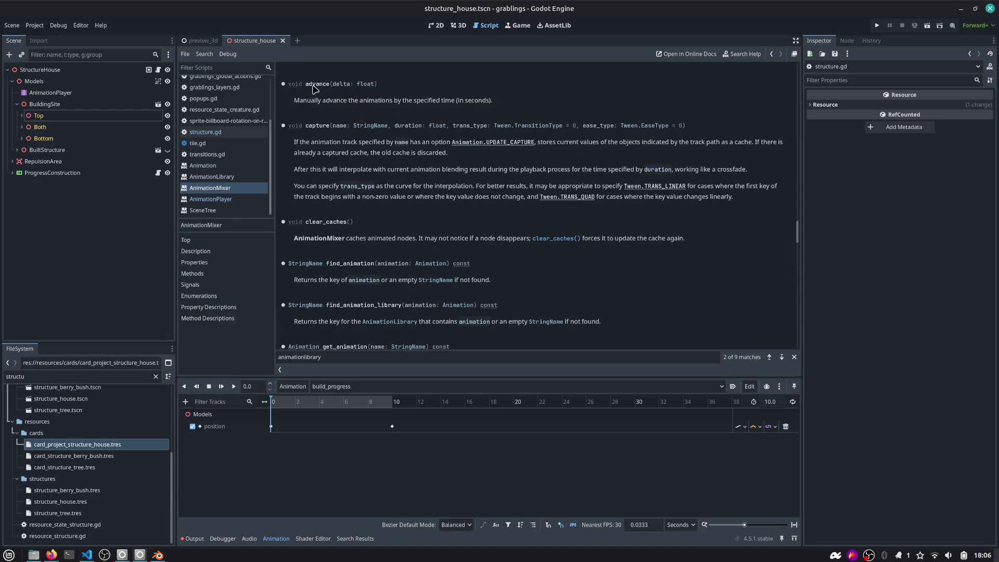
{"action": "key", "text": "ctrl+f"}
{"action": "key", "text": "Escape"}
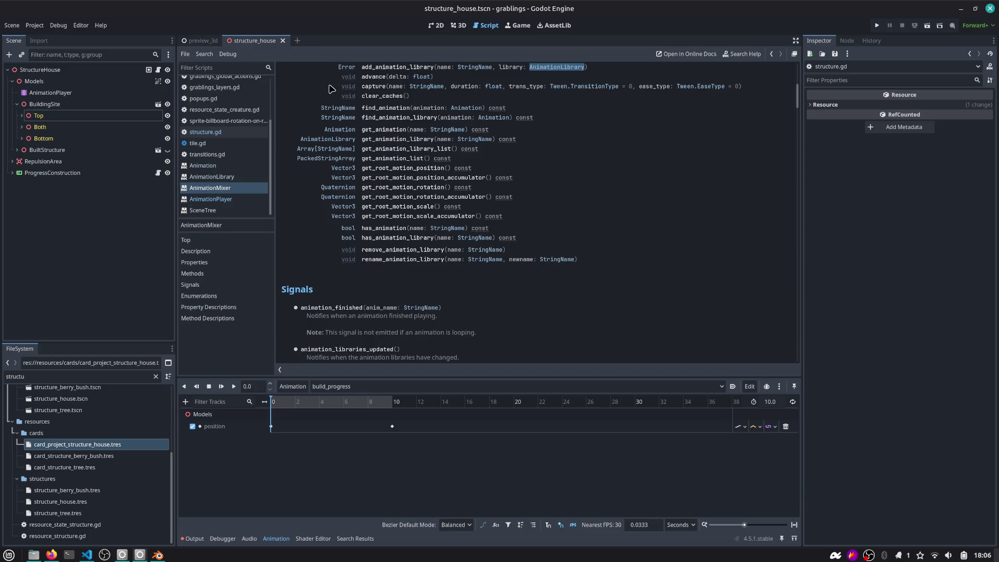
{"action": "scroll", "coordinate": [378, 173], "scroll_direction": "up", "scroll_amount": 5}
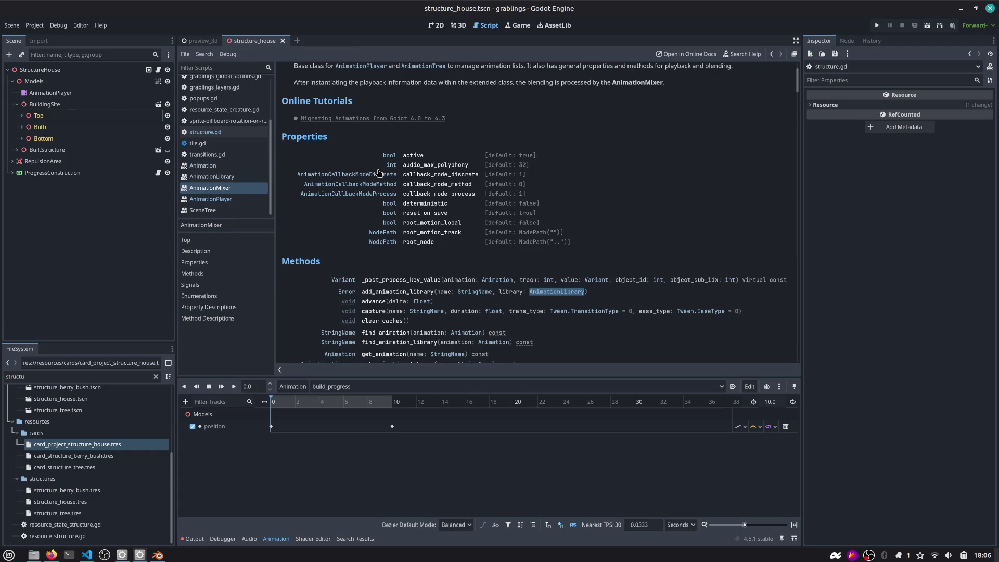
{"action": "left_click", "coordinate": [781, 54]}
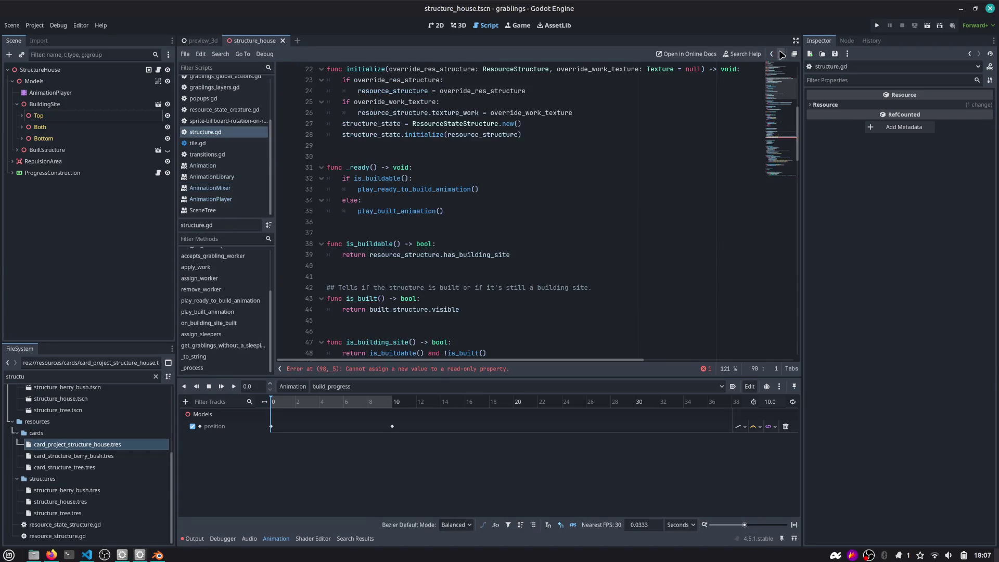
Step: Replace line 98's current_animation_position assignment with anim_player.seek(0.0)
{"action": "double_click", "coordinate": [481, 298]}
{"action": "type", "text": "ske"}
{"action": "key", "text": "BackSpace"}
{"action": "key", "text": "BackSpace"}
{"action": "type", "text": "eek() = 0.0"}
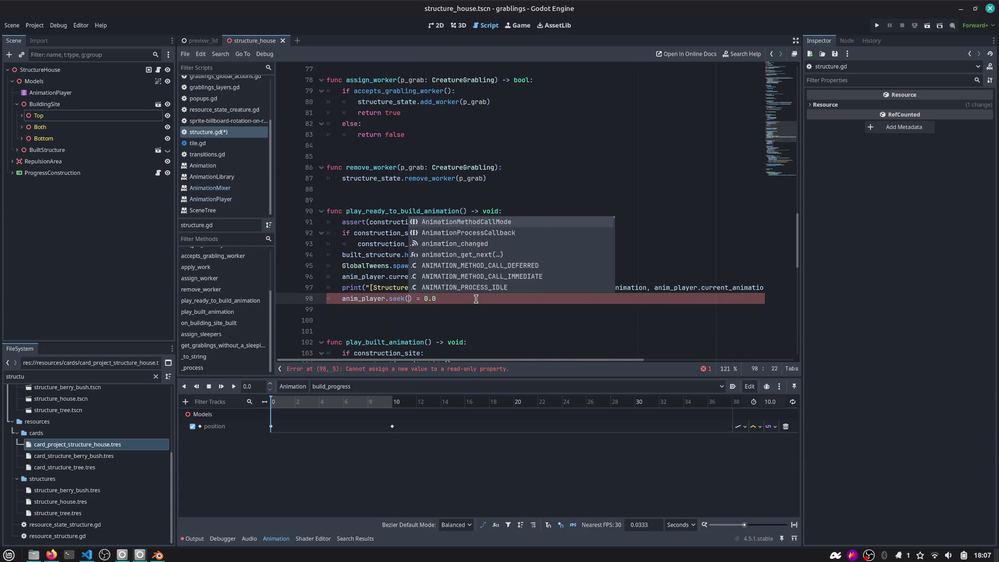
{"action": "key", "text": "Return"}
{"action": "type", "text": ")"}
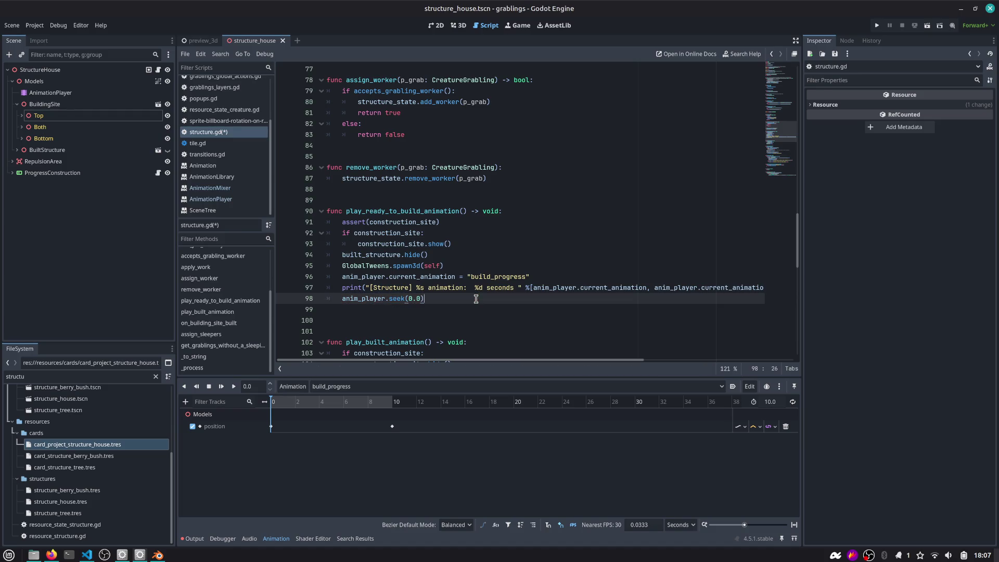
{"action": "scroll", "coordinate": [462, 300], "scroll_direction": "down", "scroll_amount": 1}
{"action": "key", "text": "ctrl+z"}
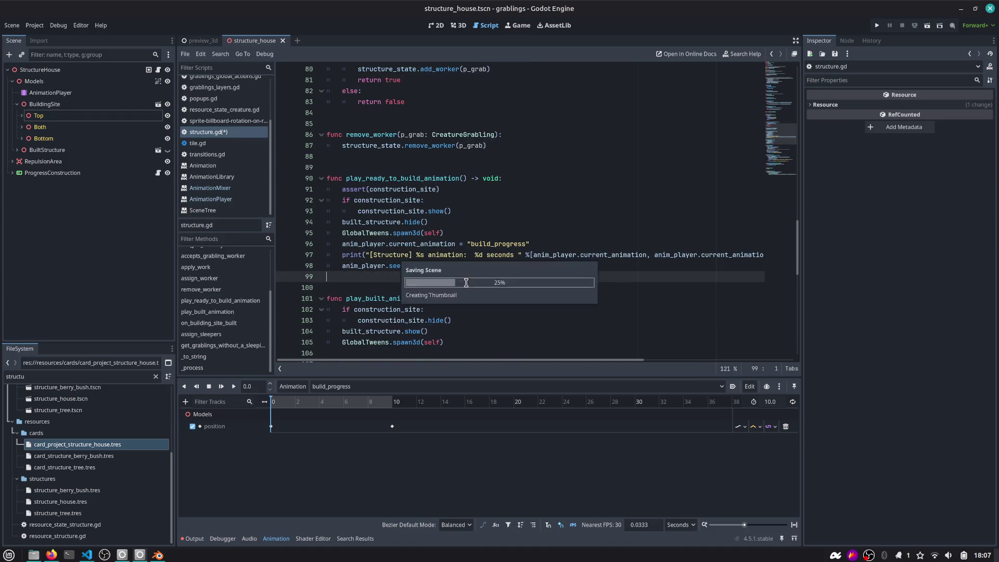
{"action": "key", "text": "ctrl+z"}
{"action": "scroll", "coordinate": [420, 267], "scroll_direction": "down", "scroll_amount": 2}
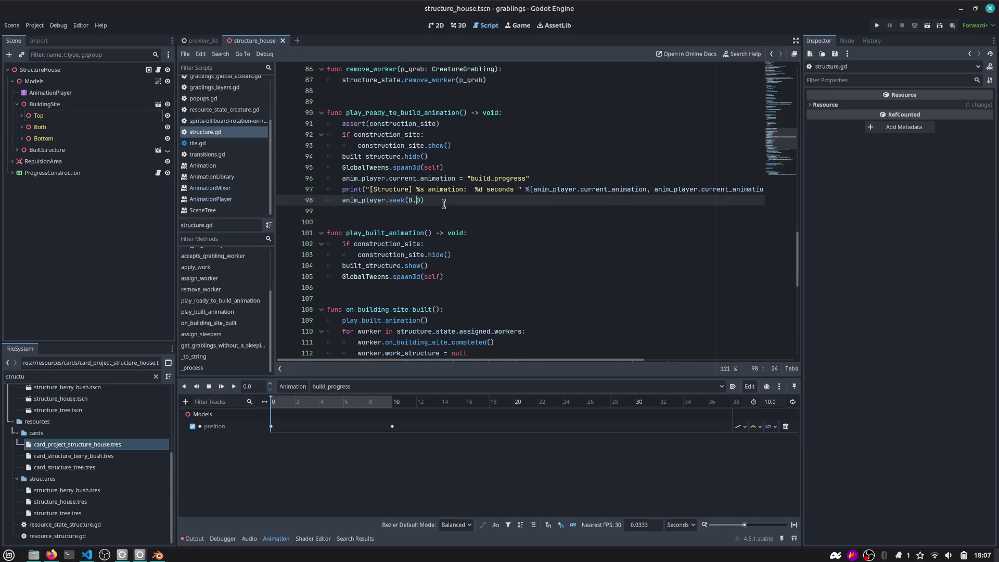
{"action": "key", "text": "shift+Home"}
{"action": "key", "text": "ctrl+alt+f"}
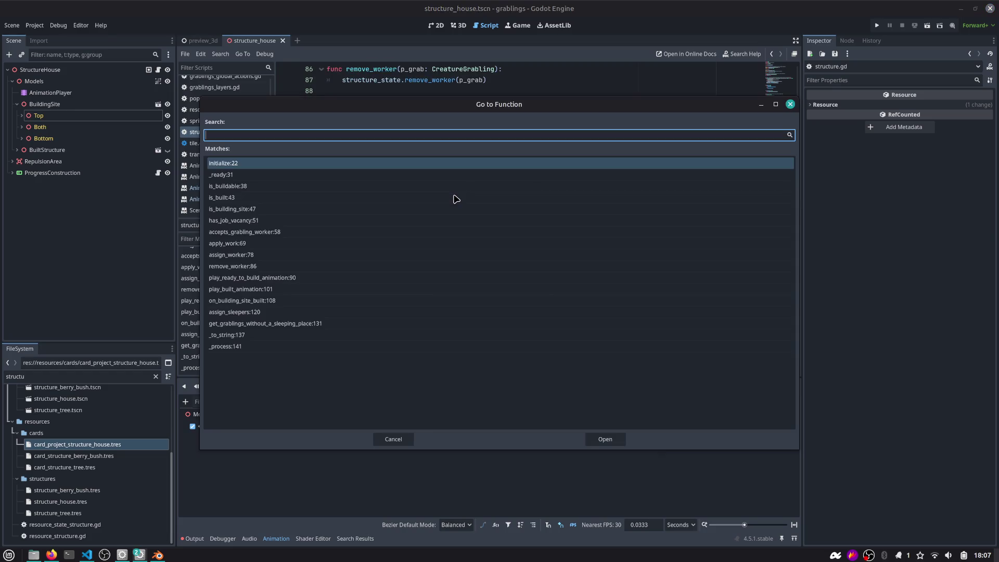
Step: In apply_work, start an anim_player.advance() call after return true, checking advance's docs
{"action": "type", "text": "work"}
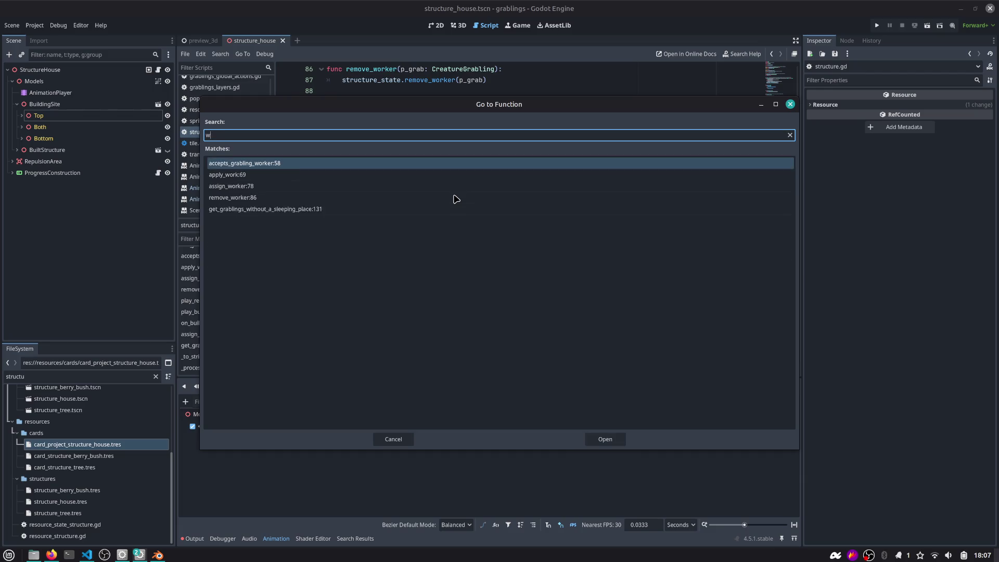
{"action": "key", "text": "Down"}
{"action": "key", "text": "Return"}
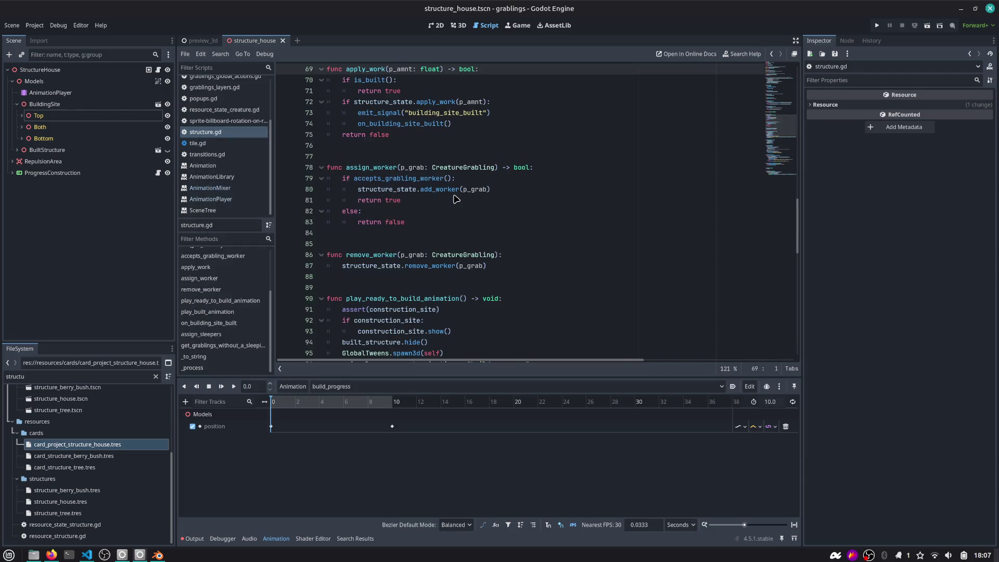
{"action": "left_click", "coordinate": [445, 94]}
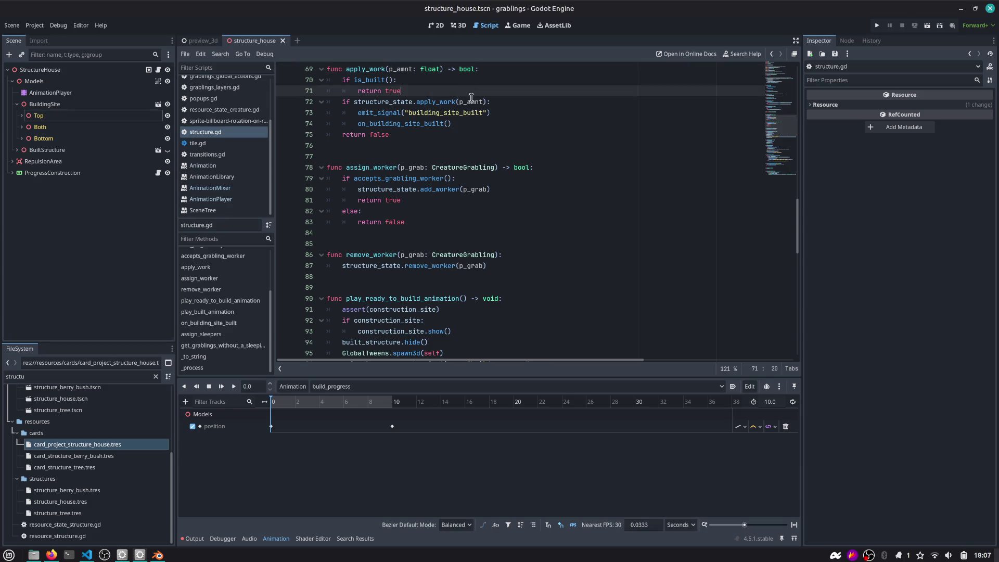
{"action": "key", "text": "Return"}
{"action": "type", "text": "anim_player."}
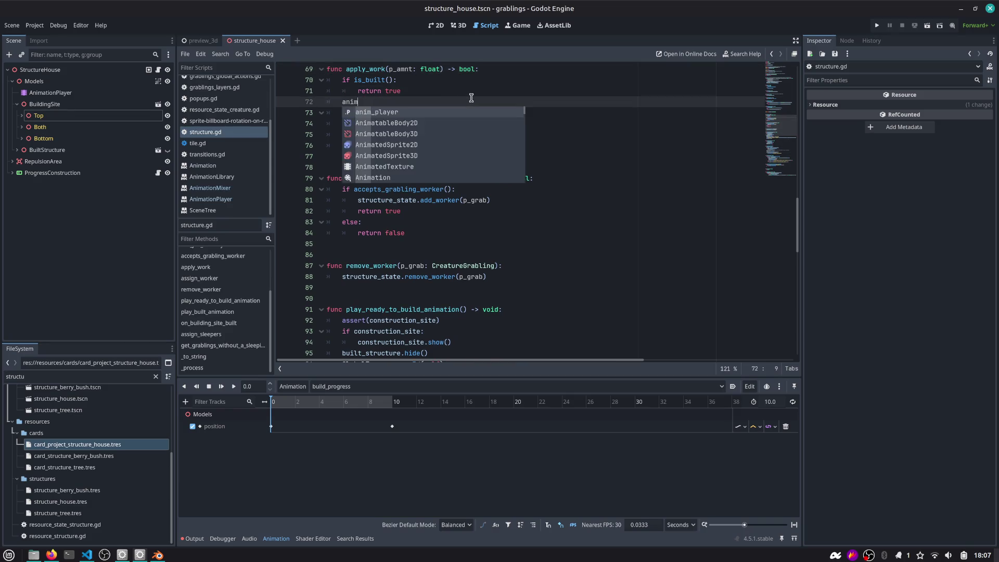
{"action": "type", "text": "adv"}
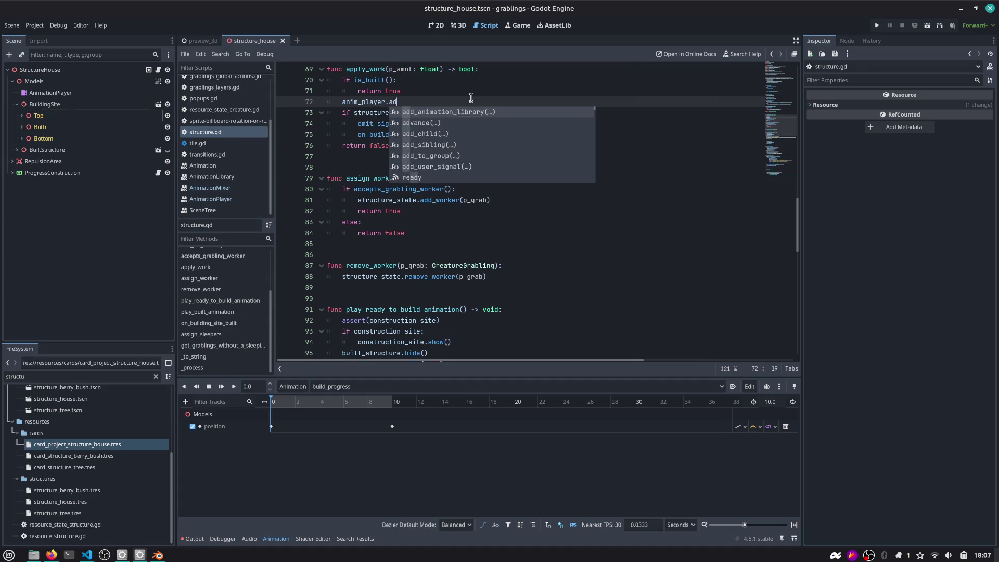
{"action": "key", "text": "Return"}
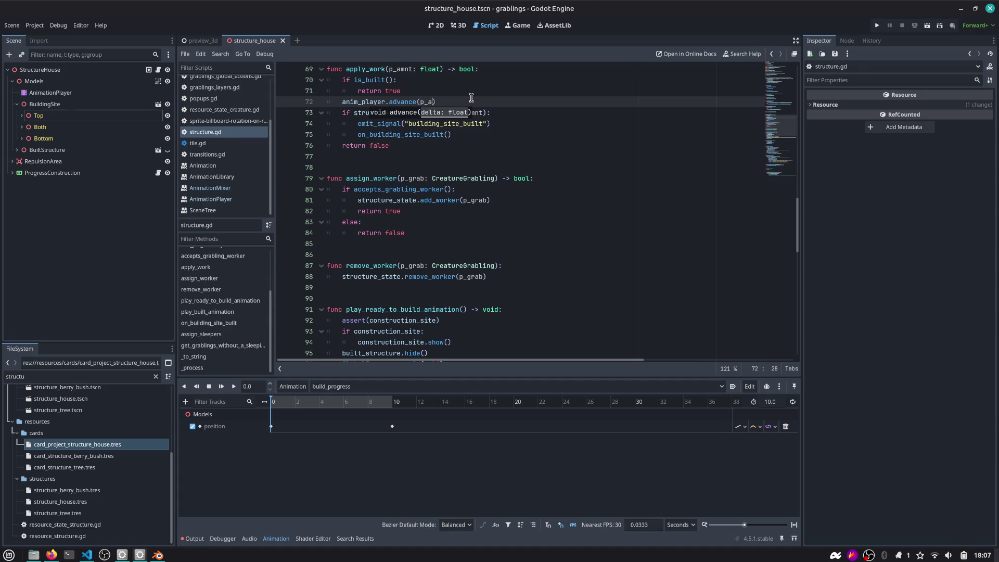
{"action": "type", "text": "anim_player"}
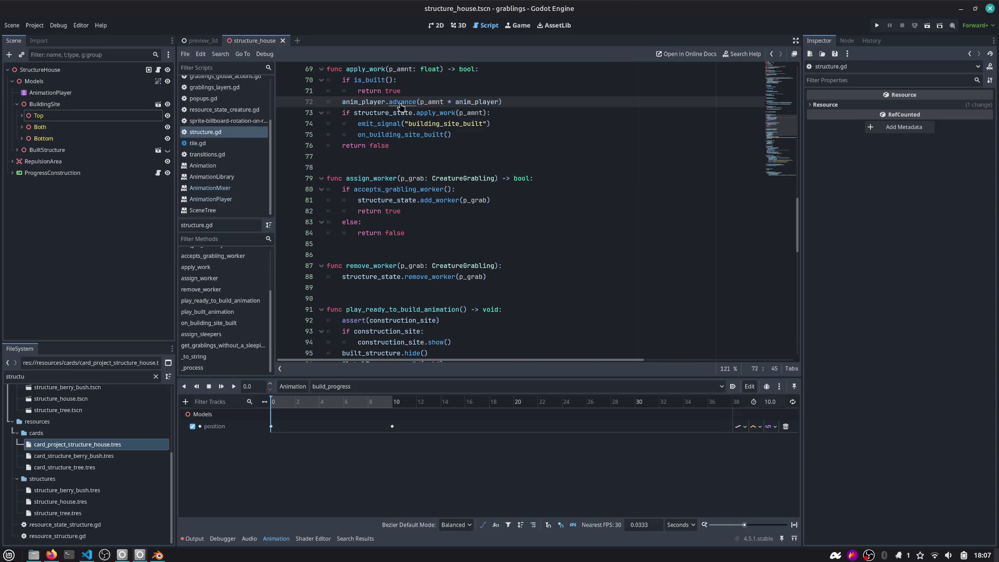
{"action": "left_click", "coordinate": [404, 103], "text": "ctrl"}
{"action": "left_click_drag", "start_coordinate": [330, 92], "coordinate": [482, 92]}
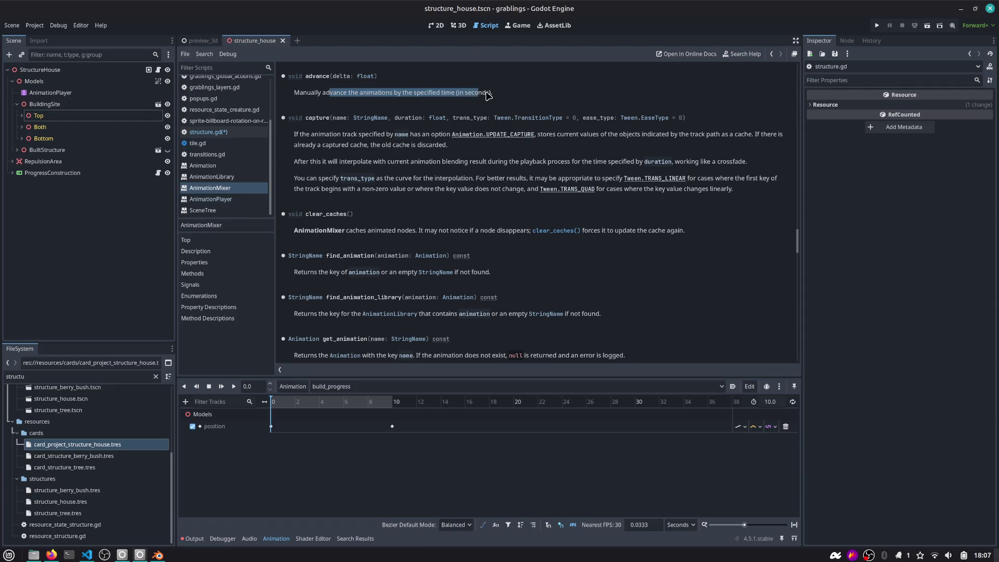
{"action": "key", "text": "alt+Left"}
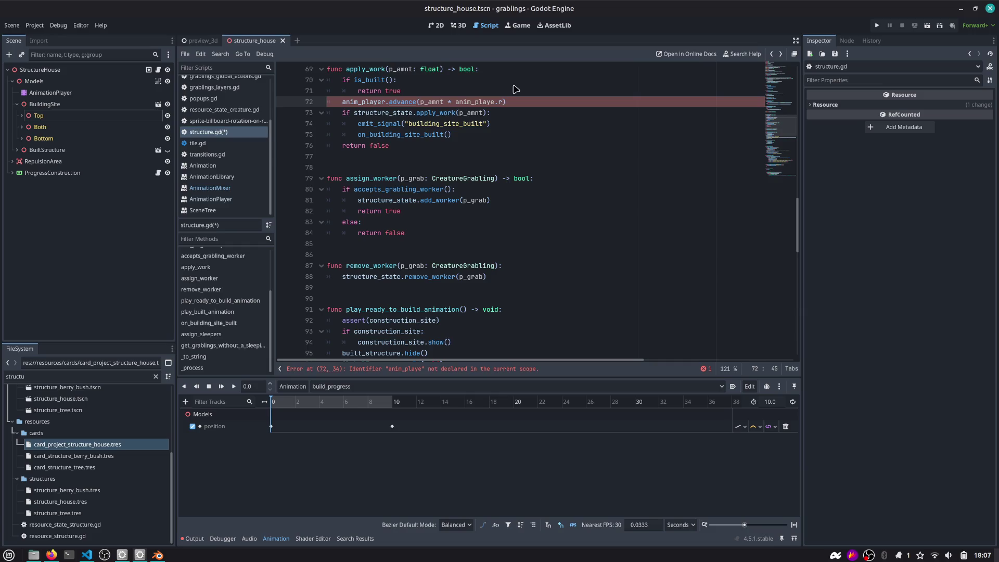
Step: Complete the advance argument with current_animation_length and begin an assert for "build_progress"
{"action": "type", "text": ".ge"}
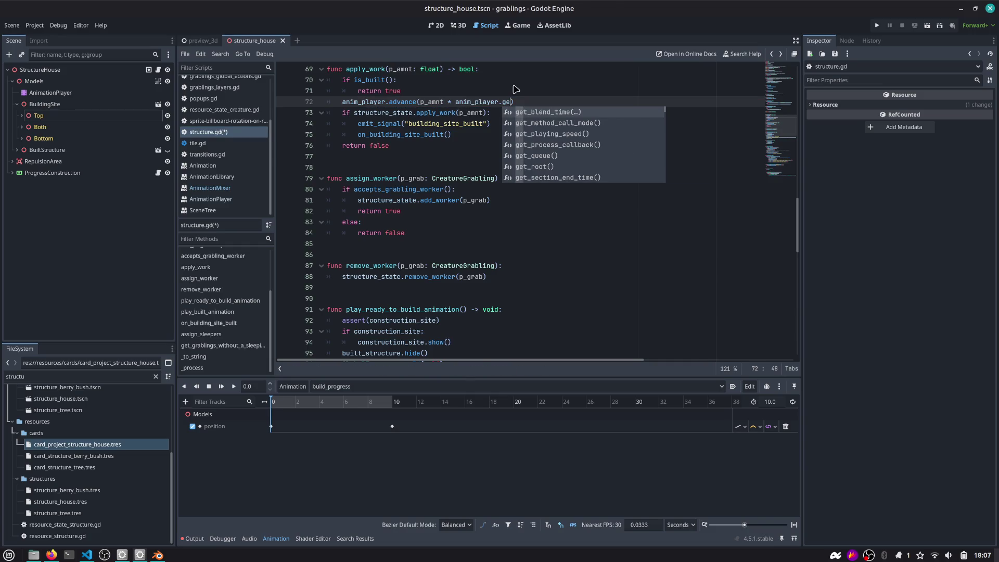
{"action": "key", "text": "BackSpace"}
{"action": "key", "text": "BackSpace"}
{"action": "type", "text": "cur"}
{"action": "key", "text": "Return"}
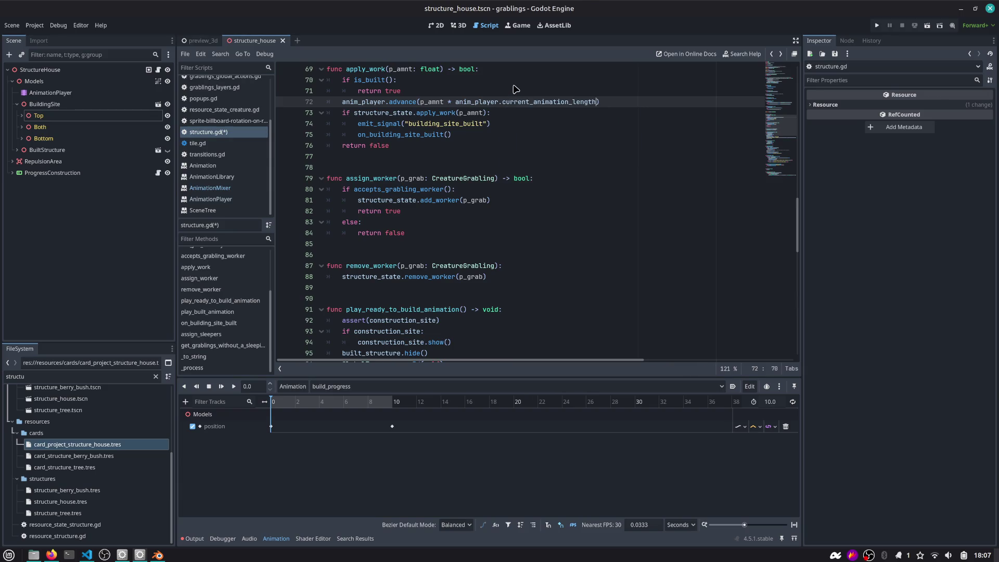
{"action": "key", "text": "ctrl+shift+Left"}
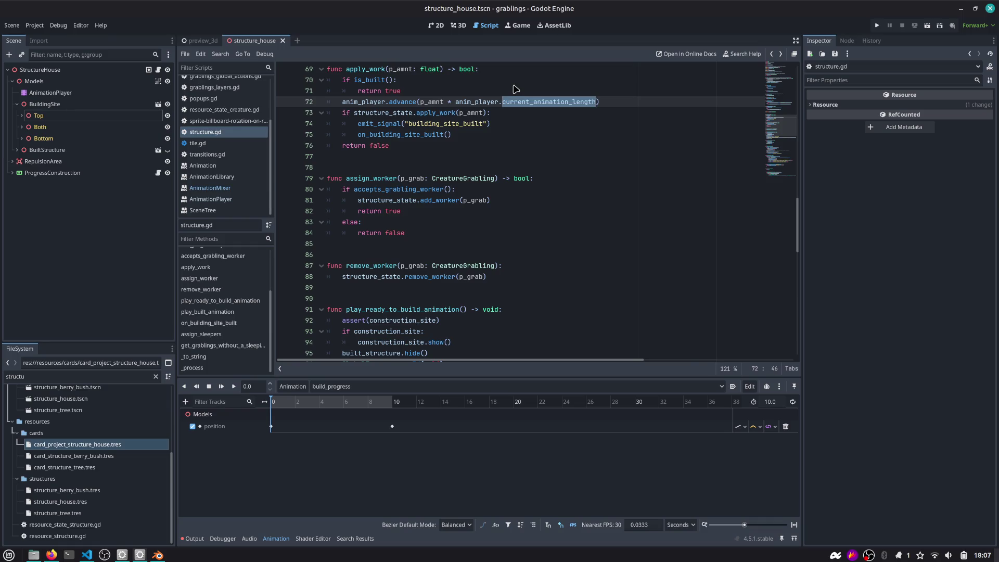
{"action": "double_click", "coordinate": [382, 73]}
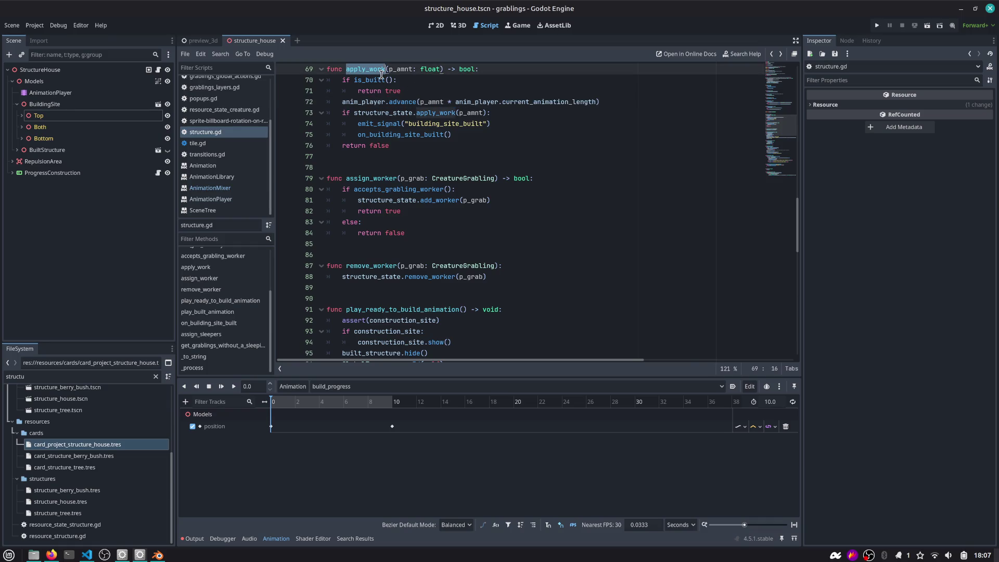
{"action": "left_click", "coordinate": [530, 102]}
{"action": "key", "text": "End"}
{"action": "key", "text": "Return"}
{"action": "type", "text": "assert(ani"}
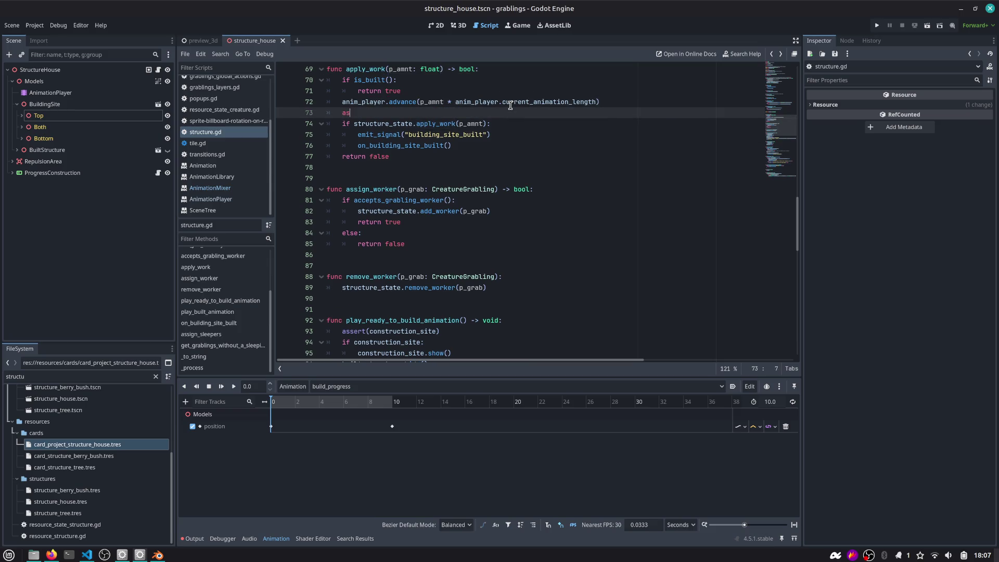
{"action": "type", "text": "m_player."}
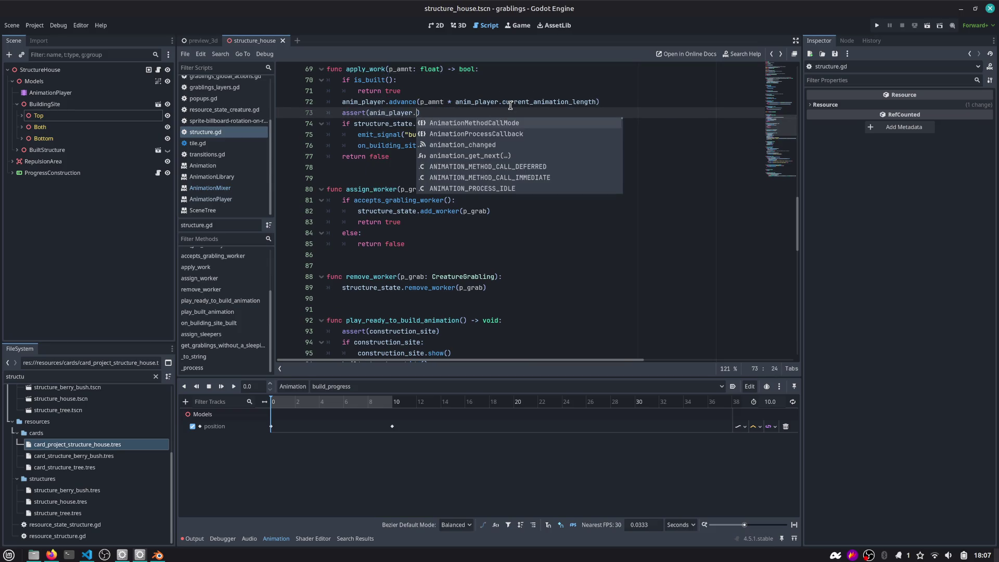
{"action": "type", "text": "current_animation ="}
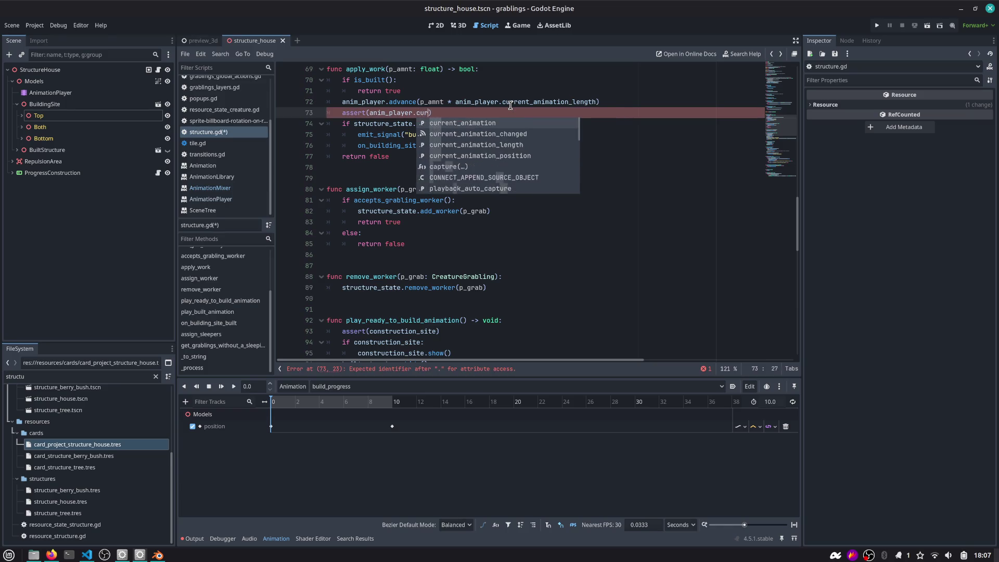
{"action": "type", "text": "= \"build_p"}
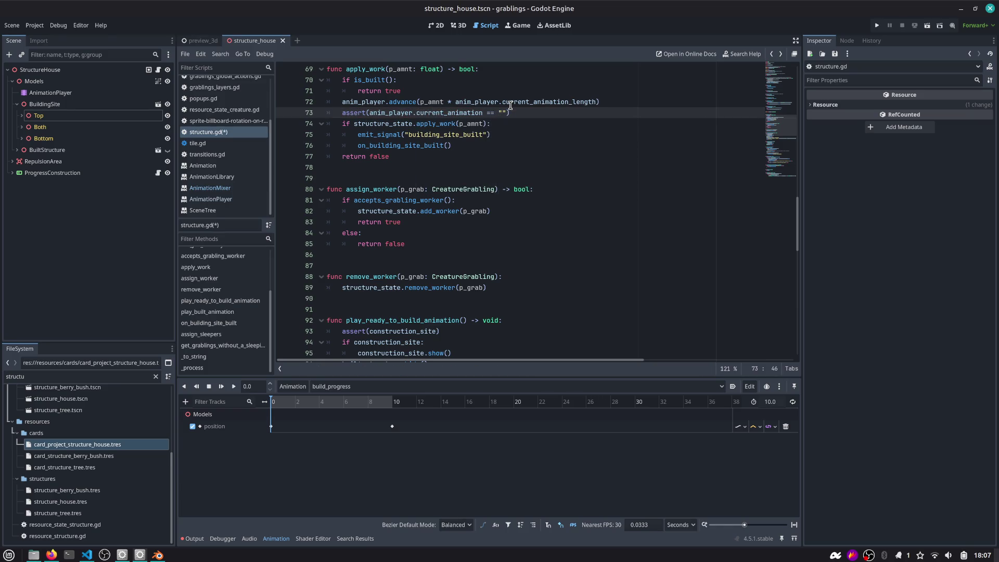
{"action": "type", "text": "rogre"}
Step: Save structure.gd and prefix the assert's "build_progress" with & to make it a StringName
{"action": "key", "text": "ctrl+s"}
{"action": "key", "text": "ctrl+Left"}
{"action": "key", "text": "ctrl+Left"}
{"action": "type", "text": "%"}
{"action": "key", "text": "BackSpace"}
{"action": "type", "text": "$"}
{"action": "key", "text": "BackSpace"}
{"action": "key", "text": "Delete"}
{"action": "type", "text": "!"}
{"action": "key", "text": "BackSpace"}
{"action": "type", "text": "\""}
{"action": "type", "text": "%"}
{"action": "type", "text": "%^&"}
{"action": "key", "text": "BackSpace"}
{"action": "key", "text": "BackSpace"}
{"action": "key", "text": "BackSpace"}
{"action": "key", "text": "Delete"}
{"action": "key", "text": "Left"}
{"action": "type", "text": "&"}
Step: Also prefix "build_progress" on line 98 with & and save the script
{"action": "key", "text": "ctrl+shift+Left"}
{"action": "key", "text": "ctrl+shift+Left"}
{"action": "key", "text": "ctrl+shift+Left"}
{"action": "key", "text": "ctrl+shift+Right"}
{"action": "key", "text": "shift+Right"}
{"action": "key", "text": "Left"}
{"action": "double_click", "coordinate": [532, 114]}
{"action": "key", "text": "ctrl+f"}
{"action": "key", "text": "Return"}
{"action": "key", "text": "Escape"}
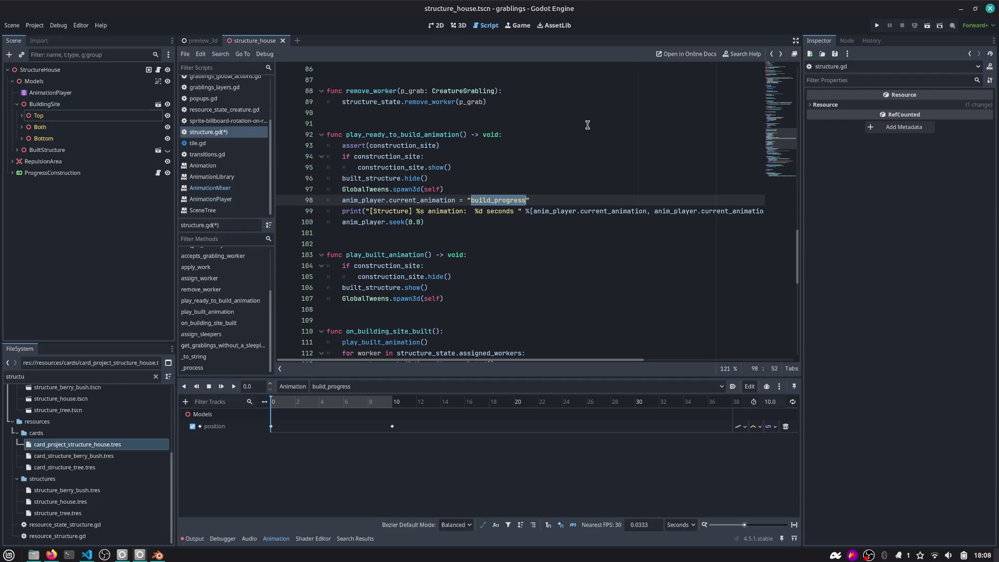
{"action": "left_click", "coordinate": [469, 201]}
{"action": "type", "text": "&"}
{"action": "key", "text": "ctrl+s"}
Step: Search for anim_player occurrences, landing on line 72 in apply_work
{"action": "double_click", "coordinate": [495, 200]}
{"action": "double_click", "coordinate": [373, 223]}
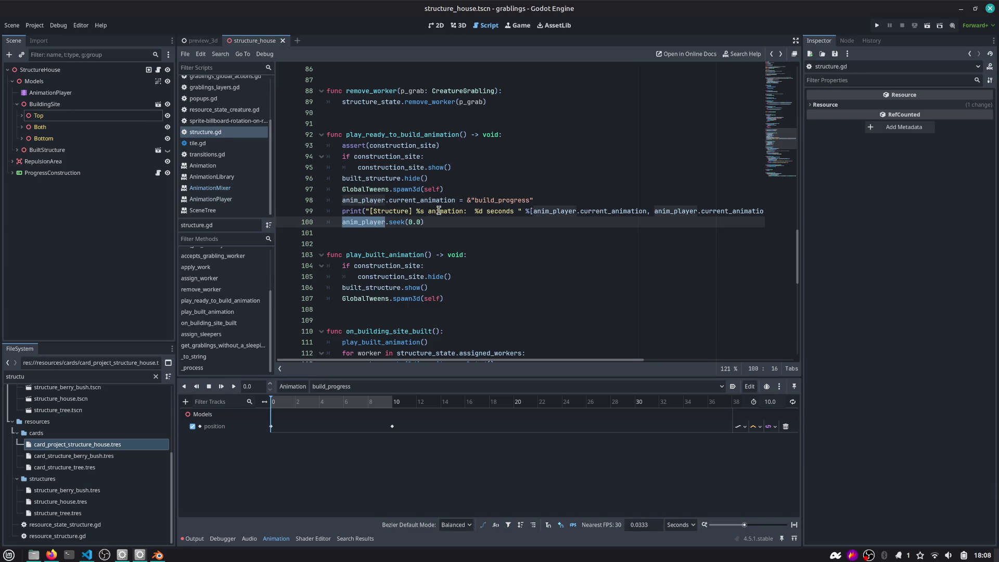
{"action": "key", "text": "ctrl+f"}
{"action": "key", "text": "Return"}
{"action": "key", "text": "Return"}
{"action": "key", "text": "Escape"}
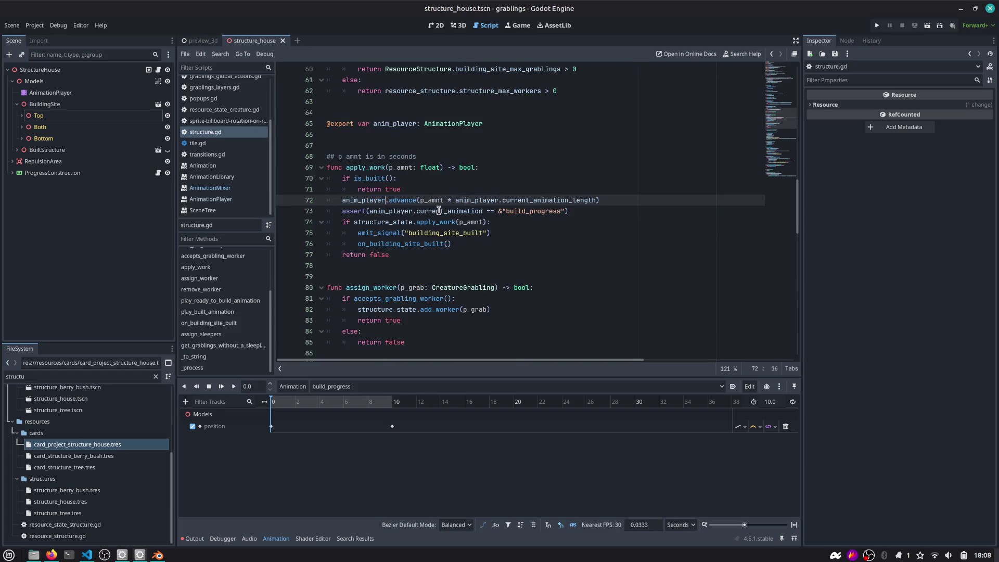
Step: List every 'apply_work(' call in the project with Find in Files
{"action": "double_click", "coordinate": [375, 168]}
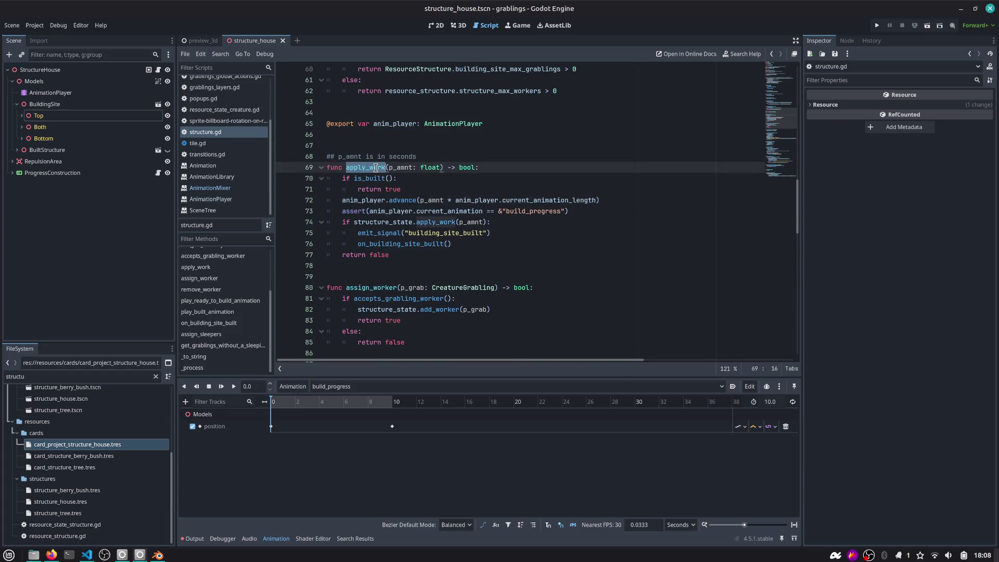
{"action": "double_click", "coordinate": [409, 167]}
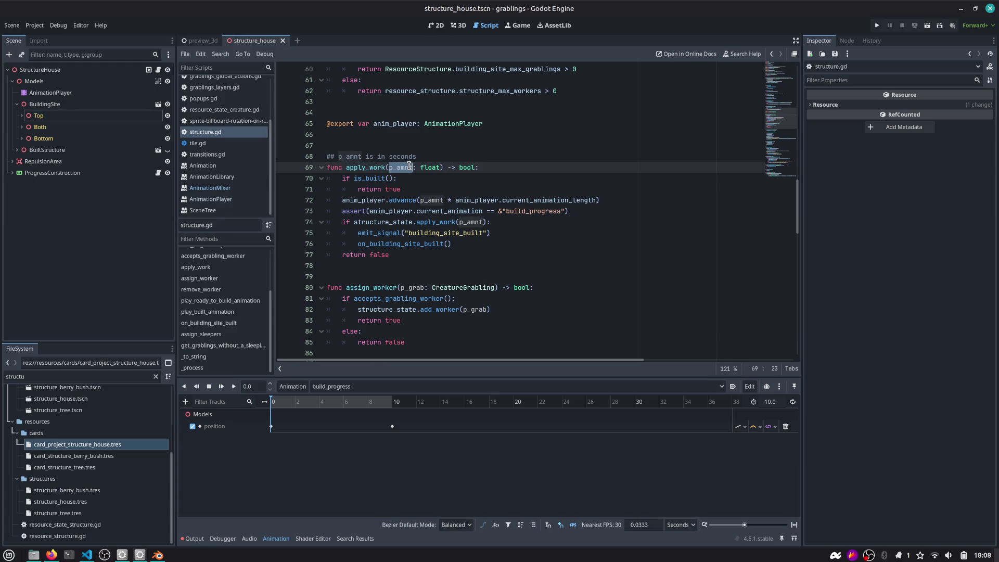
{"action": "double_click", "coordinate": [371, 168]}
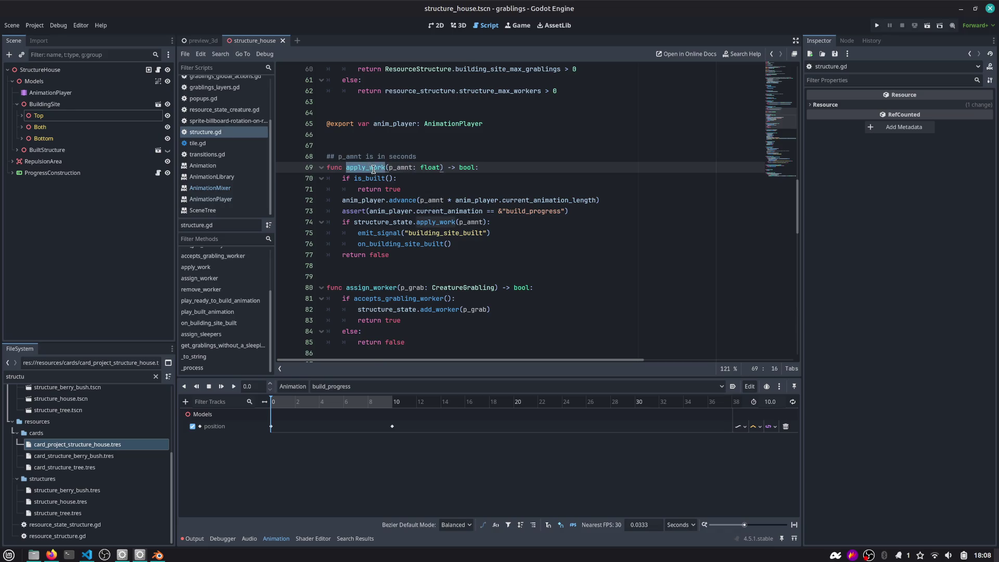
{"action": "key", "text": "ctrl+shift+f"}
{"action": "key", "text": "End"}
{"action": "type", "text": "("}
{"action": "key", "text": "Return"}
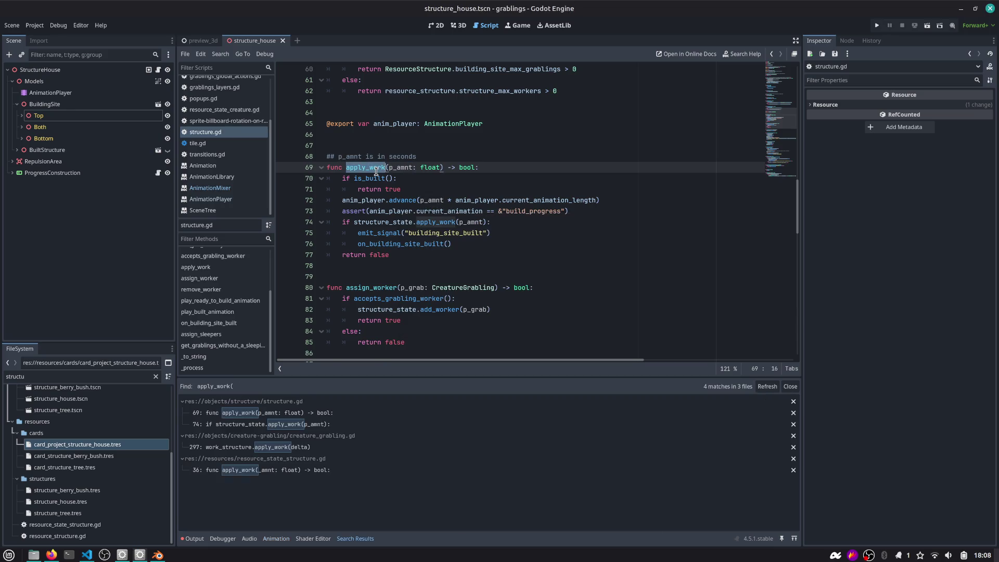
{"action": "left_click", "coordinate": [292, 412]}
Step: Delete '* anim_player.current_animation_length' so line 72 reads anim_player.advance(p_amnt)
{"action": "mouse_move", "coordinate": [446, 224]}
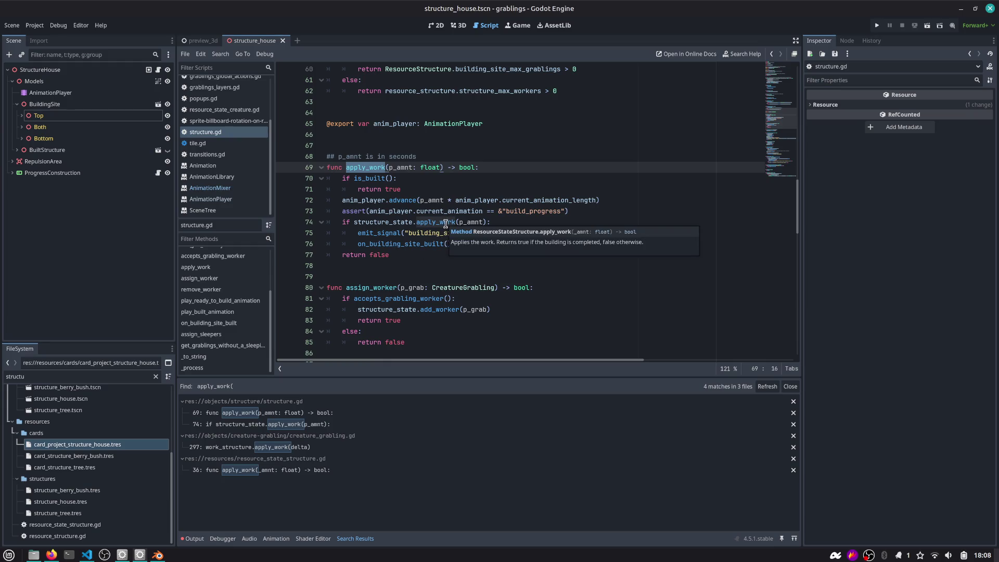
{"action": "double_click", "coordinate": [399, 167]}
{"action": "left_click", "coordinate": [474, 201]}
{"action": "key", "text": "shift+End"}
{"action": "key", "text": "shift+Left"}
{"action": "key", "text": "BackSpace"}
{"action": "key", "text": "BackSpace"}
{"action": "key", "text": "BackSpace"}
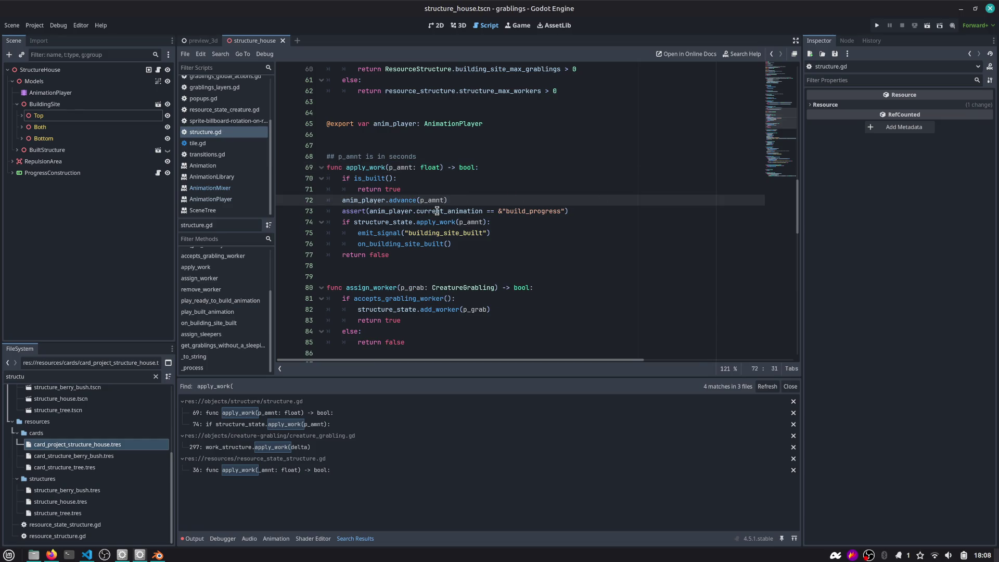
{"action": "double_click", "coordinate": [397, 169]}
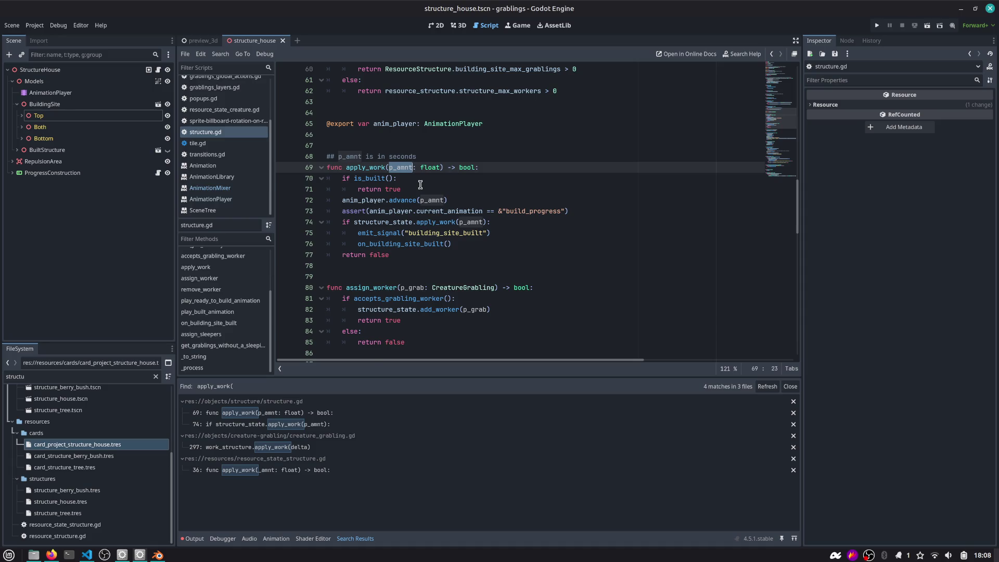
Step: Run the game, see the null anim_player error, and set StructureHouse's Anim Player to AnimationPlayer
{"action": "left_click", "coordinate": [877, 26]}
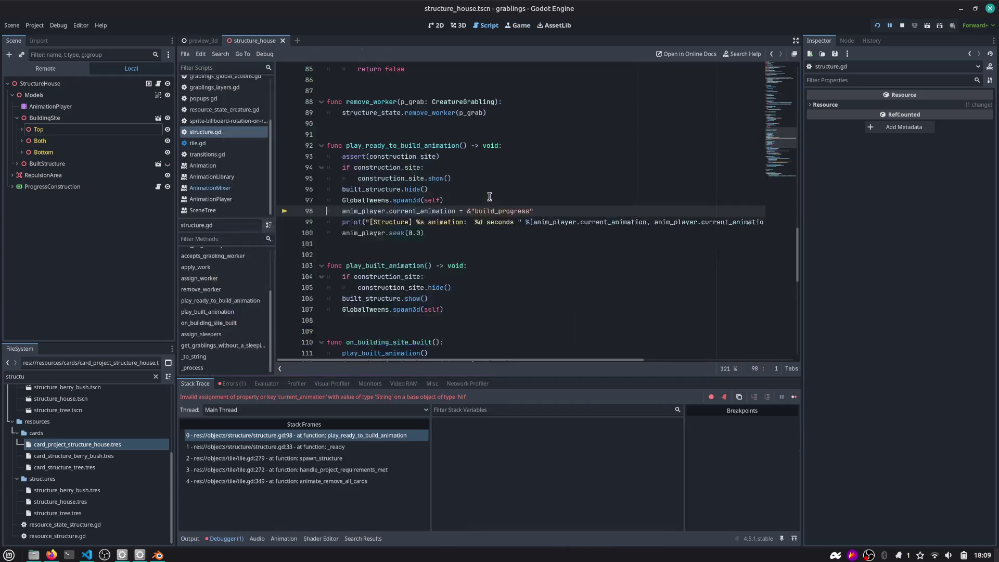
{"action": "mouse_move", "coordinate": [398, 213]}
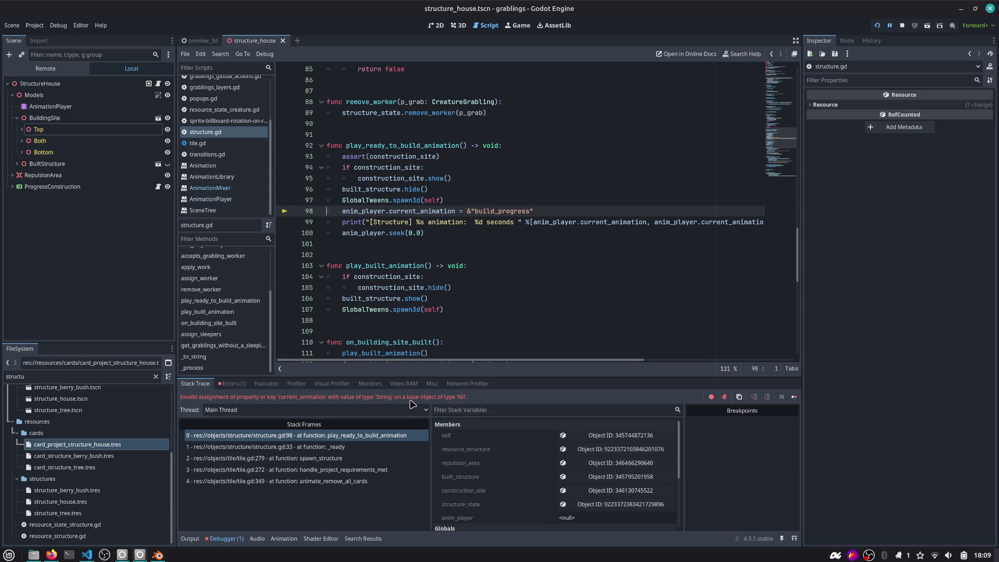
{"action": "left_click", "coordinate": [51, 85]}
{"action": "left_click", "coordinate": [937, 328]}
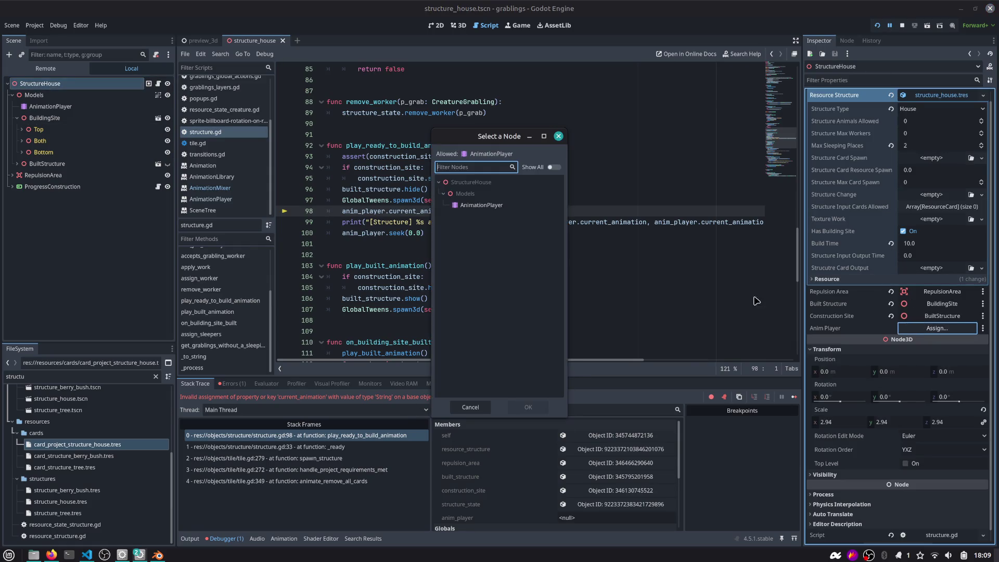
{"action": "left_click", "coordinate": [510, 212]}
{"action": "double_click", "coordinate": [512, 209]}
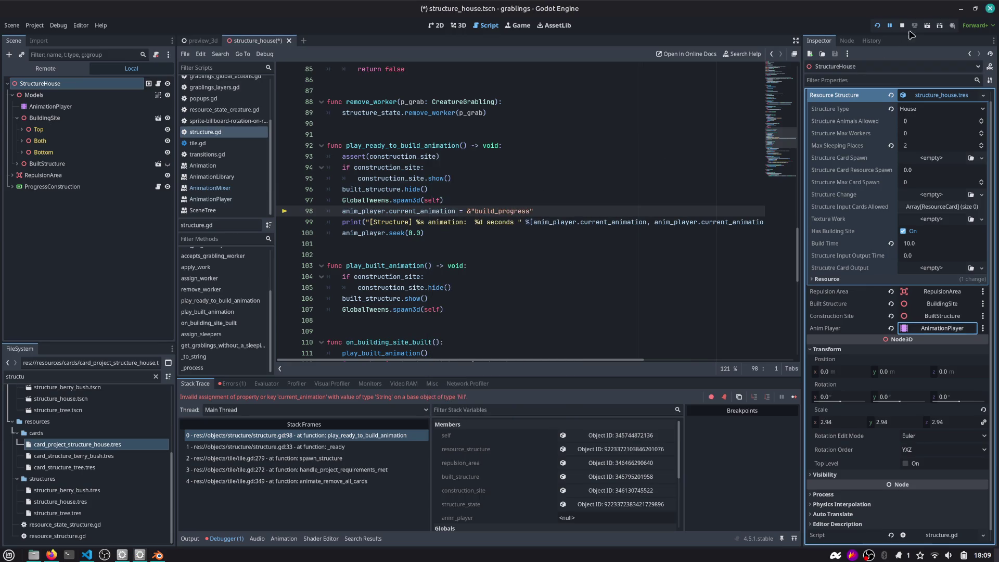
Step: Run the game to watch the house construction site rise from 0%, then stop it
{"action": "left_click", "coordinate": [878, 25]}
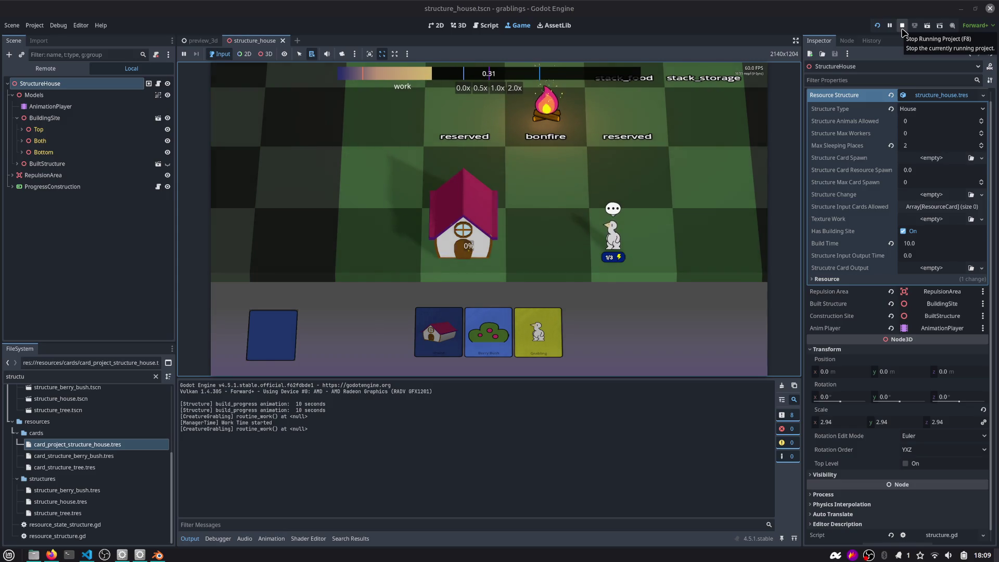
{"action": "left_click", "coordinate": [902, 26]}
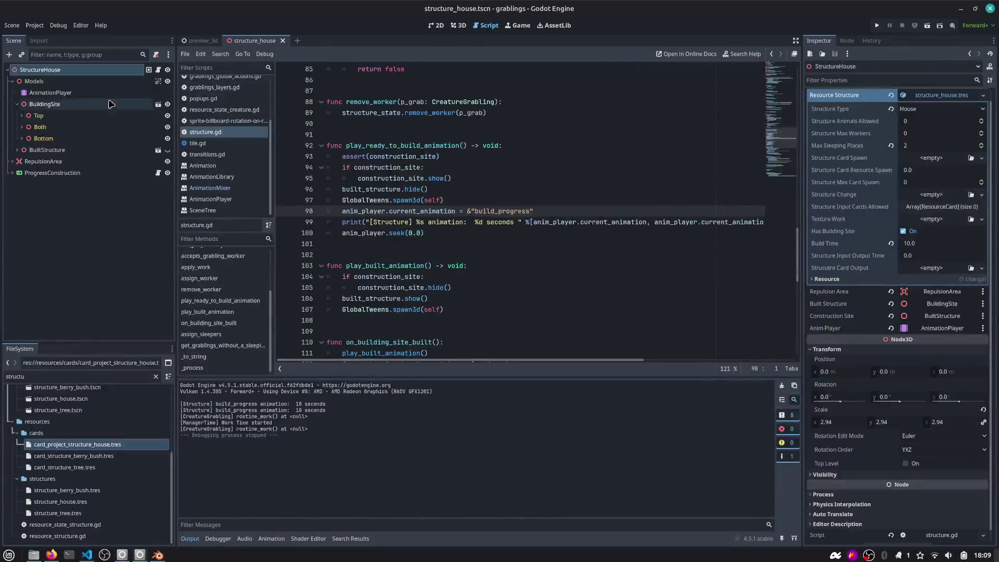
Step: Select the house's AnimationPlayer and preview RESET before switching back to build_progress
{"action": "left_click", "coordinate": [451, 28]}
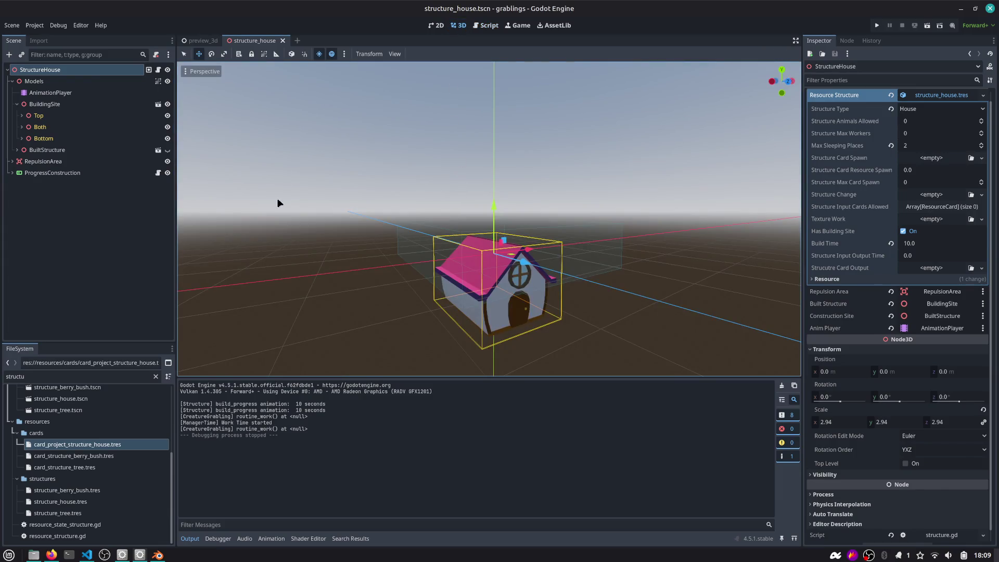
{"action": "left_click", "coordinate": [51, 93]}
{"action": "left_click", "coordinate": [384, 392]}
{"action": "left_click", "coordinate": [385, 402]}
{"action": "left_click", "coordinate": [387, 391]}
{"action": "left_click", "coordinate": [383, 415]}
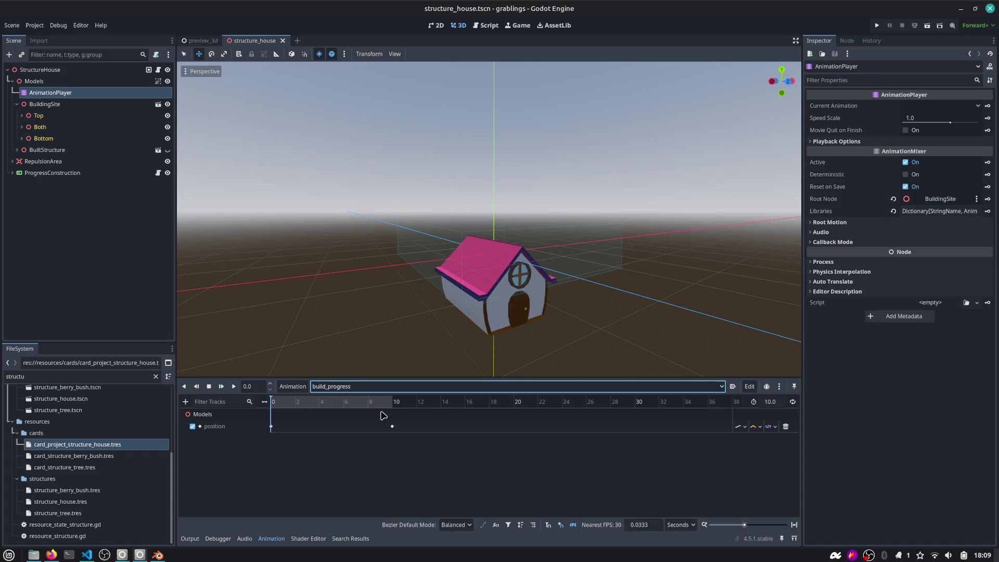
Step: Check current_animation on line 98 and highlight the build_progress and routine_work Output lines
{"action": "left_click", "coordinate": [493, 27]}
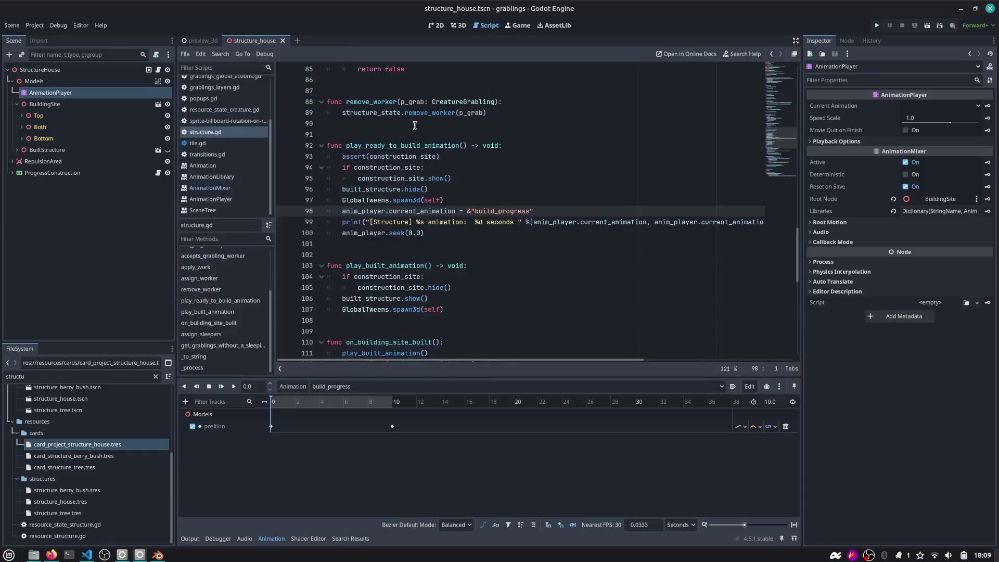
{"action": "double_click", "coordinate": [396, 212]}
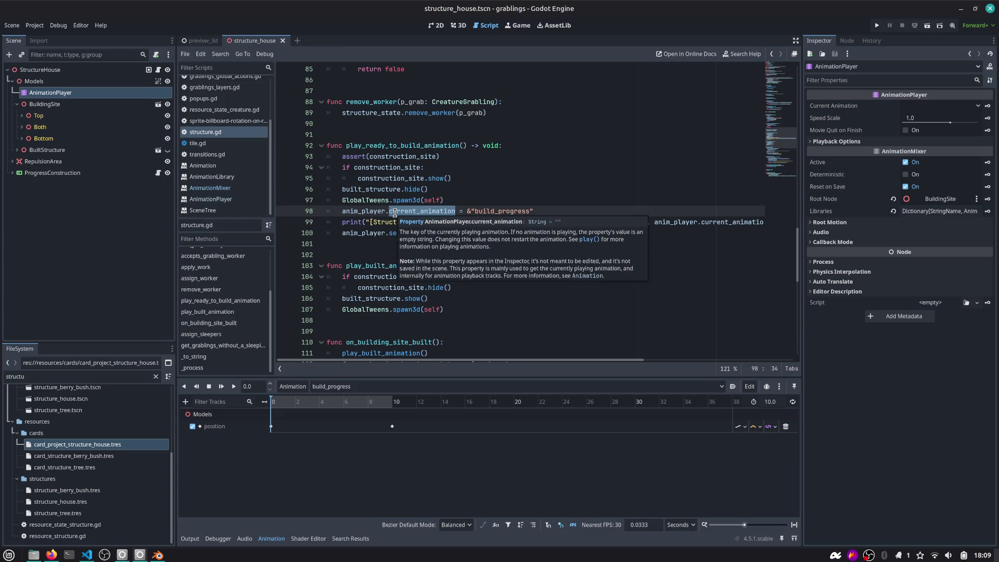
{"action": "key", "text": "Down"}
{"action": "key", "text": "Down"}
{"action": "key", "text": "Down"}
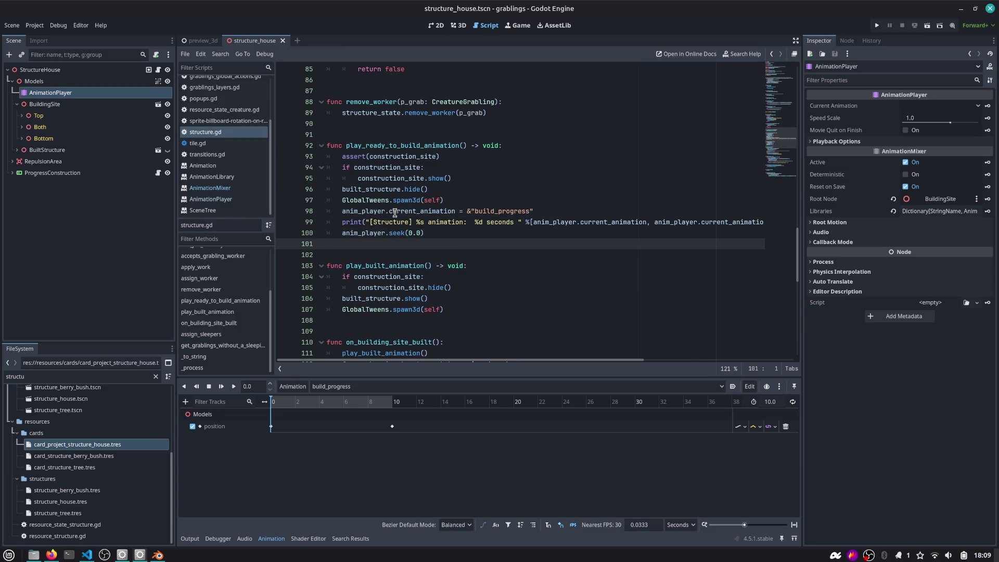
{"action": "key", "text": "Up"}
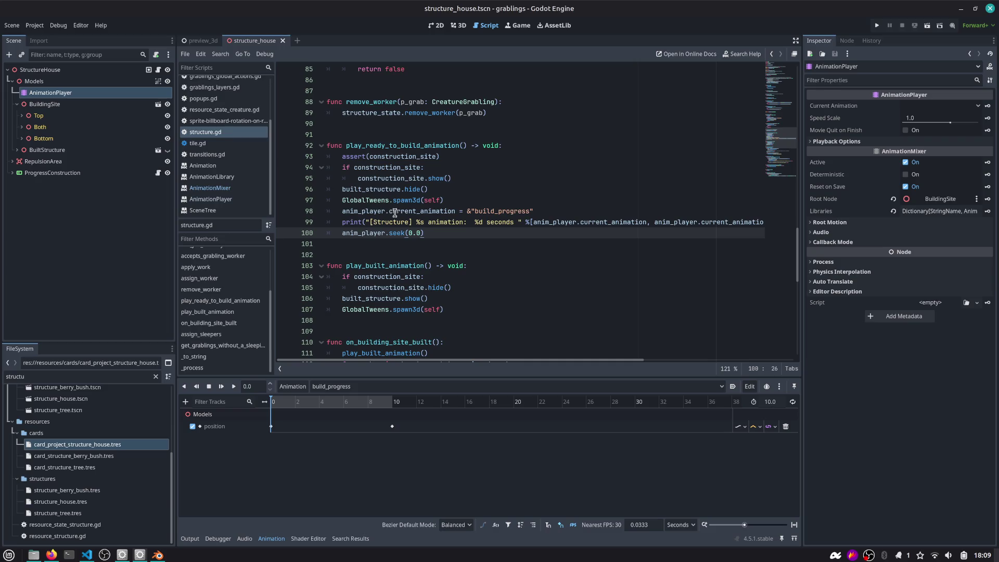
{"action": "left_click", "coordinate": [191, 539]}
{"action": "left_click_drag", "start_coordinate": [237, 405], "coordinate": [333, 407]}
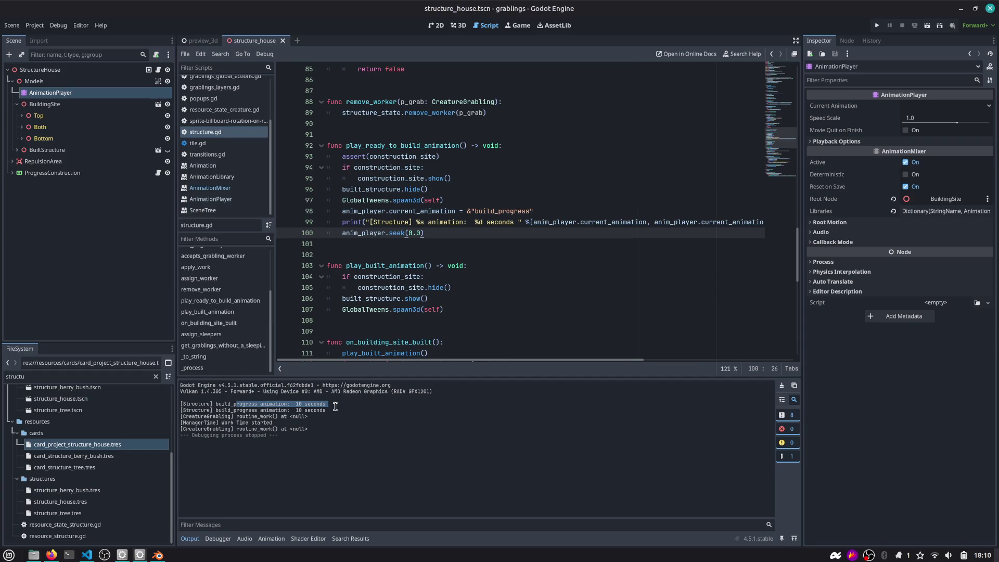
{"action": "left_click_drag", "start_coordinate": [335, 406], "coordinate": [335, 418]}
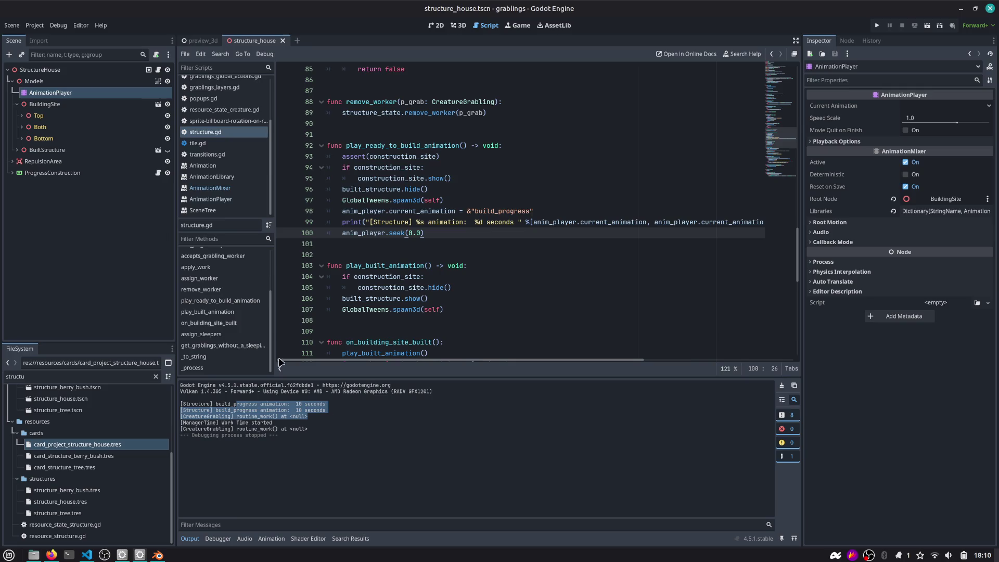
Step: Make RESET the Autoplay on Load animation instead of build_progress and save the scene
{"action": "left_click", "coordinate": [79, 95]}
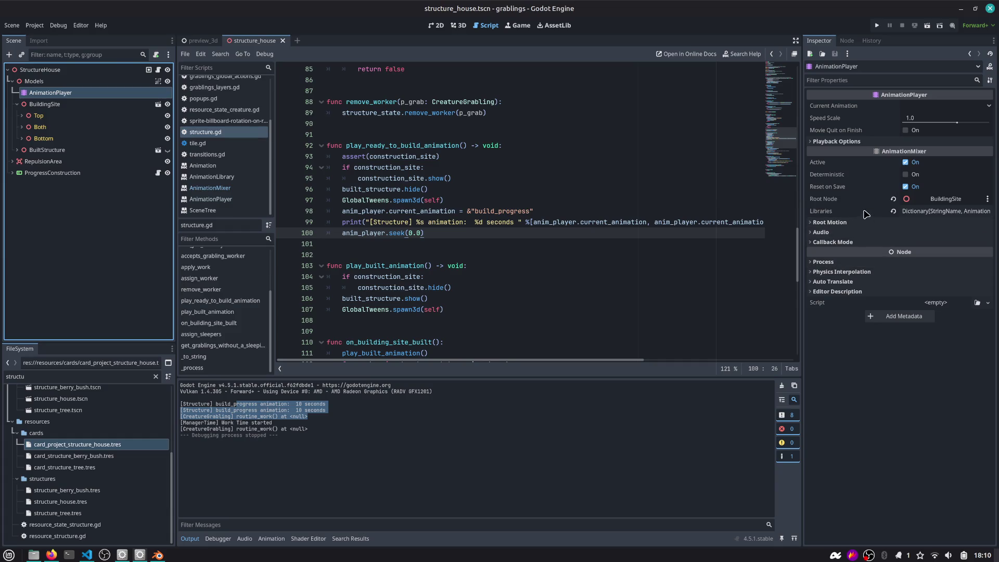
{"action": "left_click", "coordinate": [271, 538]}
{"action": "left_click", "coordinate": [733, 386]}
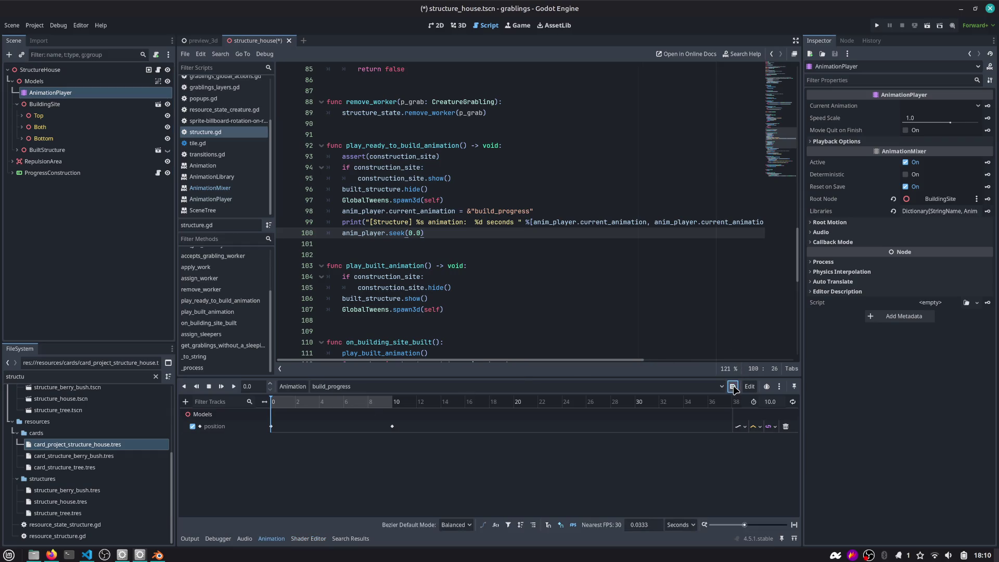
{"action": "left_click", "coordinate": [356, 387]}
{"action": "left_click", "coordinate": [334, 399]}
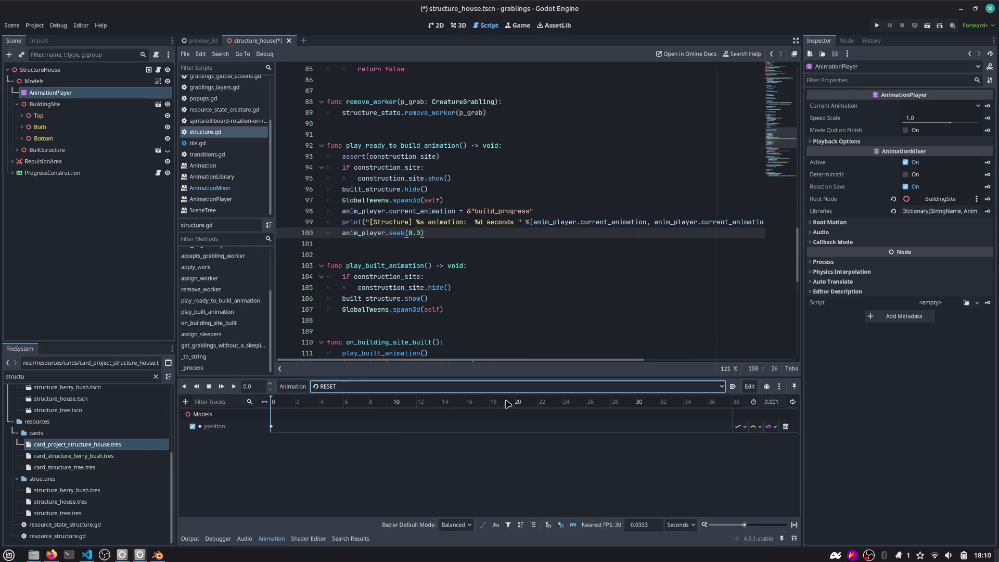
{"action": "left_click", "coordinate": [733, 386]}
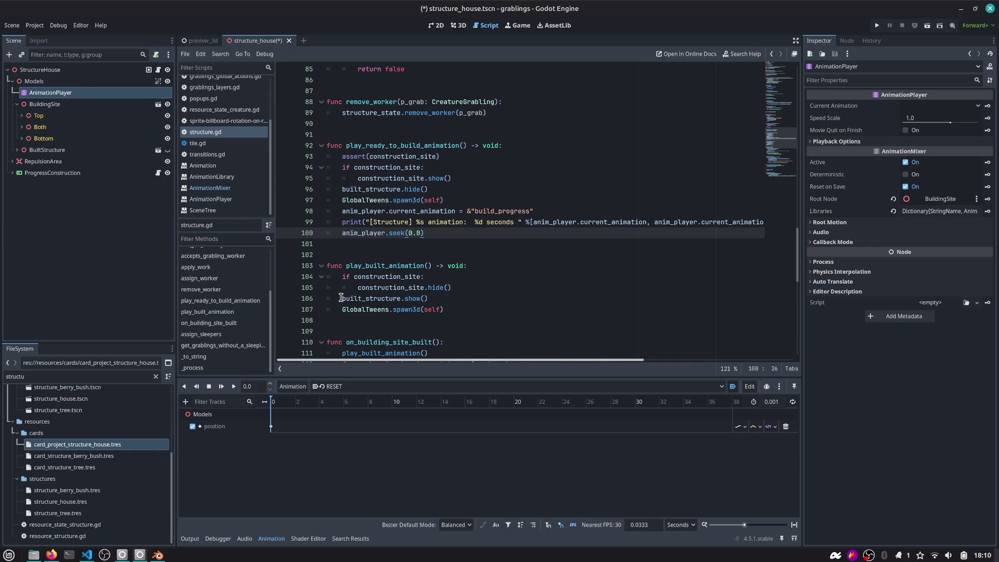
{"action": "key", "text": "ctrl+s"}
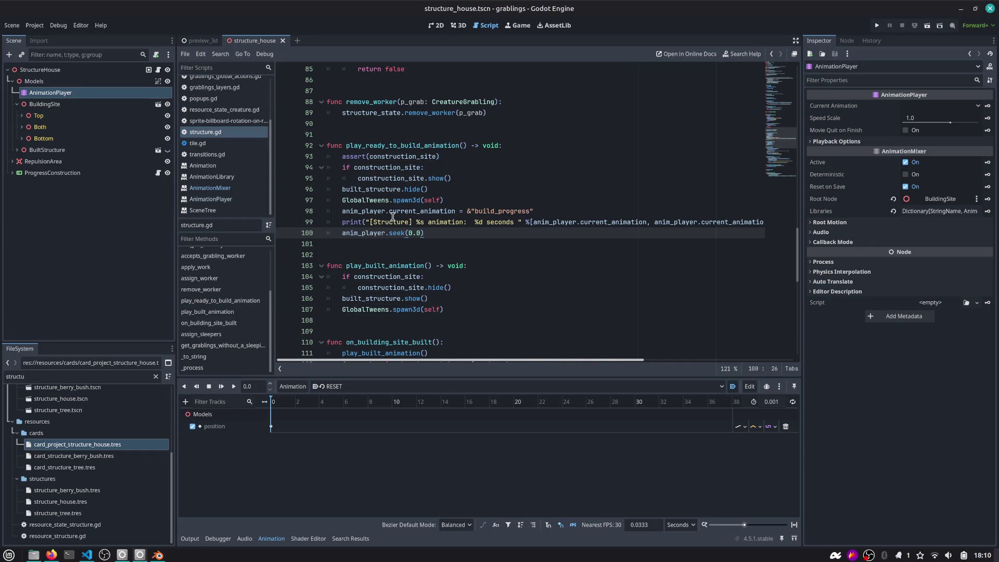
Step: Add a new print() line after line 100 in play_ready_to_build_animation
{"action": "left_click", "coordinate": [393, 216]}
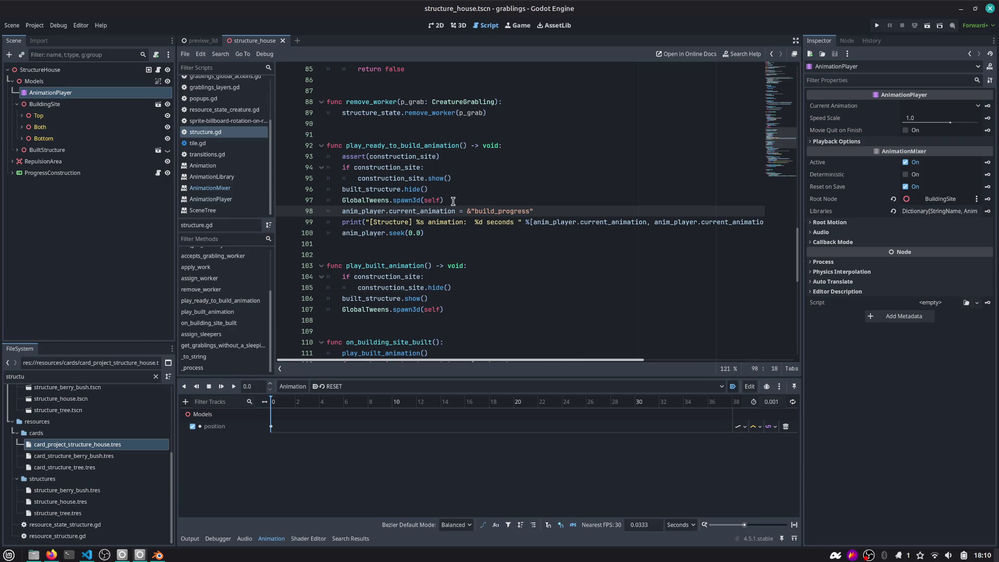
{"action": "key", "text": "Down"}
{"action": "key", "text": "Down"}
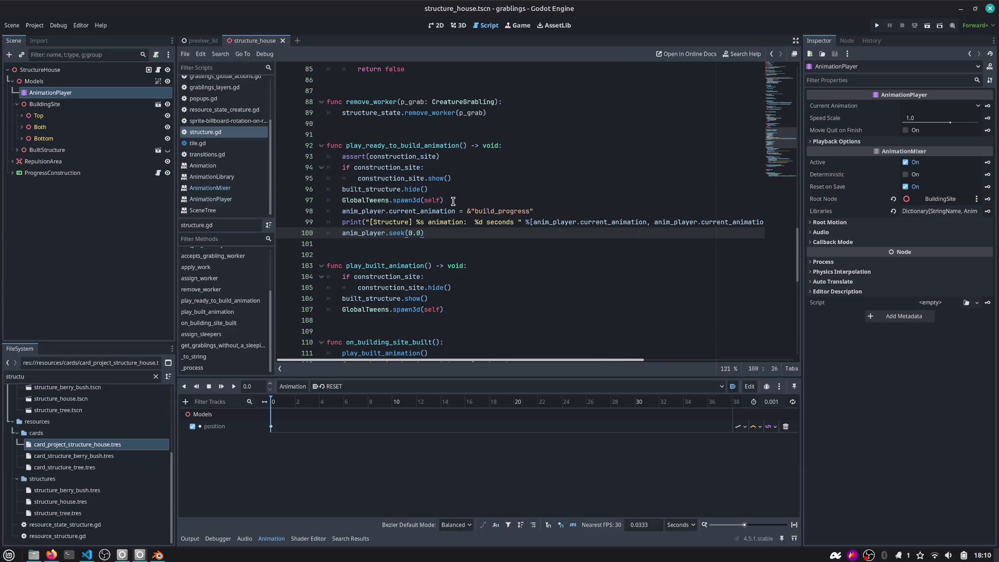
{"action": "key", "text": "Return"}
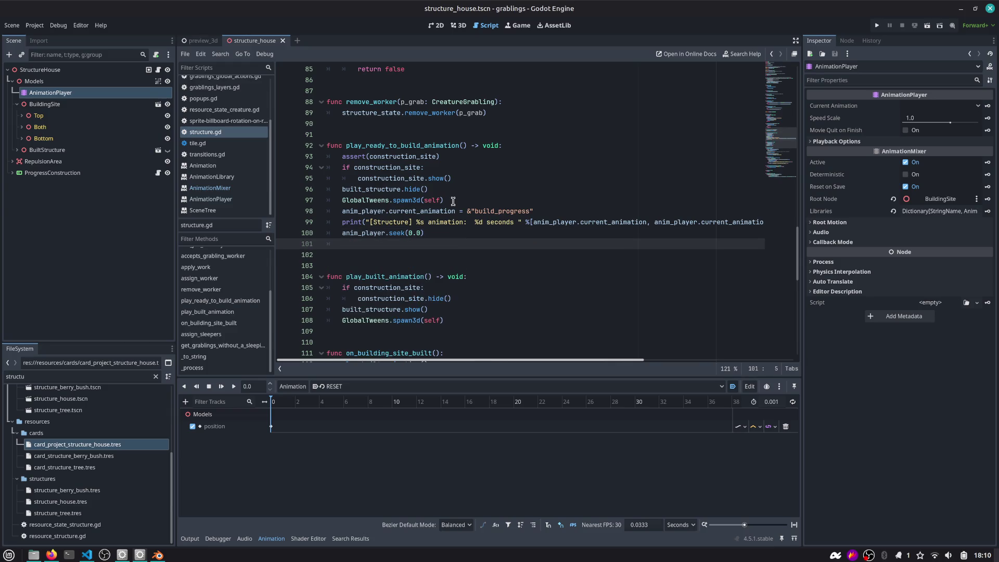
{"action": "type", "text": "print()"}
Step: Find every use of play_ready_to_build_animation across the project
{"action": "double_click", "coordinate": [406, 145]}
{"action": "scroll", "coordinate": [413, 157], "scroll_direction": "up", "scroll_amount": 2}
{"action": "key", "text": "ctrl+shift+f"}
{"action": "key", "text": "Return"}
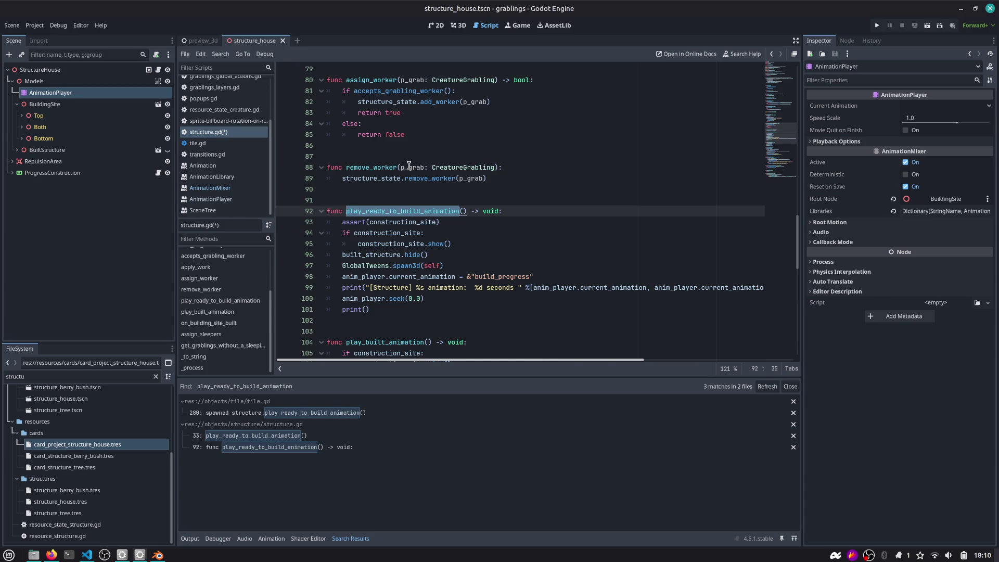
Step: Replace the new print() line with push_error() and save structure.gd
{"action": "left_click", "coordinate": [393, 296]}
{"action": "key", "text": "Down"}
{"action": "key", "text": "Down"}
{"action": "key", "text": "Up"}
{"action": "key", "text": "Up"}
{"action": "key", "text": "Up"}
{"action": "key", "text": "Down"}
{"action": "key", "text": "Down"}
{"action": "key", "text": "shift+Home"}
{"action": "key", "text": "BackSpace"}
{"action": "type", "text": "push"}
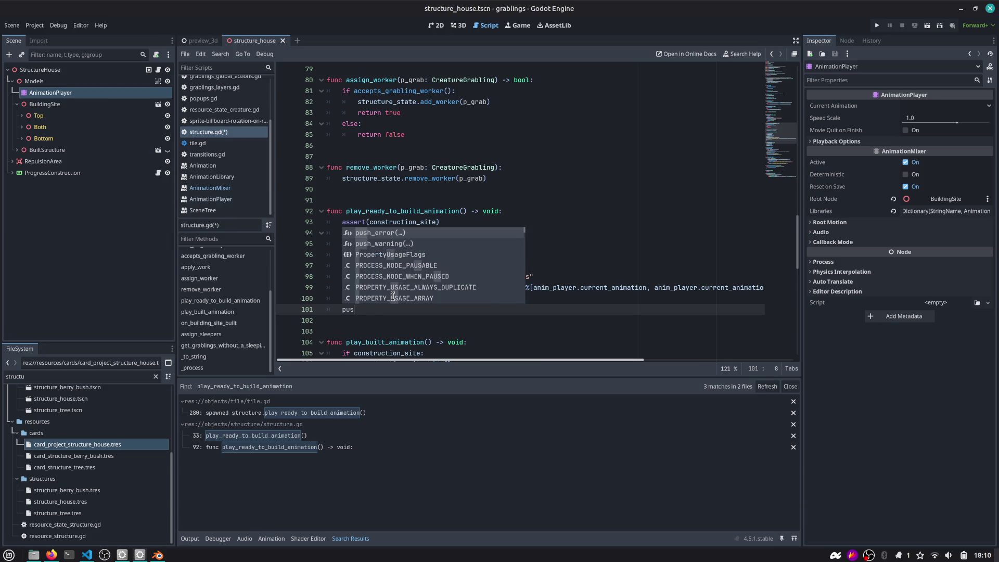
{"action": "key", "text": "Return"}
{"action": "key", "text": "ctrl+s"}
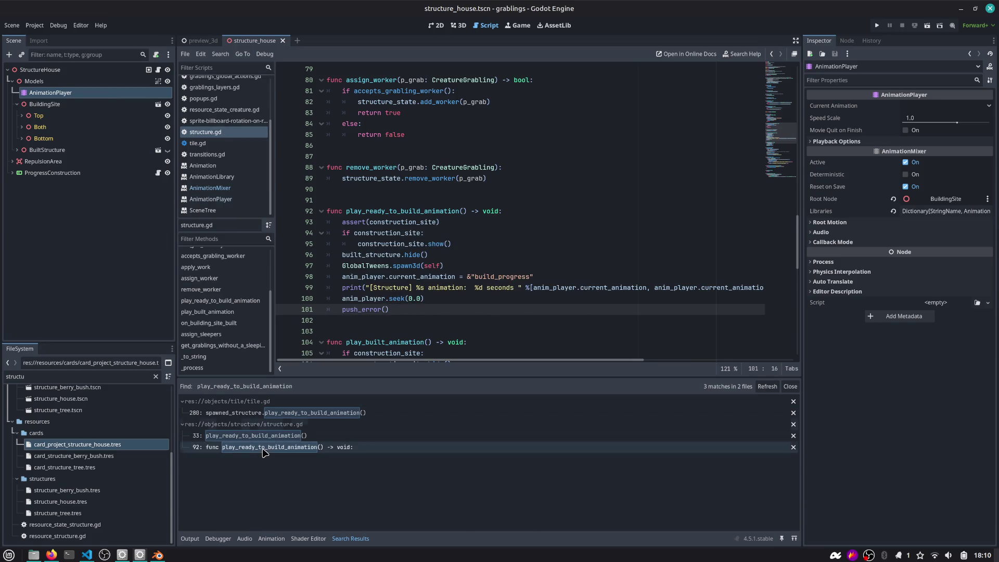
Step: Review the [Structure] lines in the Output log
{"action": "left_click", "coordinate": [199, 538]}
{"action": "left_click", "coordinate": [257, 415]}
{"action": "mouse_move", "coordinate": [192, 419]}
{"action": "left_mouse_down"}
{"action": "mouse_move", "coordinate": [289, 421]}
{"action": "mouse_move", "coordinate": [153, 406]}
{"action": "left_mouse_up"}
{"action": "left_click", "coordinate": [294, 431]}
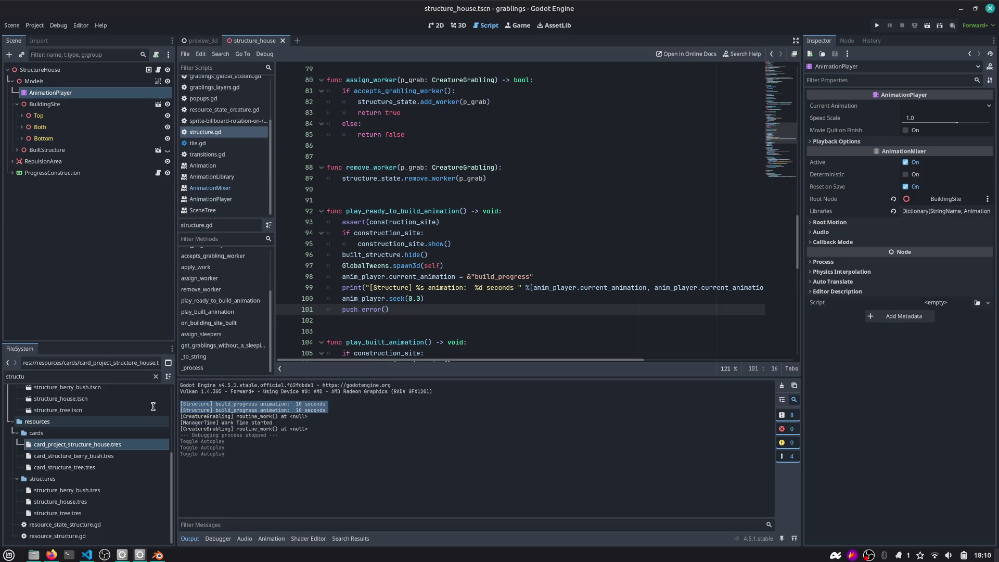
{"action": "left_click", "coordinate": [260, 406]}
Step: Quick-open creature_grabling.gd and set VERBOSE on line 21 to false
{"action": "mouse_move", "coordinate": [227, 411]}
{"action": "left_mouse_down"}
{"action": "mouse_move", "coordinate": [319, 417]}
{"action": "mouse_move", "coordinate": [321, 426]}
{"action": "left_mouse_up"}
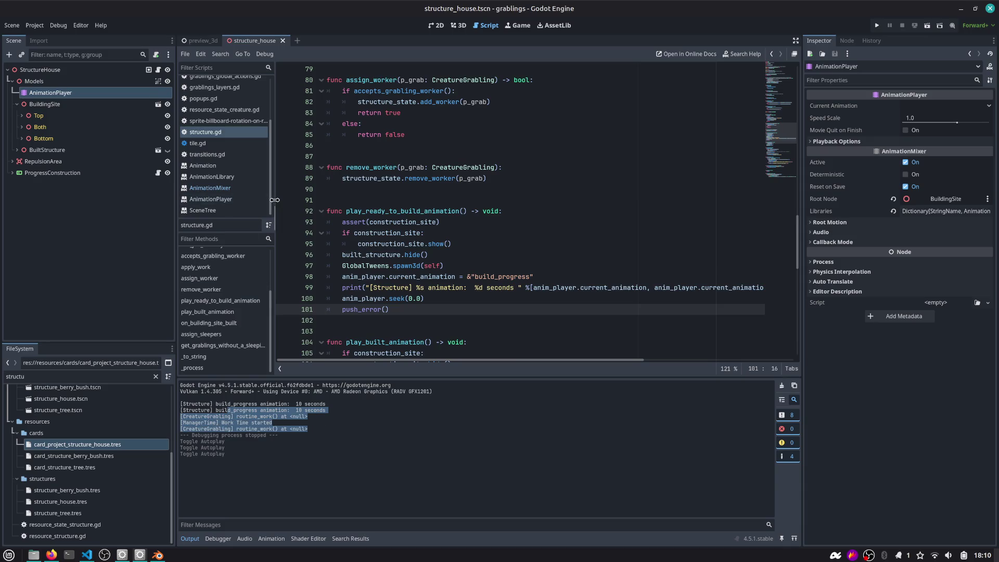
{"action": "left_click", "coordinate": [386, 137]}
{"action": "key", "text": "ctrl+alt+o"}
{"action": "type", "text": "creature"}
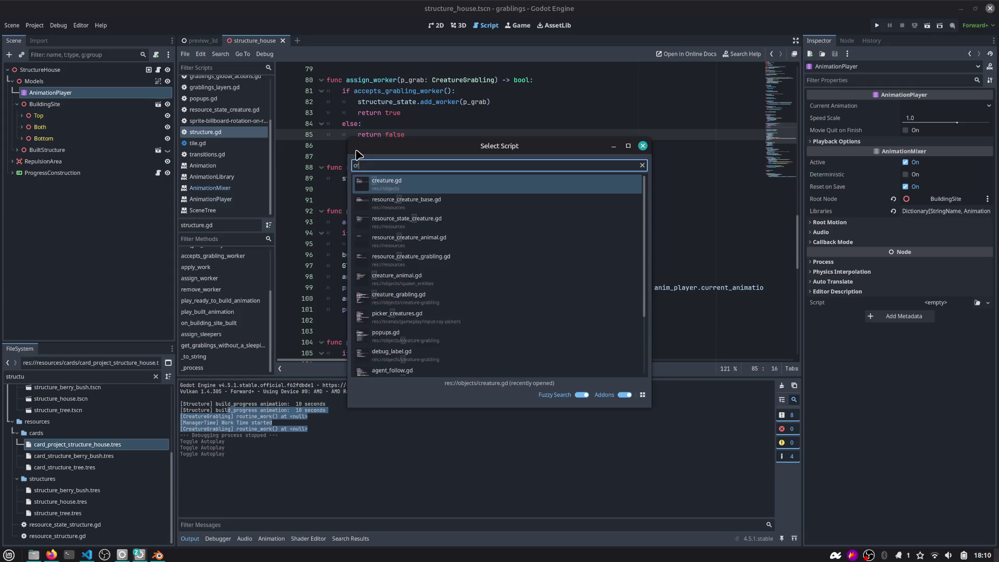
{"action": "key", "text": "Return"}
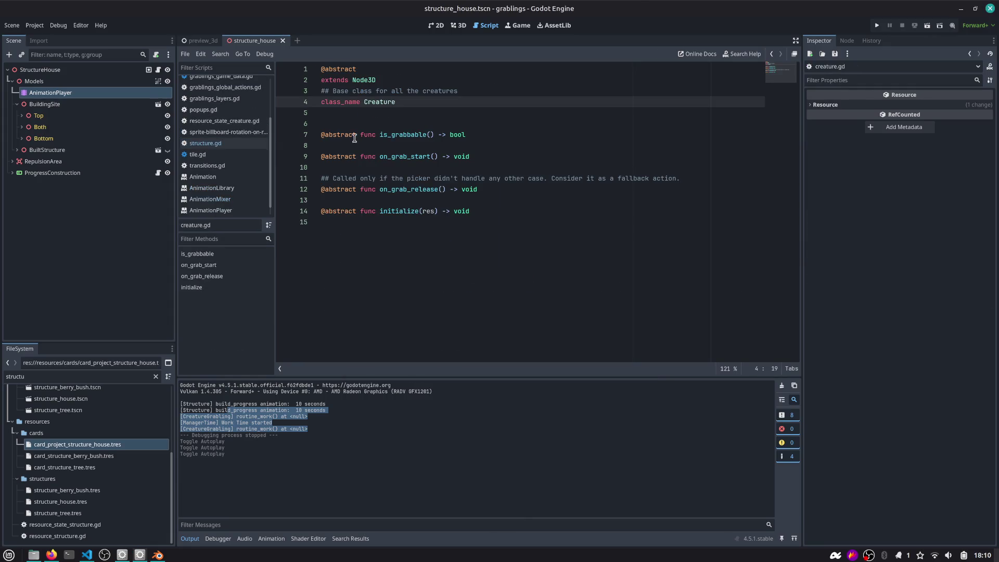
{"action": "key", "text": "ctrl+alt+o"}
{"action": "type", "text": "creature_gra"}
{"action": "key", "text": "Down"}
{"action": "key", "text": "Return"}
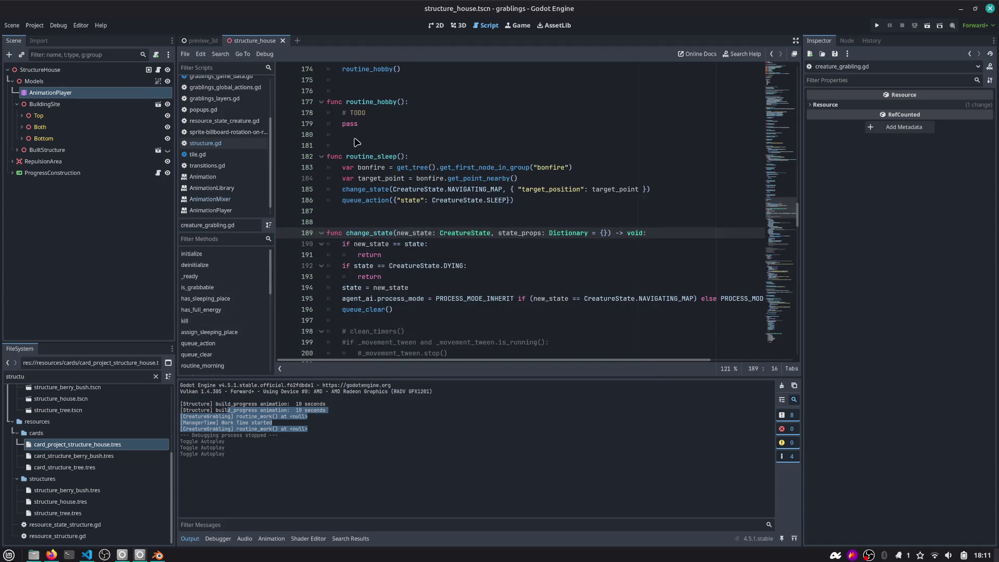
{"action": "scroll", "coordinate": [521, 207], "scroll_direction": "up", "scroll_amount": 20}
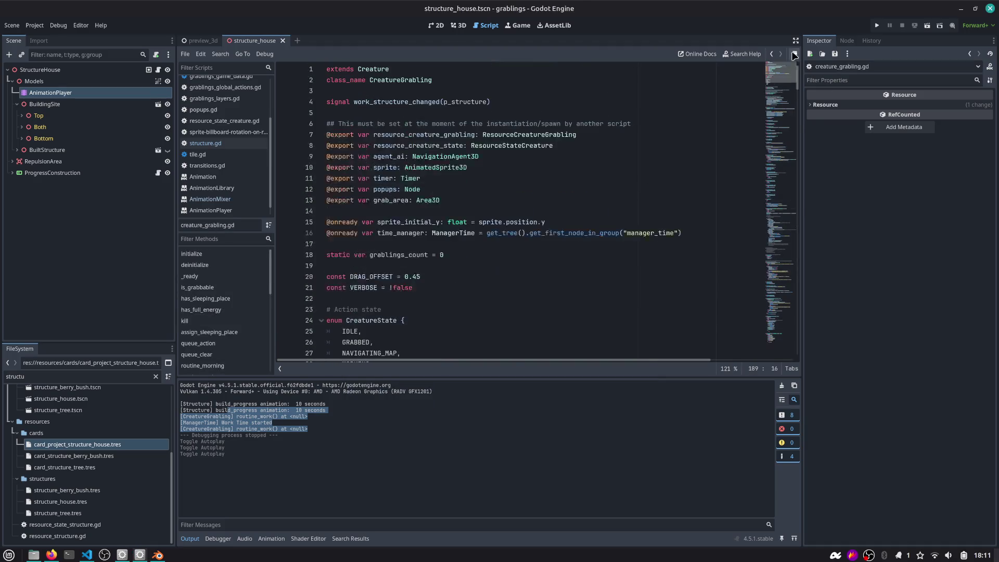
{"action": "left_click", "coordinate": [390, 287]}
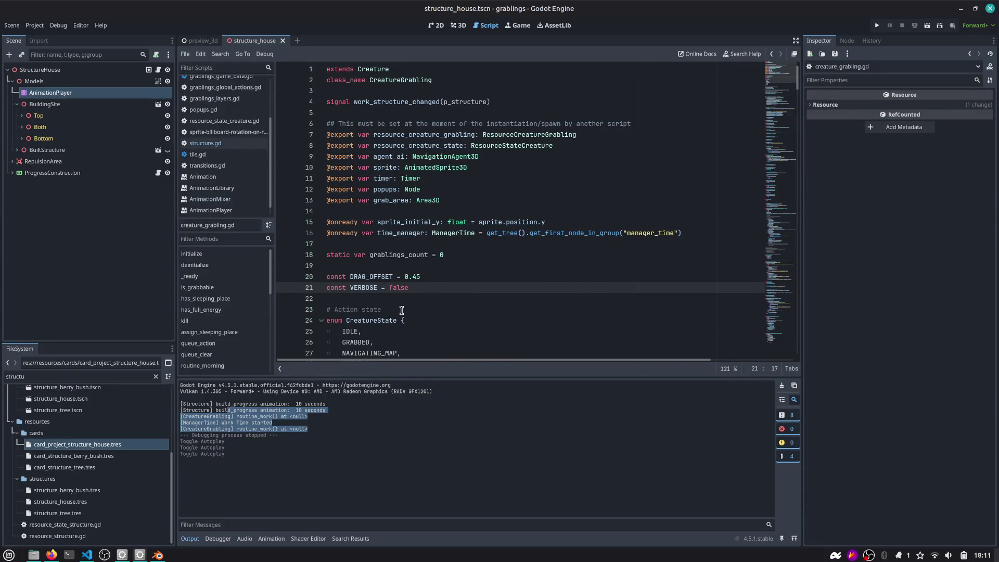
Step: Filter the Output by '[Structure', clear the filter, and return to structure.gd
{"action": "left_click", "coordinate": [282, 420]}
{"action": "left_click", "coordinate": [288, 525]}
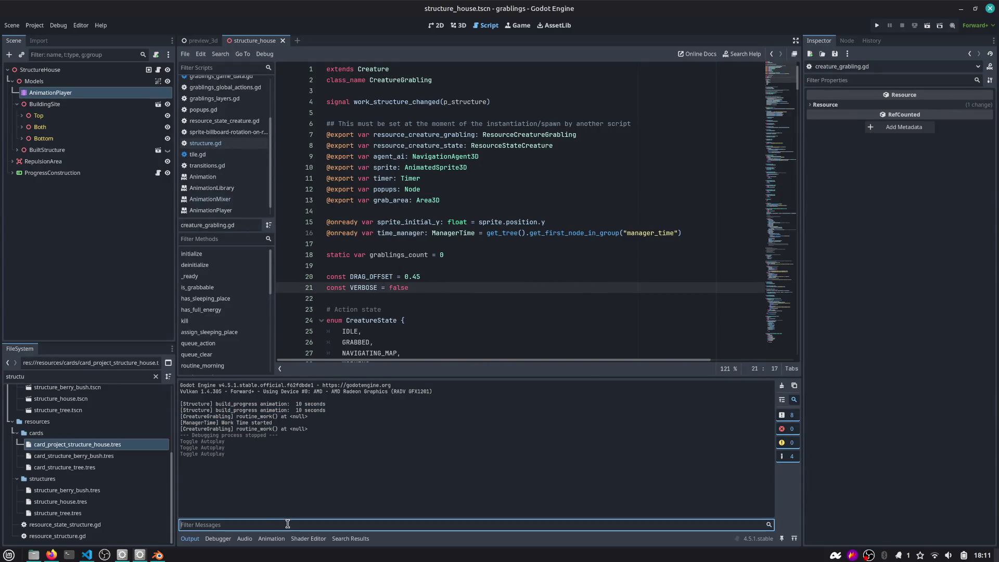
{"action": "type", "text": "[Structure"}
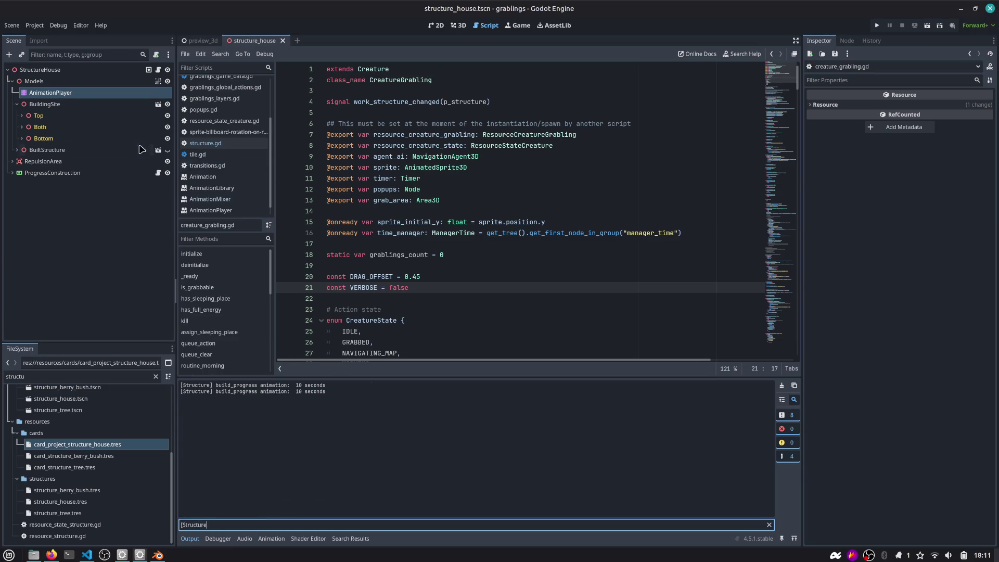
{"action": "left_click", "coordinate": [770, 525]}
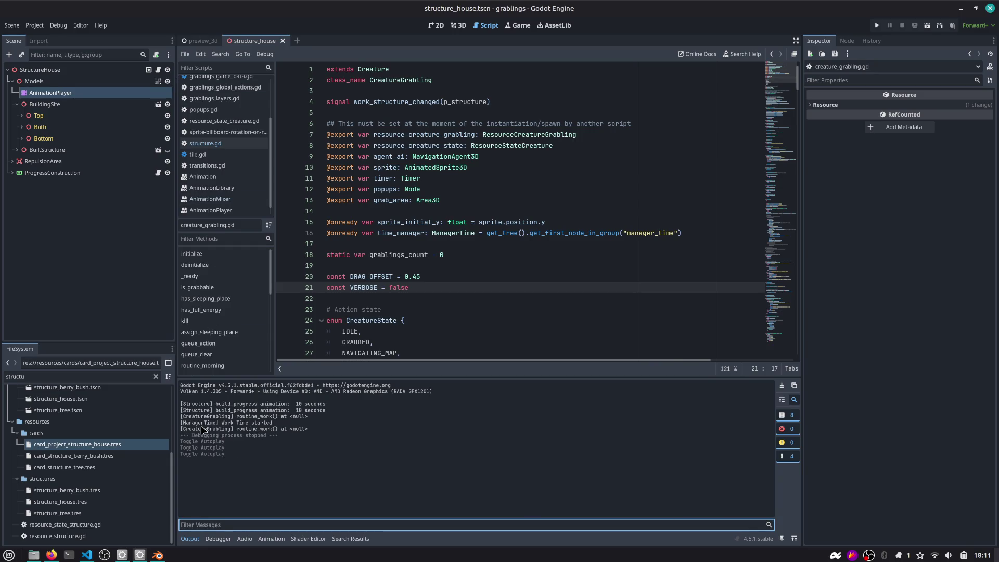
{"action": "left_click", "coordinate": [223, 145]}
{"action": "scroll", "coordinate": [495, 185], "scroll_direction": "down", "scroll_amount": 3}
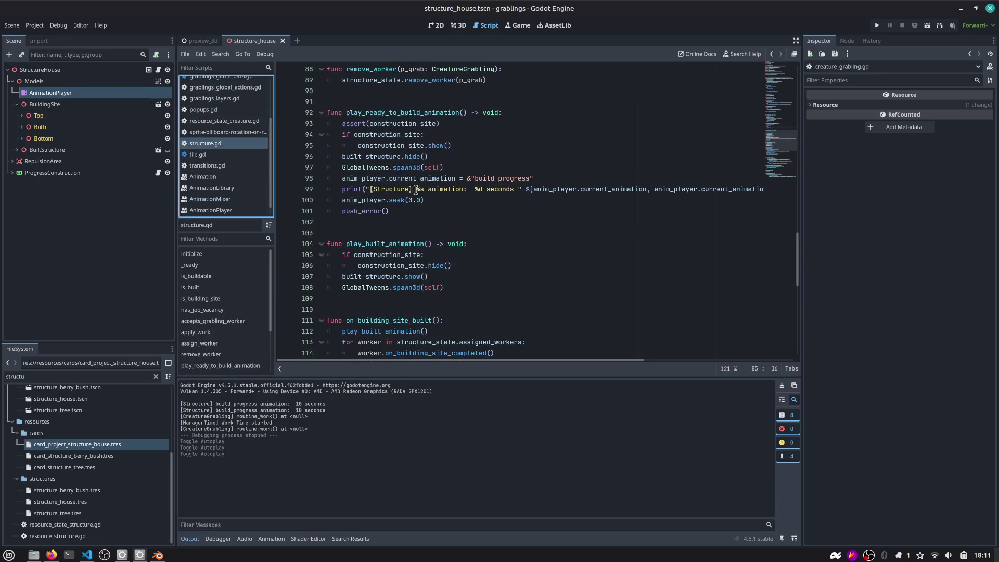
Step: Insert print("[Structure] %s" % anim_player.is_playing()) after seek(0.0), before push_error()
{"action": "double_click", "coordinate": [377, 211]}
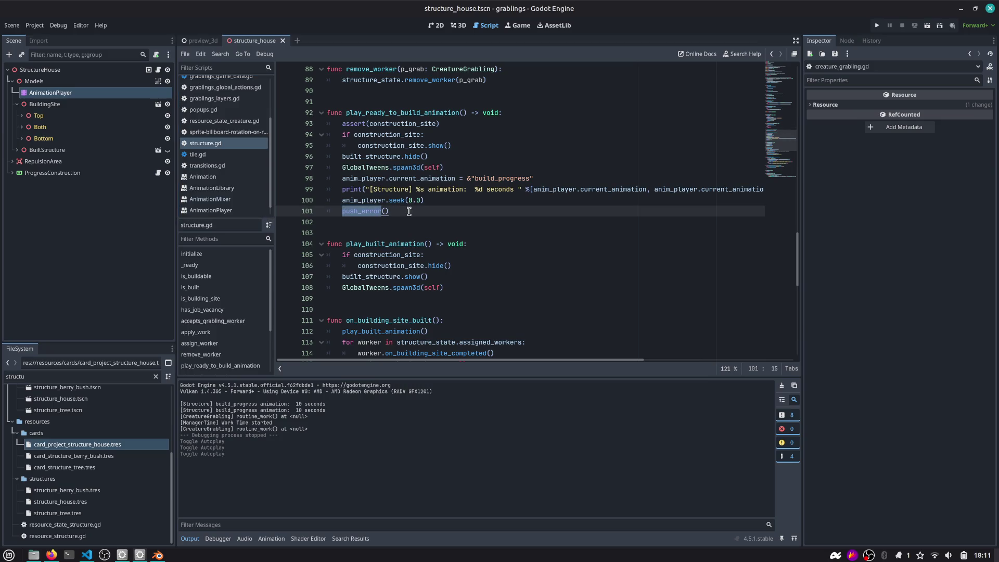
{"action": "left_click", "coordinate": [450, 198]}
{"action": "key", "text": "Return"}
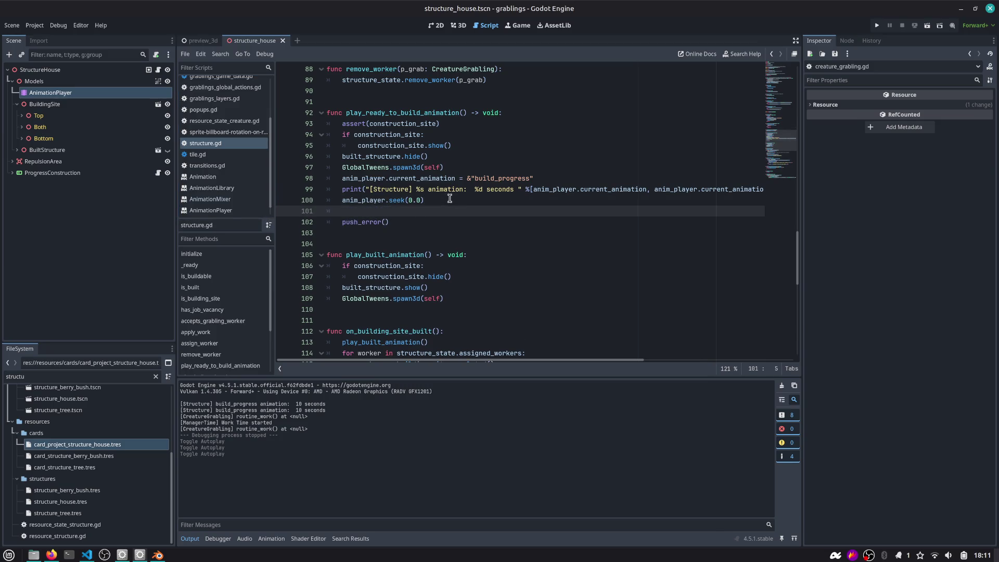
{"action": "type", "text": "print(\"[St"}
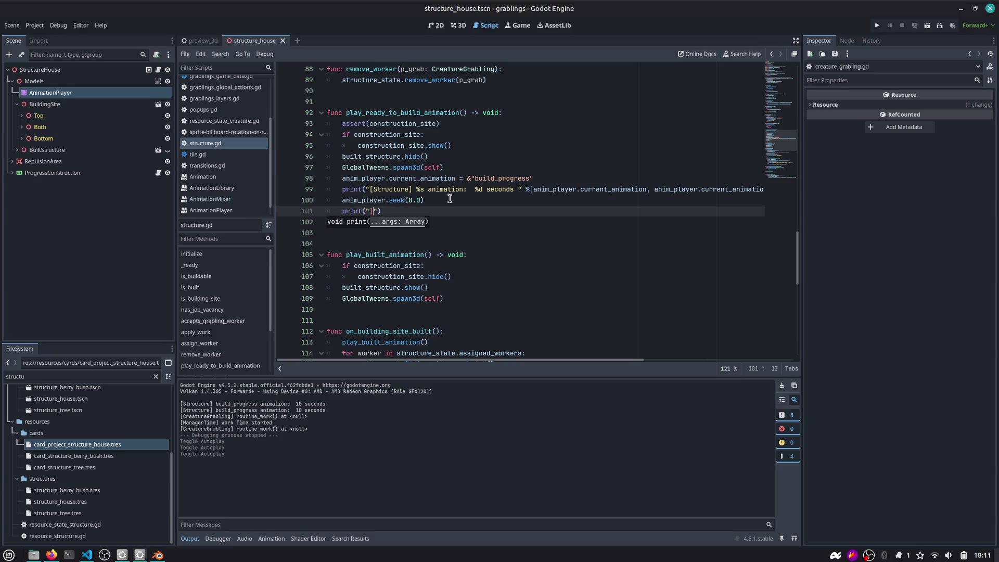
{"action": "type", "text": "ructure]"}
{"action": "key", "text": "Left"}
{"action": "key", "text": "Left"}
{"action": "type", "text": "anim_player.la"}
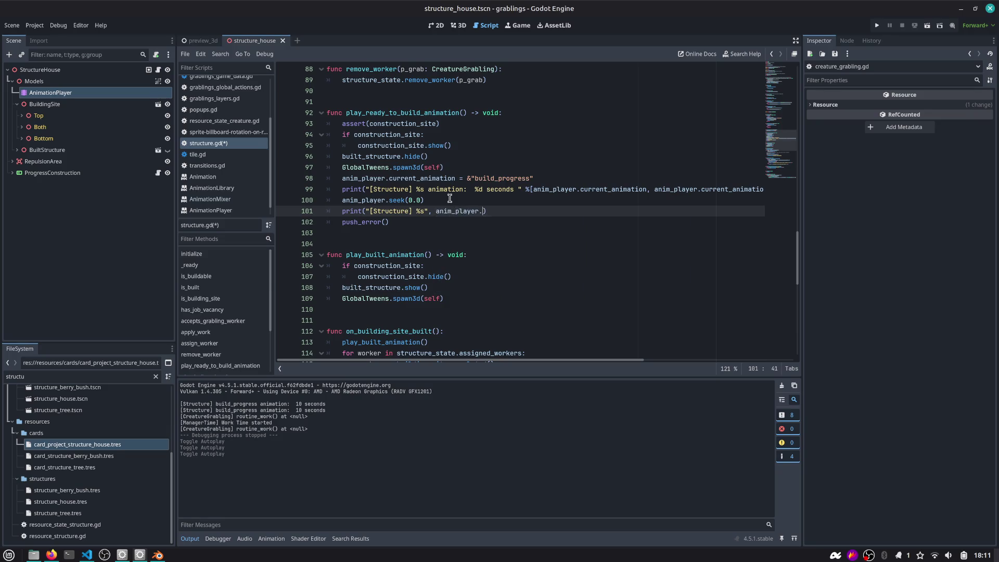
{"action": "key", "text": "BackSpace"}
{"action": "key", "text": "BackSpace"}
{"action": "type", "text": "is_l"}
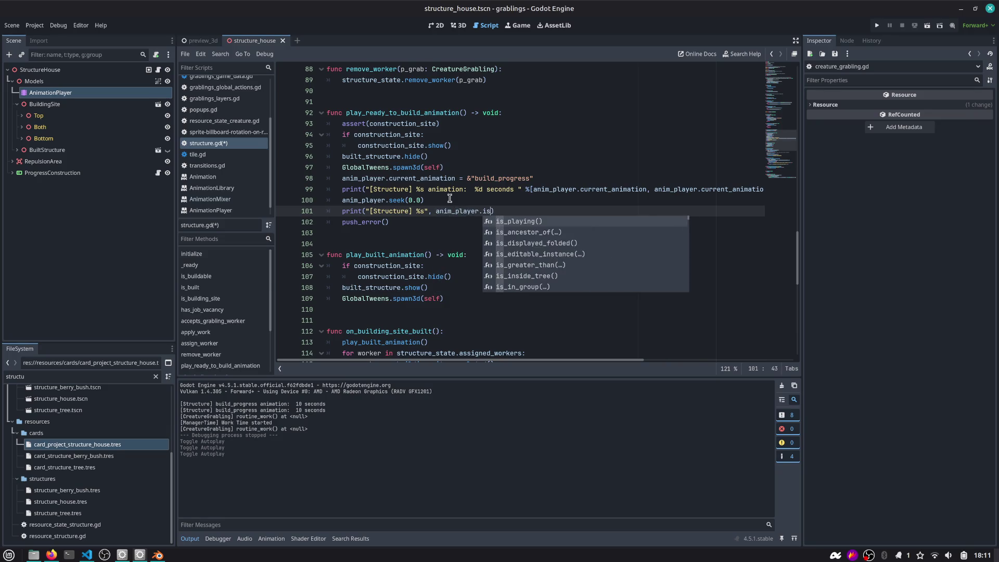
{"action": "key", "text": "Return"}
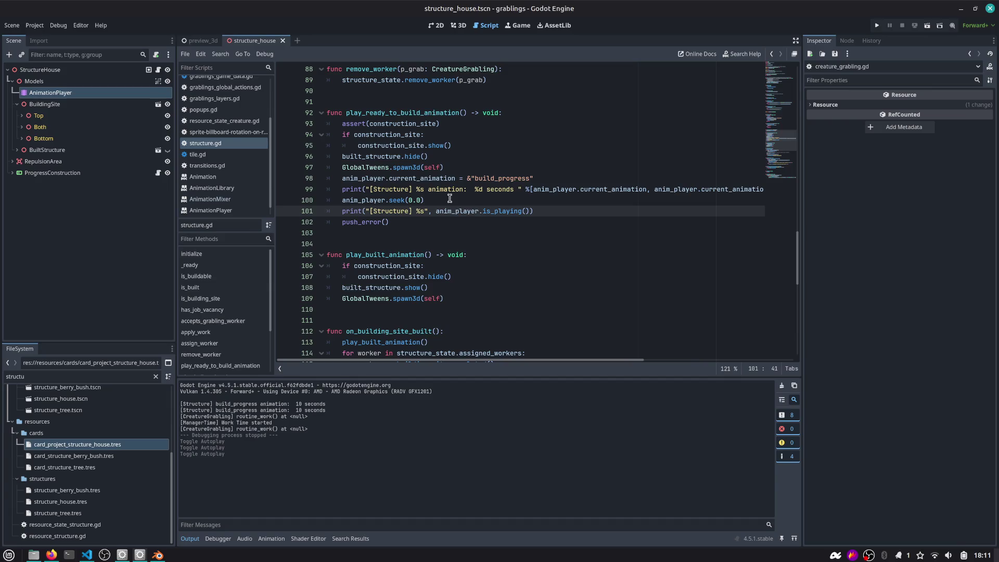
{"action": "key", "text": "ctrl+Left"}
{"action": "key", "text": "ctrl+Left"}
{"action": "key", "text": "ctrl+Left"}
Step: Copy the is_playing print into the build_progress setup earlier in the function and run the game with F5
{"action": "key", "text": "shift+Home"}
{"action": "key", "text": "ctrl+c"}
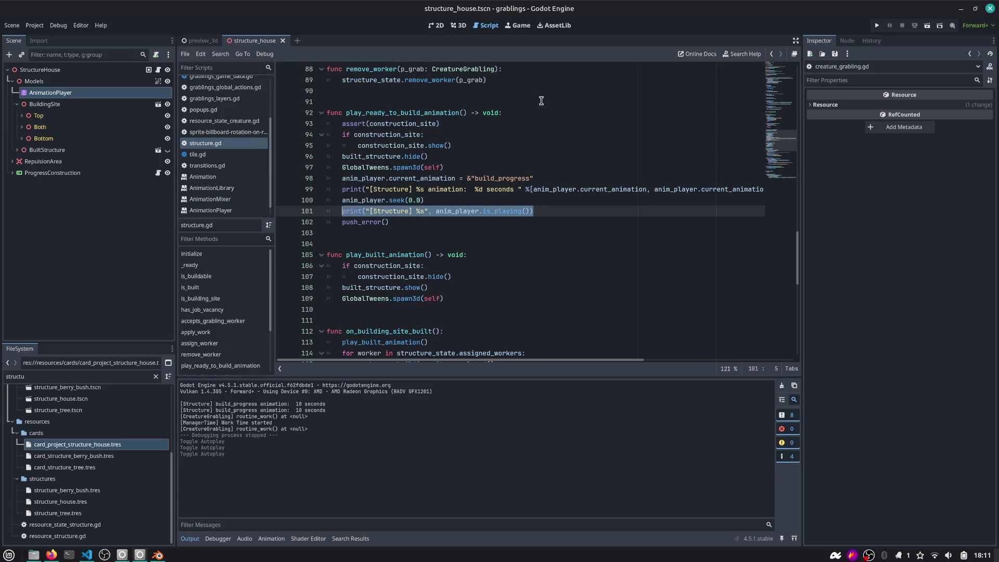
{"action": "key", "text": "Up"}
{"action": "key", "text": "Up"}
{"action": "key", "text": "Up"}
{"action": "key", "text": "End"}
{"action": "key", "text": "Return"}
{"action": "key", "text": "ctrl+v"}
{"action": "key", "text": "F5"}
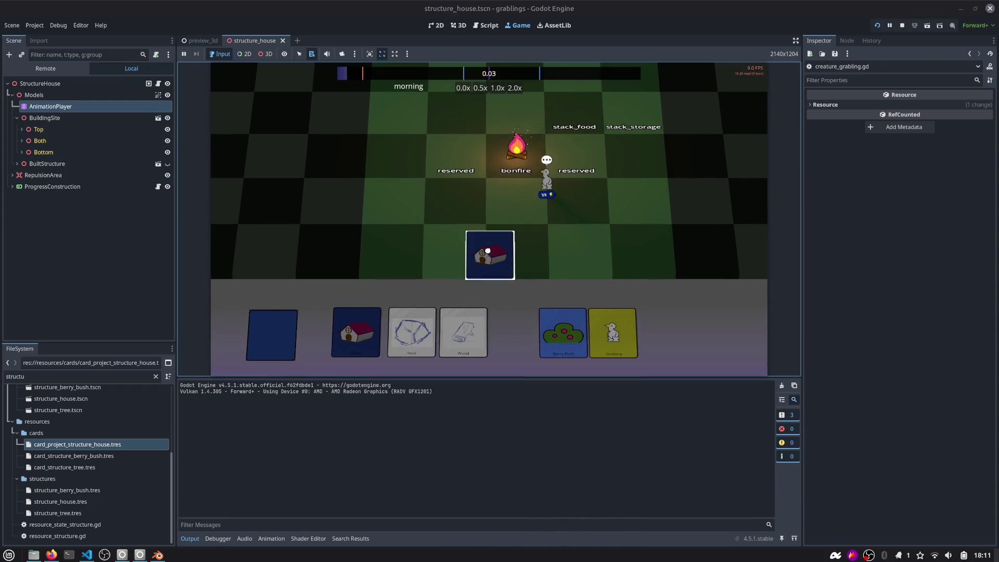
Step: Drop the wood card onto the house project until the run halts on an apply_work assertion
{"action": "left_click_drag", "start_coordinate": [431, 329], "coordinate": [486, 236]}
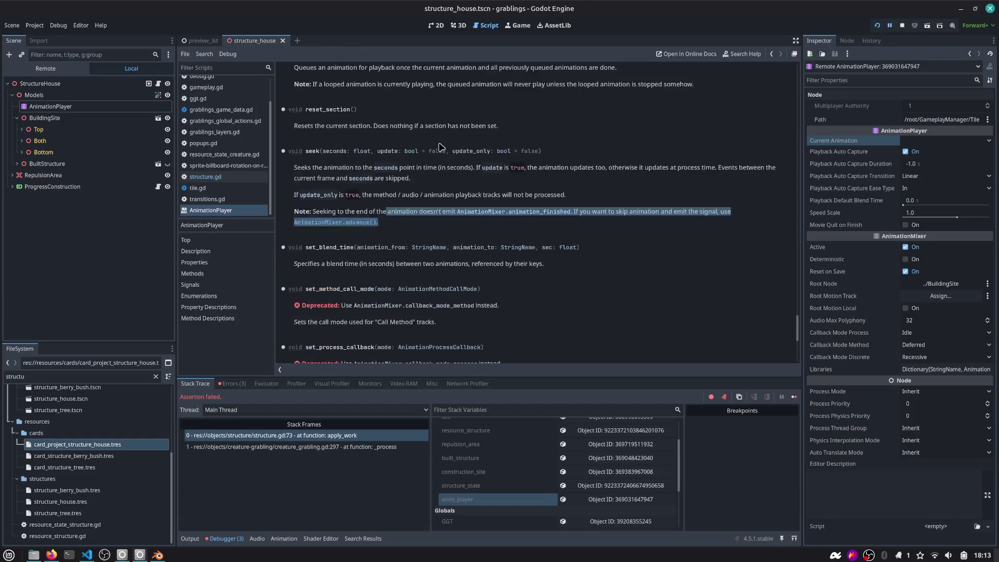
{"action": "scroll", "coordinate": [342, 159], "scroll_direction": "up", "scroll_amount": 2}
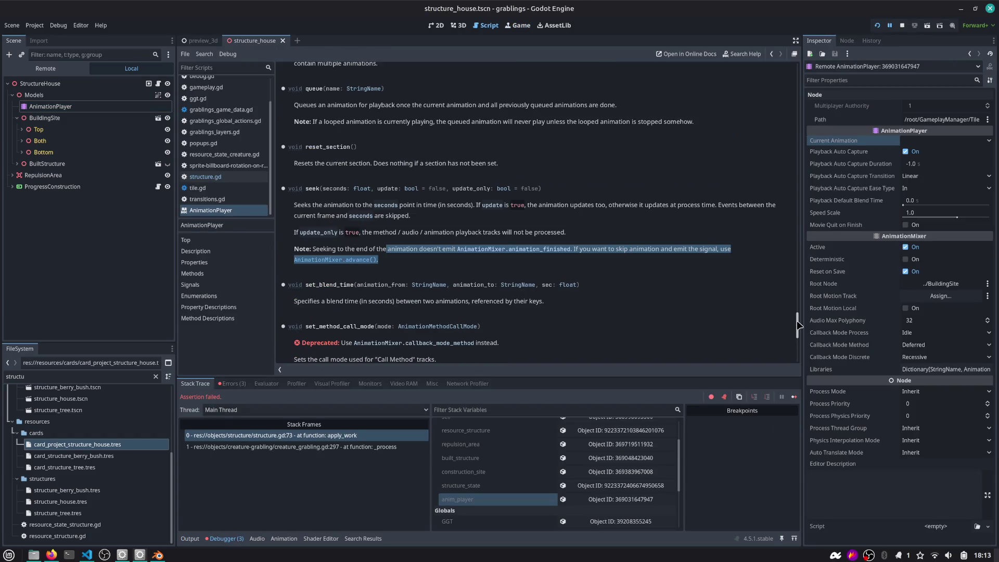
{"action": "left_click_drag", "start_coordinate": [797, 325], "coordinate": [797, 73]}
{"action": "scroll", "coordinate": [443, 296], "scroll_direction": "down", "scroll_amount": 2}
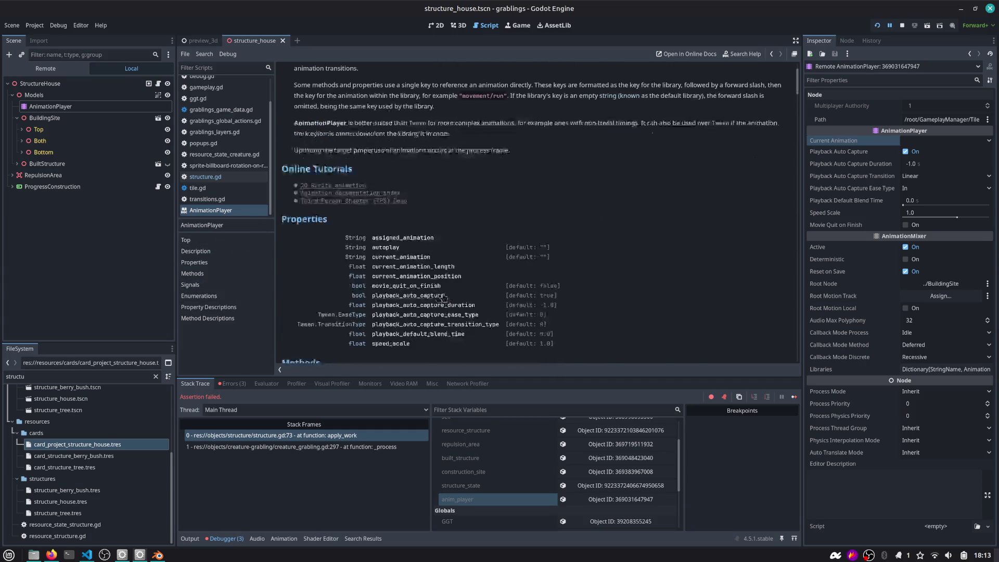
Step: Read the AnimationPlayer current_animation description and its note about not restarting animations
{"action": "left_click", "coordinate": [401, 257]}
{"action": "left_click_drag", "start_coordinate": [325, 118], "coordinate": [452, 122]}
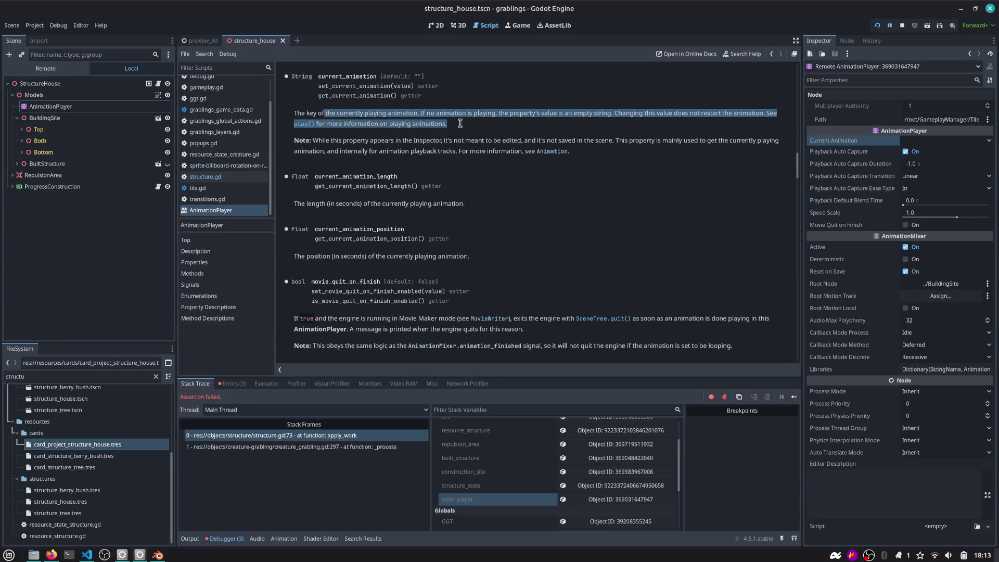
{"action": "left_click", "coordinate": [460, 123]}
{"action": "left_click_drag", "start_coordinate": [616, 115], "coordinate": [762, 116]}
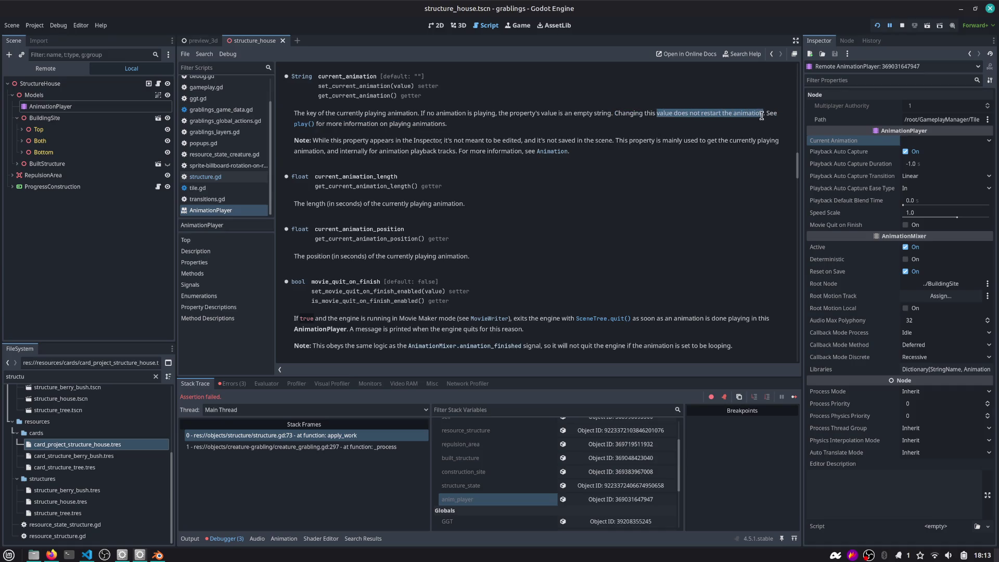
{"action": "mouse_move", "coordinate": [766, 118]}
{"action": "left_mouse_down"}
{"action": "mouse_move", "coordinate": [659, 129]}
{"action": "mouse_move", "coordinate": [297, 127]}
{"action": "left_mouse_up"}
Step: Read the play() method documentation, then return to structure.gd
{"action": "left_click", "coordinate": [300, 125]}
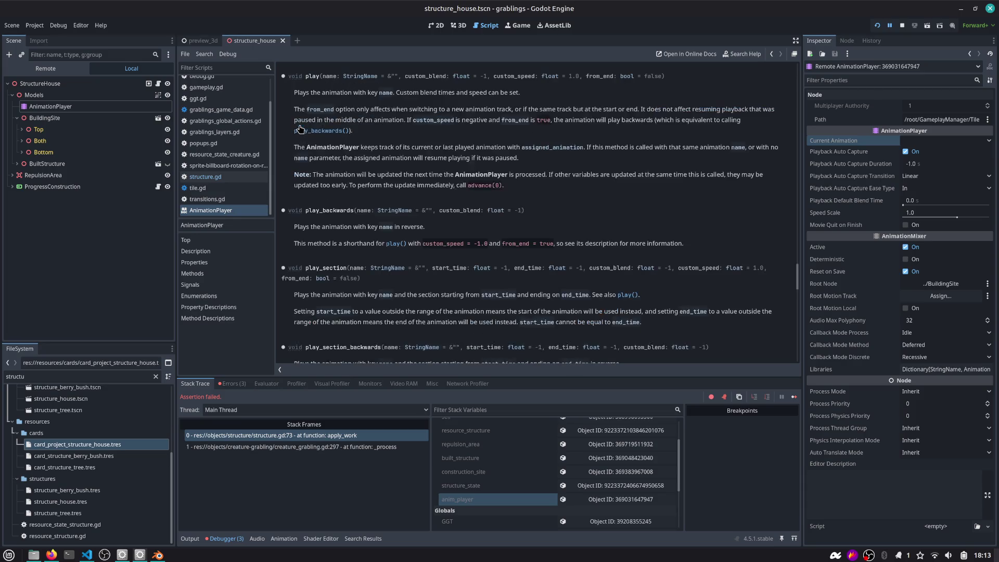
{"action": "left_click_drag", "start_coordinate": [294, 92], "coordinate": [498, 99]}
{"action": "left_click", "coordinate": [498, 100]}
{"action": "scroll", "coordinate": [224, 132], "scroll_direction": "up", "scroll_amount": 1}
{"action": "left_click", "coordinate": [148, 83]}
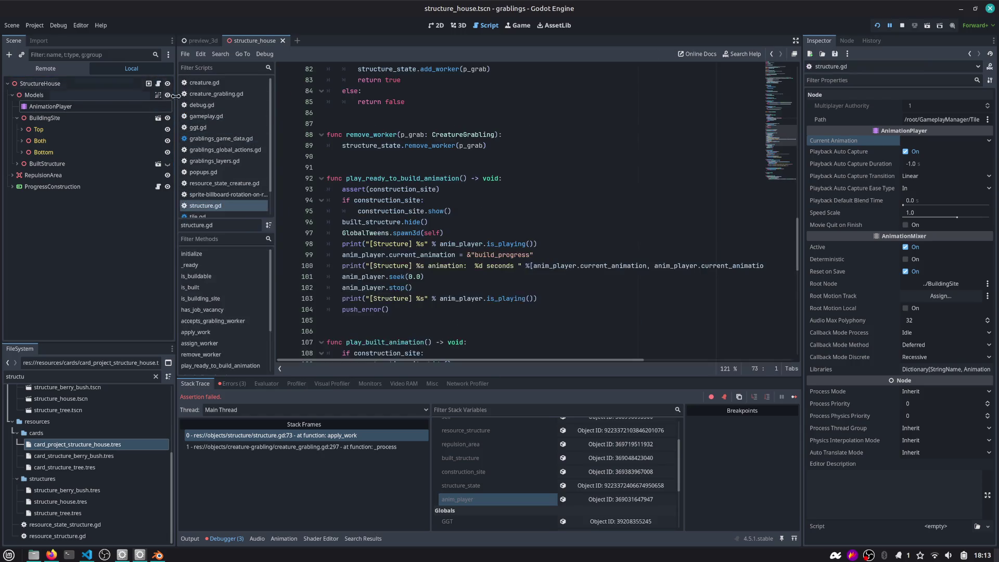
Step: Comment out lines 99–103 (build_progress, seek, stop and prints) with Ctrl+K
{"action": "scroll", "coordinate": [384, 228], "scroll_direction": "down", "scroll_amount": 2}
{"action": "left_click", "coordinate": [408, 178]}
{"action": "key", "text": "Down"}
{"action": "key", "text": "Down"}
{"action": "key", "text": "Down"}
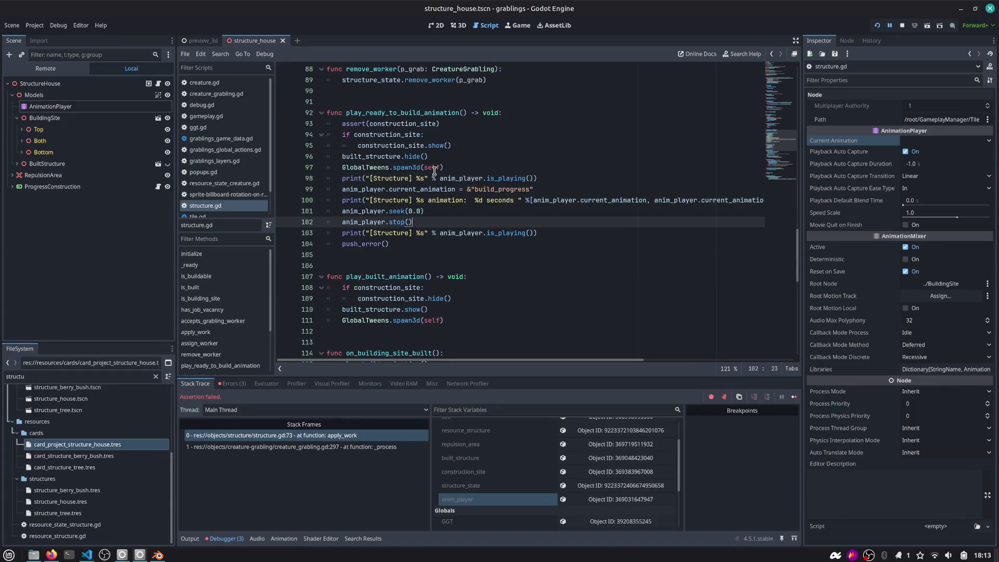
{"action": "key", "text": "Down"}
{"action": "key", "text": "Down"}
{"action": "key", "text": "shift+Up"}
{"action": "key", "text": "shift+Up"}
{"action": "key", "text": "shift+Up"}
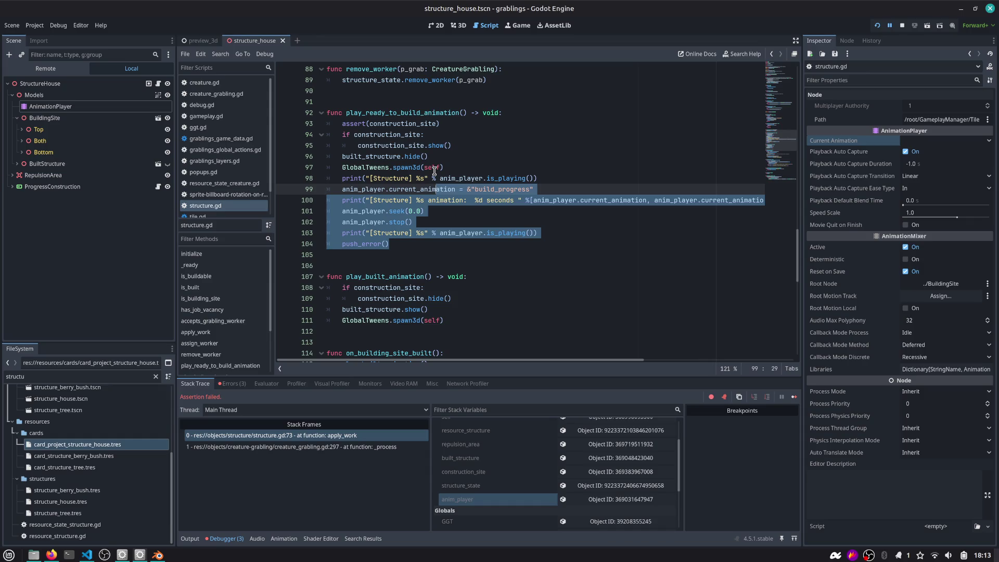
{"action": "key", "text": "Left"}
{"action": "key", "text": "shift+Down"}
{"action": "key", "text": "shift+Down"}
{"action": "key", "text": "shift+Down"}
{"action": "key", "text": "ctrl+k"}
{"action": "left_click", "coordinate": [561, 161]}
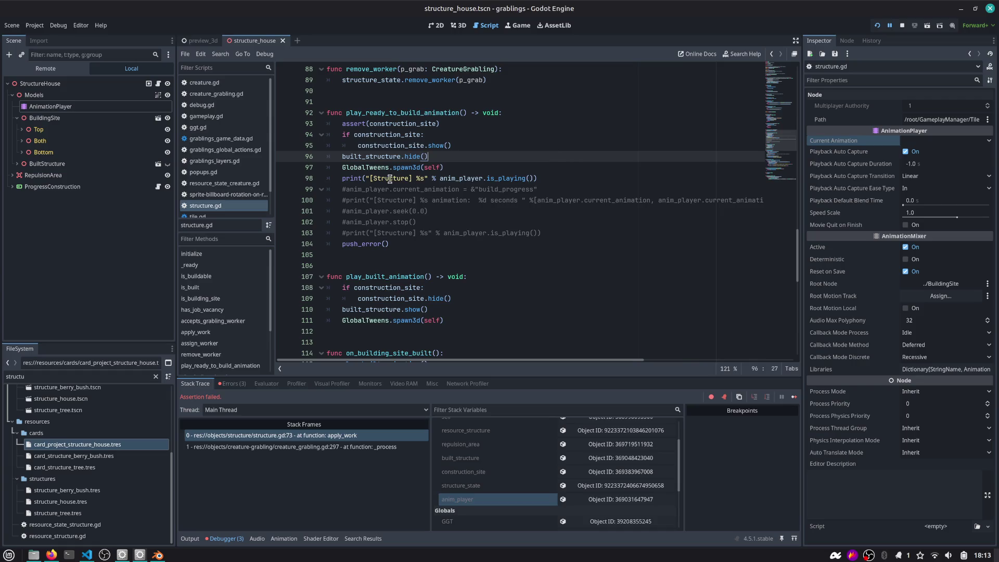
Step: Search anim_player uses to review apply_work and line 73, then restart the game
{"action": "double_click", "coordinate": [446, 179]}
{"action": "key", "text": "ctrl+f"}
{"action": "key", "text": "Return"}
{"action": "key", "text": "Return"}
{"action": "key", "text": "Return"}
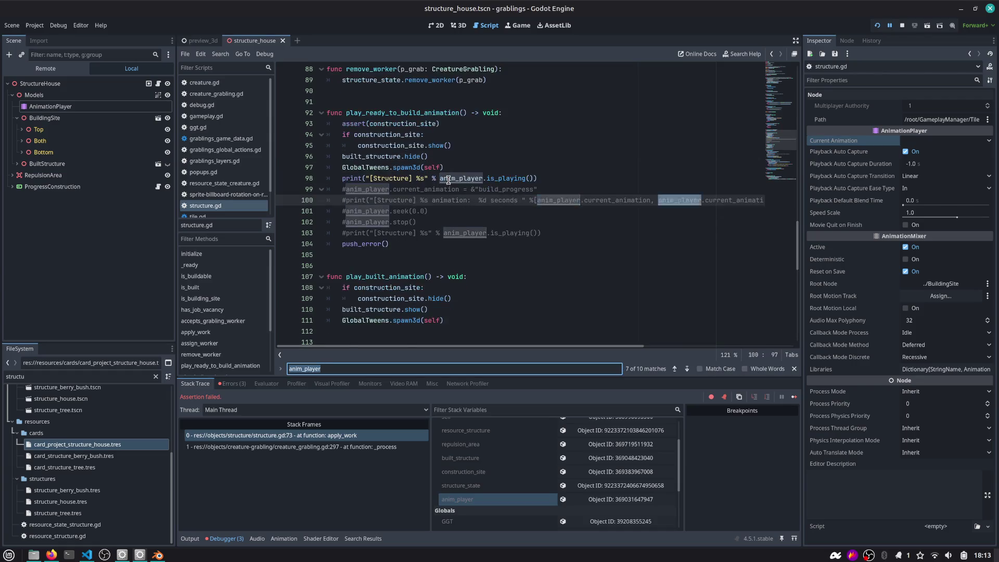
{"action": "key", "text": "shift+Return"}
{"action": "key", "text": "shift+Return"}
{"action": "key", "text": "shift+Return"}
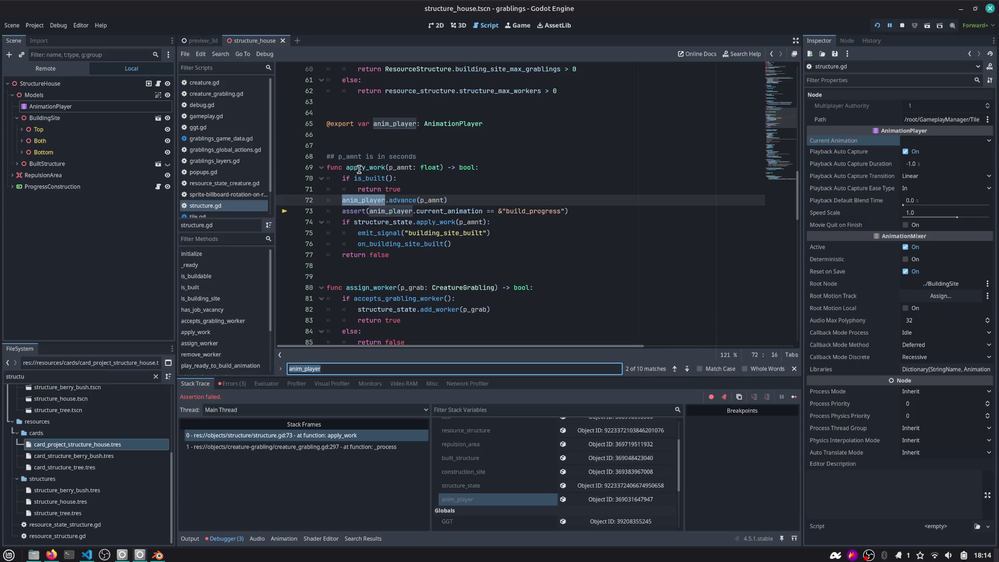
{"action": "double_click", "coordinate": [359, 168]}
{"action": "left_click", "coordinate": [359, 202]}
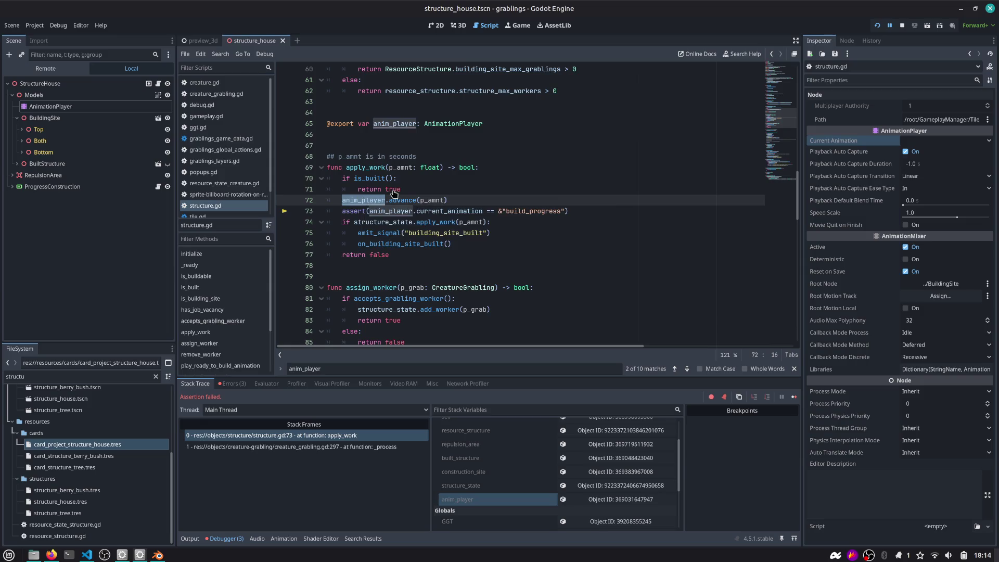
{"action": "key", "text": "ctrl+f"}
{"action": "key", "text": "Return"}
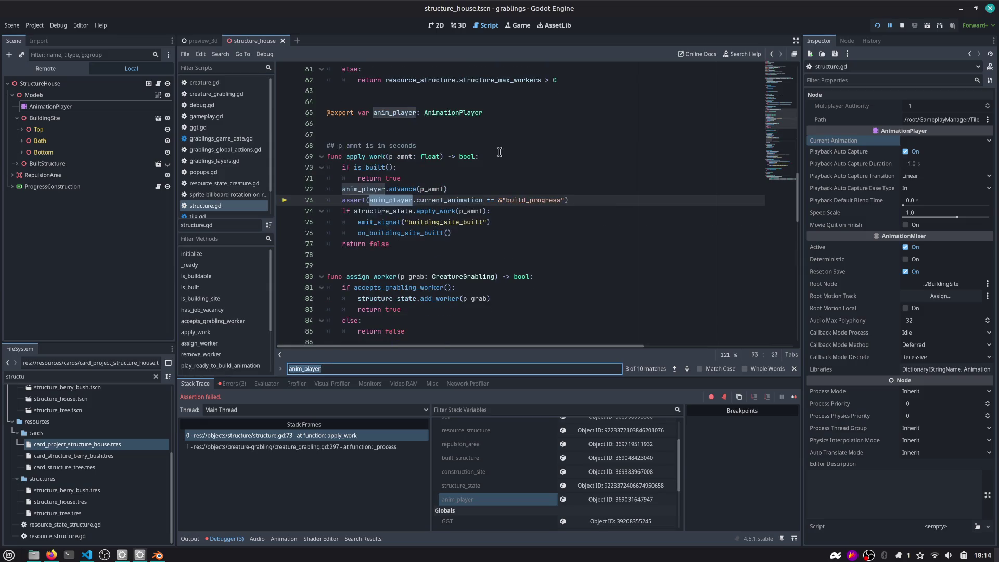
{"action": "key", "text": "Escape"}
{"action": "left_click", "coordinate": [457, 213]}
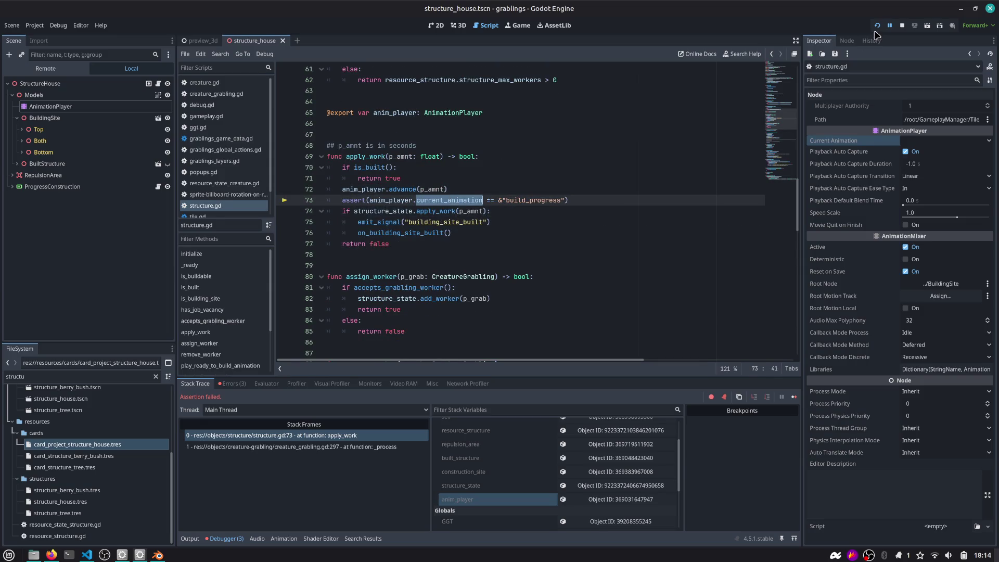
{"action": "left_click", "coordinate": [878, 25]}
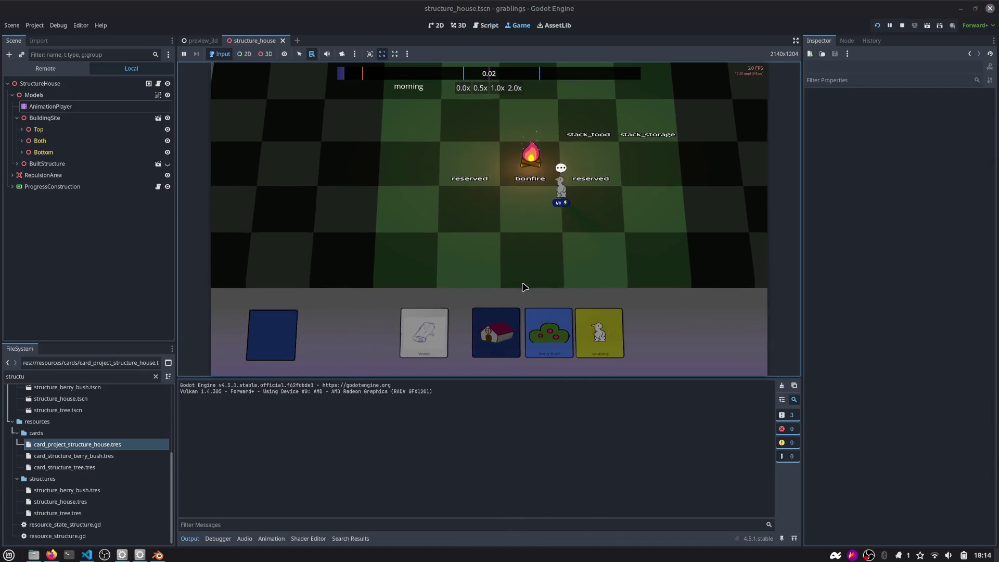
Step: Stack wood and rock onto the house project to place it at 0%, confirming two is_playing true prints, then select AnimationPlayer
{"action": "left_click_drag", "start_coordinate": [482, 324], "coordinate": [461, 255]}
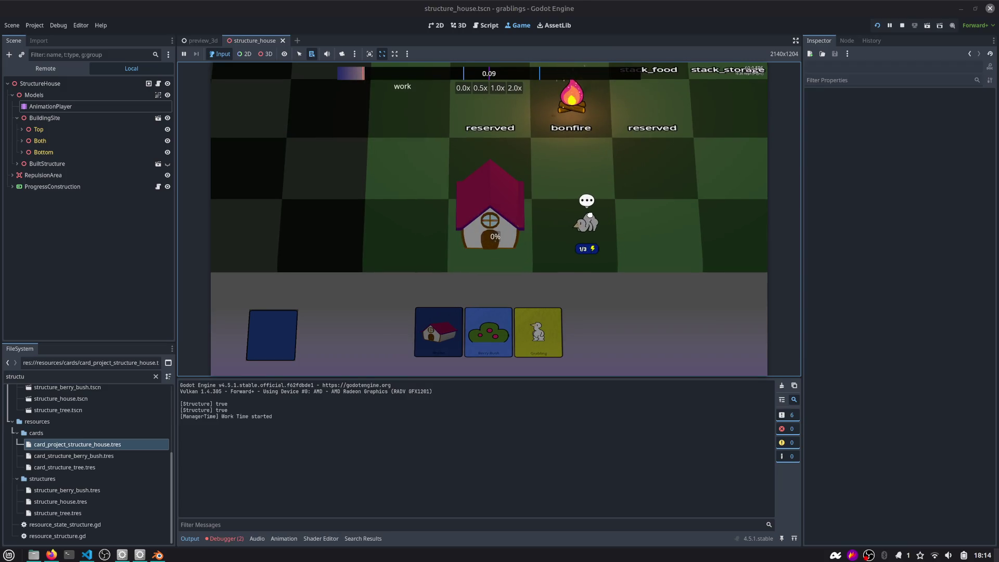
{"action": "left_click", "coordinate": [890, 24]}
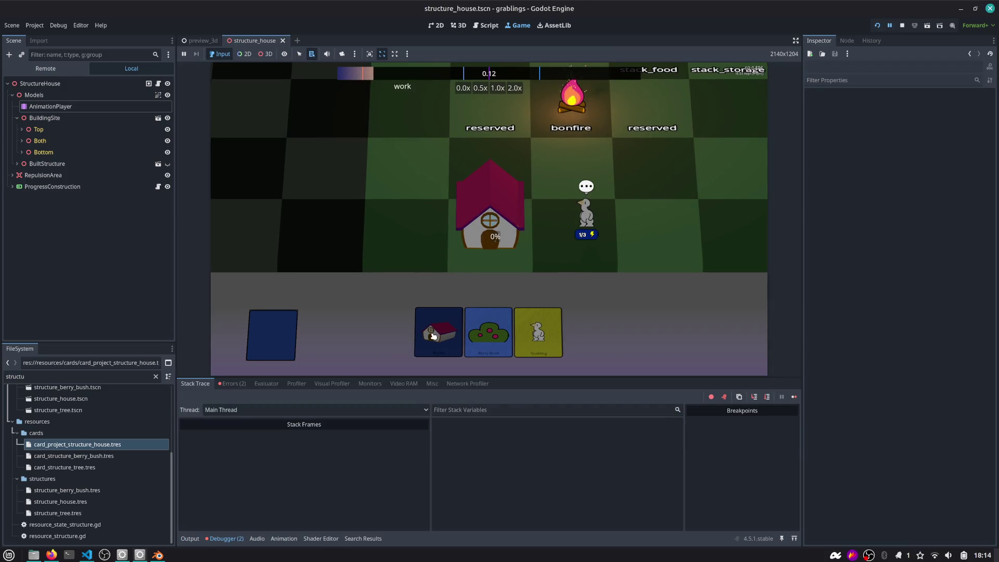
{"action": "left_click", "coordinate": [190, 539]}
{"action": "left_click_drag", "start_coordinate": [211, 405], "coordinate": [239, 410]}
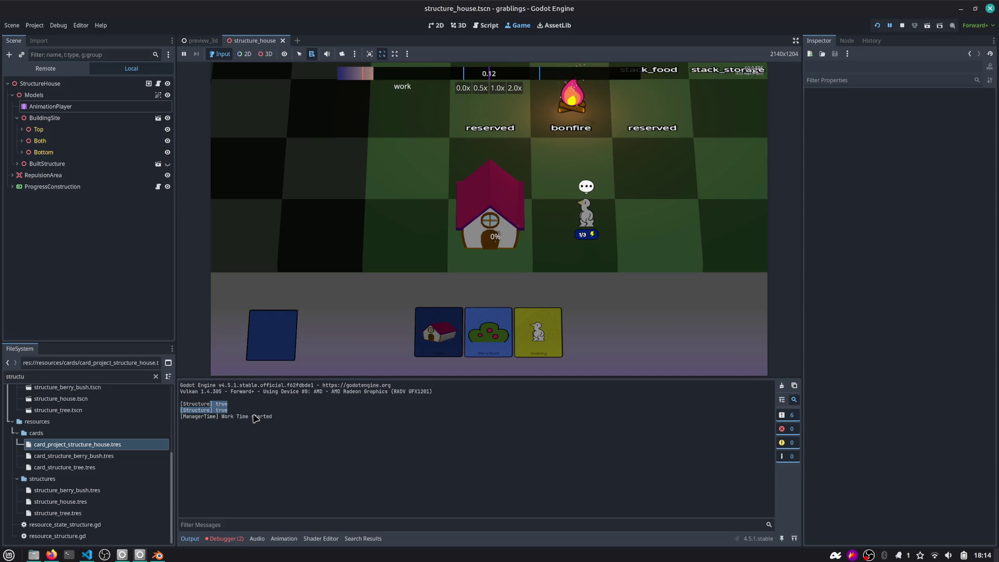
{"action": "left_click", "coordinate": [110, 106]}
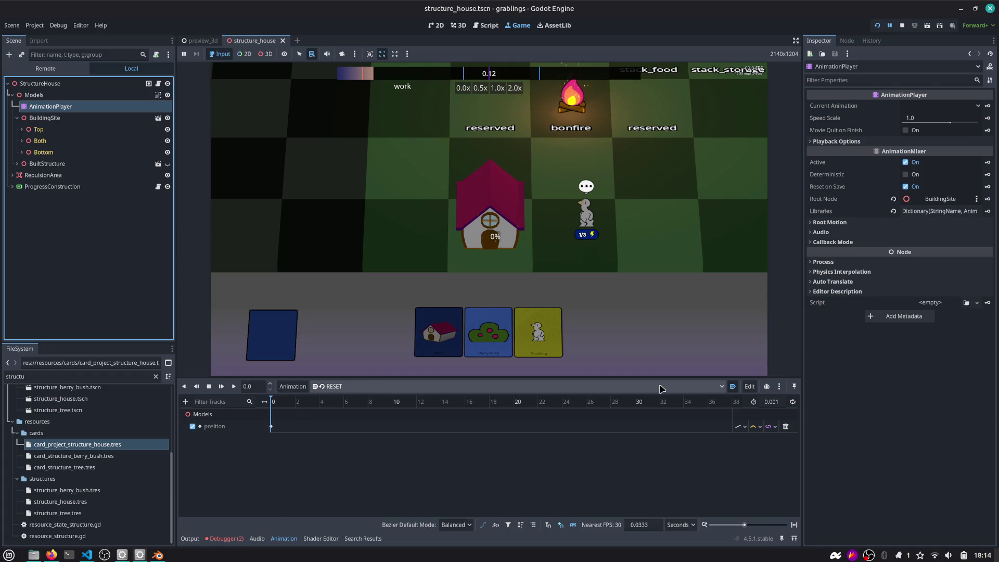
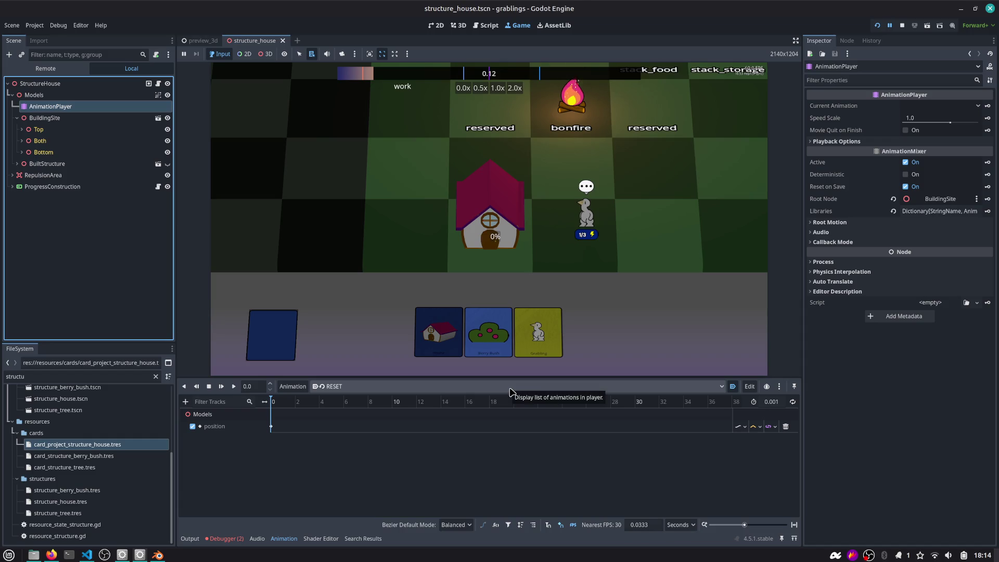
Step: Turn off Autoplay on Load for the RESET animation and save structure_house.tscn
{"action": "left_click", "coordinate": [732, 386]}
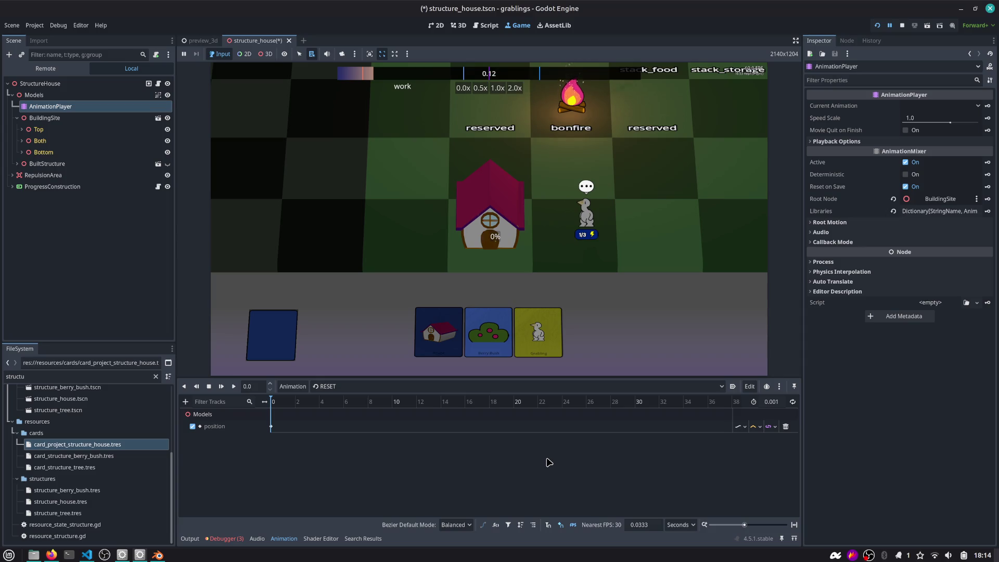
{"action": "key", "text": "ctrl+s"}
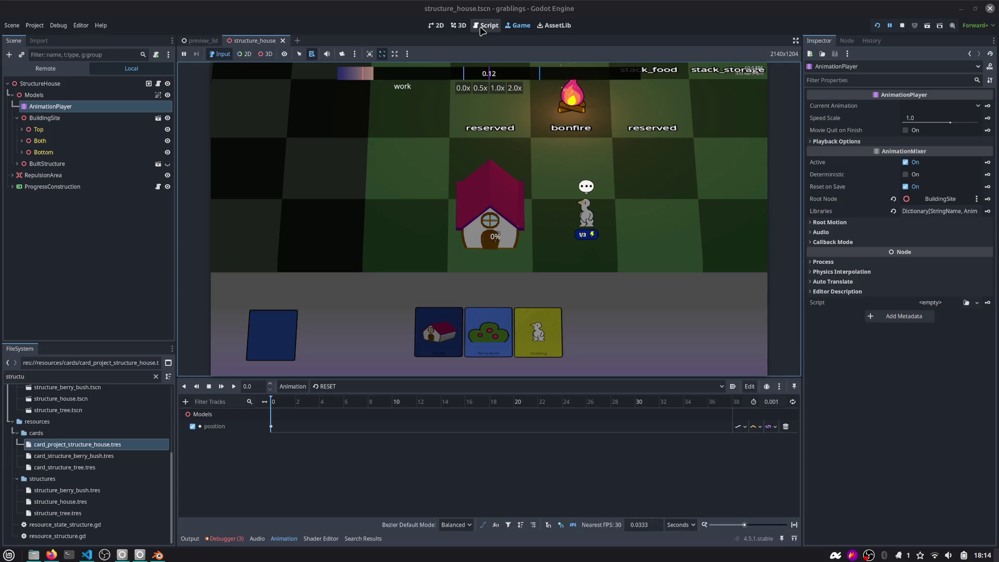
Step: Open structure.gd and go to the play_ready_to_build_animation function
{"action": "left_click", "coordinate": [158, 84]}
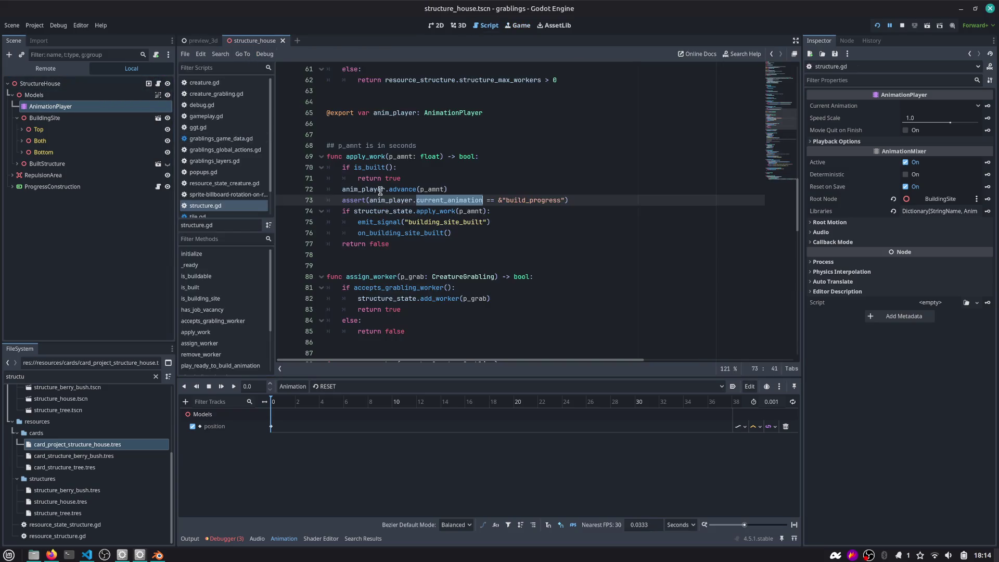
{"action": "scroll", "coordinate": [398, 204], "scroll_direction": "up", "scroll_amount": 15}
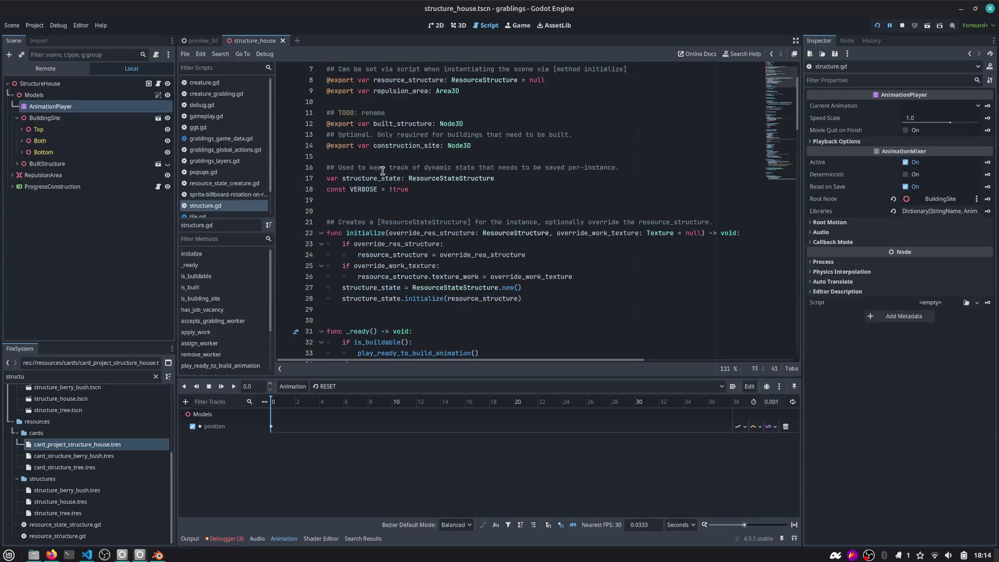
{"action": "scroll", "coordinate": [381, 203], "scroll_direction": "down", "scroll_amount": 9}
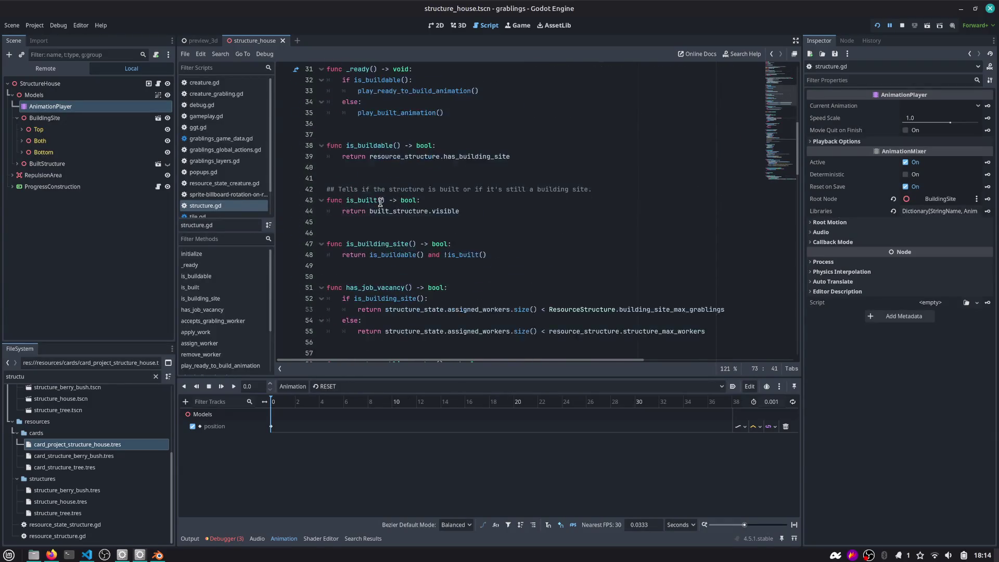
{"action": "scroll", "coordinate": [380, 202], "scroll_direction": "up", "scroll_amount": 11}
{"action": "scroll", "coordinate": [381, 202], "scroll_direction": "down", "scroll_amount": 5}
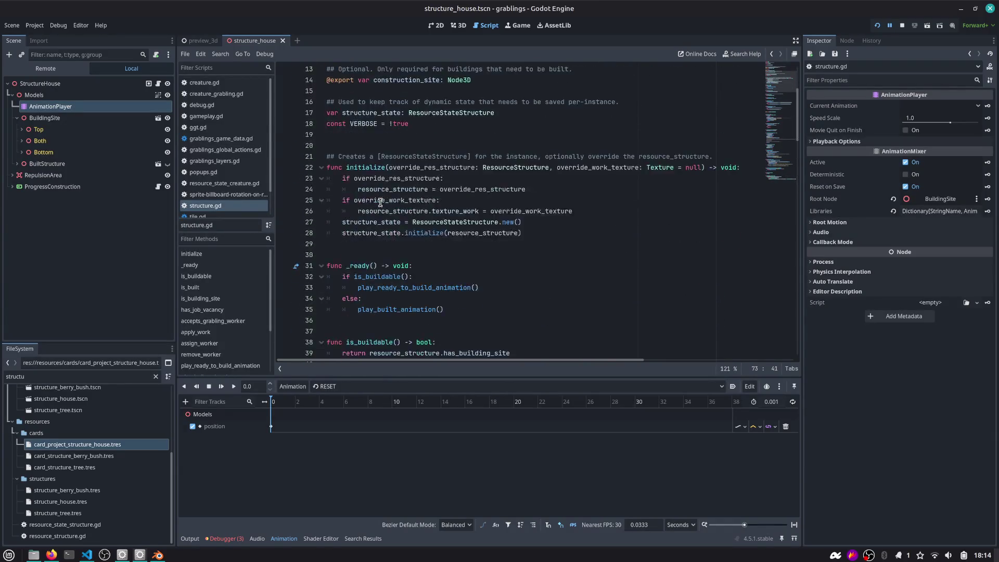
{"action": "scroll", "coordinate": [381, 202], "scroll_direction": "down", "scroll_amount": 2}
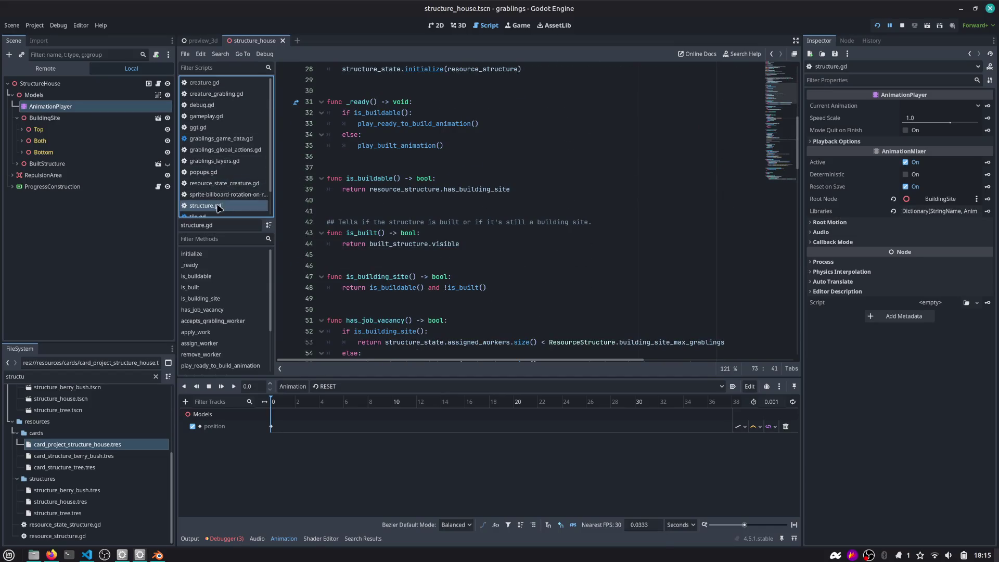
{"action": "scroll", "coordinate": [331, 186], "scroll_direction": "up", "scroll_amount": 4}
{"action": "scroll", "coordinate": [332, 187], "scroll_direction": "up", "scroll_amount": 1}
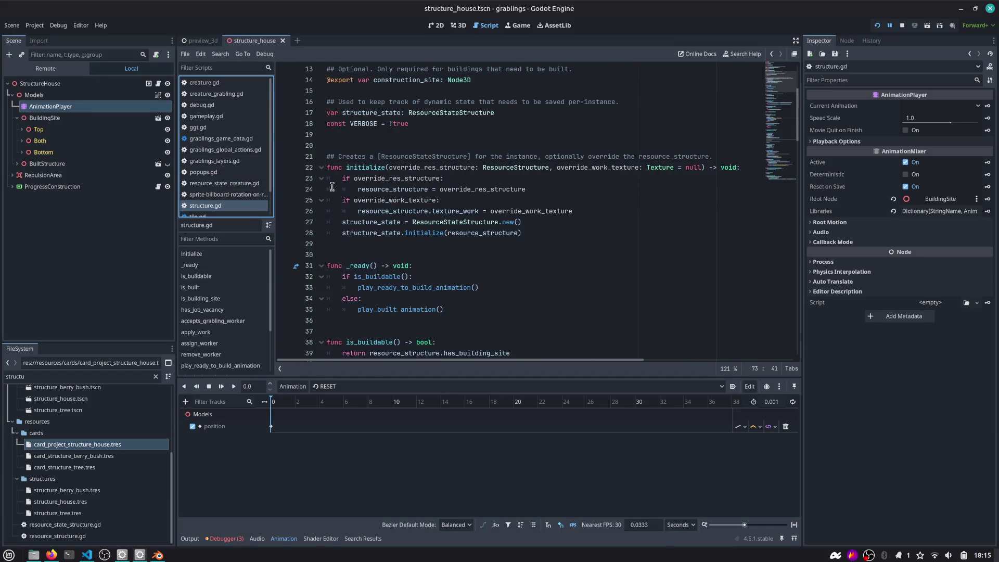
{"action": "left_click", "coordinate": [432, 291], "text": "ctrl"}
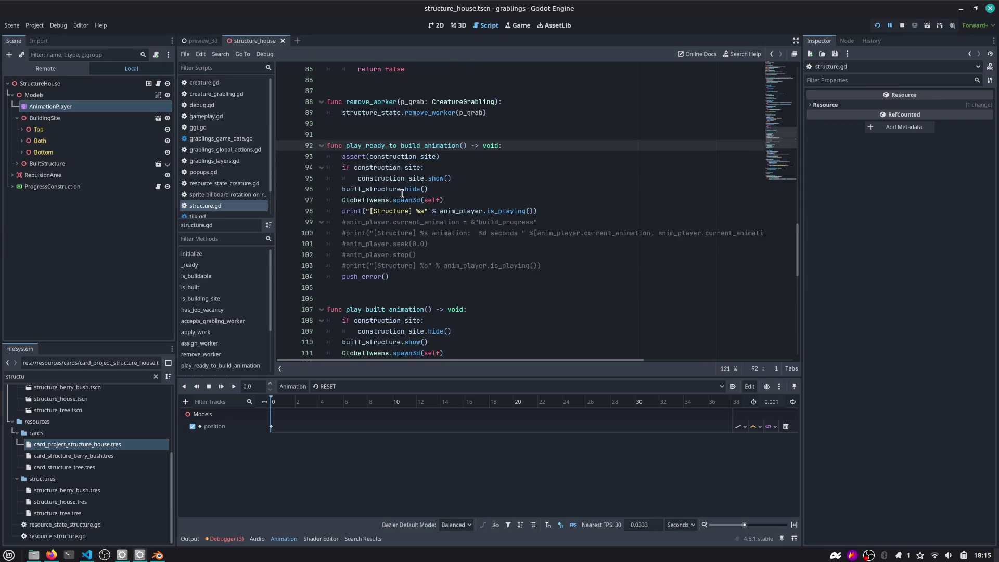
Step: Uncomment the current_animation = build_progress, seek(0.0) and stop() lines, then open stop()'s documentation
{"action": "left_click", "coordinate": [480, 222]}
{"action": "key", "text": "ctrl+k"}
{"action": "key", "text": "Down"}
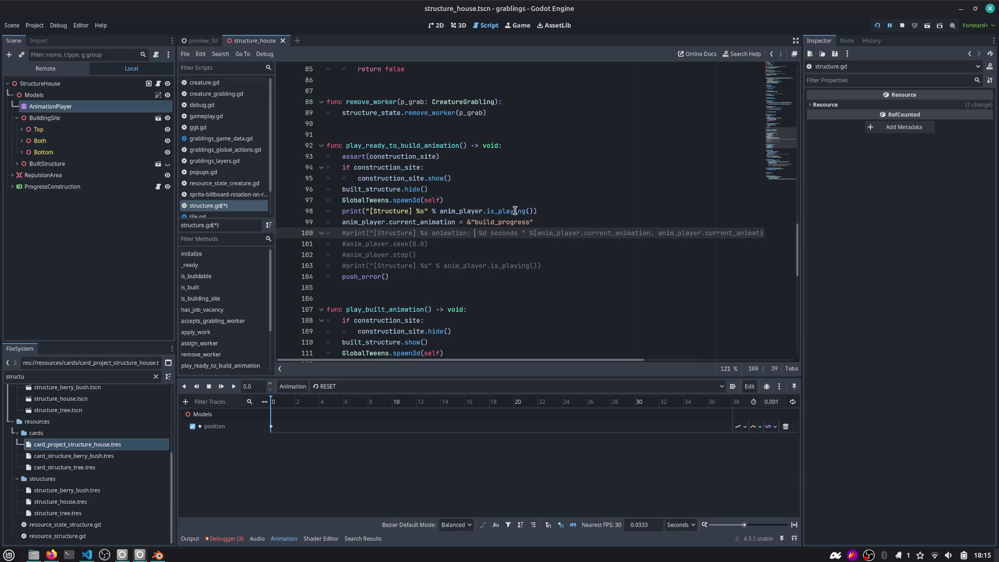
{"action": "key", "text": "Down"}
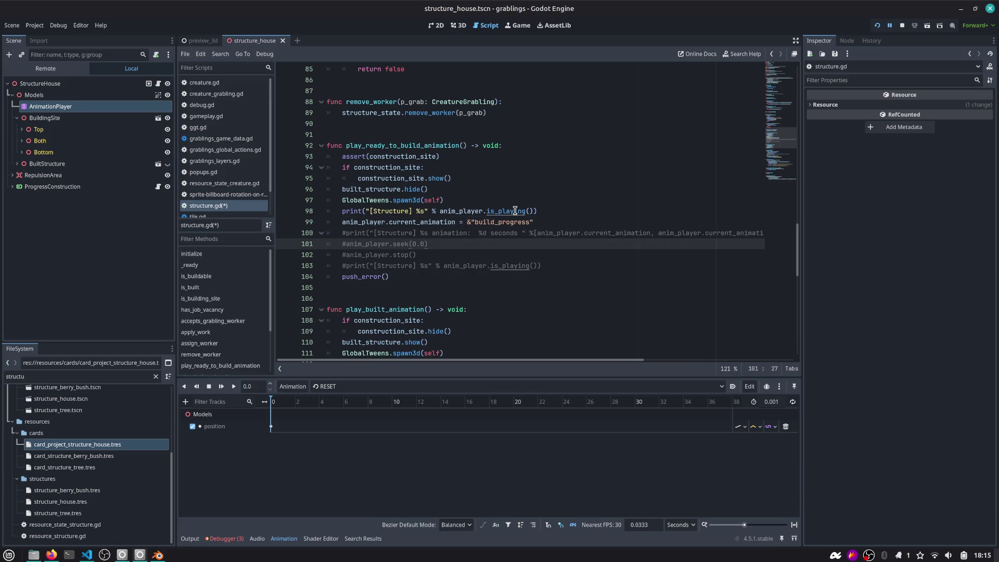
{"action": "key", "text": "ctrl+k"}
{"action": "key", "text": "Down"}
{"action": "key", "text": "ctrl+k"}
{"action": "key", "text": "Up"}
{"action": "key", "text": "Up"}
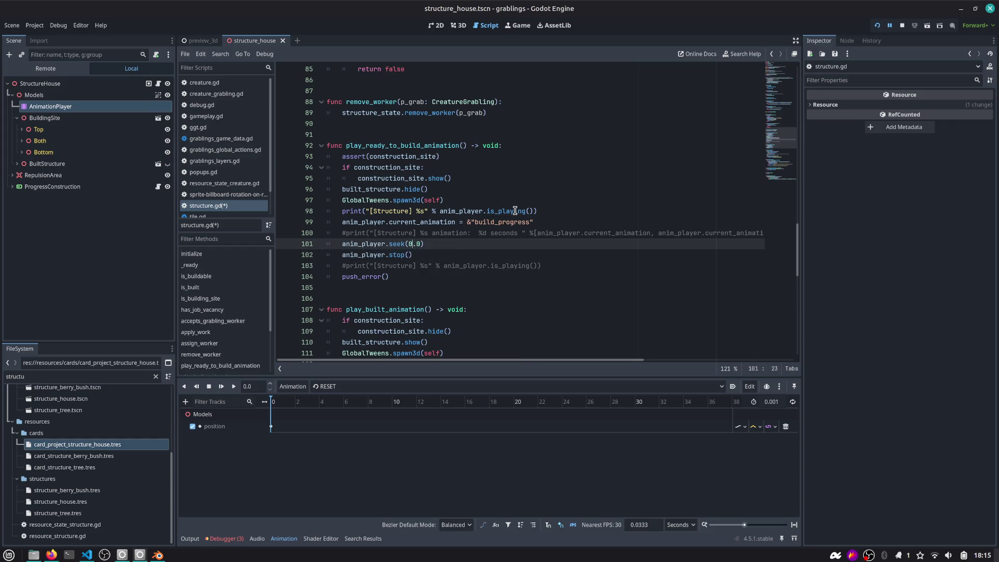
{"action": "key", "text": "Down"}
{"action": "key", "text": "Down"}
{"action": "left_click", "coordinate": [402, 256], "text": "ctrl"}
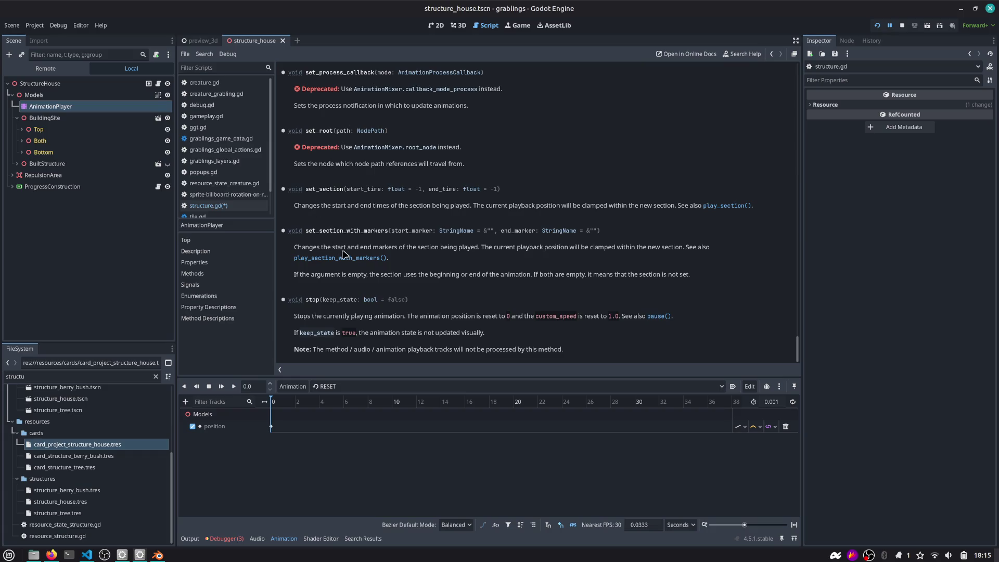
Step: Read the stop() docs, marking the keep_state and playback-track notes, then return to structure.gd
{"action": "left_click_drag", "start_coordinate": [330, 316], "coordinate": [382, 316]}
{"action": "mouse_move", "coordinate": [493, 316]}
{"action": "left_mouse_down"}
{"action": "mouse_move", "coordinate": [669, 318]}
{"action": "mouse_move", "coordinate": [680, 333]}
{"action": "left_mouse_up"}
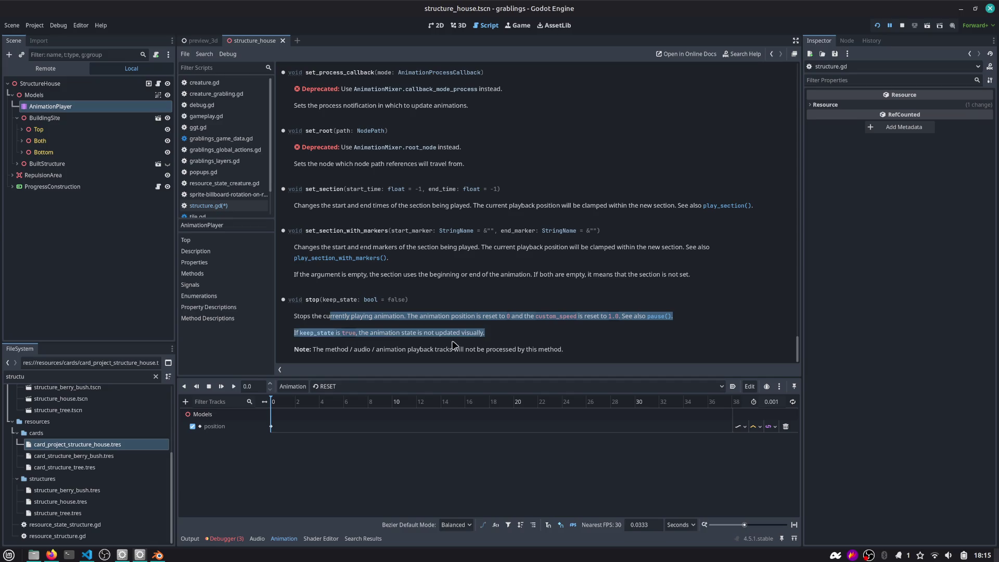
{"action": "left_click", "coordinate": [429, 341]}
{"action": "left_click_drag", "start_coordinate": [412, 337], "coordinate": [511, 336]}
{"action": "left_click", "coordinate": [378, 359]}
{"action": "left_click_drag", "start_coordinate": [376, 355], "coordinate": [570, 354]}
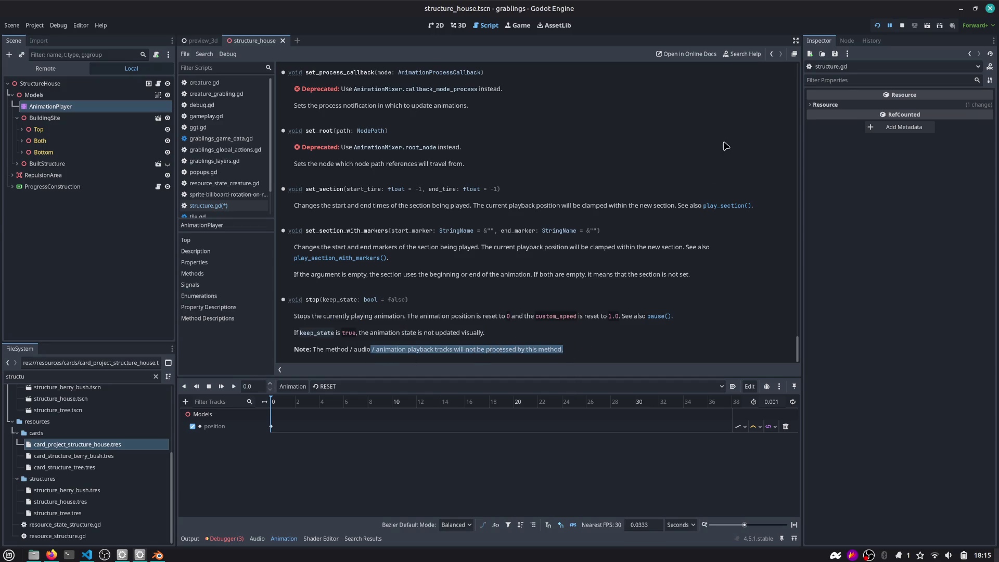
{"action": "left_click", "coordinate": [774, 54]}
{"action": "left_click", "coordinate": [427, 266]}
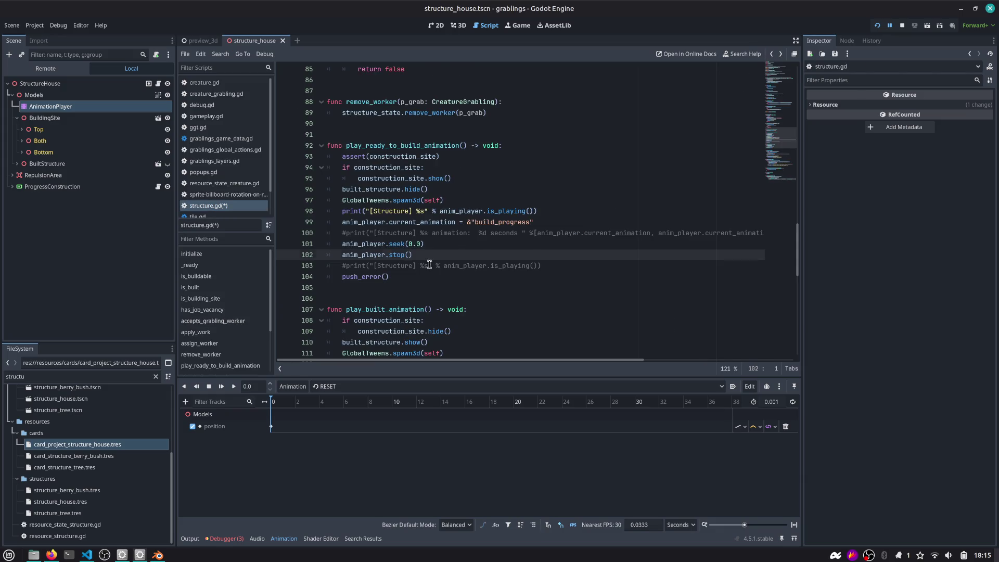
Step: Uncomment the debug print statement on line 103
{"action": "key", "text": "Up"}
{"action": "key", "text": "Up"}
{"action": "key", "text": "Up"}
{"action": "key", "text": "Down"}
{"action": "key", "text": "Down"}
{"action": "key", "text": "Down"}
{"action": "key", "text": "ctrl+k"}
{"action": "key", "text": "Up"}
{"action": "key", "text": "Down"}
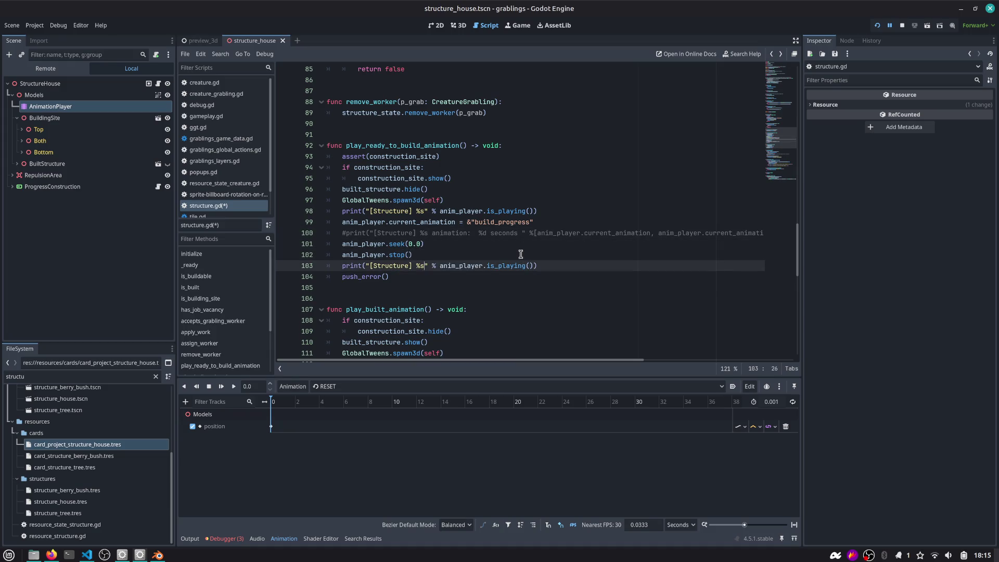
{"action": "key", "text": "Down"}
{"action": "key", "text": "Up"}
{"action": "key", "text": "Up"}
{"action": "key", "text": "Up"}
{"action": "key", "text": "Up"}
{"action": "key", "text": "Down"}
{"action": "key", "text": "Down"}
{"action": "key", "text": "Down"}
{"action": "key", "text": "Down"}
Step: Replace is_playing() with current_animation in the print, passing it as a comma argument
{"action": "key", "text": "shift+End"}
{"action": "key", "text": "shift+Left"}
{"action": "key", "text": "BackSpace"}
{"action": "key", "text": "ctrl+space"}
{"action": "type", "text": "current_anim"}
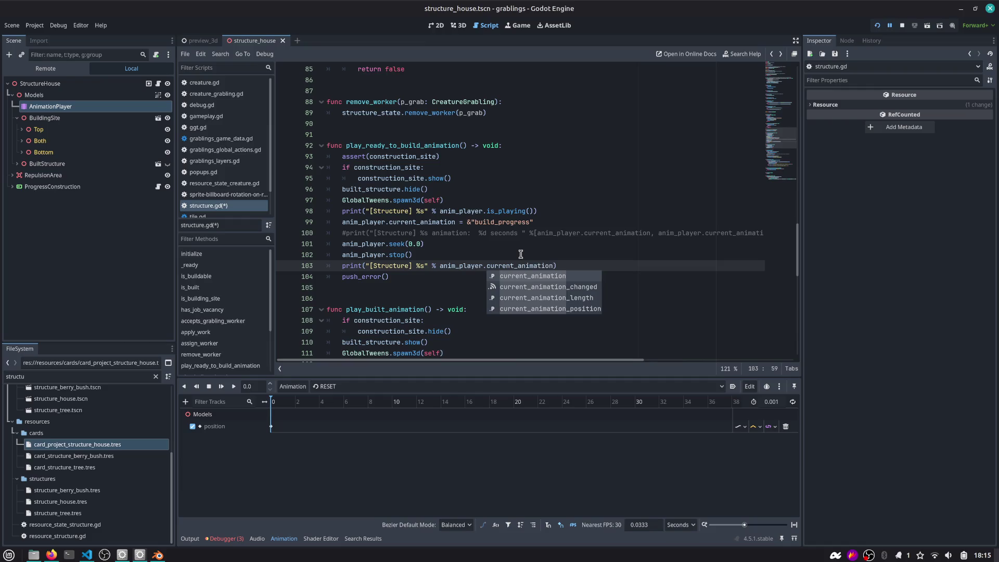
{"action": "key", "text": "Return"}
{"action": "key", "text": "Delete"}
{"action": "key", "text": "Delete"}
{"action": "key", "text": "Right"}
{"action": "key", "text": "Delete"}
{"action": "key", "text": "Delete"}
{"action": "type", "text": ","}
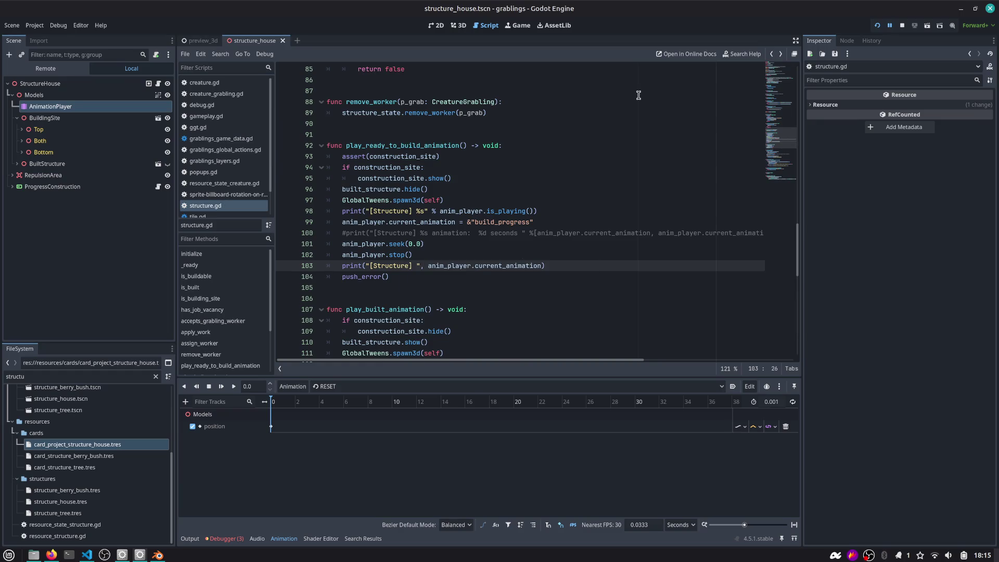
{"action": "double_click", "coordinate": [369, 276]}
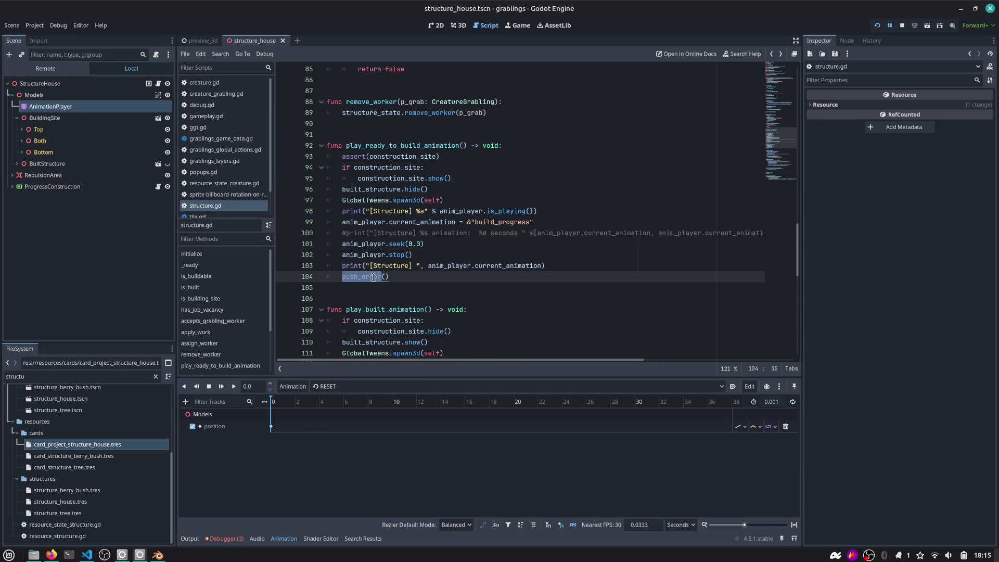
Step: Show the Debugger's Errors list and expand the first push_error's stack trace
{"action": "left_click", "coordinate": [232, 538]}
{"action": "left_click", "coordinate": [232, 384]}
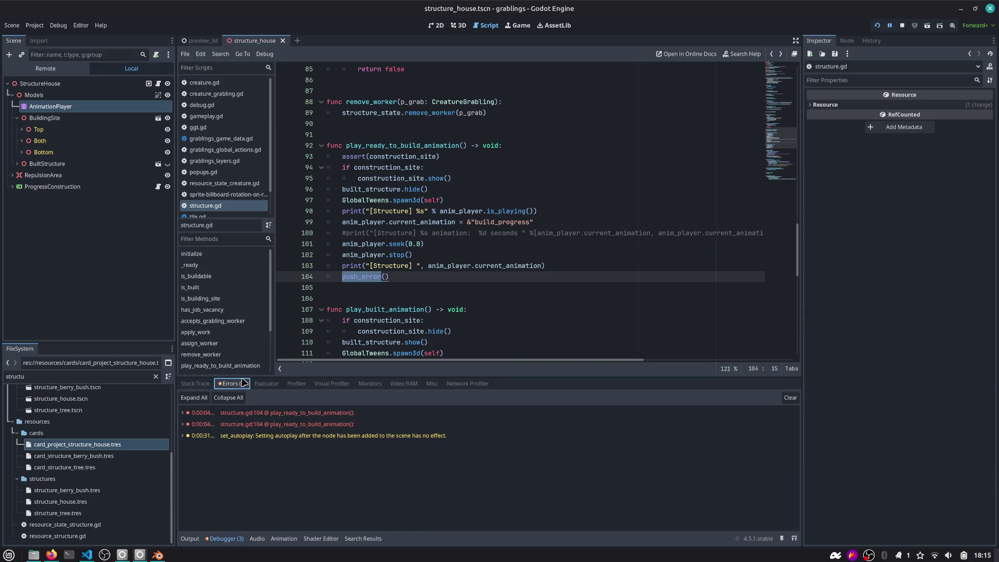
{"action": "left_click", "coordinate": [284, 414]}
{"action": "left_click", "coordinate": [183, 412]}
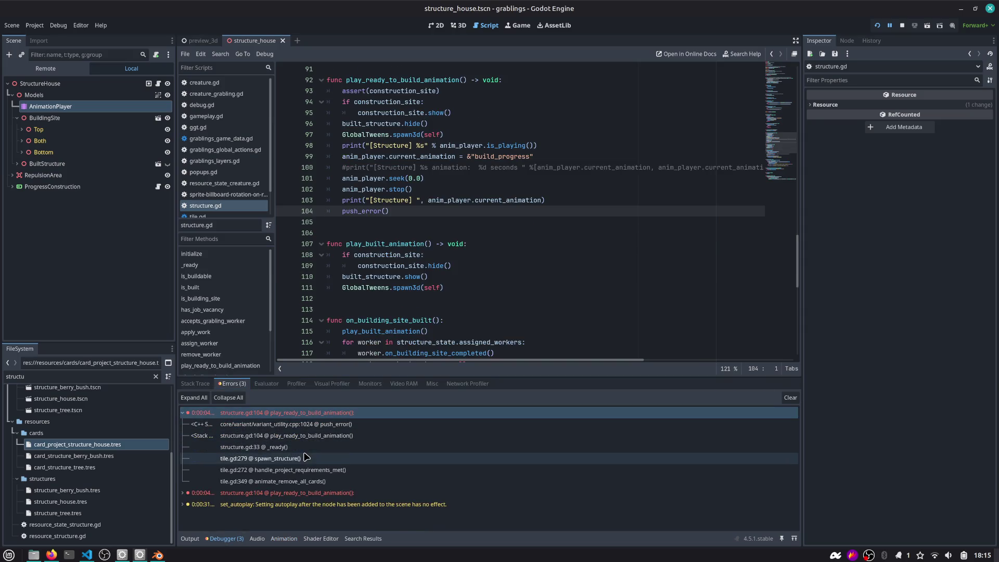
{"action": "double_click", "coordinate": [407, 79]}
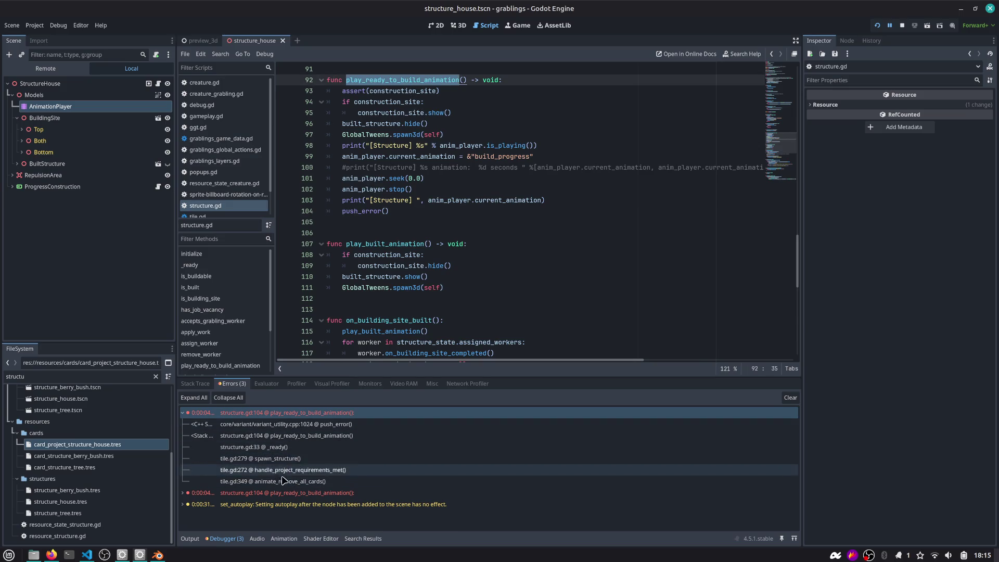
Step: Step through the stack frames in tile.gd and structure.gd, ending at push_error line 104
{"action": "left_click", "coordinate": [284, 482]}
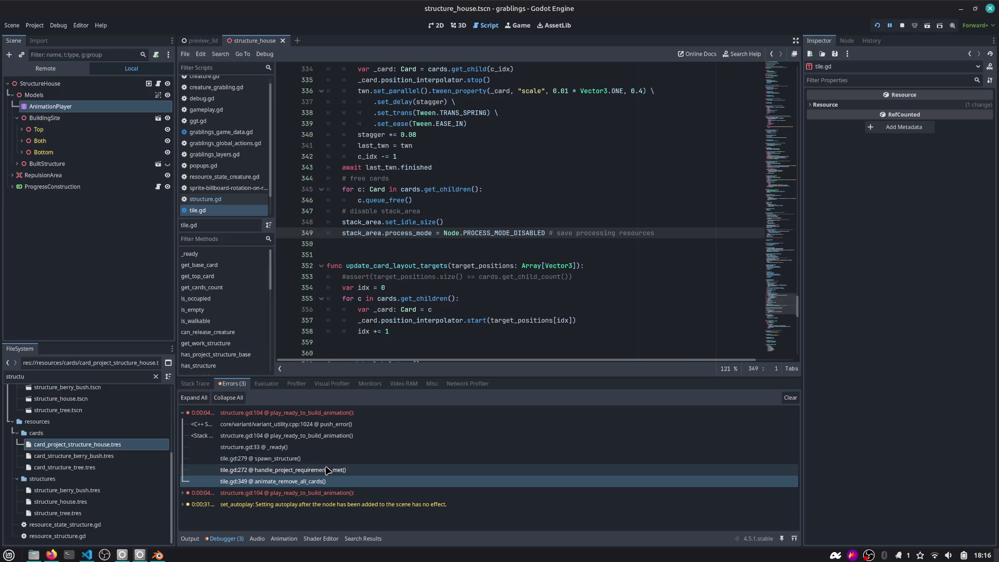
{"action": "left_click", "coordinate": [329, 425]}
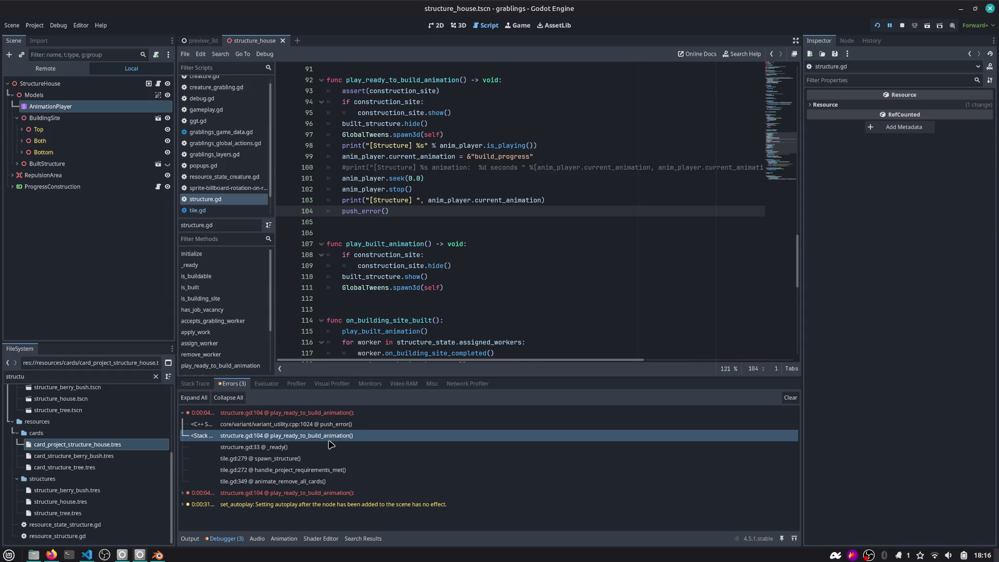
{"action": "left_click", "coordinate": [328, 449]}
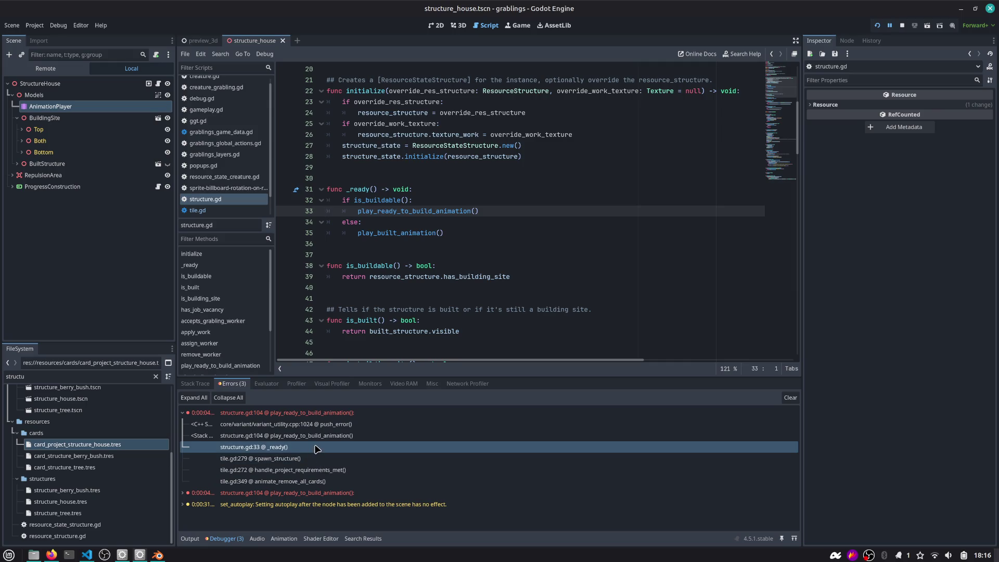
{"action": "left_click", "coordinate": [311, 458]}
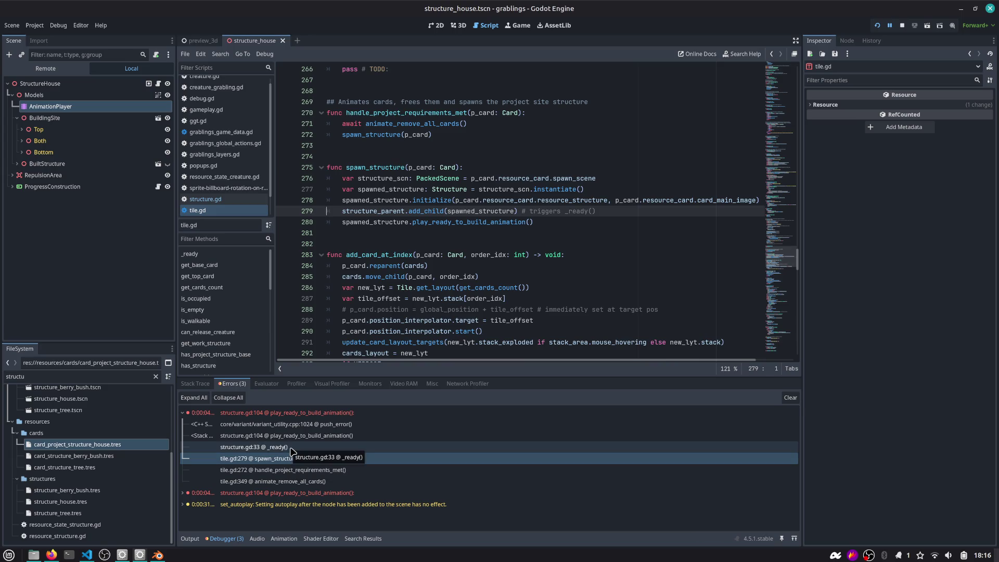
{"action": "left_click", "coordinate": [290, 448]}
{"action": "left_click", "coordinate": [301, 437]}
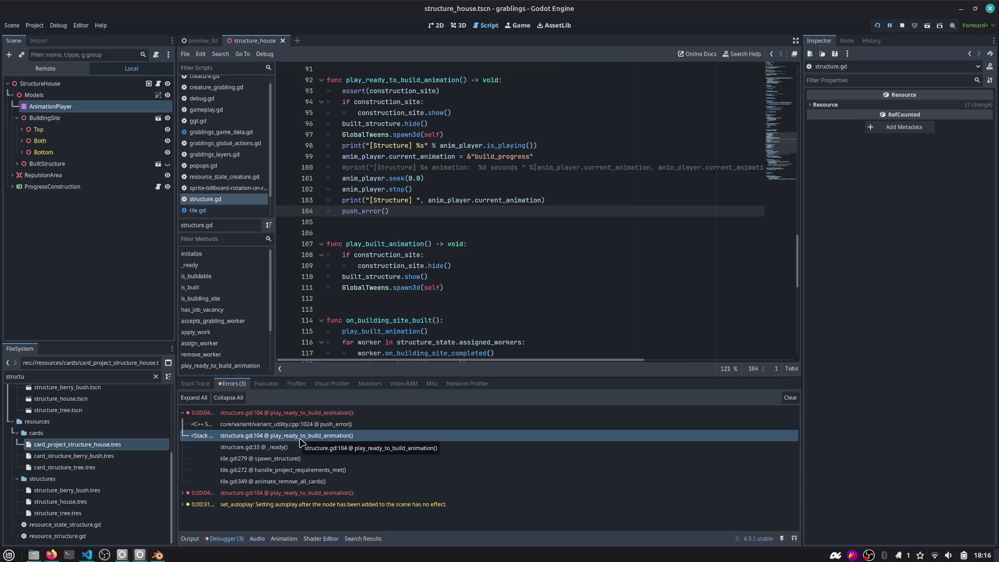
Step: Expand the second error and follow its tile.gd frames to lines 272 and 280
{"action": "scroll", "coordinate": [404, 229], "scroll_direction": "up", "scroll_amount": 20}
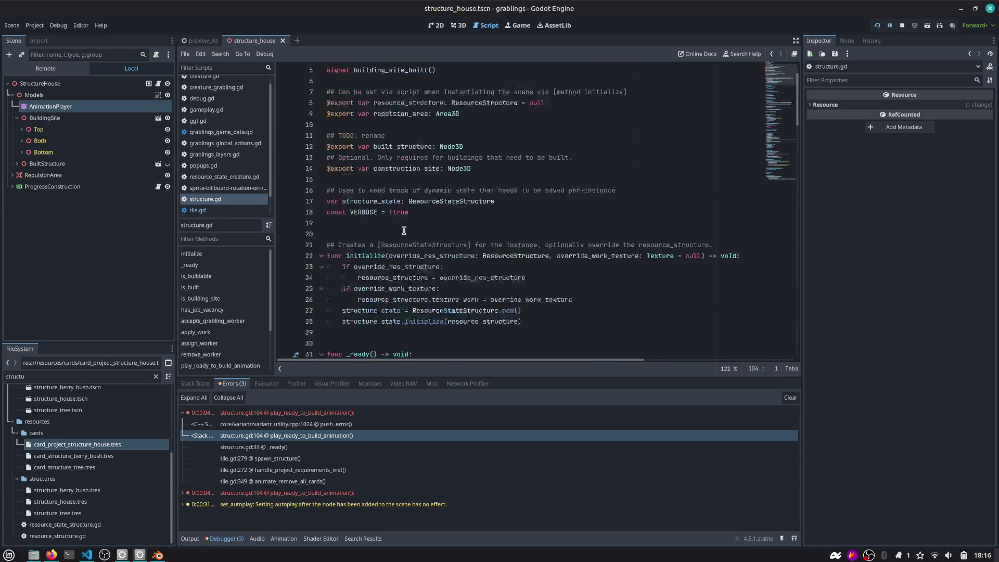
{"action": "scroll", "coordinate": [404, 230], "scroll_direction": "down", "scroll_amount": 3}
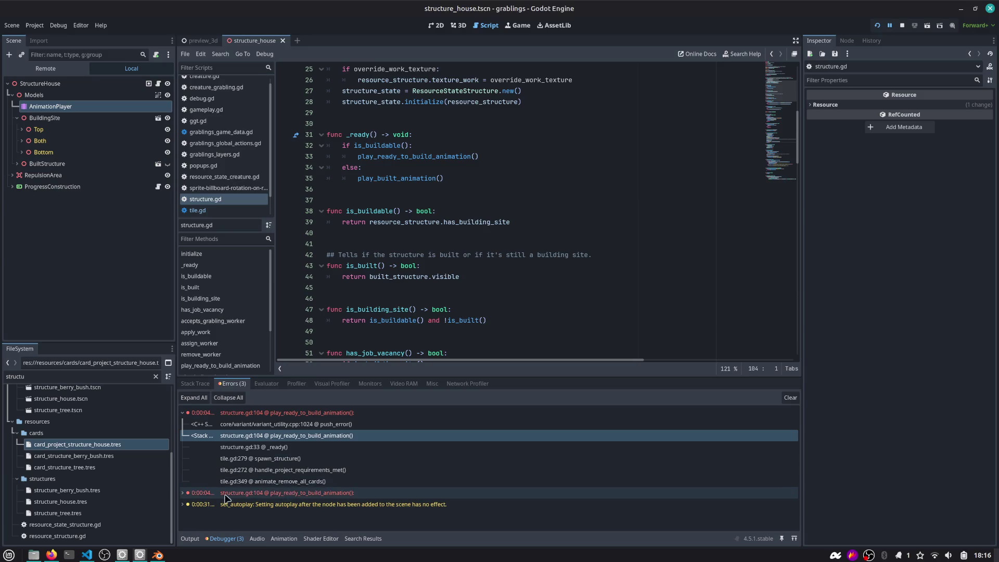
{"action": "left_click", "coordinate": [183, 492]}
{"action": "scroll", "coordinate": [299, 507], "scroll_direction": "down", "scroll_amount": 3}
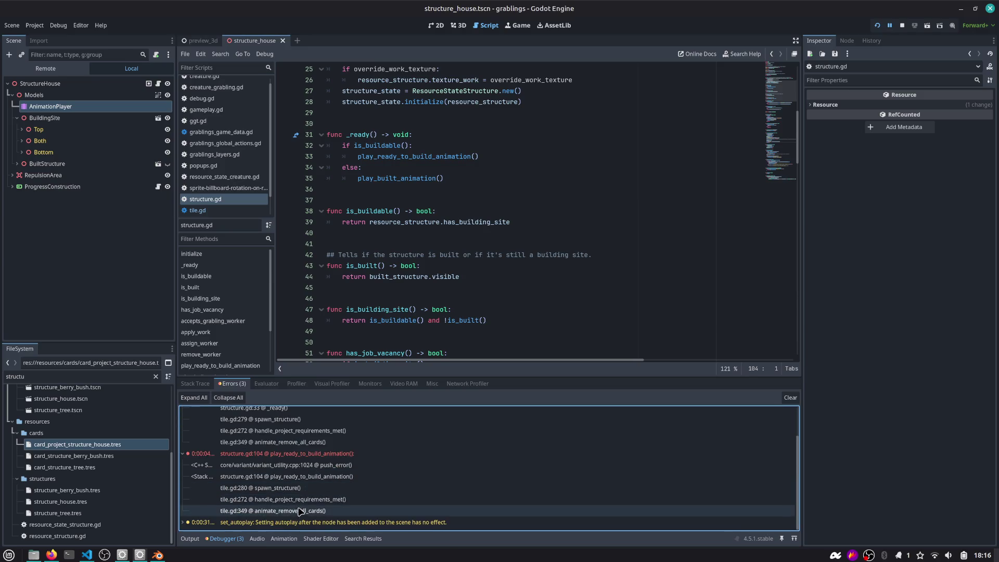
{"action": "left_click", "coordinate": [304, 512]}
{"action": "left_click", "coordinate": [303, 501]}
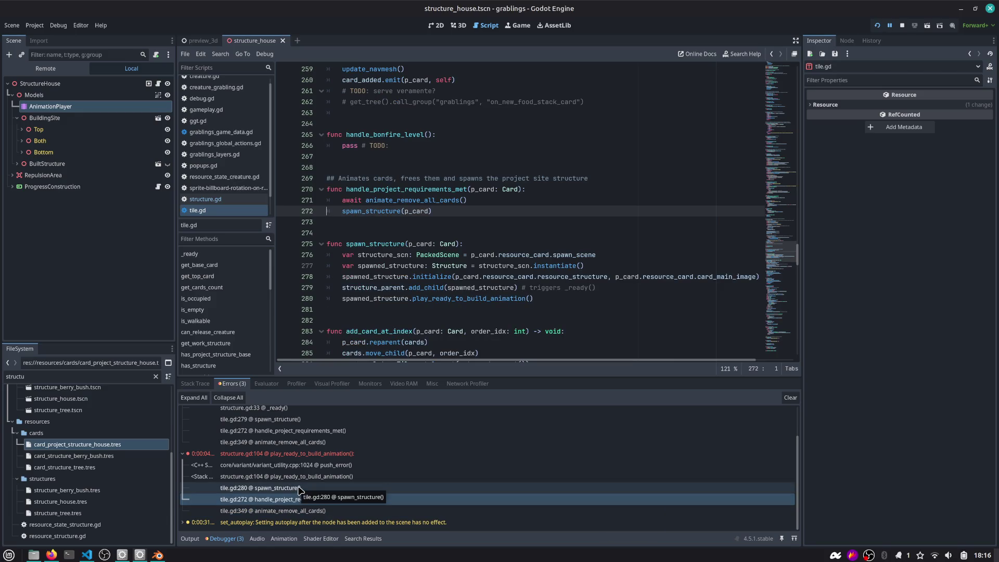
{"action": "left_click", "coordinate": [300, 488]}
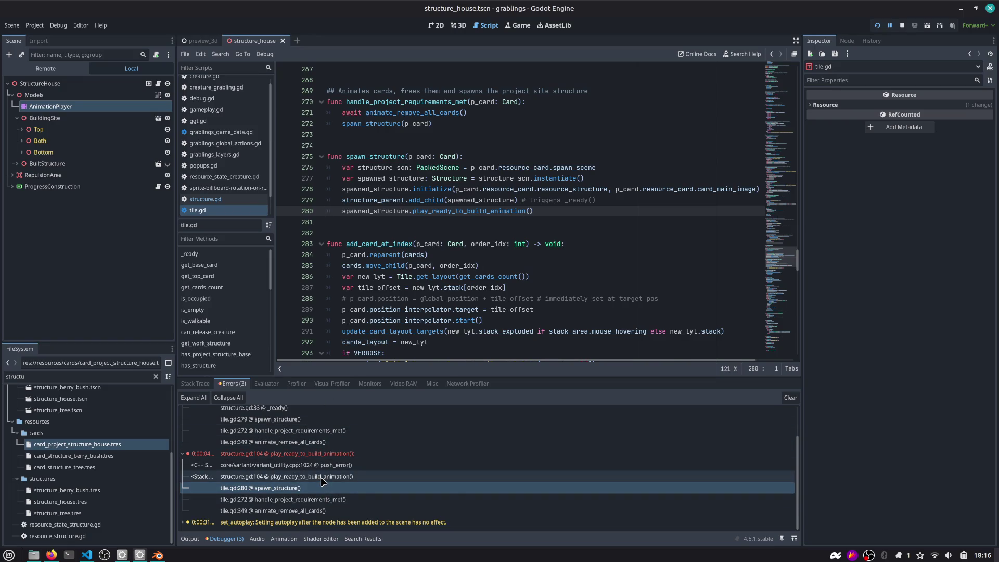
Step: Jump to animate_remove_all_cards at line 349 and search tile.gd for its other match
{"action": "scroll", "coordinate": [324, 479], "scroll_direction": "up", "scroll_amount": 1}
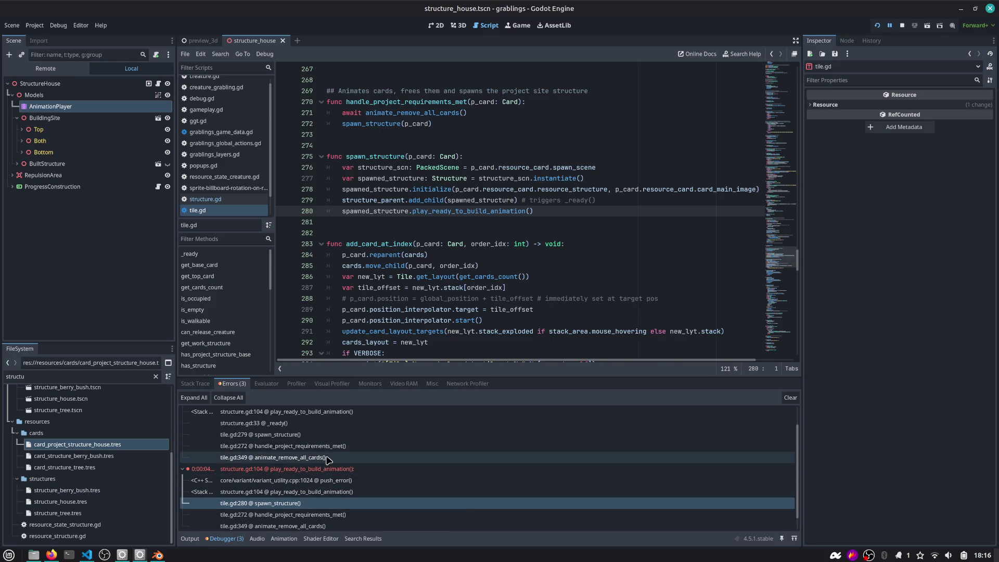
{"action": "scroll", "coordinate": [328, 460], "scroll_direction": "down", "scroll_amount": 1}
{"action": "left_click", "coordinate": [312, 511]}
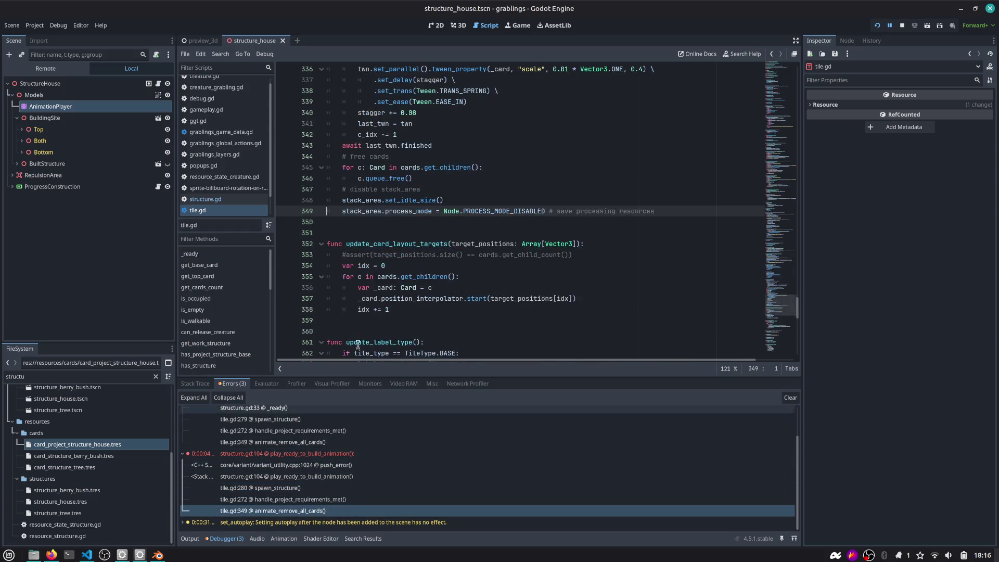
{"action": "scroll", "coordinate": [412, 210], "scroll_direction": "up", "scroll_amount": 6}
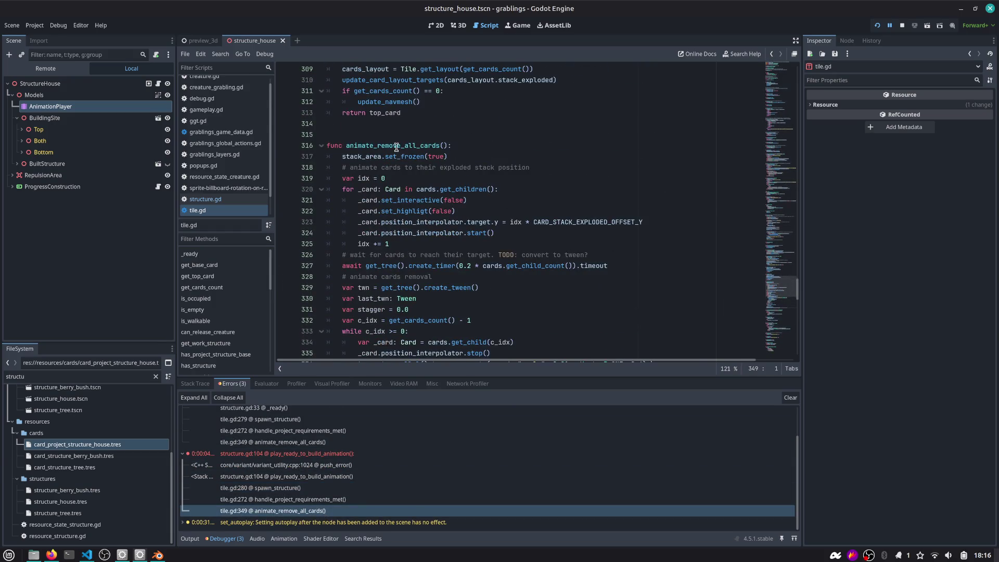
{"action": "double_click", "coordinate": [395, 146]}
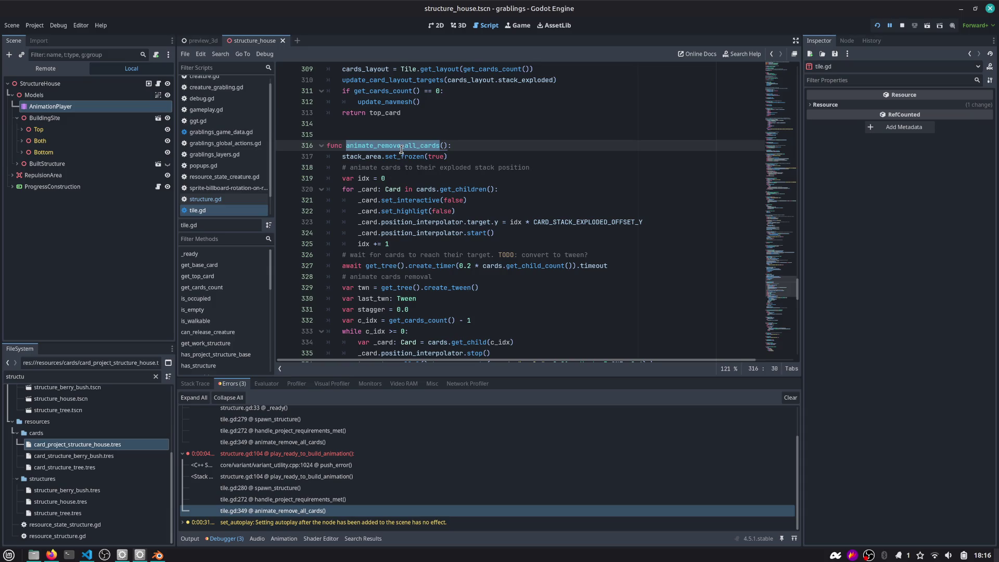
{"action": "key", "text": "ctrl+f"}
{"action": "key", "text": "Return"}
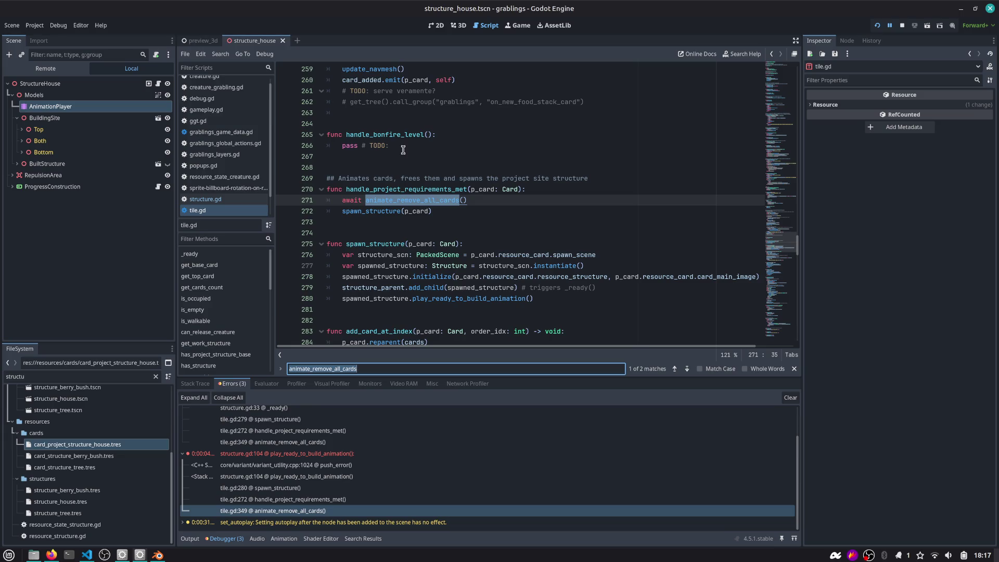
Step: Search for handle_project_requirements_met and follow its calls to the spawn_structure definition
{"action": "key", "text": "Escape"}
{"action": "double_click", "coordinate": [411, 189]}
{"action": "key", "text": "ctrl+f"}
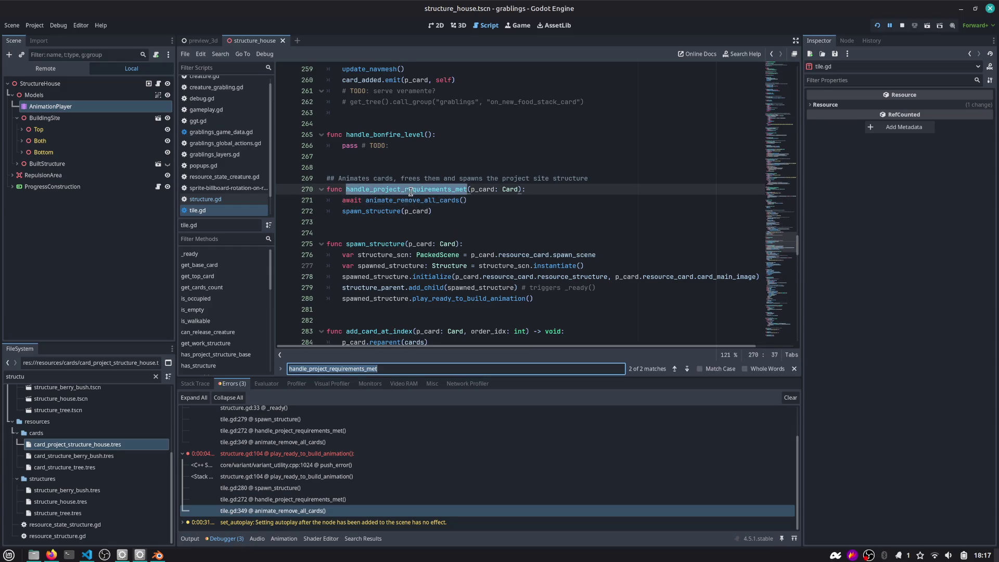
{"action": "key", "text": "Return"}
{"action": "key", "text": "ctrl+shift+f"}
{"action": "key", "text": "Return"}
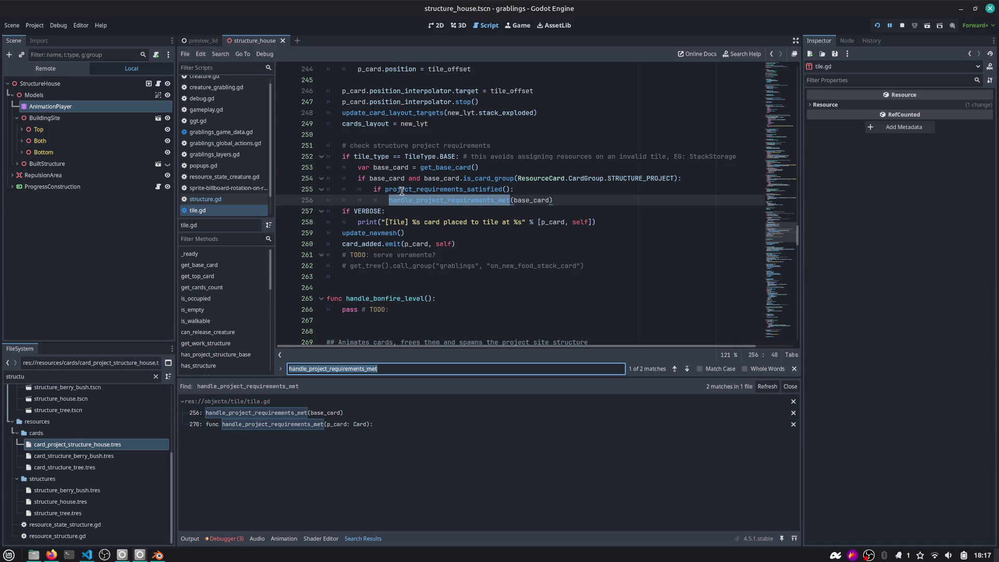
{"action": "left_click", "coordinate": [401, 189]}
{"action": "left_click", "coordinate": [423, 203], "text": "ctrl"}
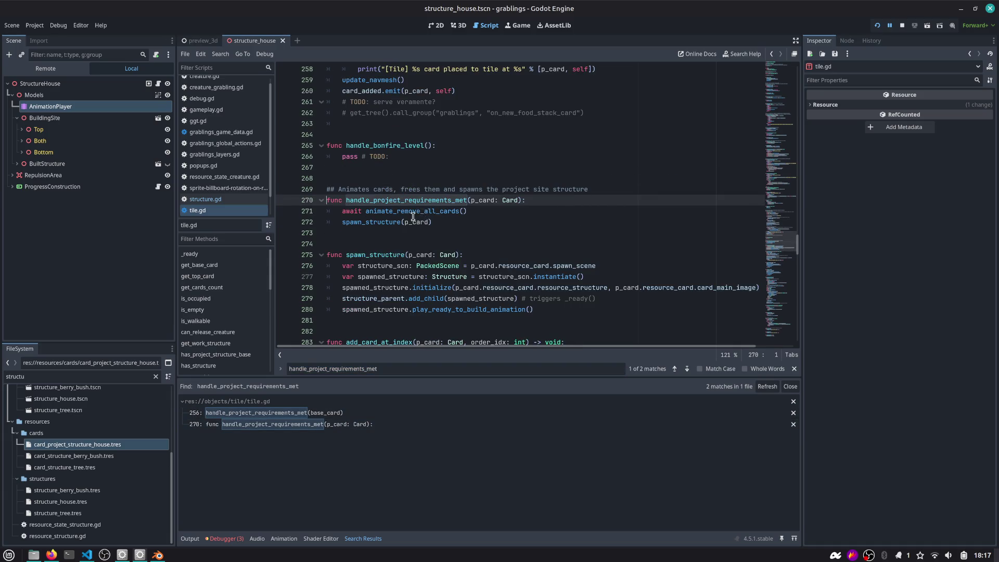
{"action": "double_click", "coordinate": [413, 212]}
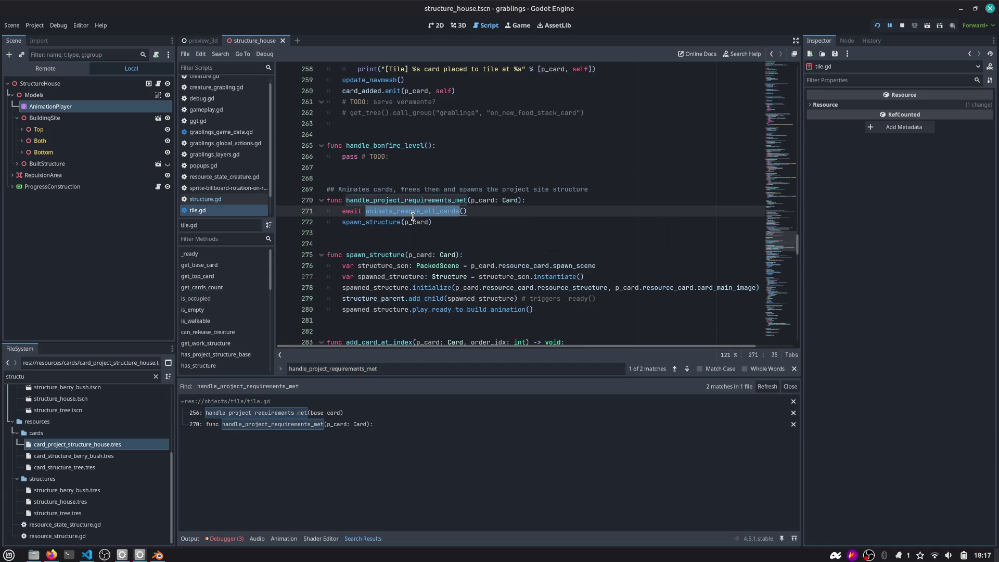
{"action": "left_click", "coordinate": [373, 224], "text": "ctrl"}
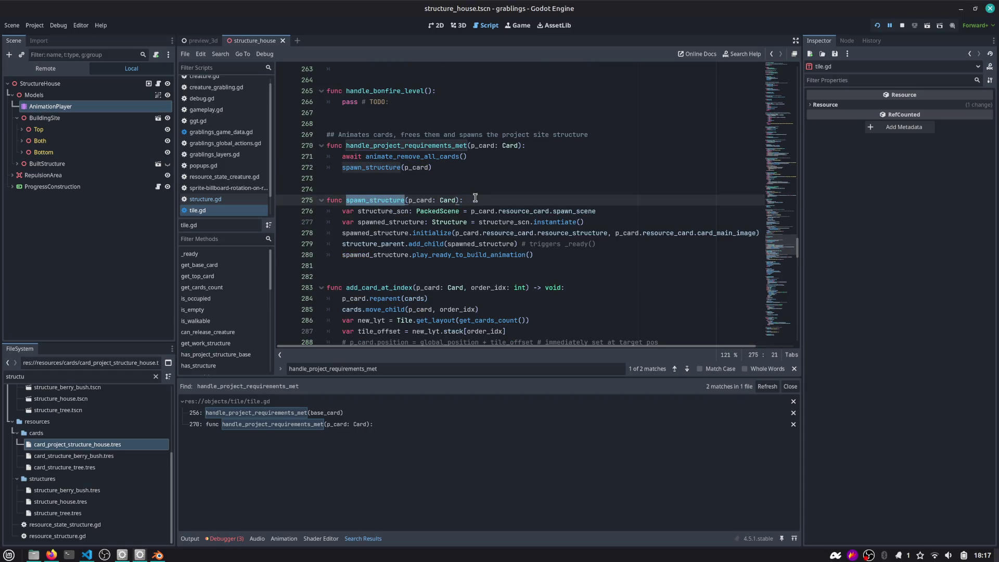
Step: Add print("[Tile] spawn structure" % structure_scn) inside spawn_structure and save tile.gd
{"action": "left_click", "coordinate": [476, 200]}
{"action": "key", "text": "Return"}
{"action": "type", "text": "print("}
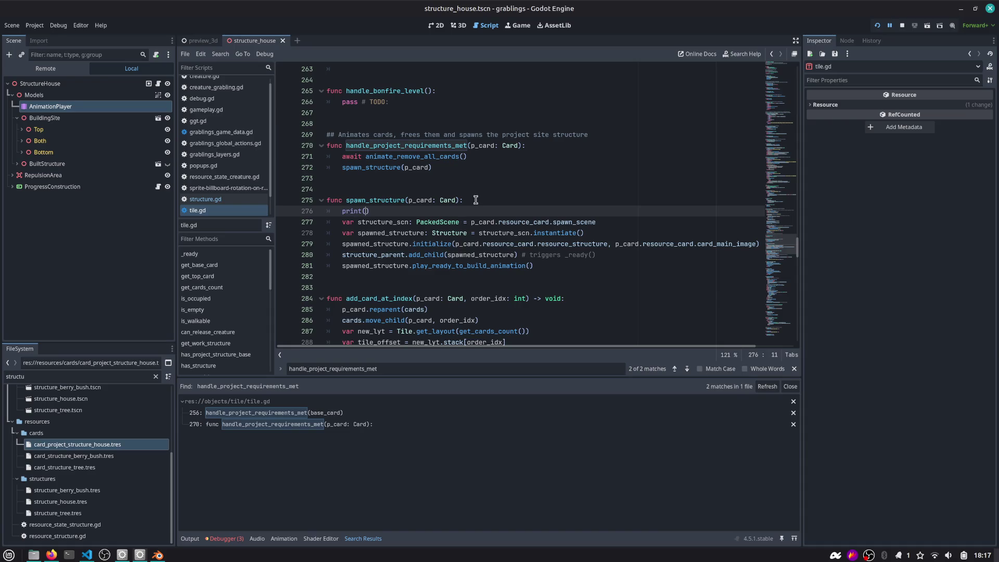
{"action": "type", "text": "\"s"}
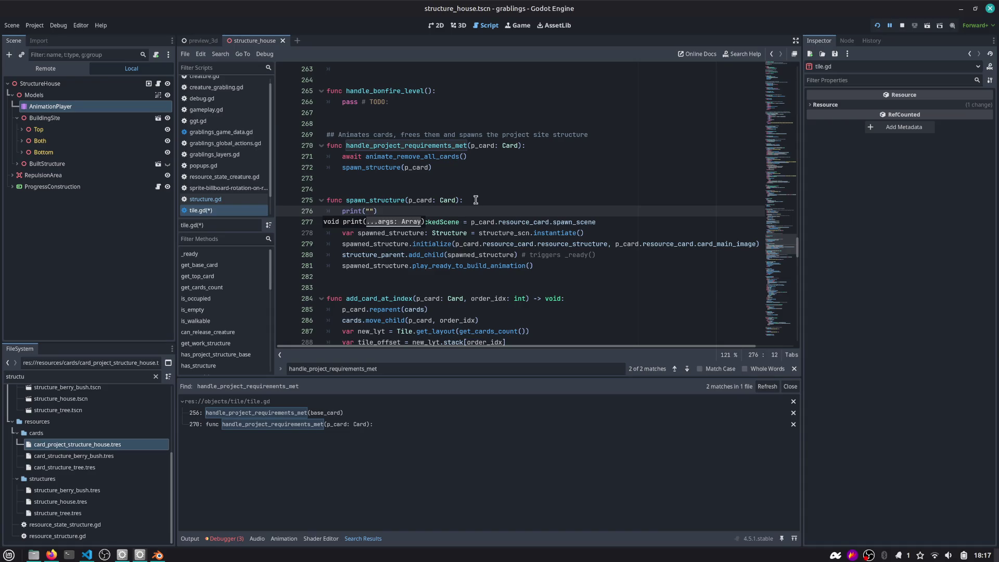
{"action": "type", "text": "pawn st"}
{"action": "type", "text": "ructure\" % "}
{"action": "type", "text": "p_card"}
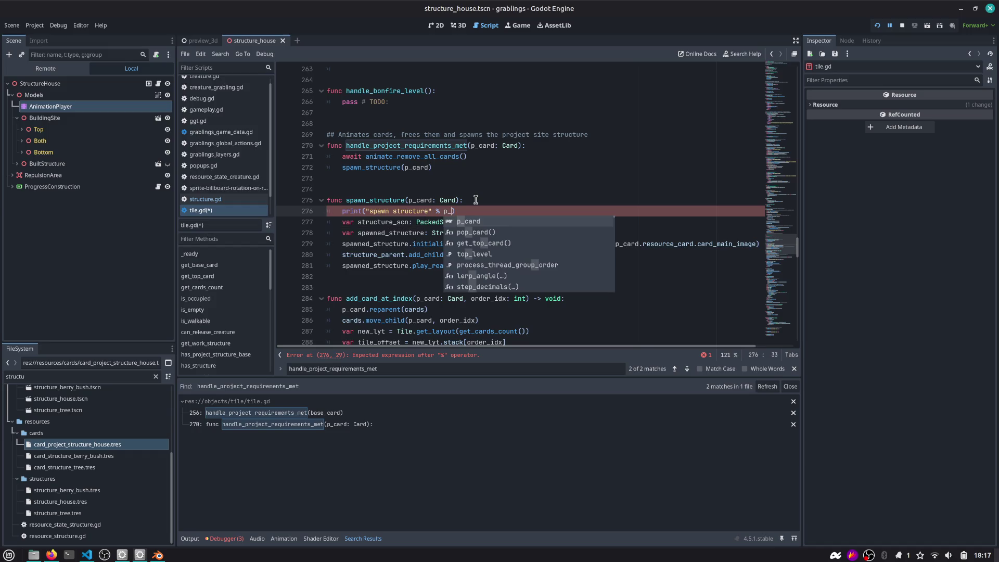
{"action": "key", "text": "ctrl+BackSpace"}
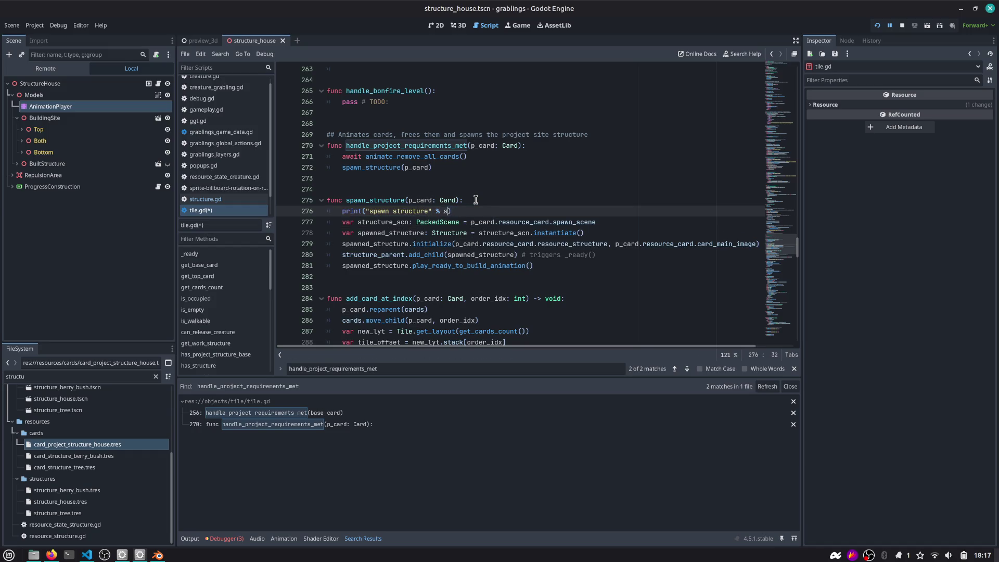
{"action": "type", "text": "struc"}
{"action": "key", "text": "alt+Down"}
{"action": "key", "text": "Down"}
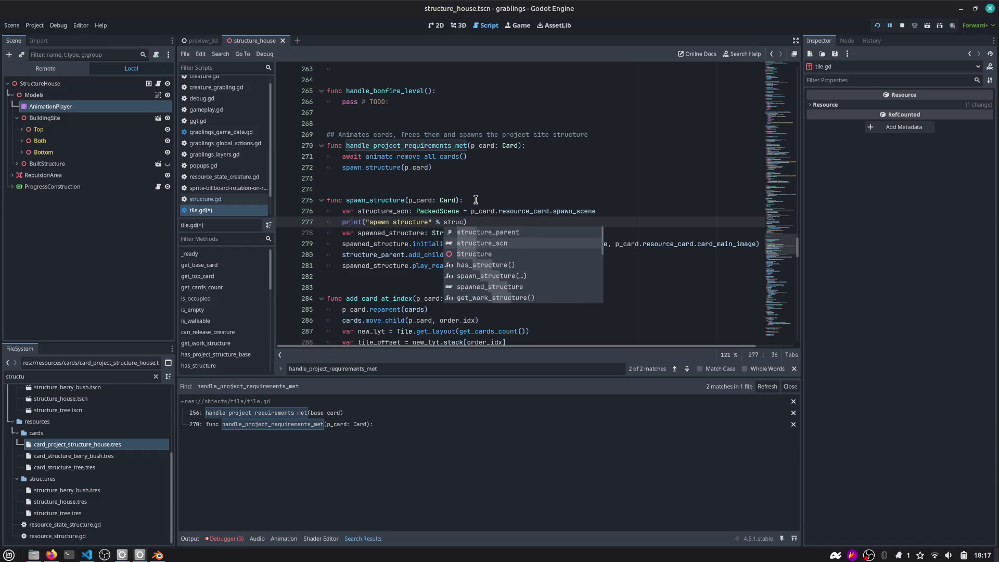
{"action": "key", "text": "Return"}
{"action": "key", "text": "ctrl+Left"}
{"action": "key", "text": "ctrl+Left"}
{"action": "key", "text": "ctrl+Left"}
{"action": "type", "text": "[Tile]"}
{"action": "key", "text": "Escape"}
{"action": "key", "text": "ctrl+s"}
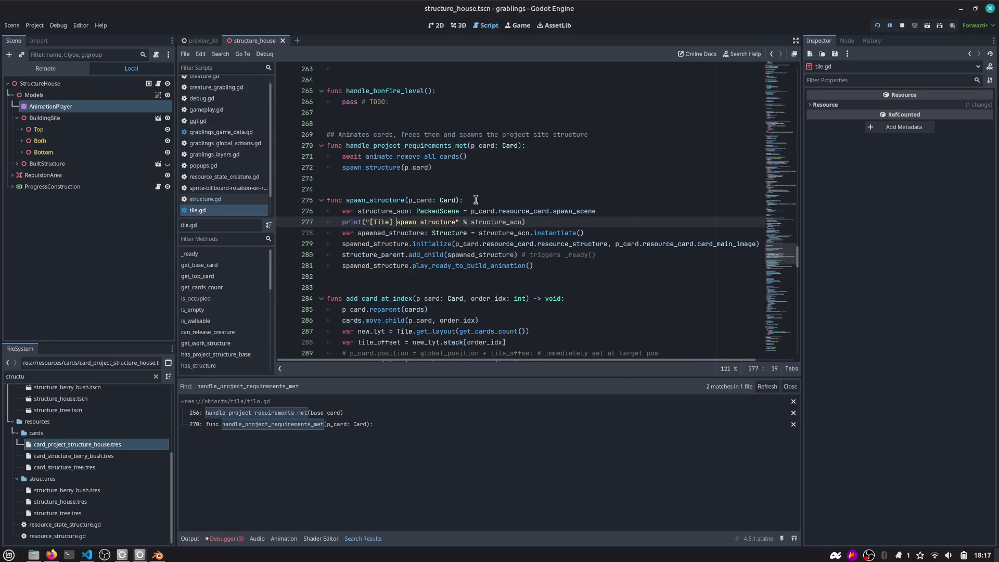
Step: Run the game, play the house card onto the board, then close all scripts except structure.gd
{"action": "left_click", "coordinate": [877, 26]}
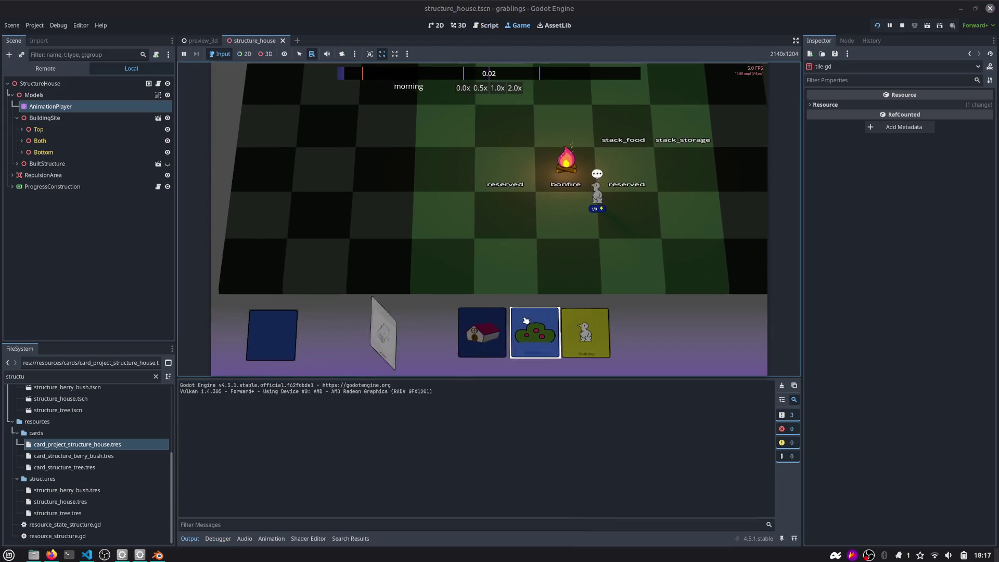
{"action": "left_click_drag", "start_coordinate": [509, 273], "coordinate": [509, 260]}
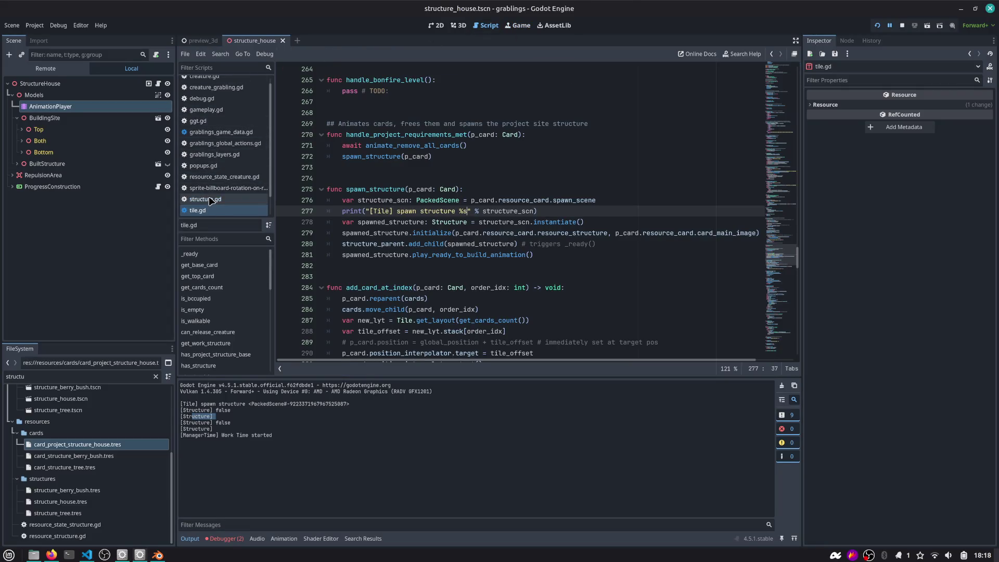
{"action": "right_click", "coordinate": [210, 199]}
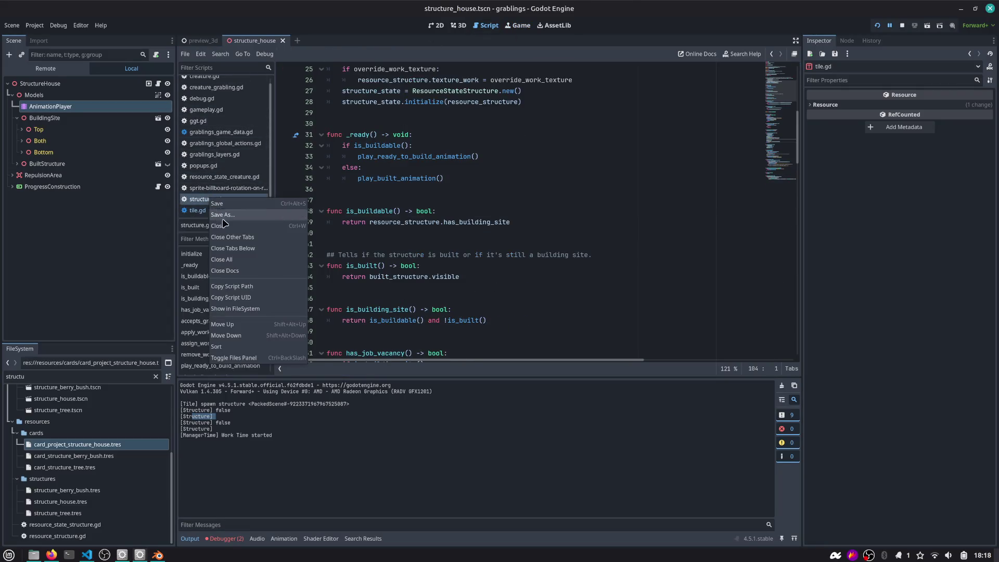
{"action": "left_click", "coordinate": [244, 237]}
Step: Enlarge the code editor and review initialize down to the construction_site assert
{"action": "scroll", "coordinate": [379, 142], "scroll_direction": "up", "scroll_amount": 3}
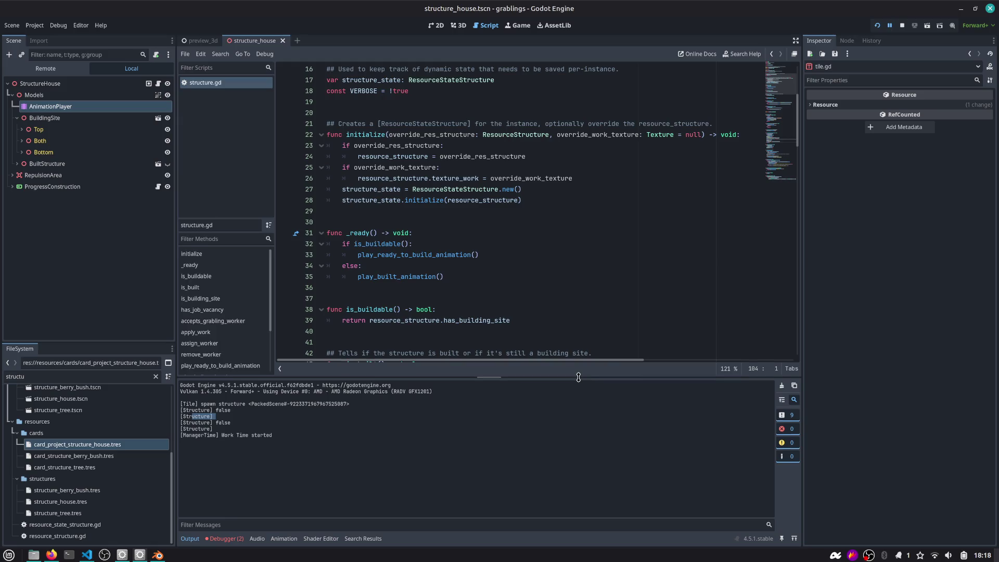
{"action": "left_click_drag", "start_coordinate": [578, 377], "coordinate": [579, 401]}
{"action": "scroll", "coordinate": [572, 187], "scroll_direction": "up", "scroll_amount": 5}
{"action": "scroll", "coordinate": [393, 212], "scroll_direction": "down", "scroll_amount": 3}
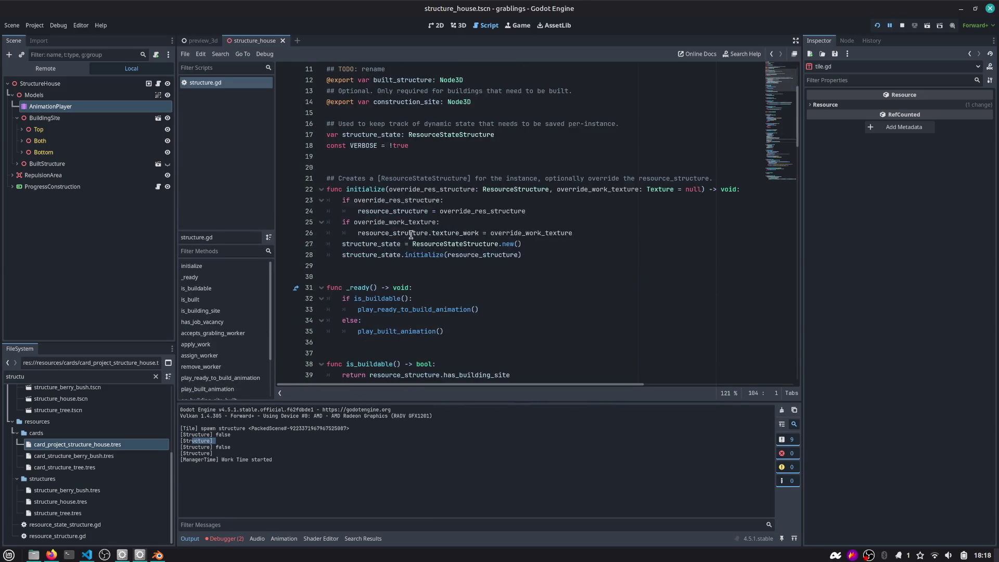
{"action": "left_click_drag", "start_coordinate": [347, 189], "coordinate": [559, 258]}
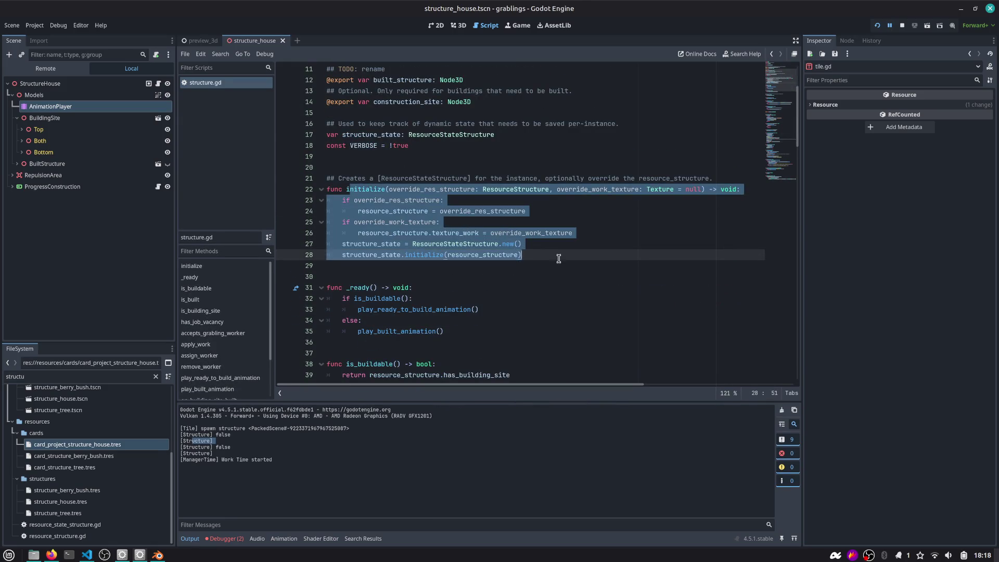
{"action": "scroll", "coordinate": [560, 259], "scroll_direction": "down", "scroll_amount": 4}
{"action": "double_click", "coordinate": [382, 179]}
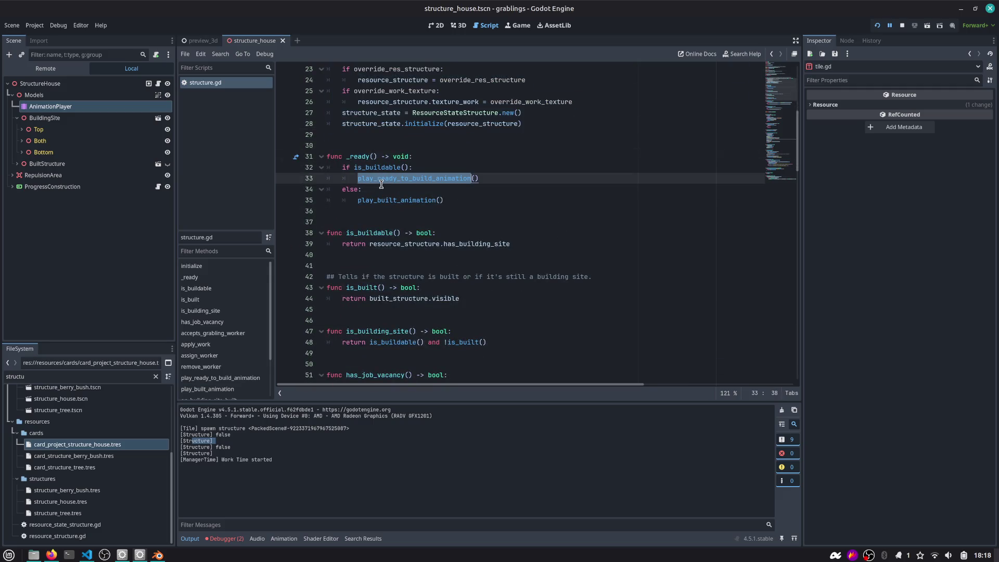
{"action": "scroll", "coordinate": [458, 178], "scroll_direction": "down", "scroll_amount": 14}
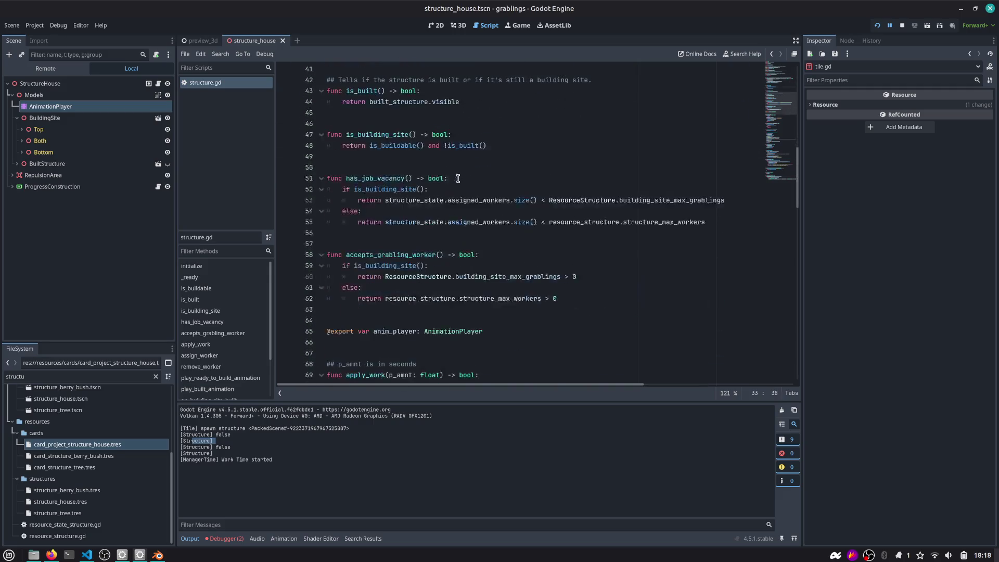
{"action": "scroll", "coordinate": [458, 179], "scroll_direction": "down", "scroll_amount": 6}
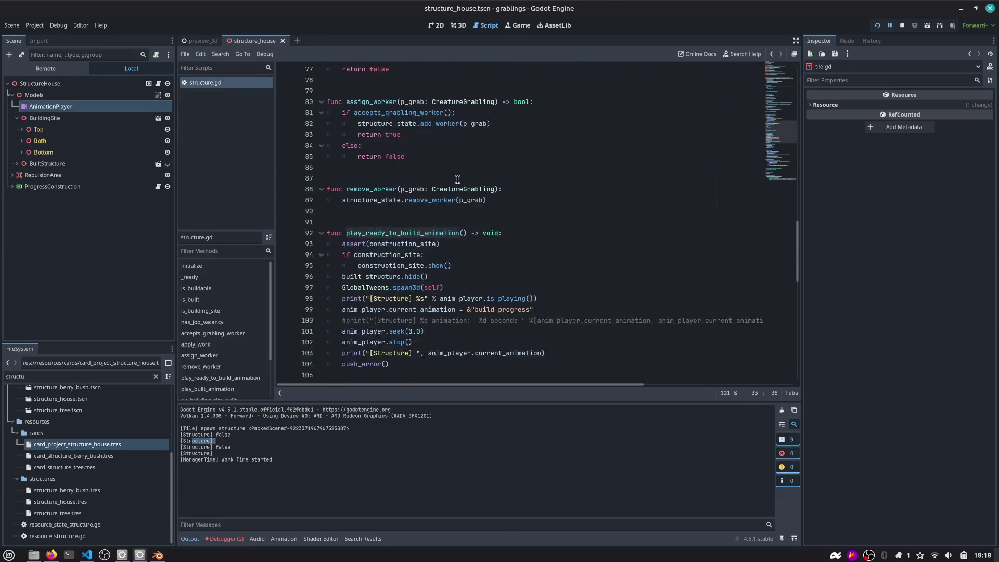
{"action": "double_click", "coordinate": [396, 178]}
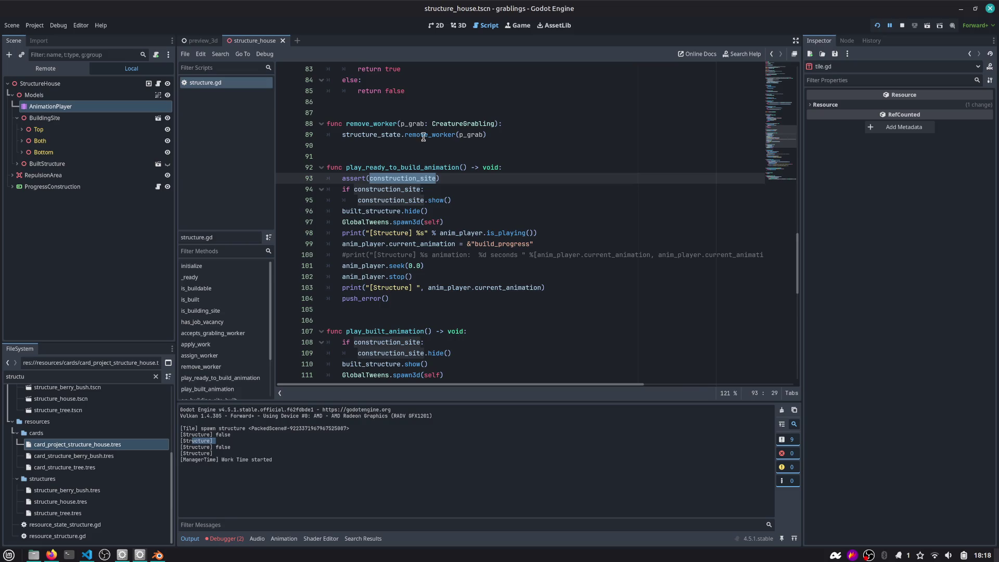
Step: Compare the build_progress, seek and stop lines against the false is_playing result in the output
{"action": "left_click", "coordinate": [410, 202]}
{"action": "left_click", "coordinate": [513, 233]}
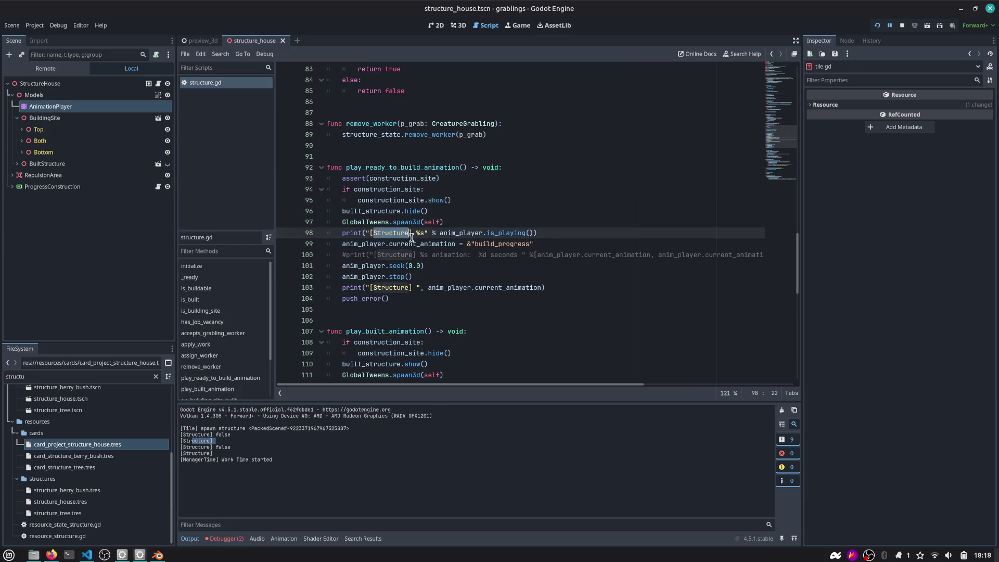
{"action": "double_click", "coordinate": [461, 233]}
{"action": "left_click_drag", "start_coordinate": [230, 435], "coordinate": [188, 435]}
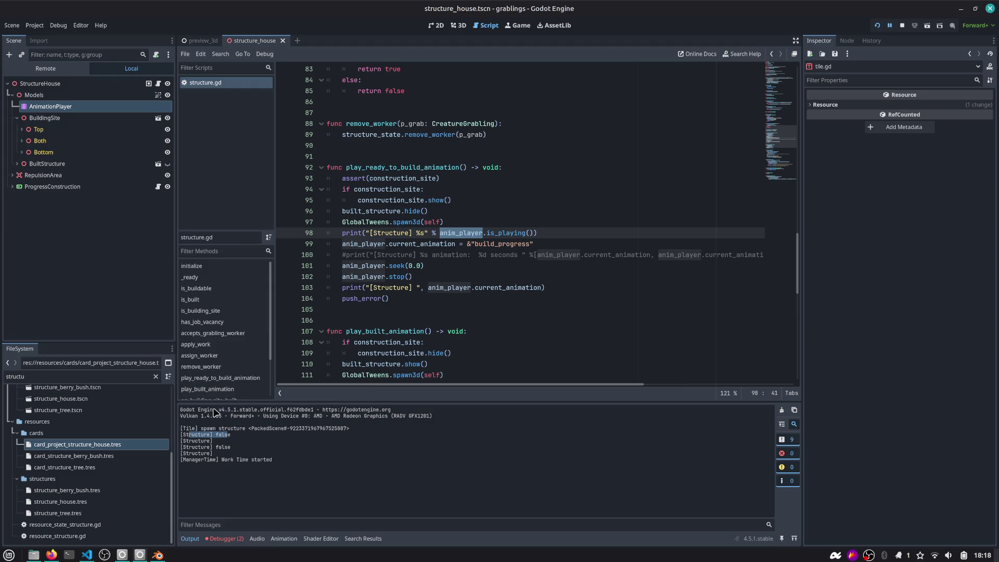
{"action": "left_click", "coordinate": [460, 243]}
{"action": "left_click_drag", "start_coordinate": [468, 243], "coordinate": [531, 243]}
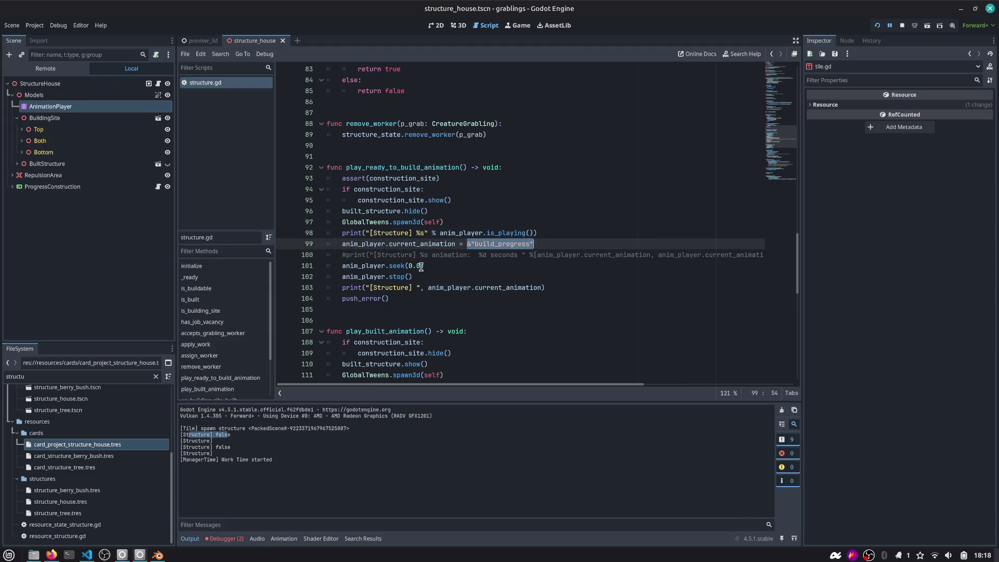
{"action": "left_click_drag", "start_coordinate": [389, 265], "coordinate": [445, 264]}
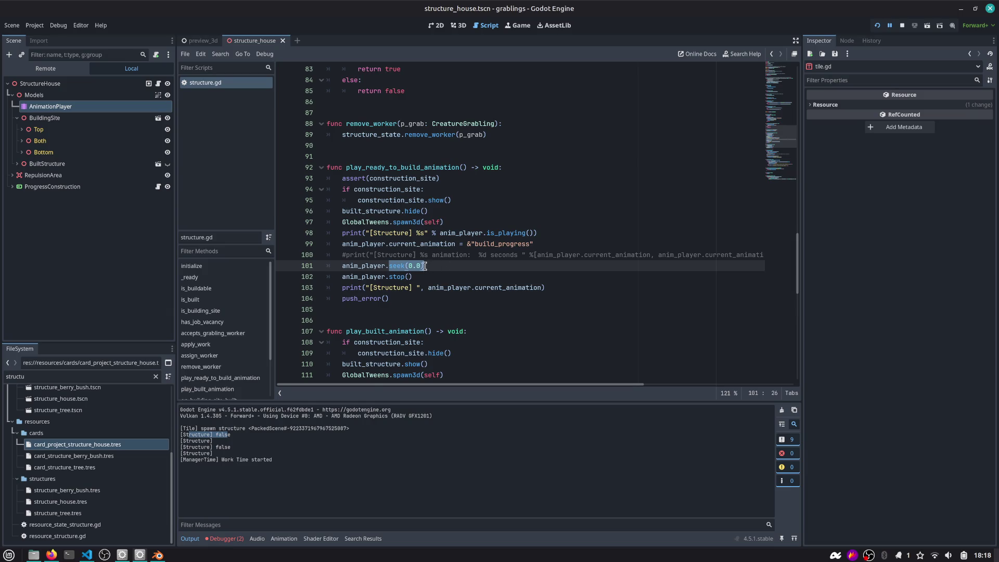
{"action": "left_click_drag", "start_coordinate": [373, 276], "coordinate": [460, 277]}
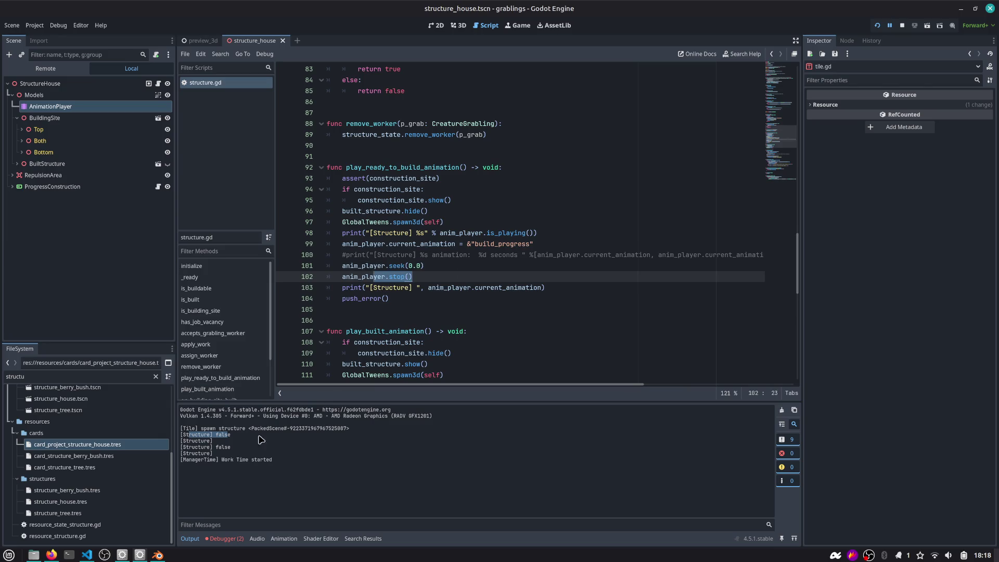
{"action": "left_click_drag", "start_coordinate": [202, 447], "coordinate": [233, 453]}
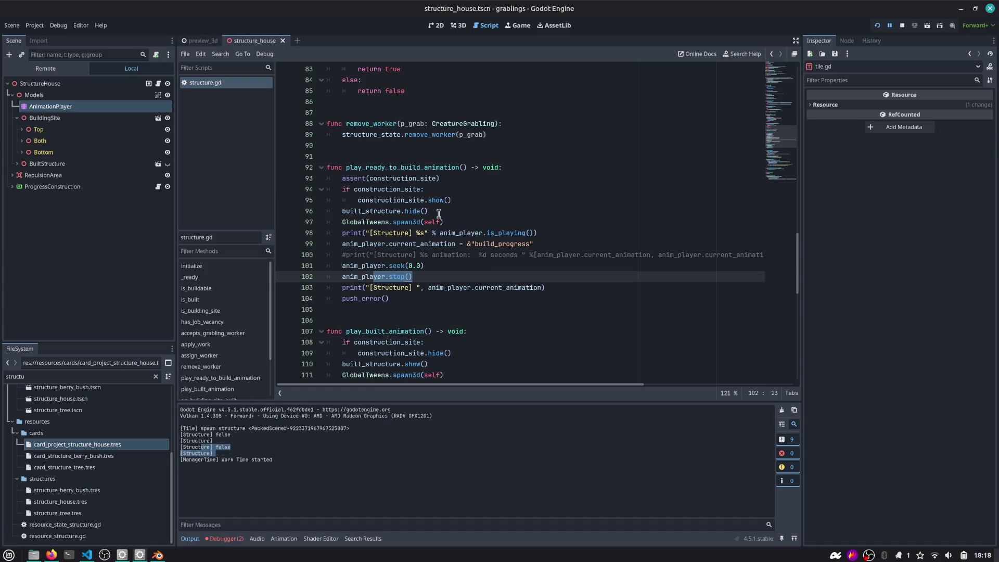
Step: Copy the print(current_animation) line and paste it right after seek(0.0)
{"action": "left_click", "coordinate": [440, 265]}
{"action": "left_click", "coordinate": [569, 286]}
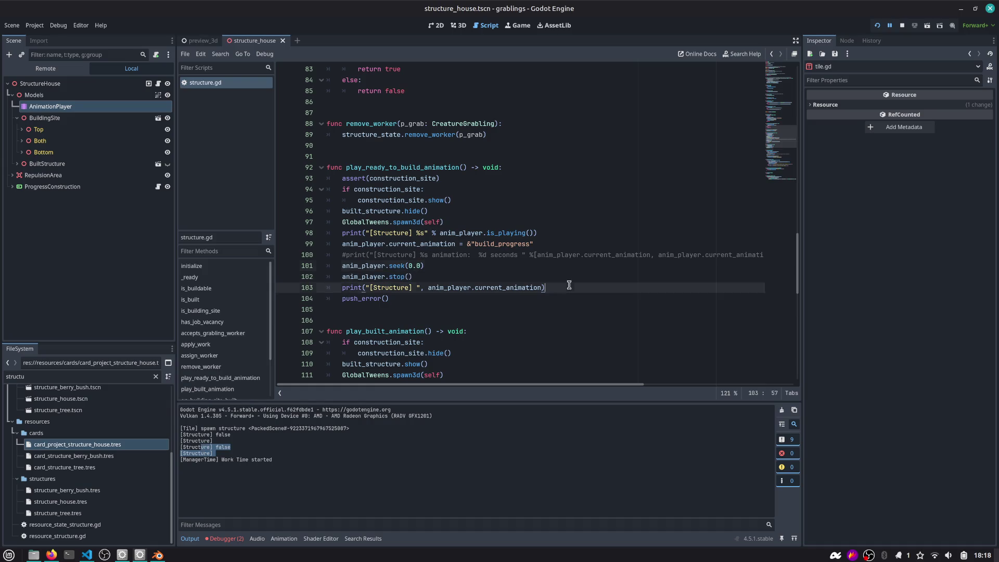
{"action": "key", "text": "shift+Home"}
{"action": "key", "text": "ctrl+c"}
{"action": "key", "text": "Up"}
{"action": "key", "text": "Up"}
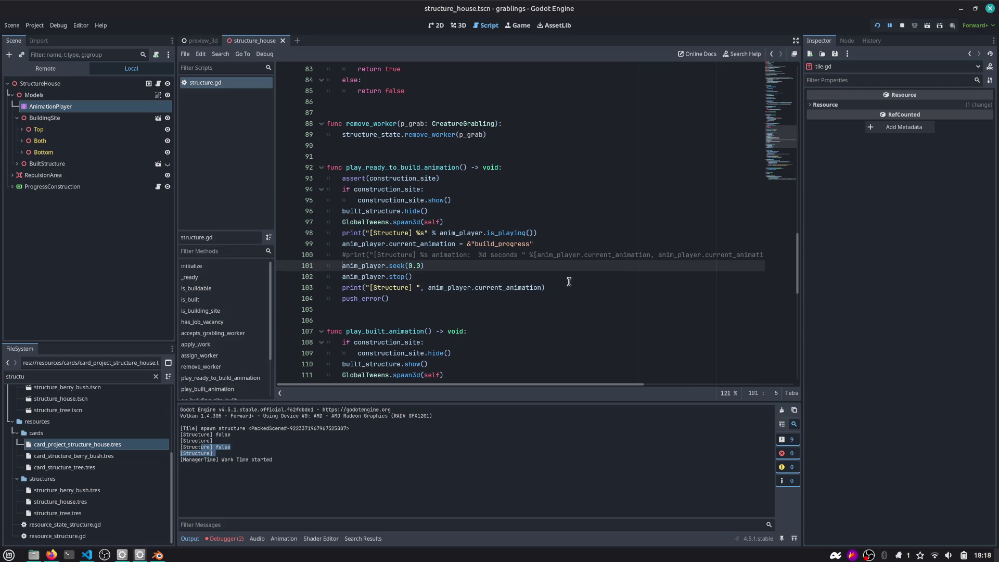
{"action": "key", "text": "Return"}
{"action": "key", "text": "ctrl+v"}
{"action": "key", "text": "Up"}
Step: Delete the is_playing() print line and save structure.gd
{"action": "key", "text": "Down"}
{"action": "key", "text": "Up"}
{"action": "key", "text": "Up"}
{"action": "key", "text": "Up"}
{"action": "key", "text": "End"}
{"action": "key", "text": "Left"}
{"action": "key", "text": "ctrl+shift+Left"}
{"action": "key", "text": "Right"}
{"action": "key", "text": "Down"}
{"action": "key", "text": "Down"}
{"action": "key", "text": "Up"}
{"action": "key", "text": "Up"}
{"action": "key", "text": "Up"}
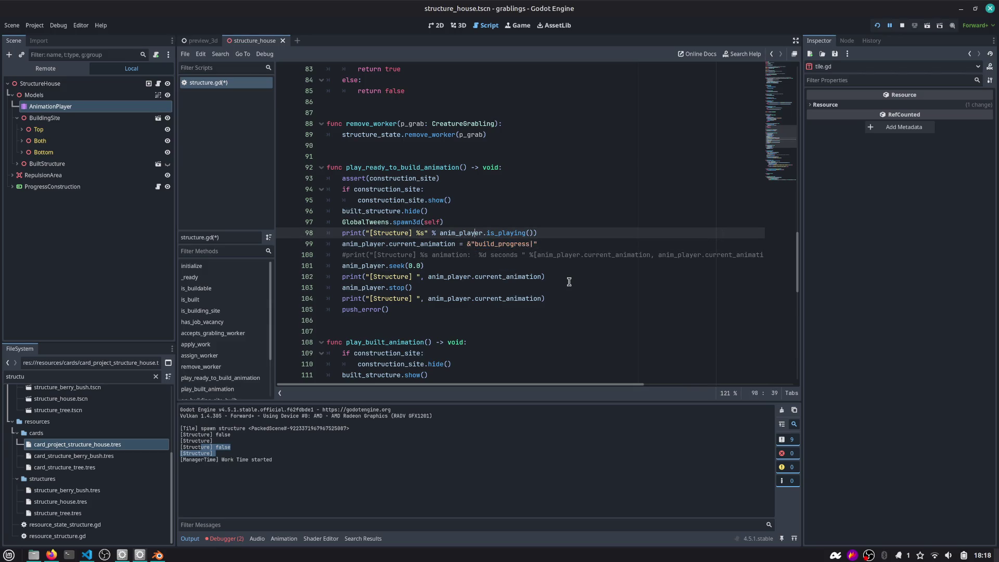
{"action": "key", "text": "ctrl+shift+k"}
{"action": "key", "text": "ctrl+s"}
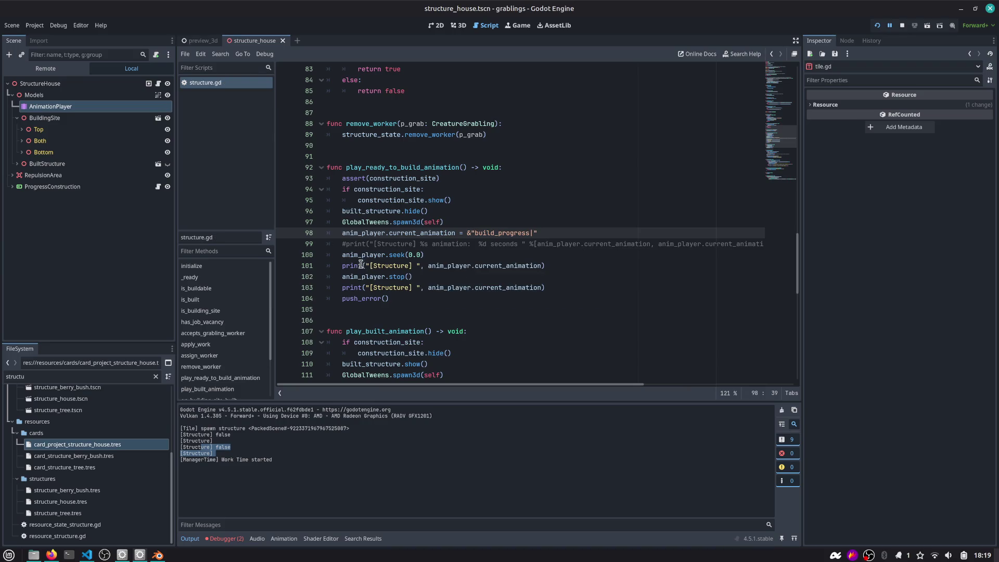
{"action": "double_click", "coordinate": [362, 298]}
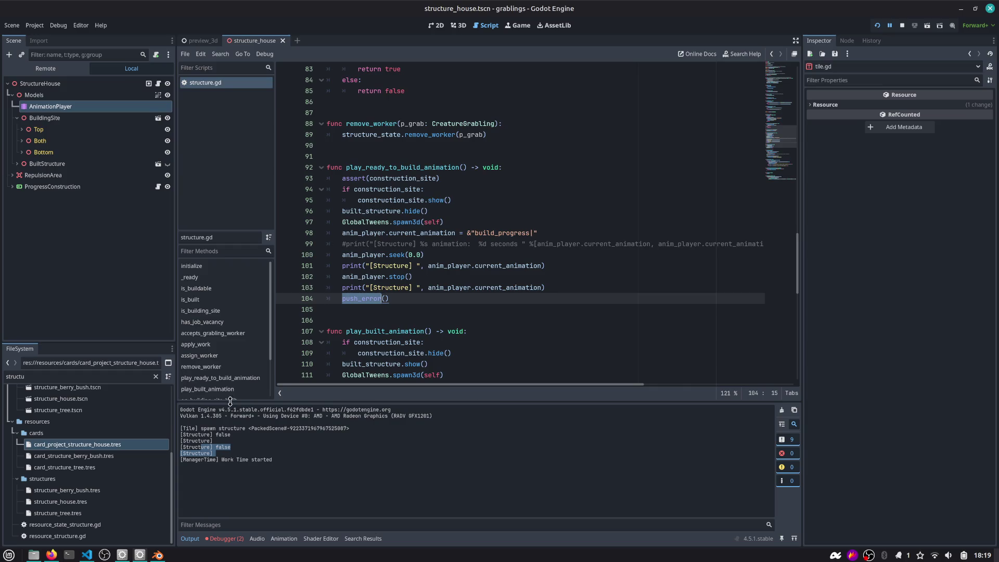
Step: Expand the first push_error's stack trace and follow it to tile.gd's spawn_structure at line 280
{"action": "left_click", "coordinate": [226, 538]}
{"action": "left_click", "coordinate": [234, 408]}
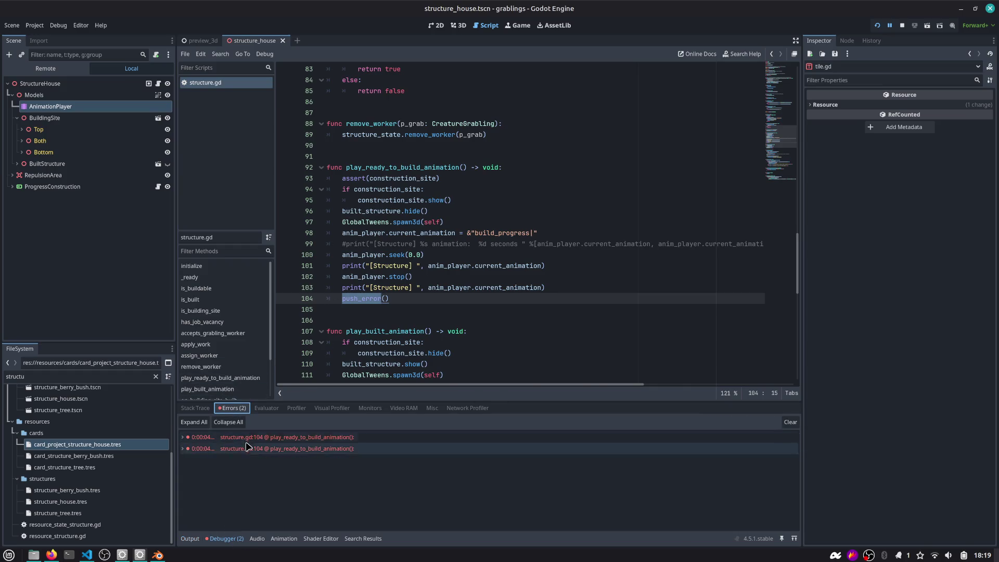
{"action": "left_click", "coordinate": [243, 441]}
{"action": "left_click", "coordinate": [183, 437]}
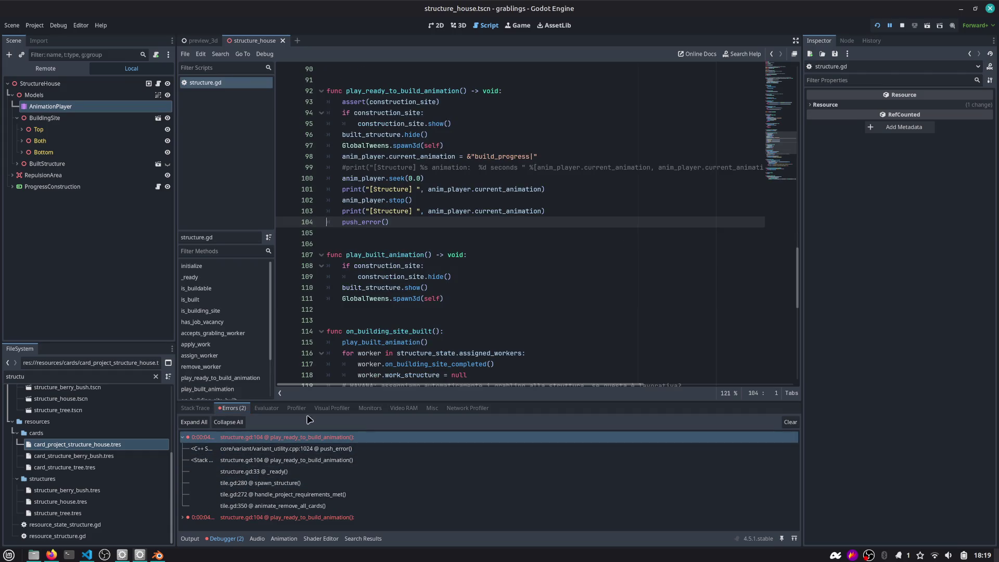
{"action": "left_click", "coordinate": [282, 505]}
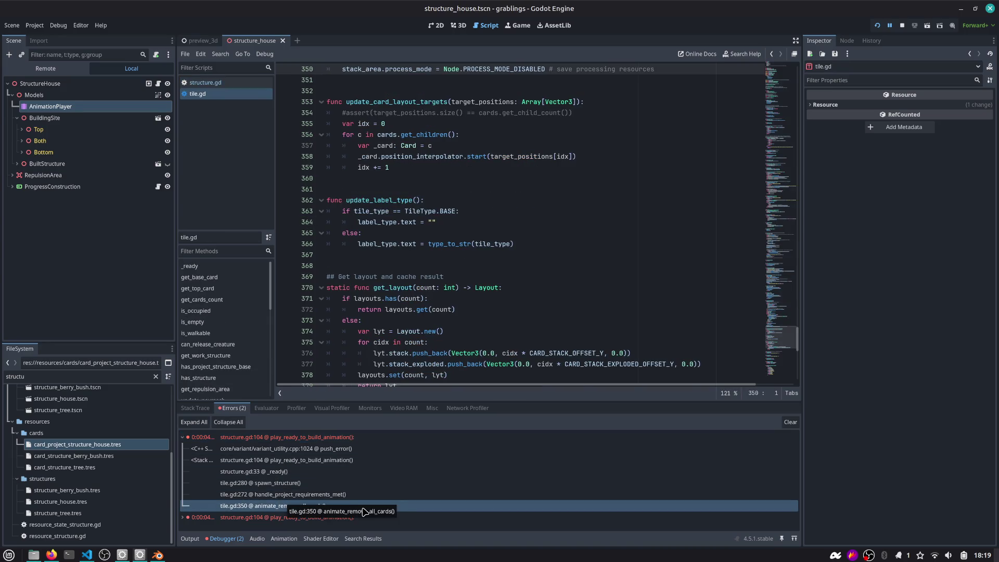
{"action": "left_click", "coordinate": [295, 495]}
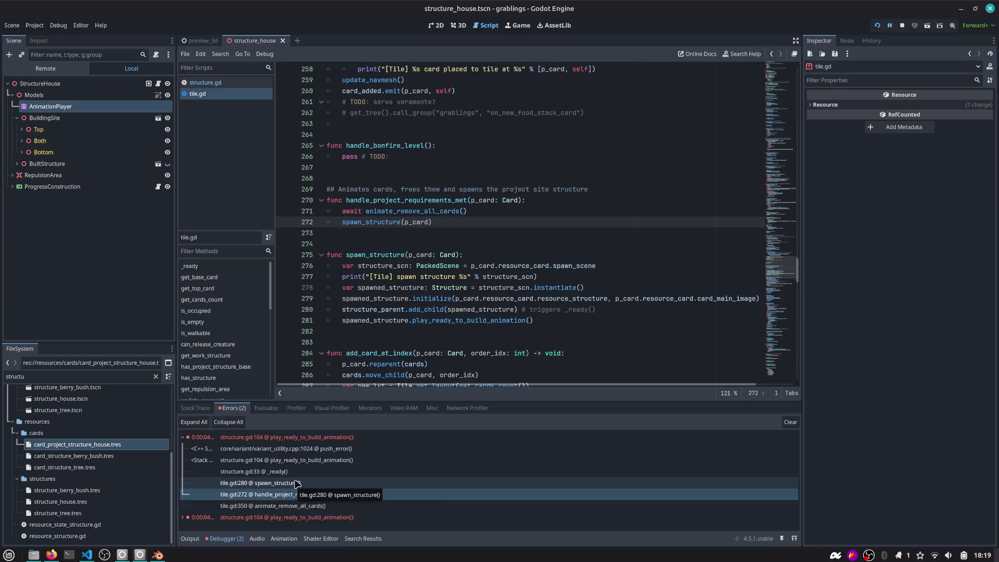
{"action": "left_click", "coordinate": [297, 484]}
Step: Follow the second error's stack trace to the spawn_structure call at line 281
{"action": "double_click", "coordinate": [291, 518]}
{"action": "scroll", "coordinate": [295, 501], "scroll_direction": "down", "scroll_amount": 2}
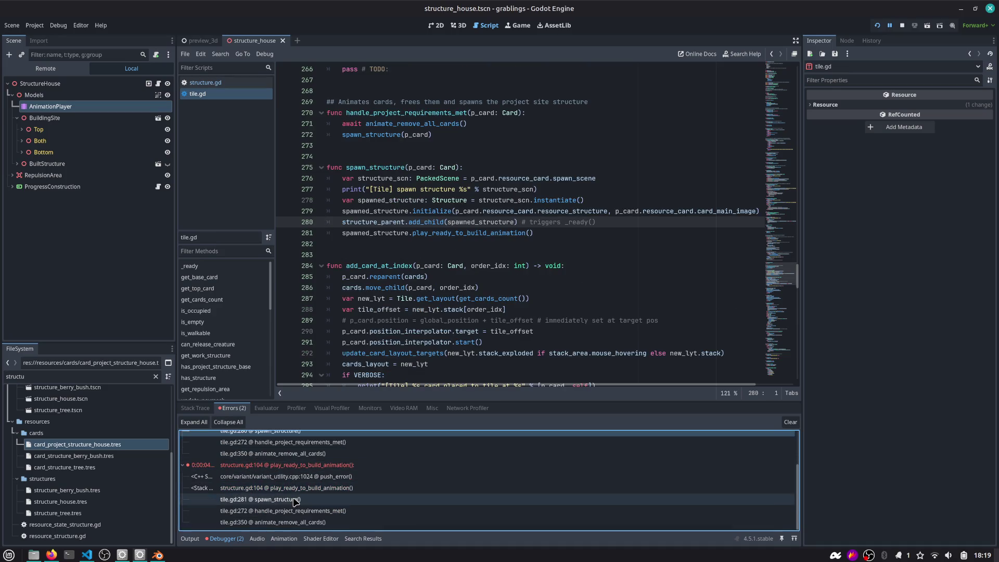
{"action": "left_click", "coordinate": [296, 500]}
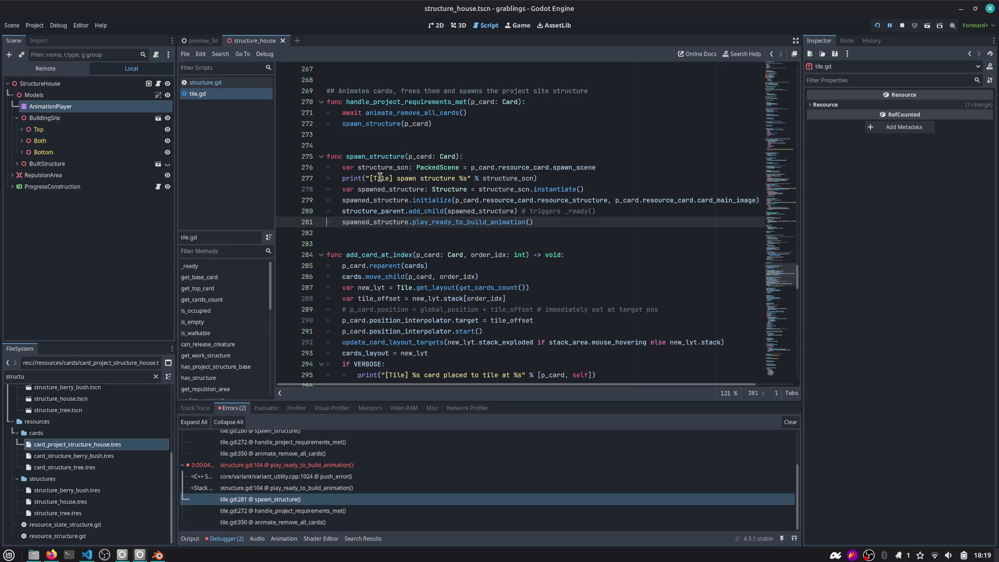
Step: Select the spawn structure line in the Output log and call up the quick script picker
{"action": "left_click", "coordinate": [189, 538]}
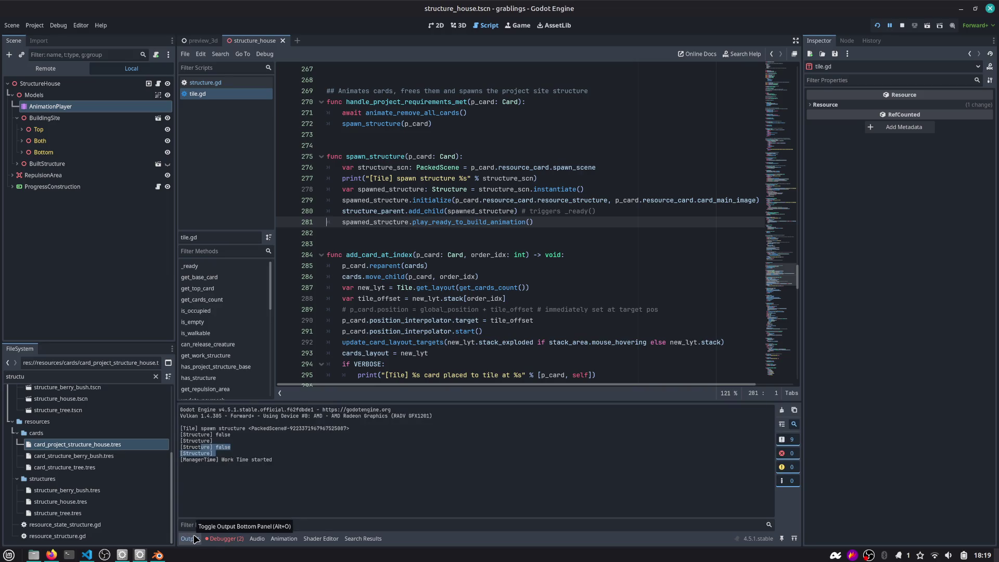
{"action": "left_click", "coordinate": [217, 468]}
{"action": "left_click_drag", "start_coordinate": [201, 428], "coordinate": [353, 426]}
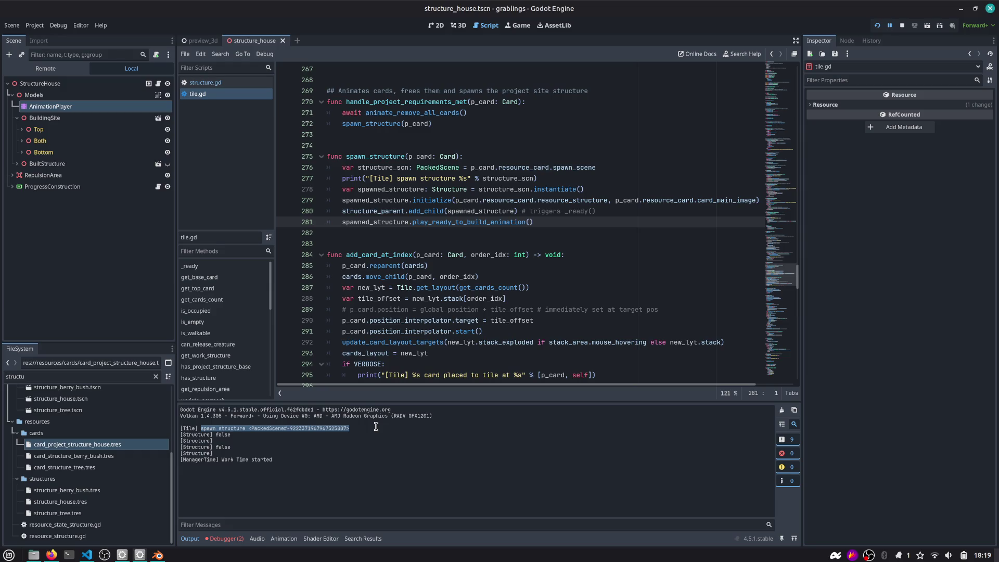
{"action": "left_click", "coordinate": [408, 157]}
{"action": "key", "text": "ctrl+alt+o"}
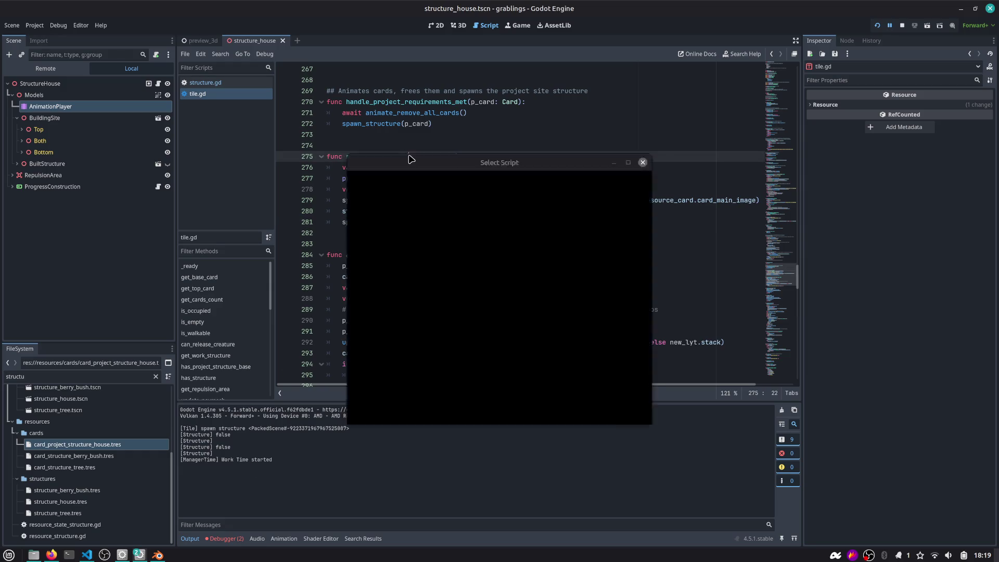
{"action": "type", "text": "mantime"}
{"action": "key", "text": "Down"}
{"action": "key", "text": "Down"}
{"action": "key", "text": "Return"}
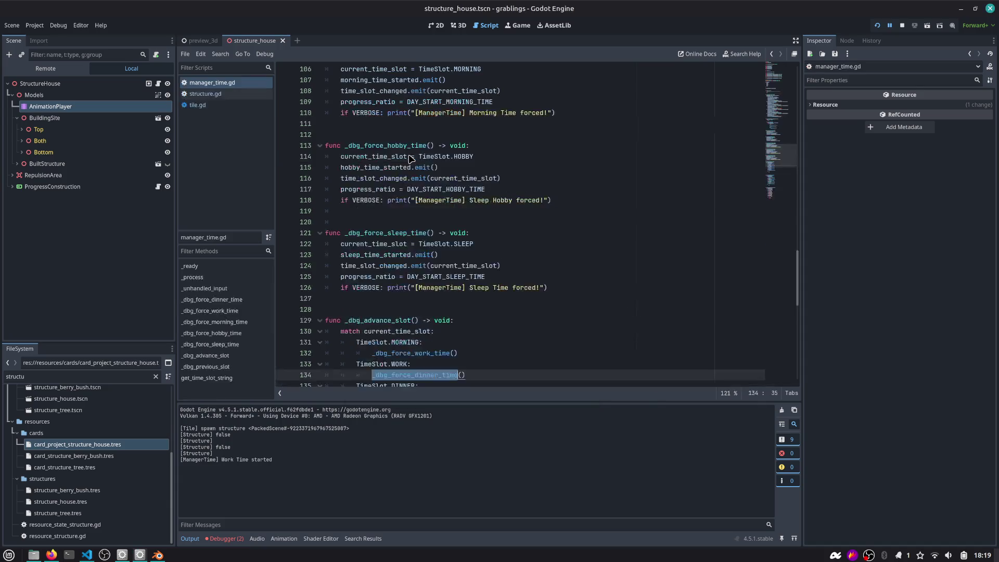
{"action": "double_click", "coordinate": [368, 114]}
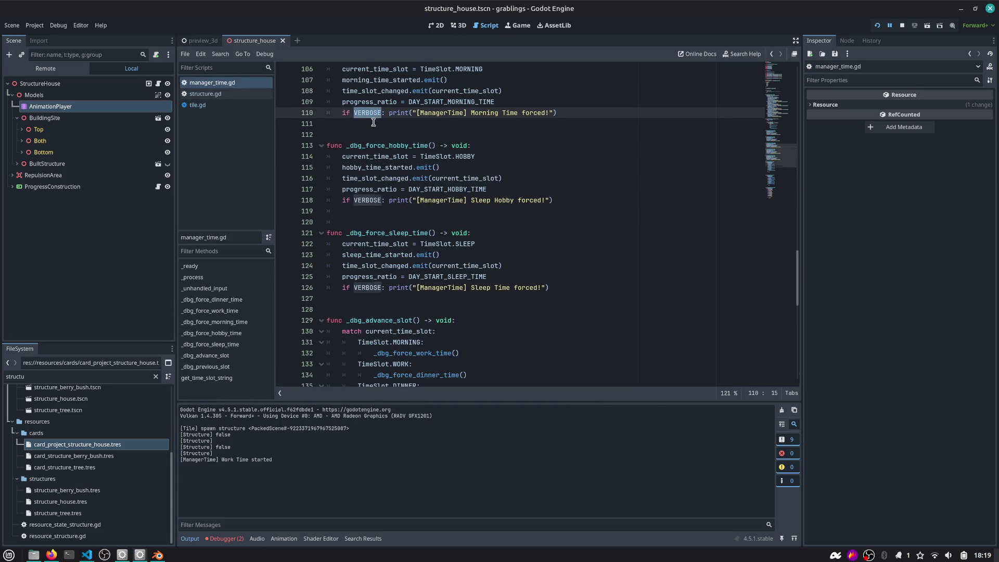
{"action": "left_click", "coordinate": [367, 113], "text": "ctrl"}
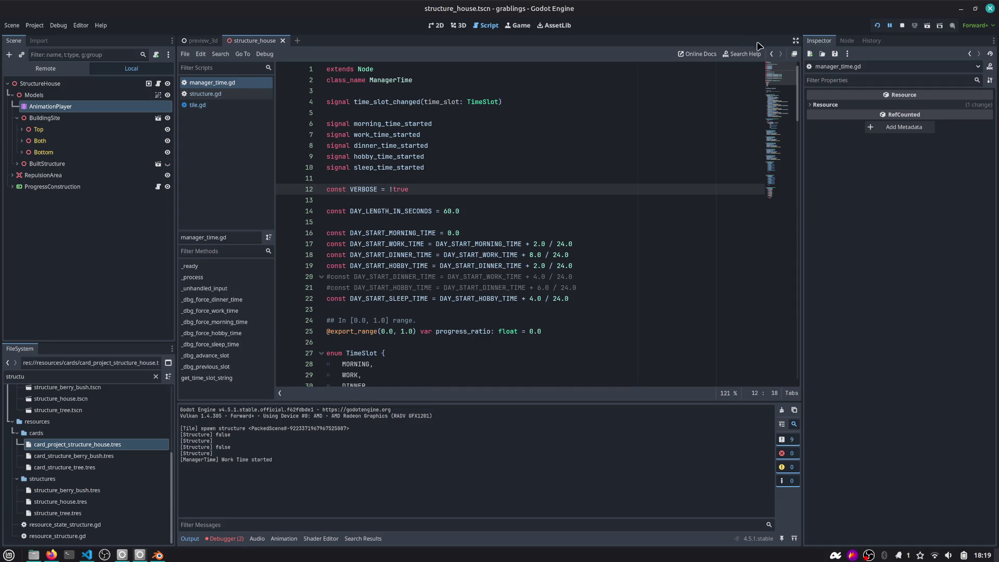
{"action": "middle_click", "coordinate": [223, 82]}
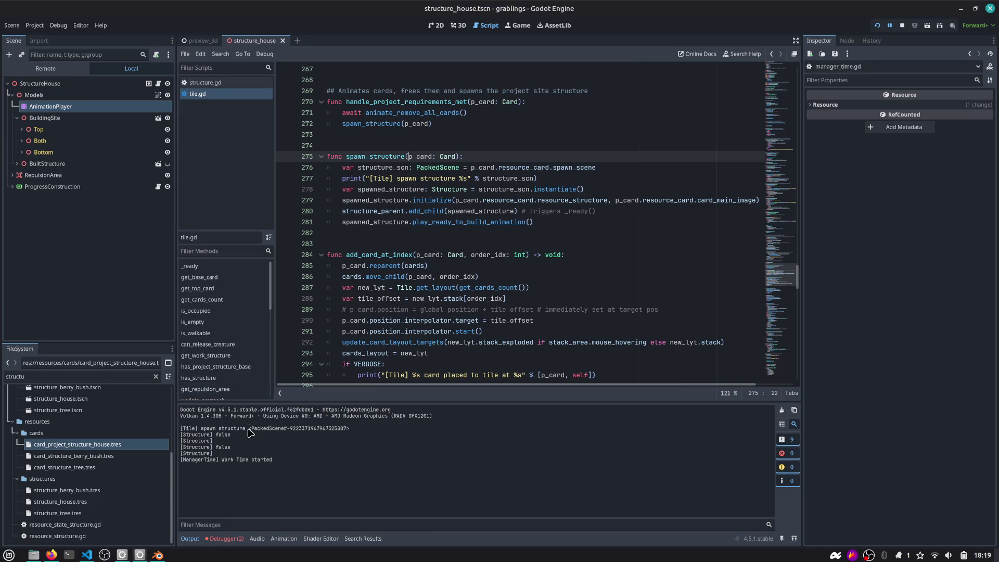
{"action": "mouse_move", "coordinate": [234, 460]}
{"action": "left_mouse_down"}
{"action": "mouse_move", "coordinate": [185, 426]}
{"action": "mouse_move", "coordinate": [171, 430]}
{"action": "left_mouse_up"}
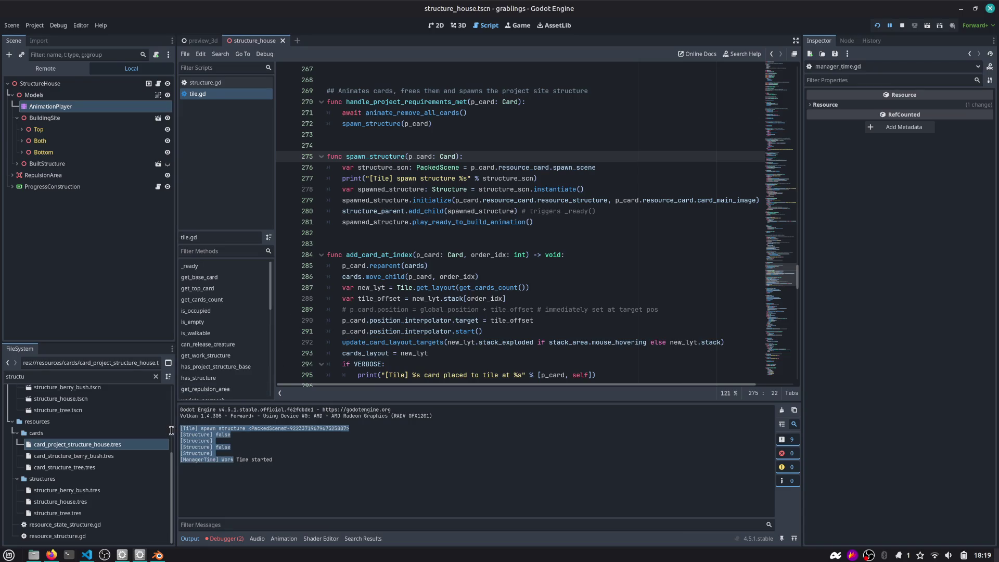
{"action": "left_click", "coordinate": [878, 25]}
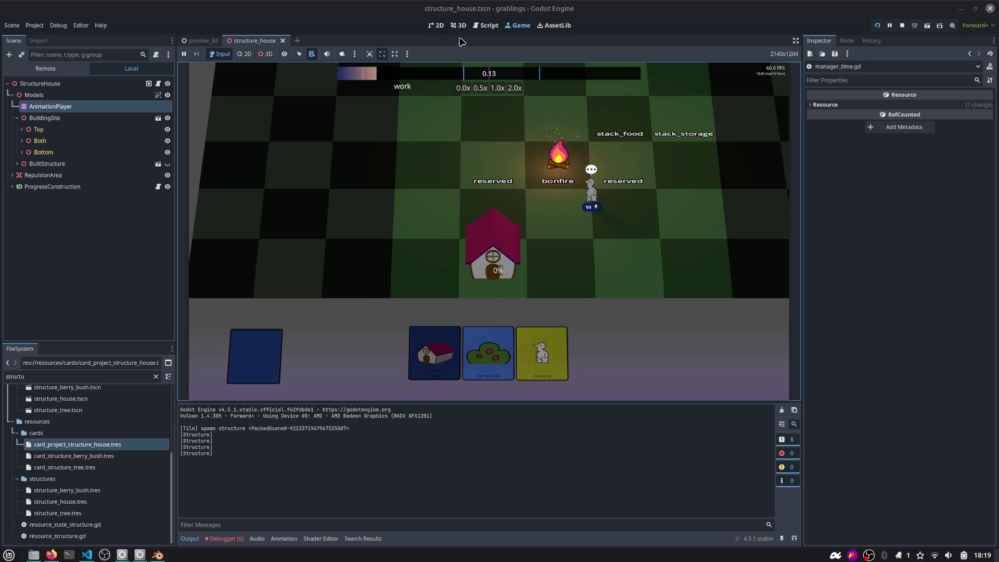
Step: Back in the script editor, open structure.gd at its play_ready_to_build_animation function
{"action": "left_click", "coordinate": [484, 27]}
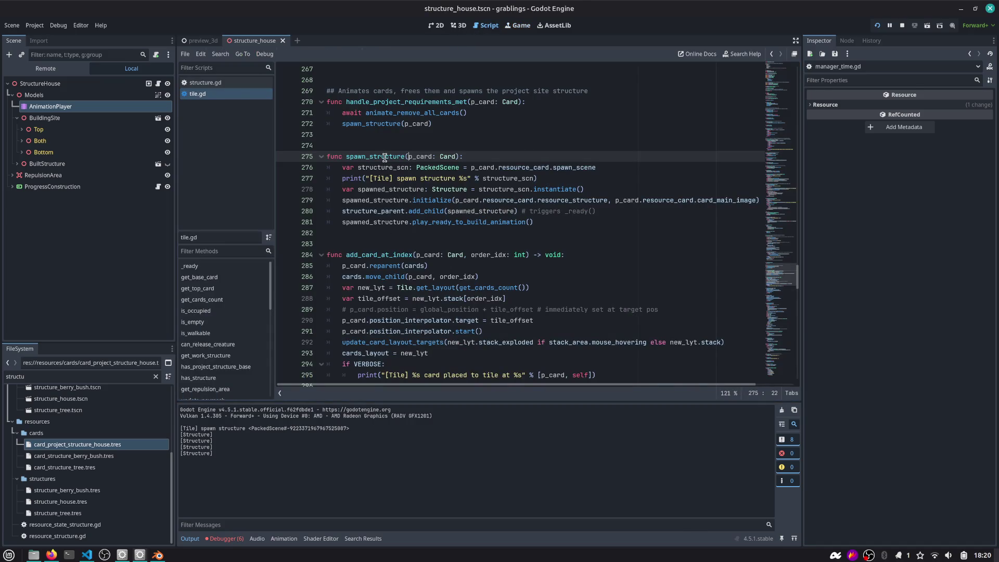
{"action": "left_click", "coordinate": [229, 83]}
{"action": "left_click", "coordinate": [431, 145]}
Step: Read the update parameter in AnimationPlayer's seek() docs, then go back to structure.gd
{"action": "left_click", "coordinate": [421, 156]}
{"action": "left_click", "coordinate": [408, 179]}
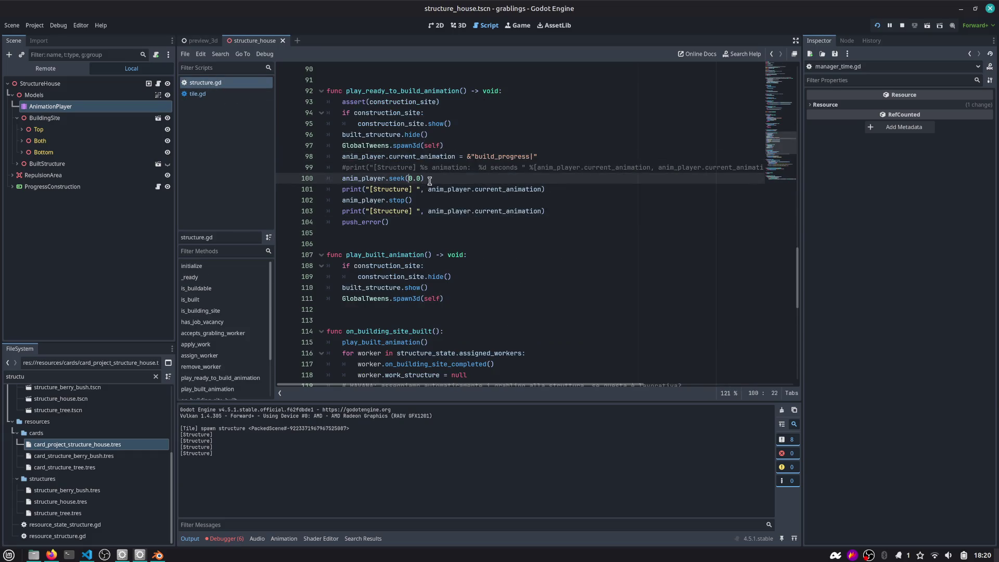
{"action": "left_click", "coordinate": [396, 179], "text": "ctrl"}
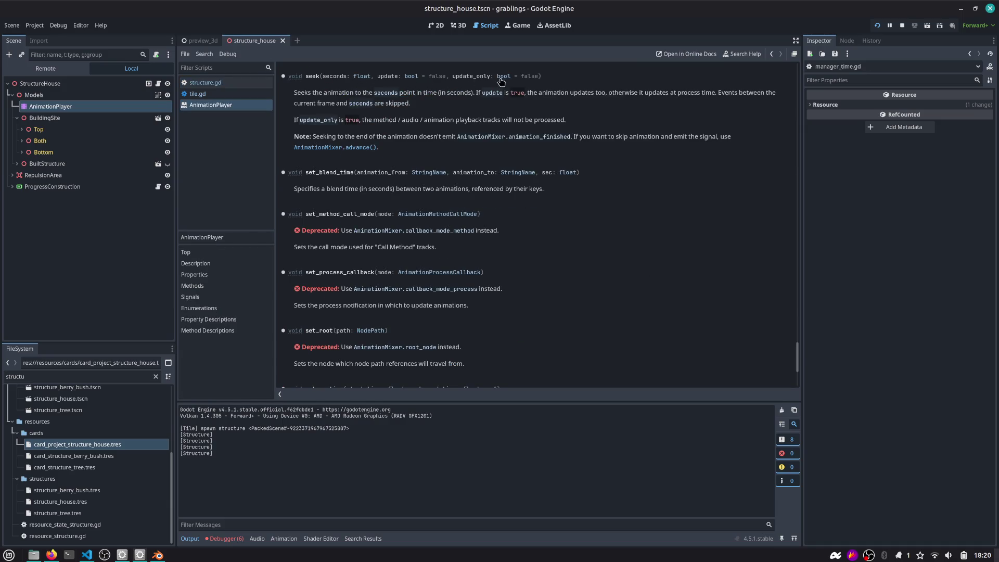
{"action": "double_click", "coordinate": [378, 79]}
{"action": "left_click", "coordinate": [772, 55]}
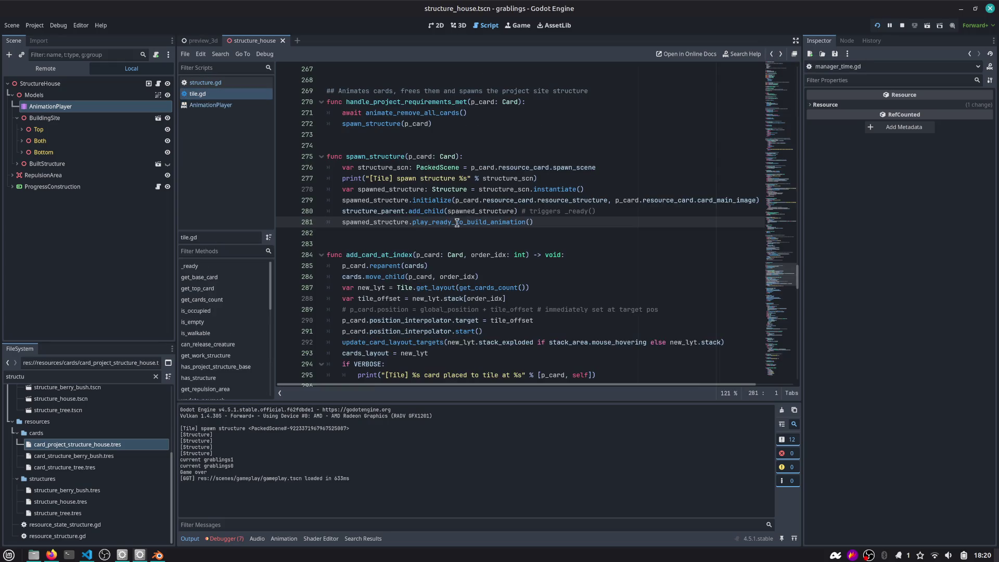
{"action": "scroll", "coordinate": [404, 200], "scroll_direction": "up", "scroll_amount": 20}
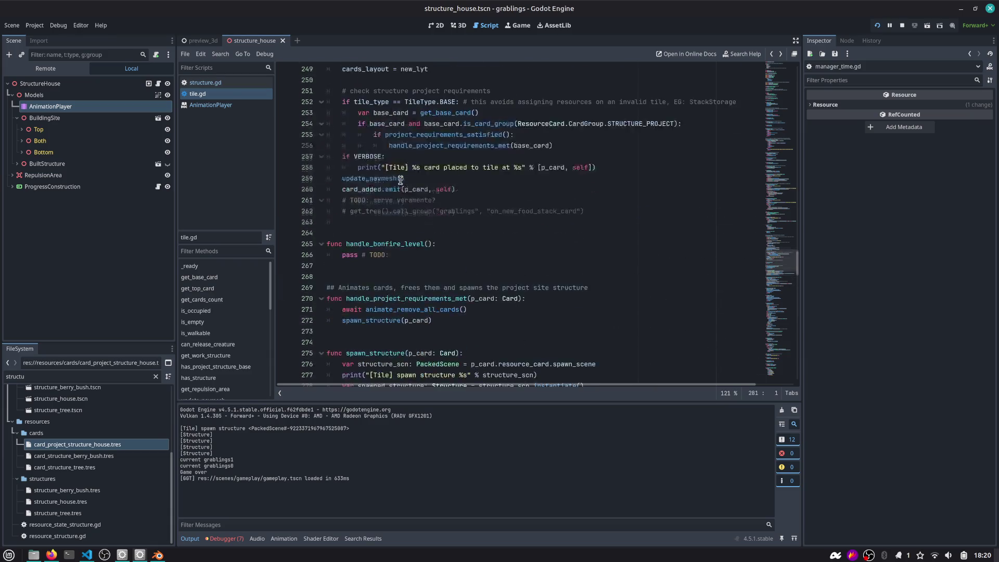
{"action": "key", "text": "alt+Left"}
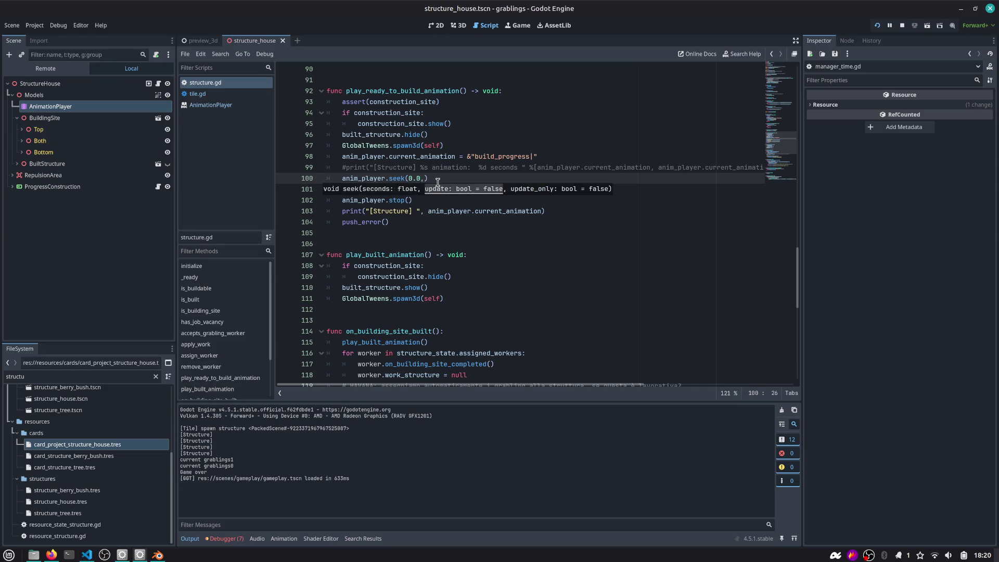
Step: Complete the call as seek(0.0, true) and delete the debug print lines around it
{"action": "type", "text": "ue"}
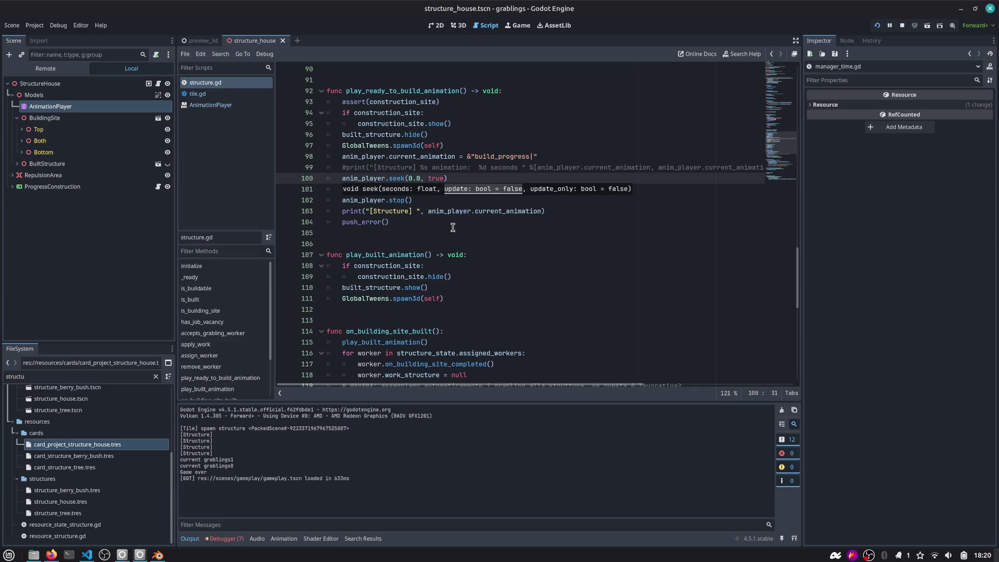
{"action": "left_click", "coordinate": [455, 222]}
{"action": "double_click", "coordinate": [374, 177]}
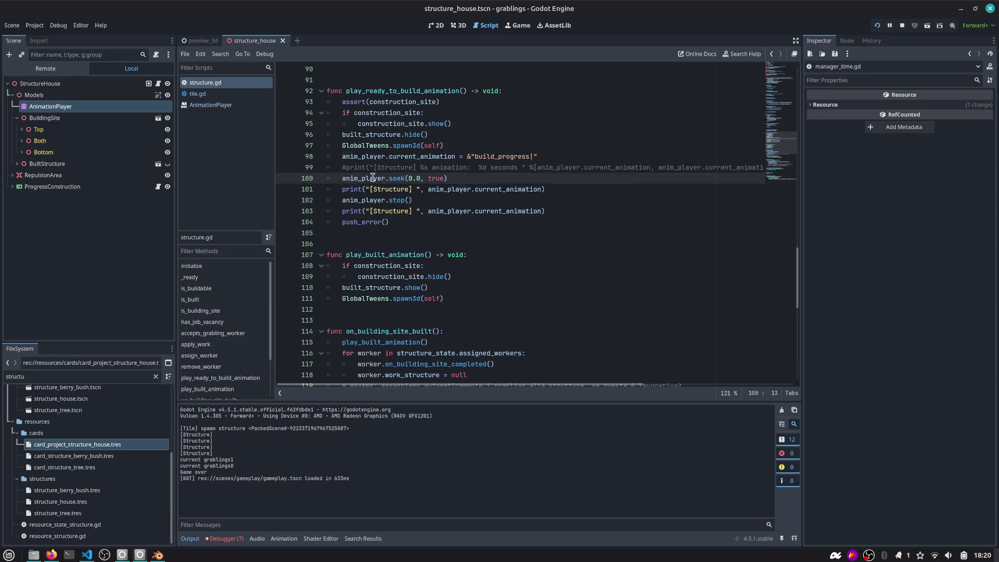
{"action": "left_click", "coordinate": [439, 200]}
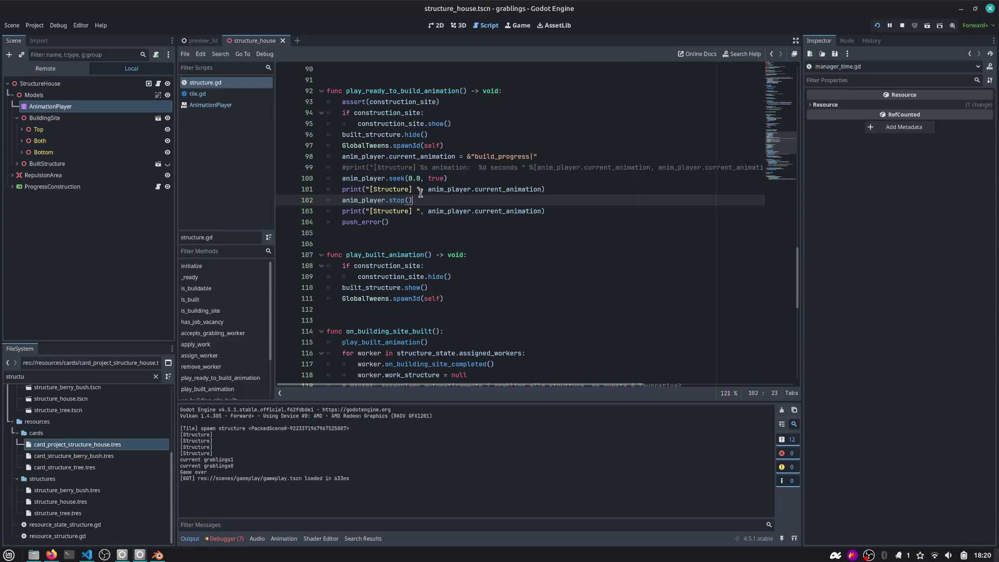
{"action": "double_click", "coordinate": [509, 190]}
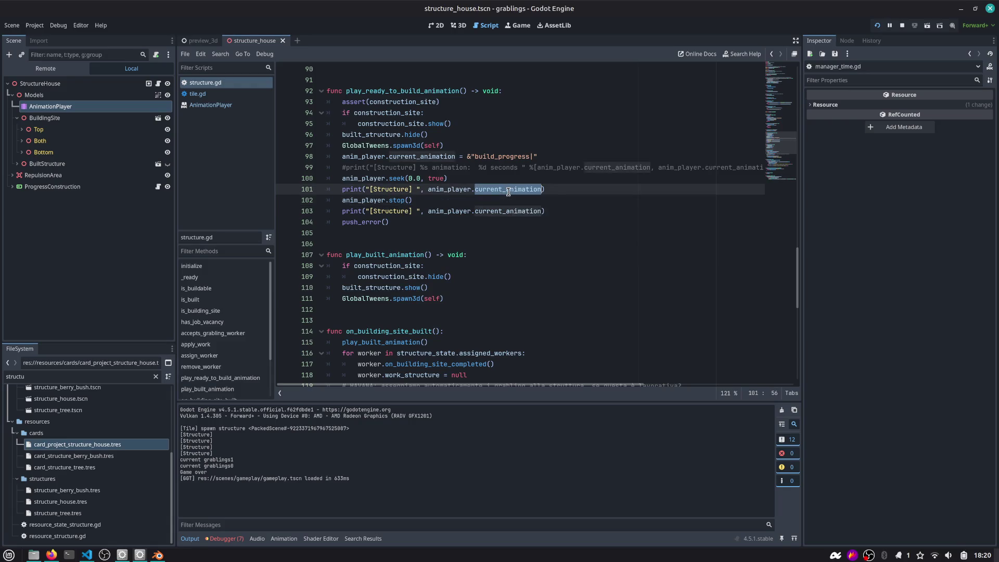
{"action": "key", "text": "BackSpace"}
{"action": "key", "text": "Down"}
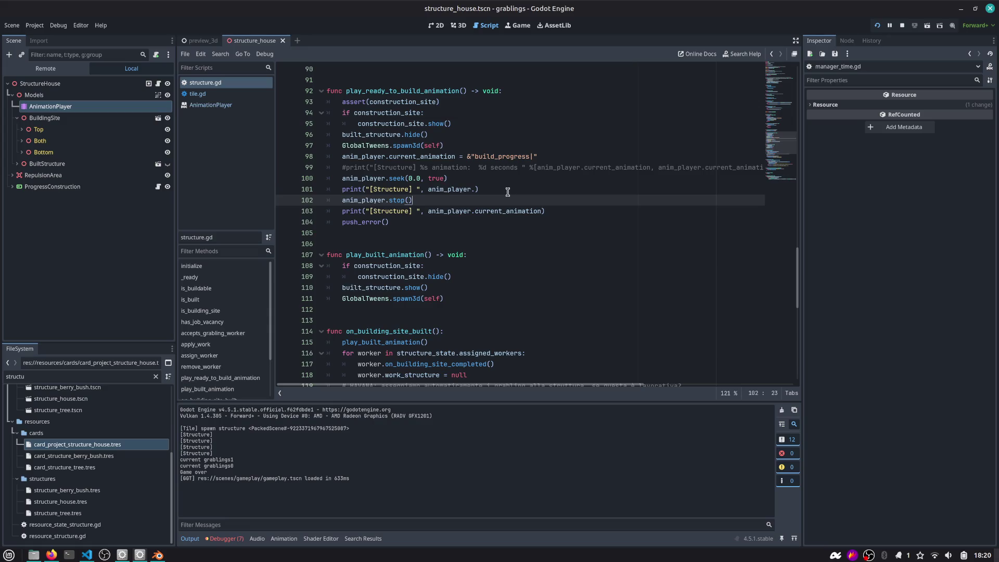
{"action": "key", "text": "Up"}
{"action": "key", "text": "ctrl+shift+k"}
{"action": "key", "text": "ctrl+shift+k"}
{"action": "left_click", "coordinate": [488, 169]}
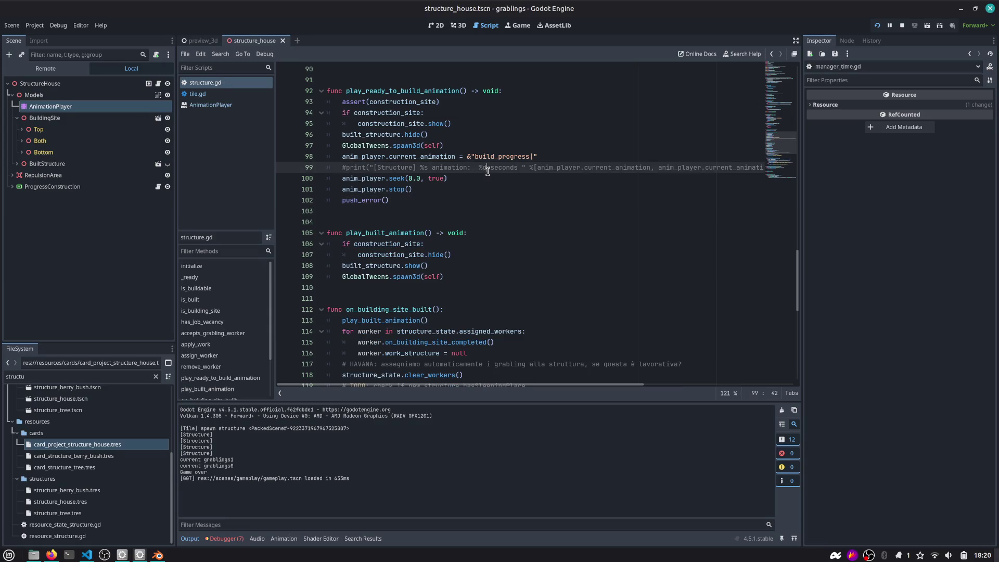
{"action": "key", "text": "ctrl+shift+k"}
Step: Remove the stray character from &"build_progress" and undo back the print lines
{"action": "left_click", "coordinate": [543, 156]}
{"action": "key", "text": "Left"}
{"action": "key", "text": "BackSpace"}
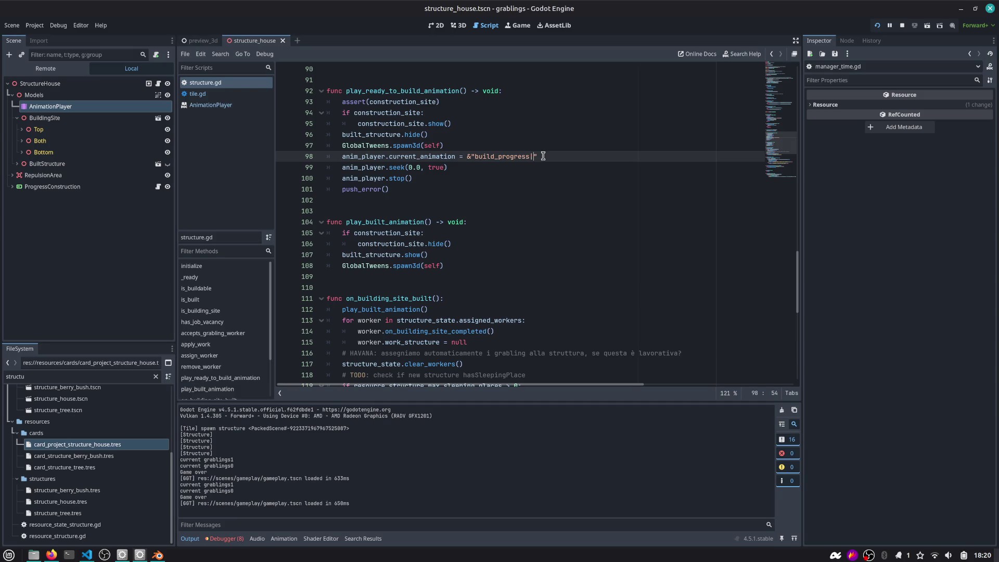
{"action": "key", "text": "ctrl+z"}
{"action": "key", "text": "ctrl+z"}
{"action": "key", "text": "ctrl+z"}
{"action": "key", "text": "ctrl+z"}
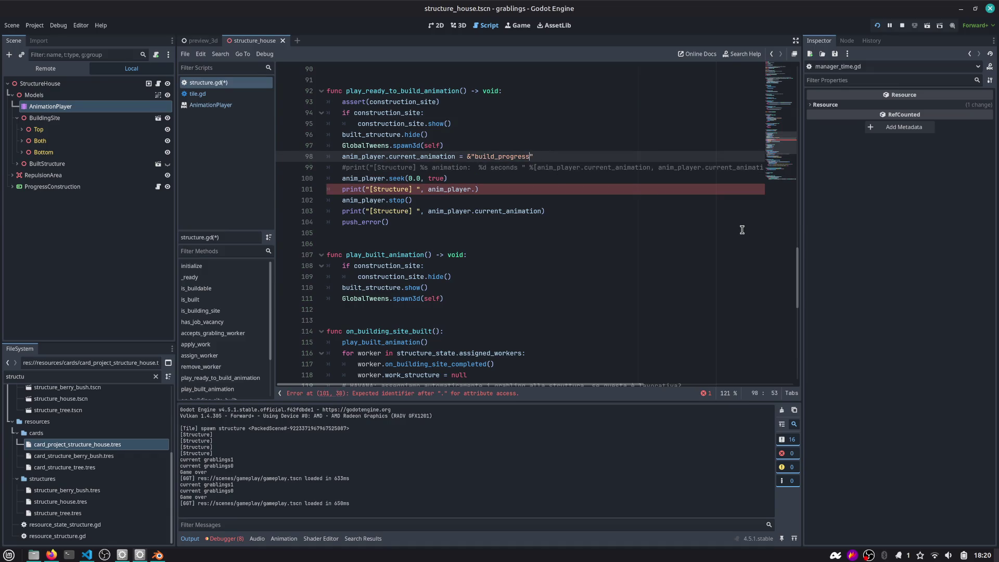
{"action": "key", "text": "ctrl+z"}
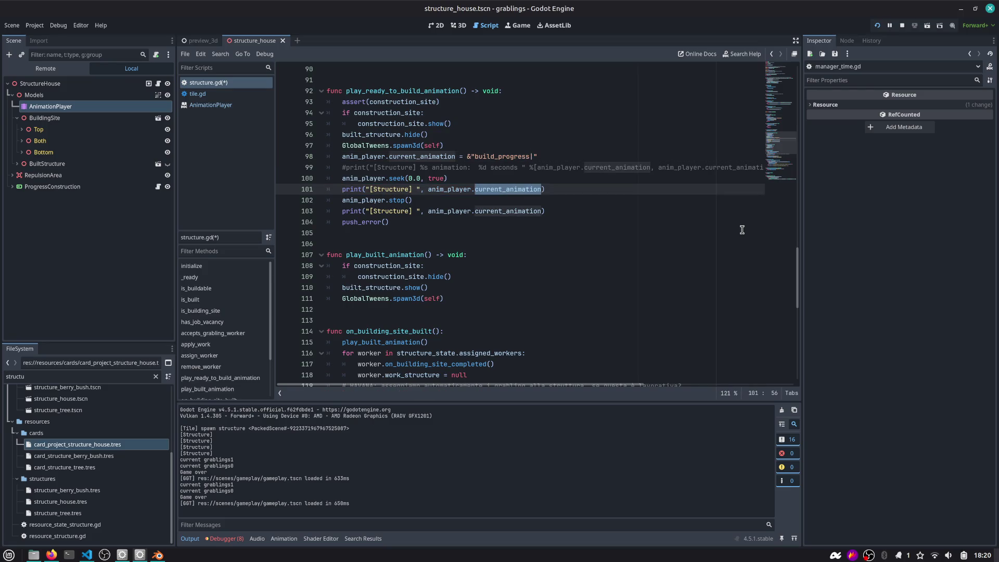
{"action": "key", "text": "Right"}
Step: Jump from the first Debugger error to its code and rerun the project
{"action": "left_click", "coordinate": [227, 539]}
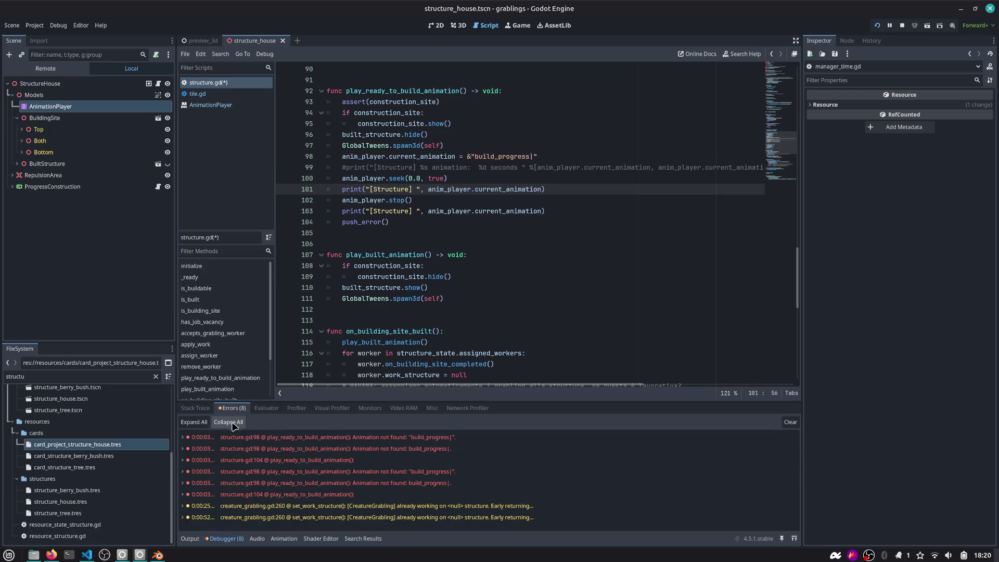
{"action": "double_click", "coordinate": [431, 443]}
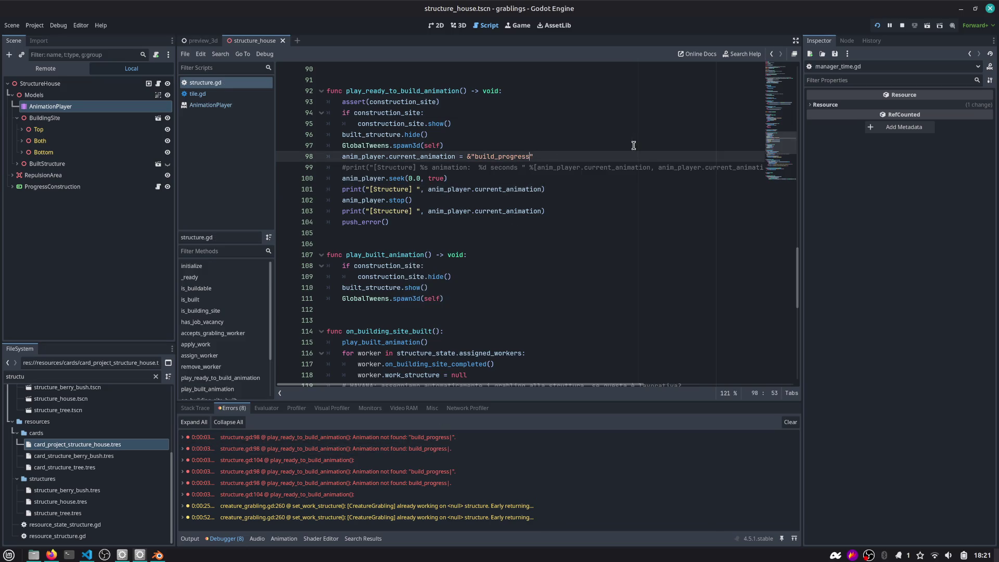
{"action": "left_click", "coordinate": [878, 25]}
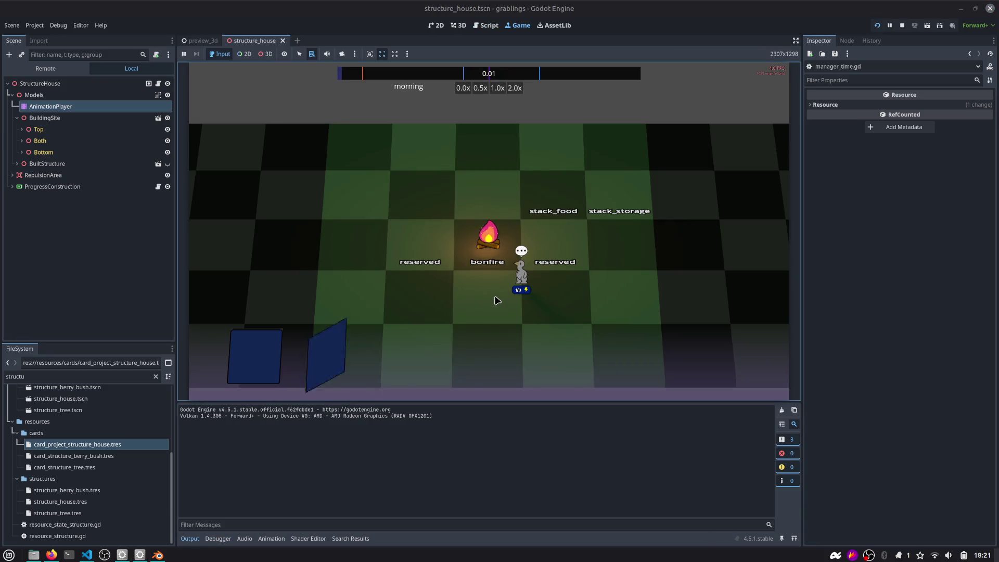
Step: Place the house card, stack Rock and Wood onto it, and find build_progress in Output
{"action": "left_click_drag", "start_coordinate": [506, 354], "coordinate": [419, 263]}
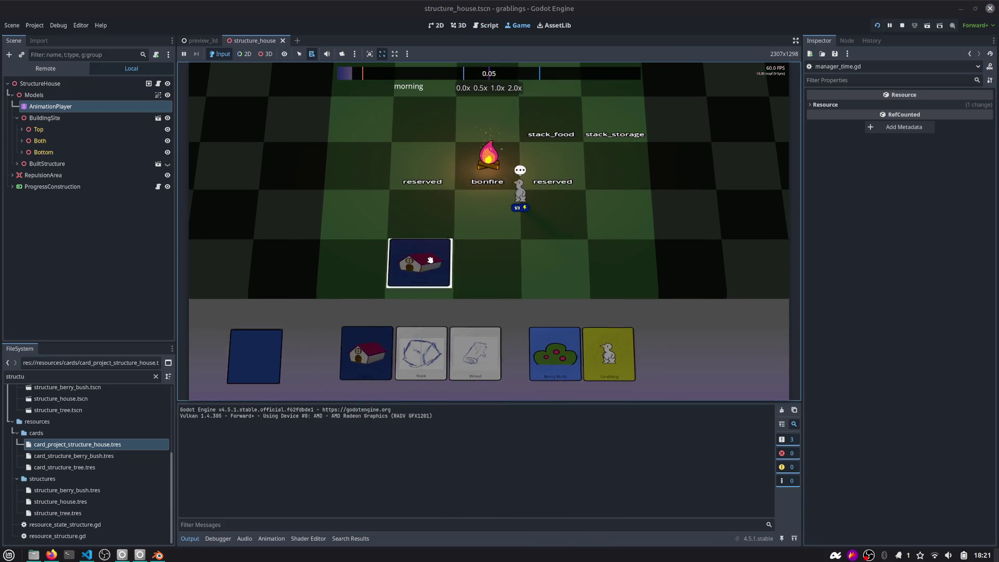
{"action": "left_click_drag", "start_coordinate": [431, 353], "coordinate": [454, 288]}
{"action": "left_click_drag", "start_coordinate": [471, 331], "coordinate": [443, 250]}
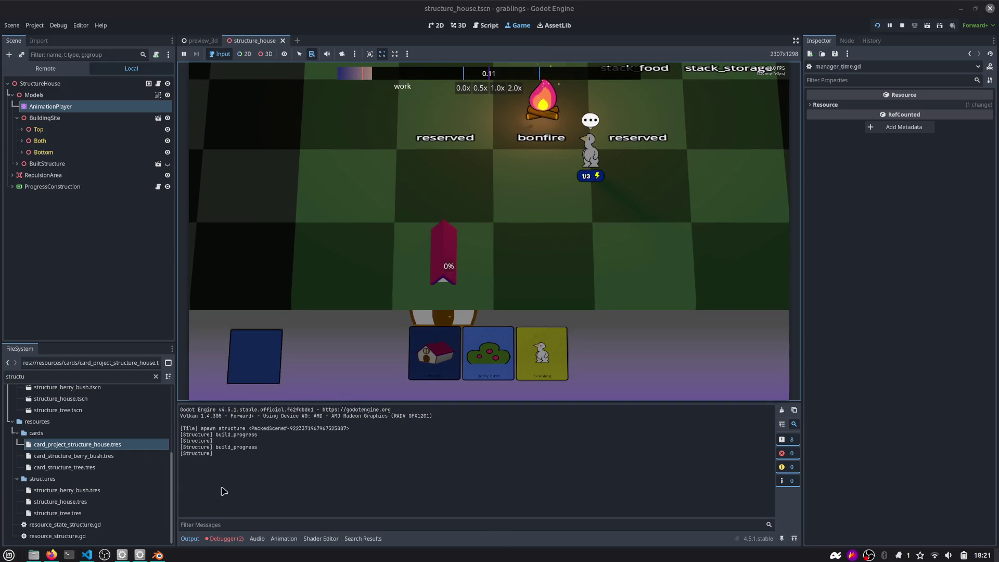
{"action": "double_click", "coordinate": [236, 435]}
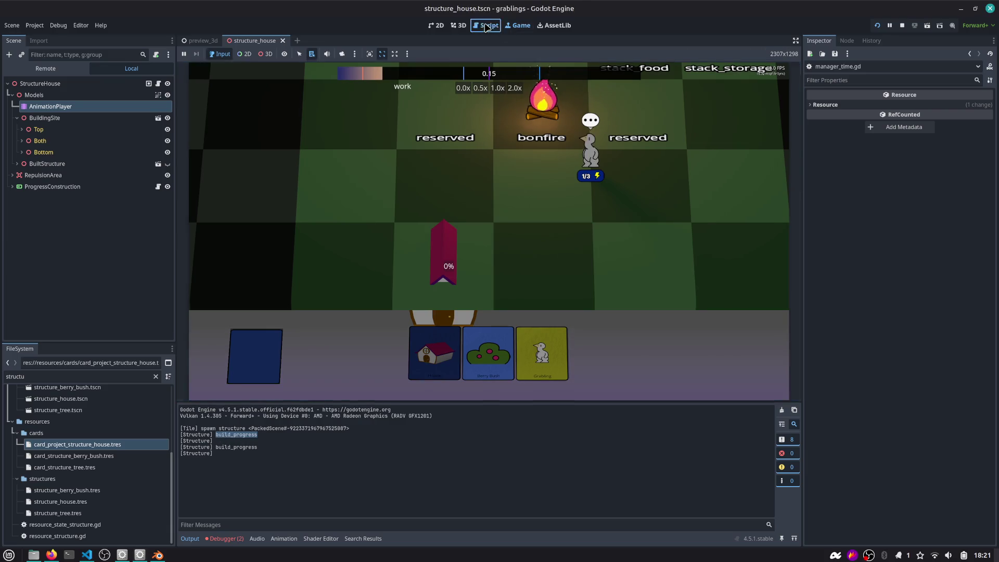
{"action": "left_click", "coordinate": [486, 25]}
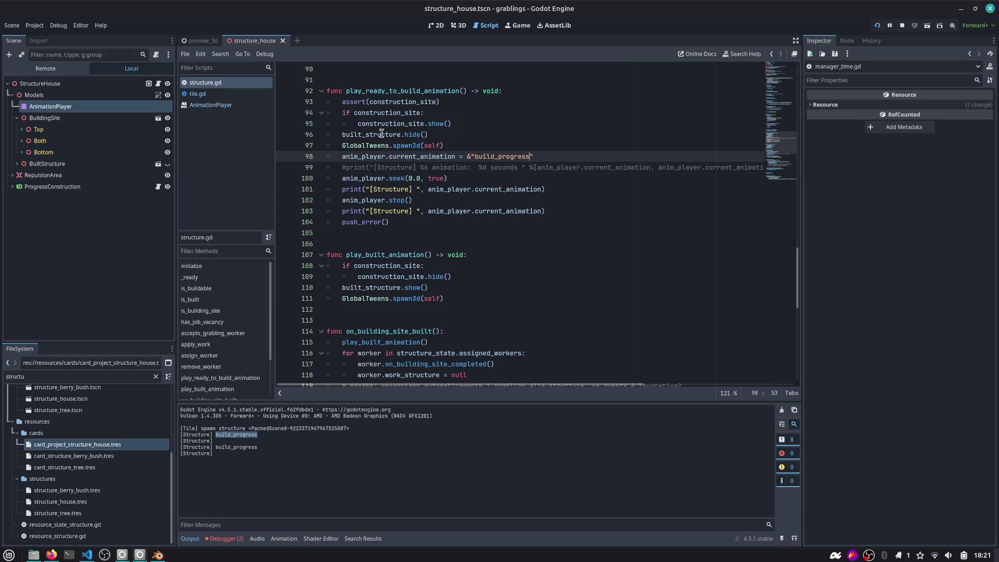
Step: Compare the print lines around seek and stop with the Output log, then stop the game
{"action": "left_click_drag", "start_coordinate": [375, 190], "coordinate": [512, 190]}
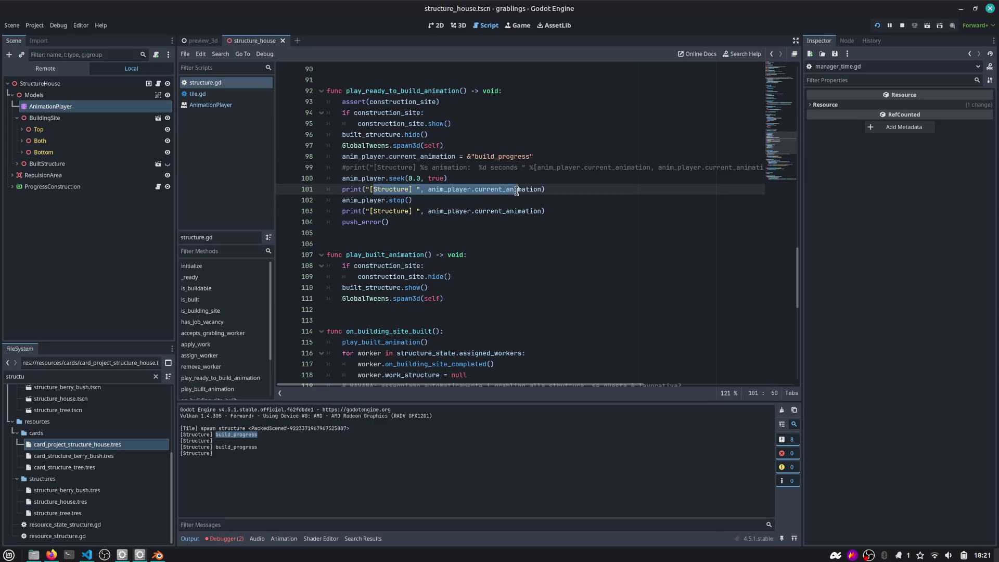
{"action": "double_click", "coordinate": [516, 189]}
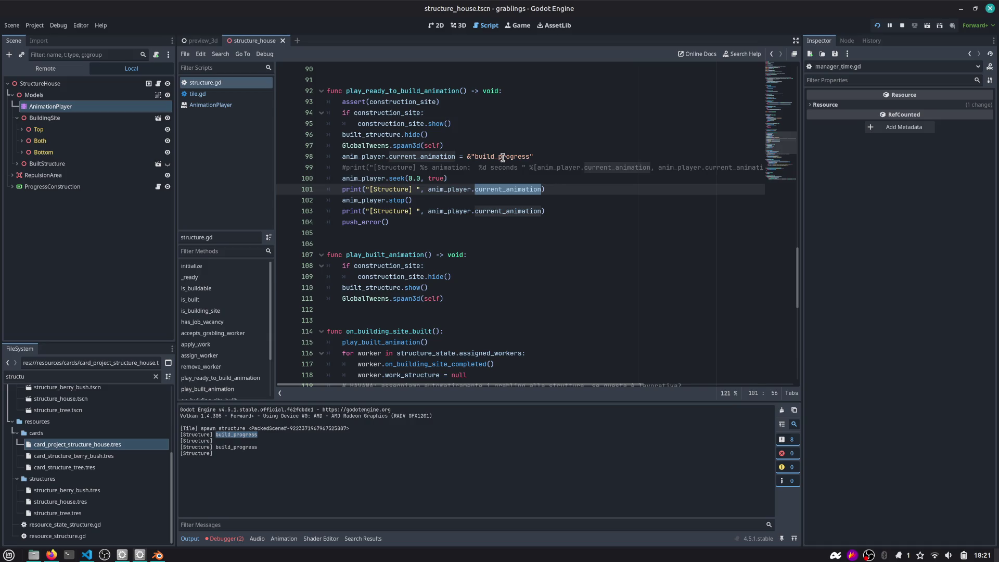
{"action": "double_click", "coordinate": [503, 211]}
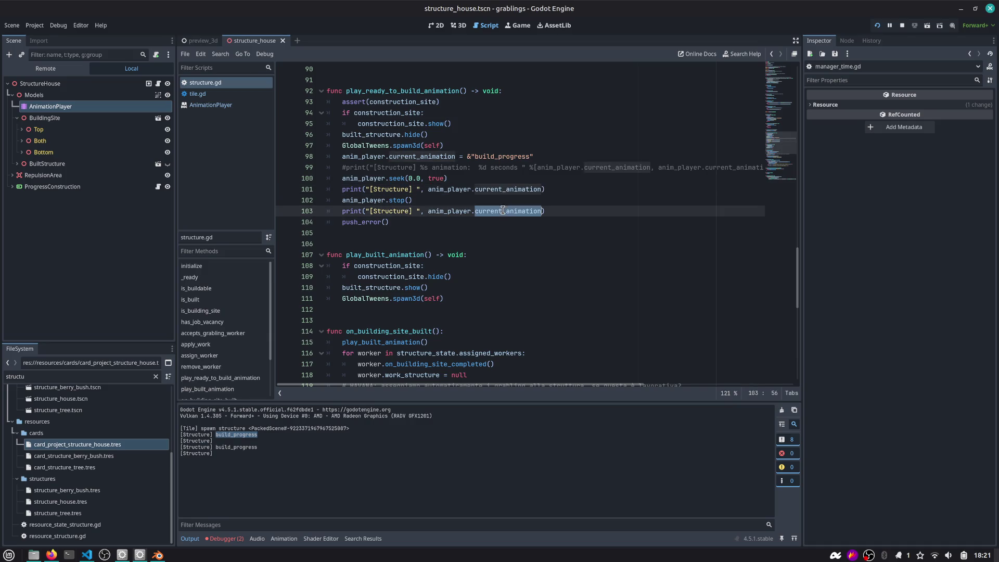
{"action": "left_click_drag", "start_coordinate": [228, 441], "coordinate": [177, 441]}
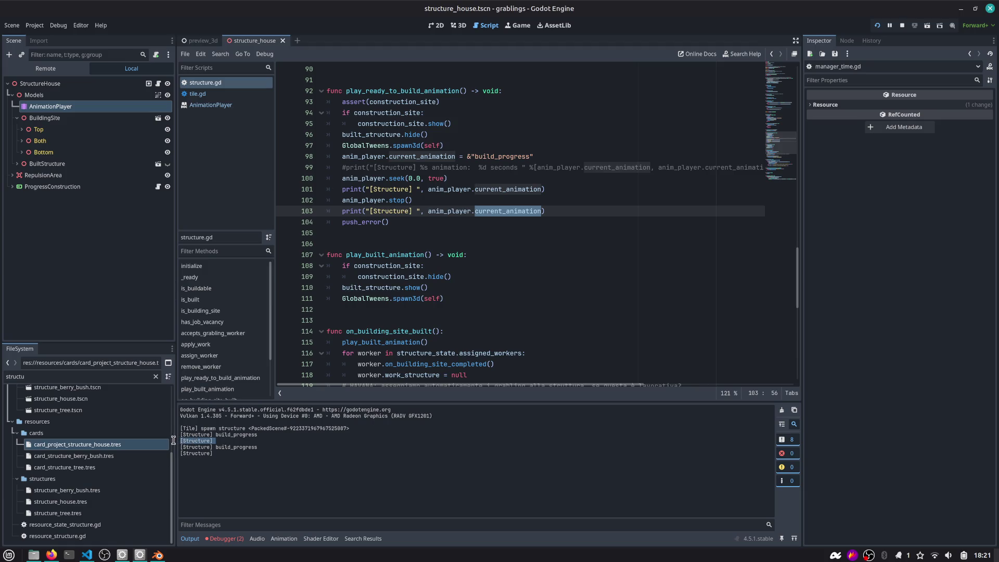
{"action": "double_click", "coordinate": [362, 222]}
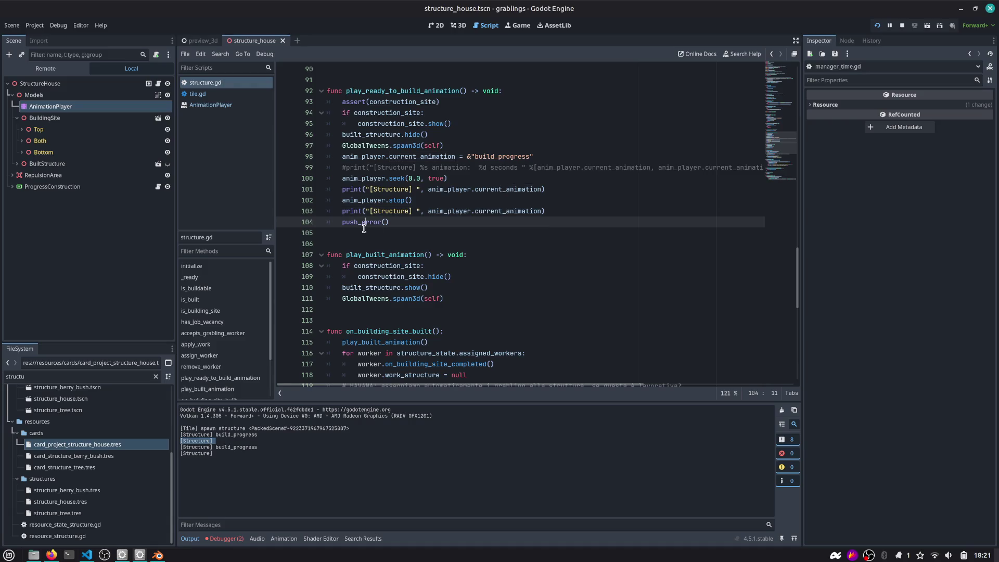
{"action": "left_click_drag", "start_coordinate": [192, 447], "coordinate": [217, 456]}
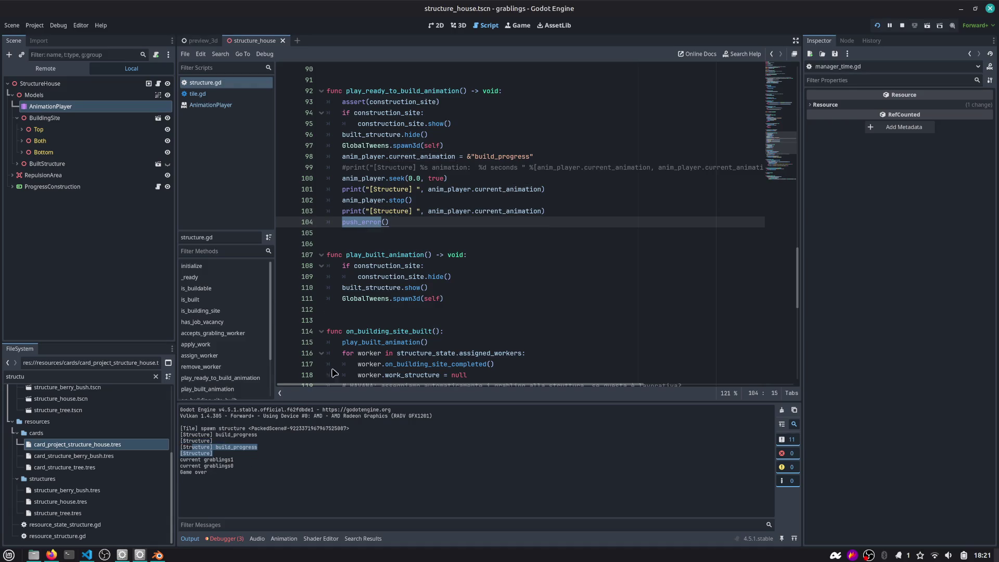
{"action": "left_click", "coordinate": [902, 25]}
Step: Delete both debug prints and the commented #print, keeping seek, stop and push_error
{"action": "left_click", "coordinate": [452, 217]}
{"action": "key", "text": "shift+Up"}
{"action": "key", "text": "shift+Home"}
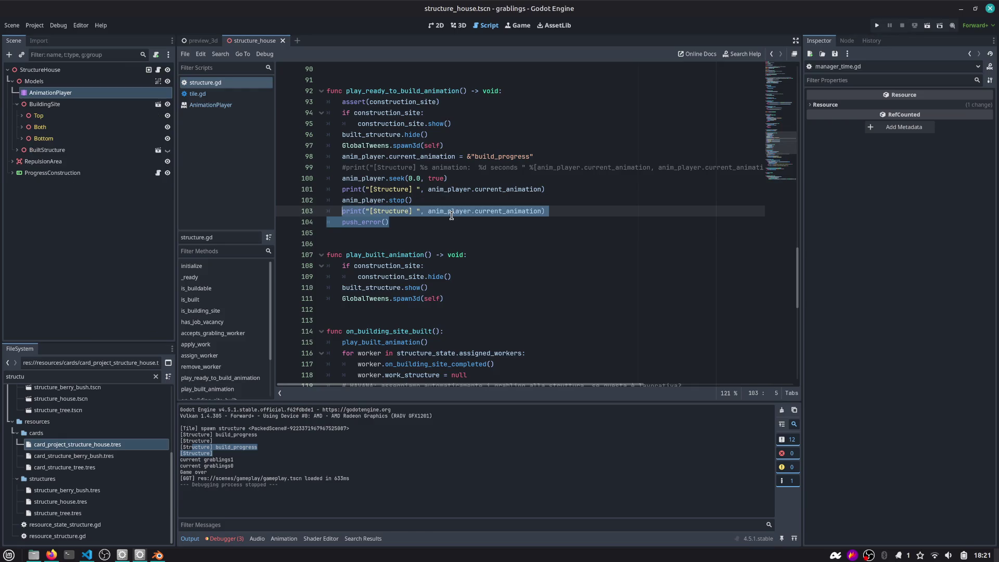
{"action": "key", "text": "shift+Home"}
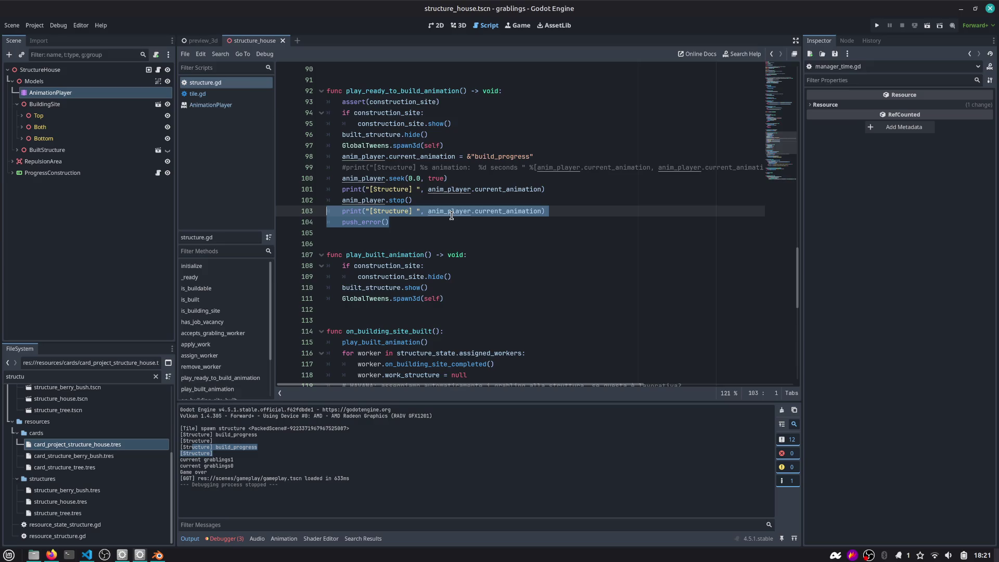
{"action": "key", "text": "ctrl+z"}
{"action": "key", "text": "ctrl+z"}
{"action": "key", "text": "ctrl+z"}
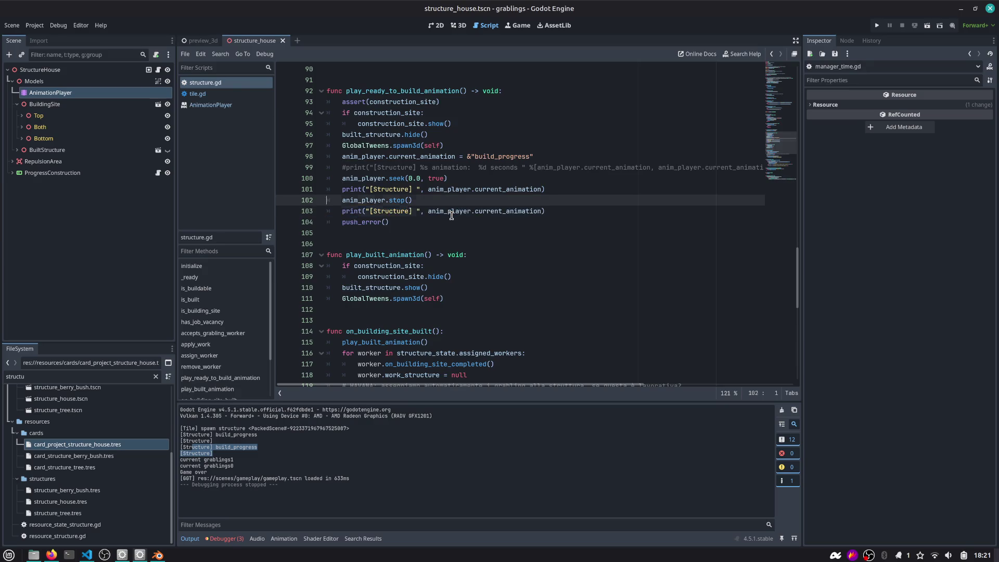
{"action": "key", "text": "ctrl+z"}
{"action": "key", "text": "ctrl+z"}
{"action": "key", "text": "ctrl+z"}
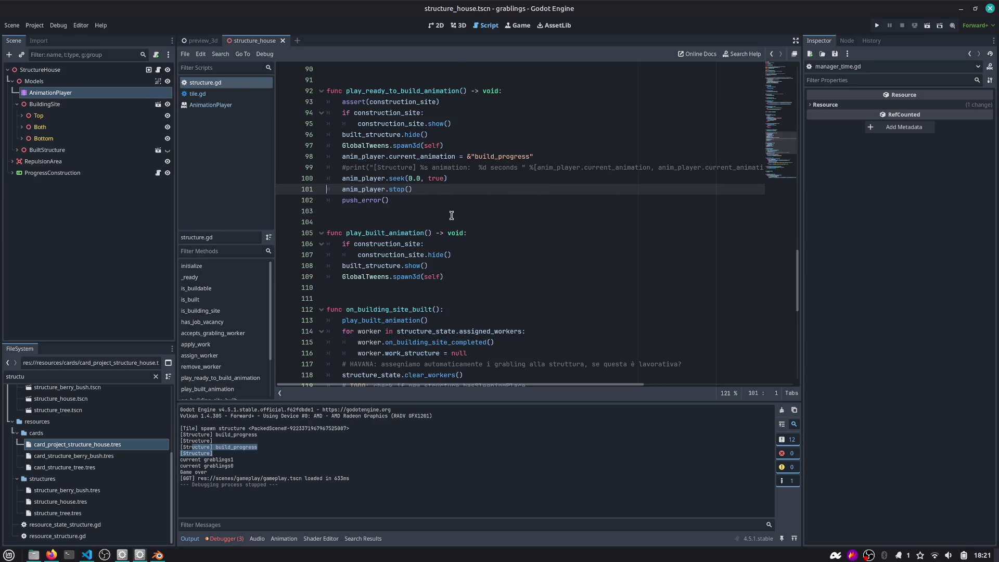
{"action": "key", "text": "ctrl+z"}
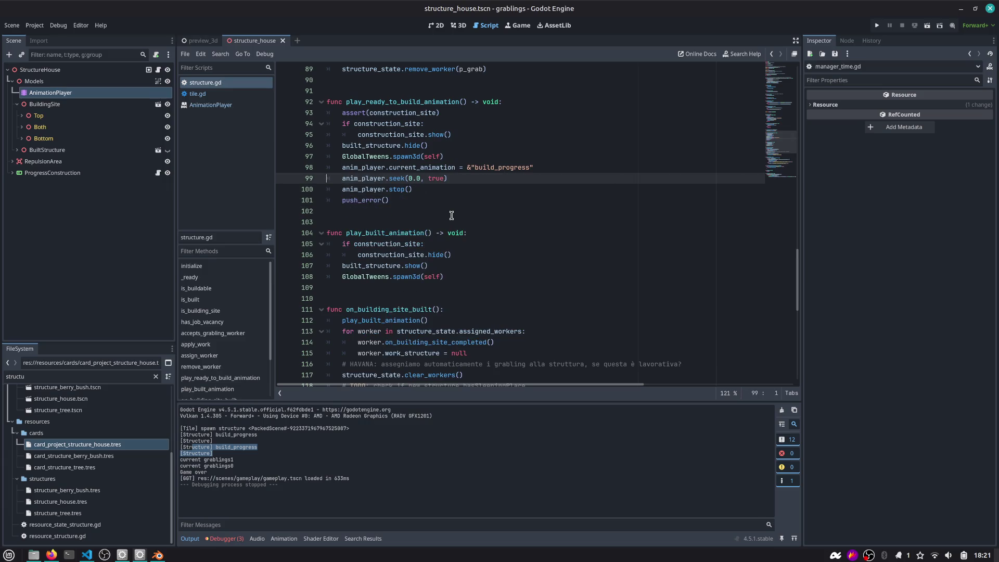
{"action": "double_click", "coordinate": [360, 201]}
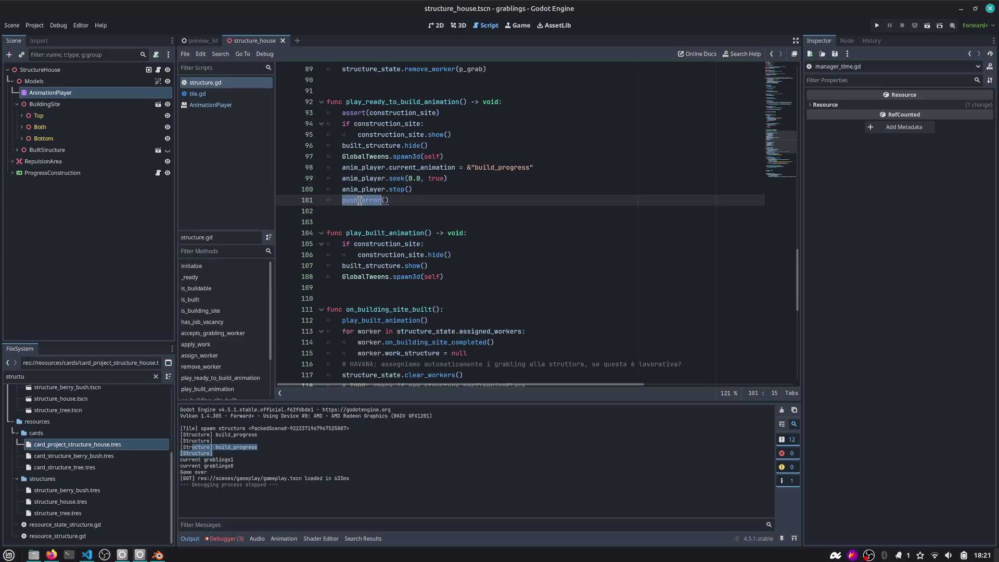
{"action": "double_click", "coordinate": [416, 103]}
{"action": "scroll", "coordinate": [428, 114], "scroll_direction": "up", "scroll_amount": 5}
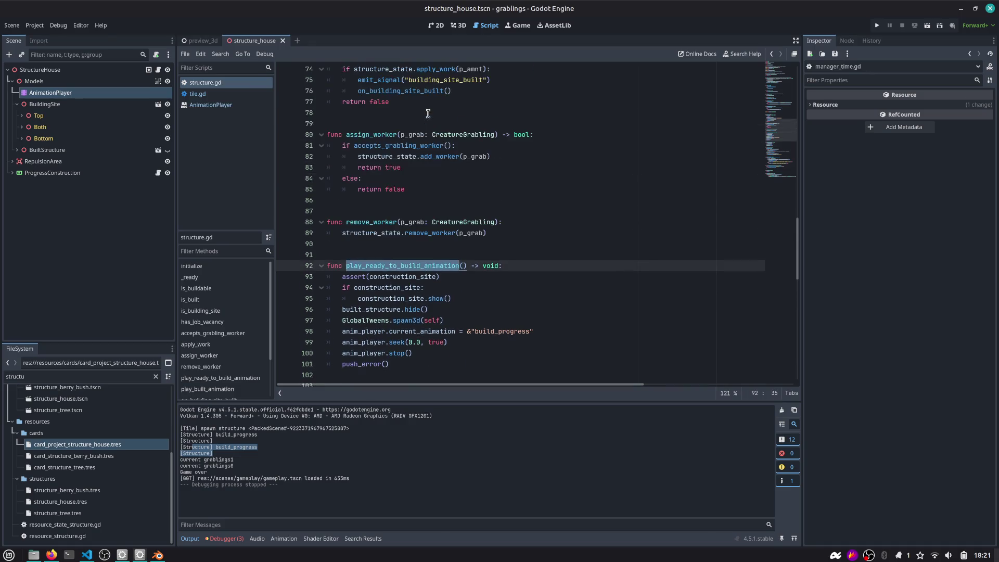
Step: Search all scripts for play_ready_to_build_animation and review its calls in _ready and tile.gd
{"action": "scroll", "coordinate": [427, 113], "scroll_direction": "up", "scroll_amount": 10}
{"action": "key", "text": "ctrl+shift+f"}
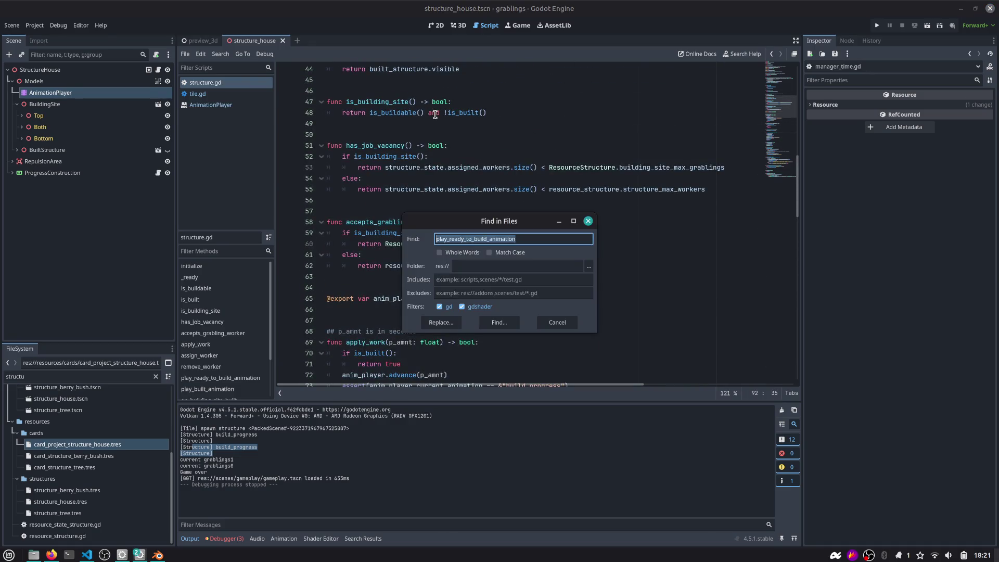
{"action": "key", "text": "Return"}
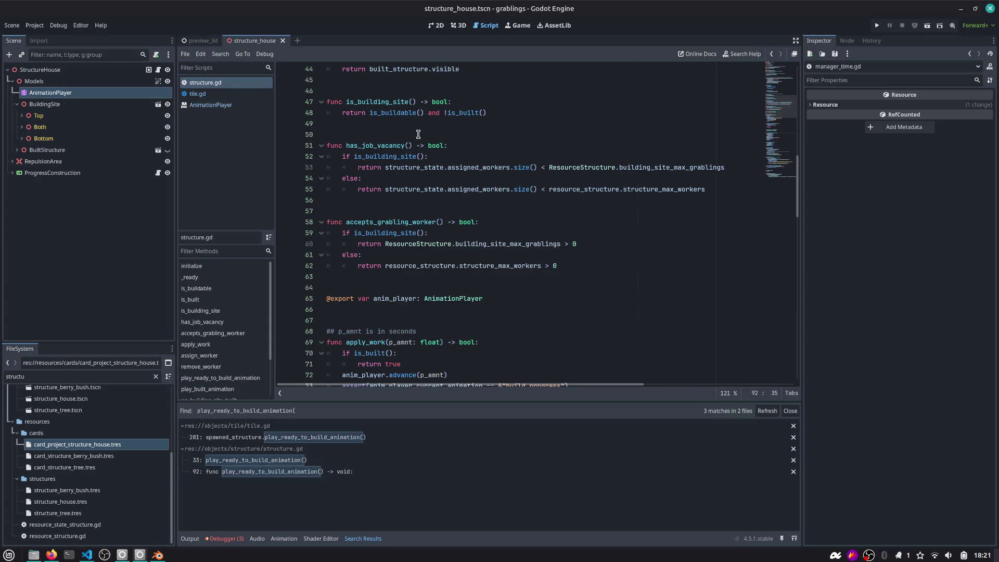
{"action": "left_click", "coordinate": [315, 461]}
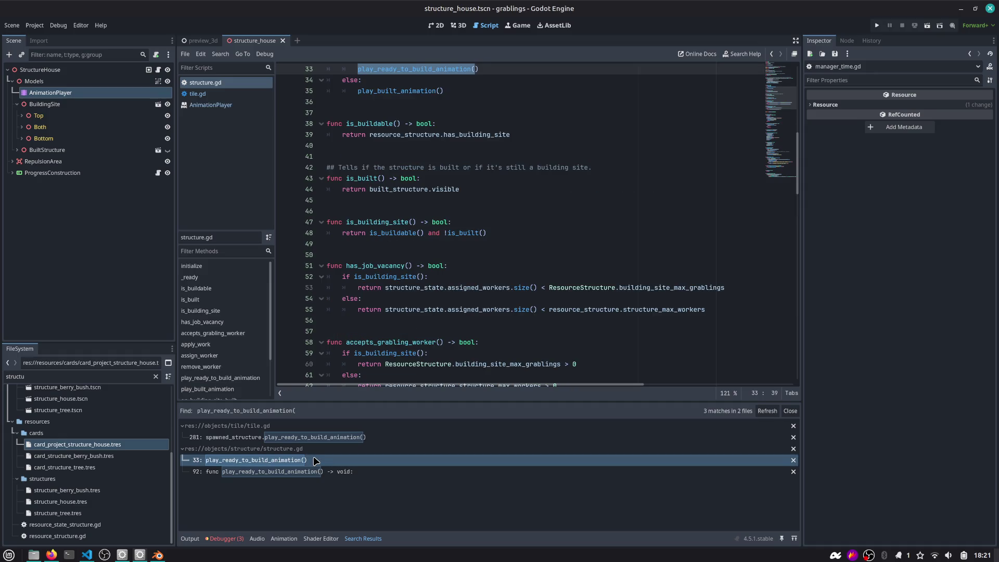
{"action": "left_click", "coordinate": [322, 439]}
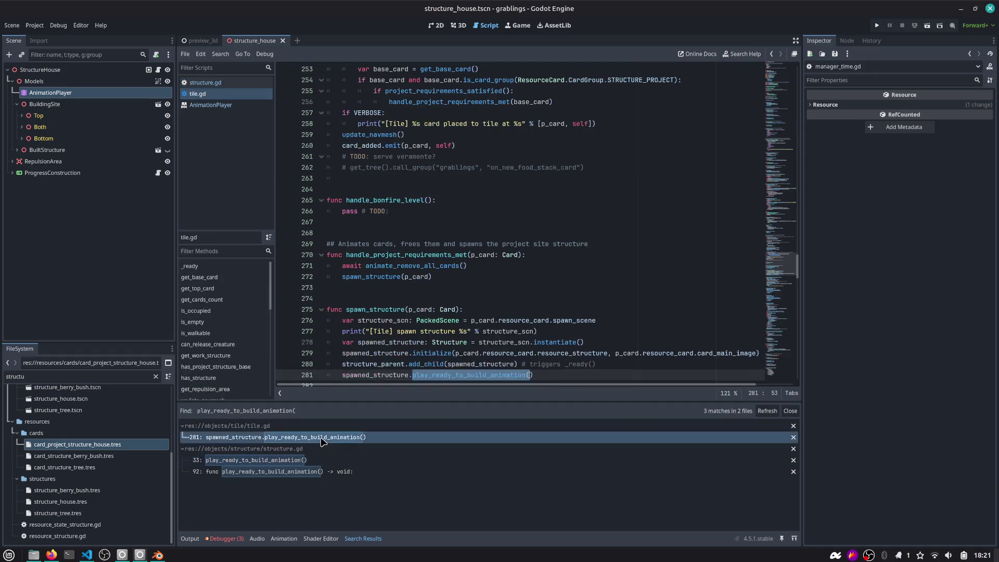
{"action": "scroll", "coordinate": [424, 319], "scroll_direction": "down", "scroll_amount": 2}
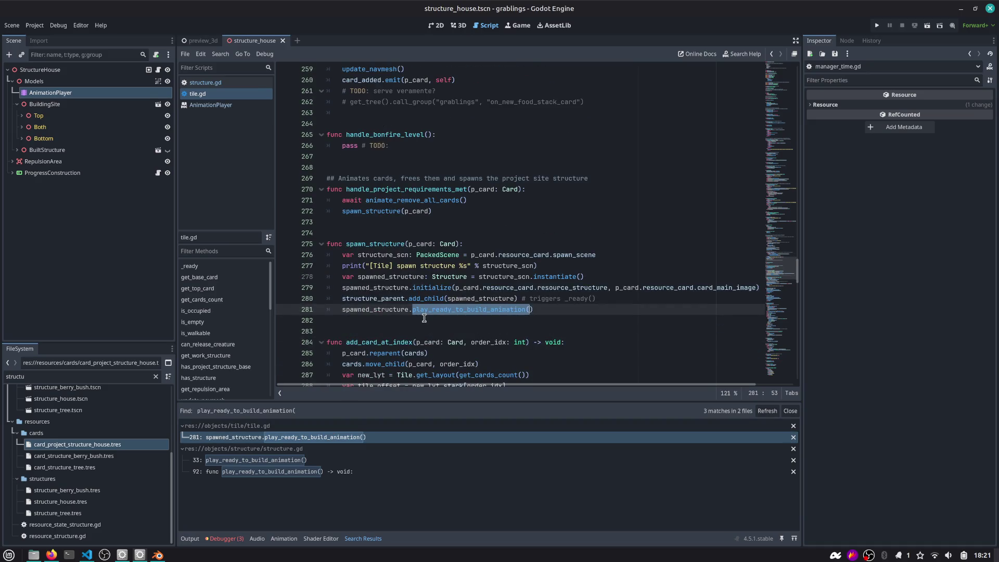
{"action": "left_click", "coordinate": [286, 461]}
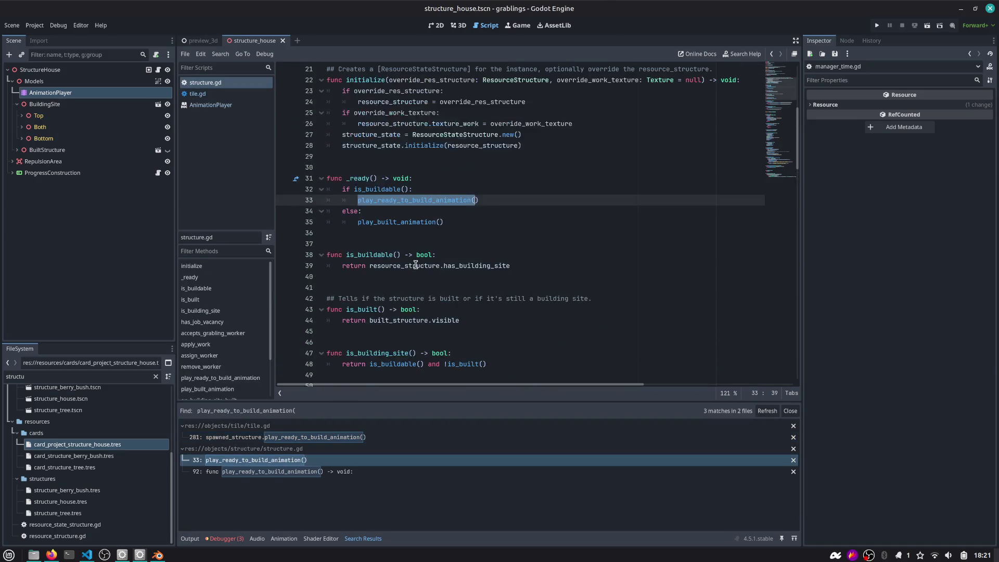
{"action": "scroll", "coordinate": [416, 265], "scroll_direction": "up", "scroll_amount": 1}
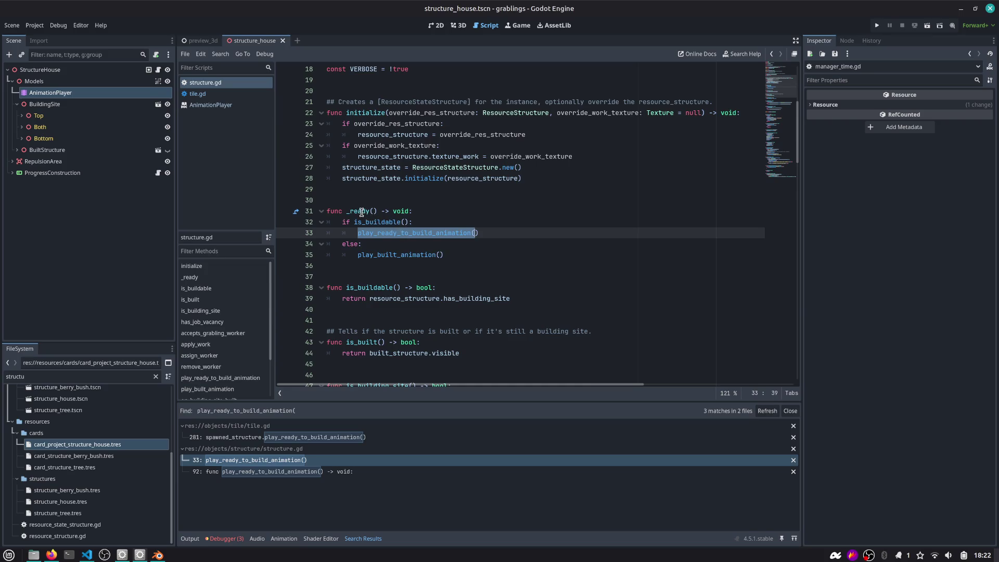
{"action": "mouse_move", "coordinate": [362, 216]}
{"action": "key", "text": "shift+Left"}
Step: Delete the play_ready_to_build_animation call at tile.gd line 281 and run the game
{"action": "mouse_move", "coordinate": [389, 232]}
{"action": "left_click", "coordinate": [300, 437]}
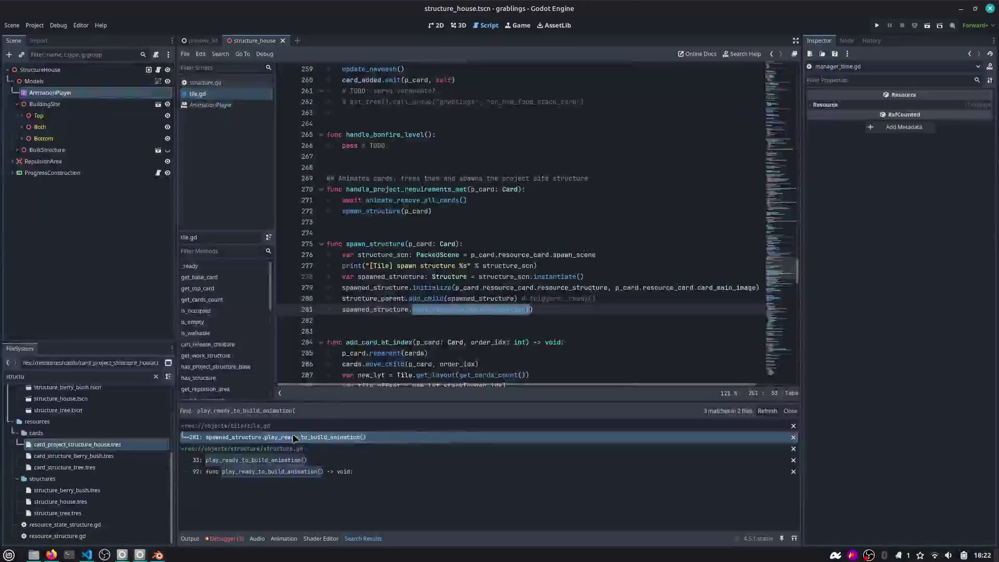
{"action": "left_click", "coordinate": [393, 310]}
{"action": "key", "text": "ctrl+shift+k"}
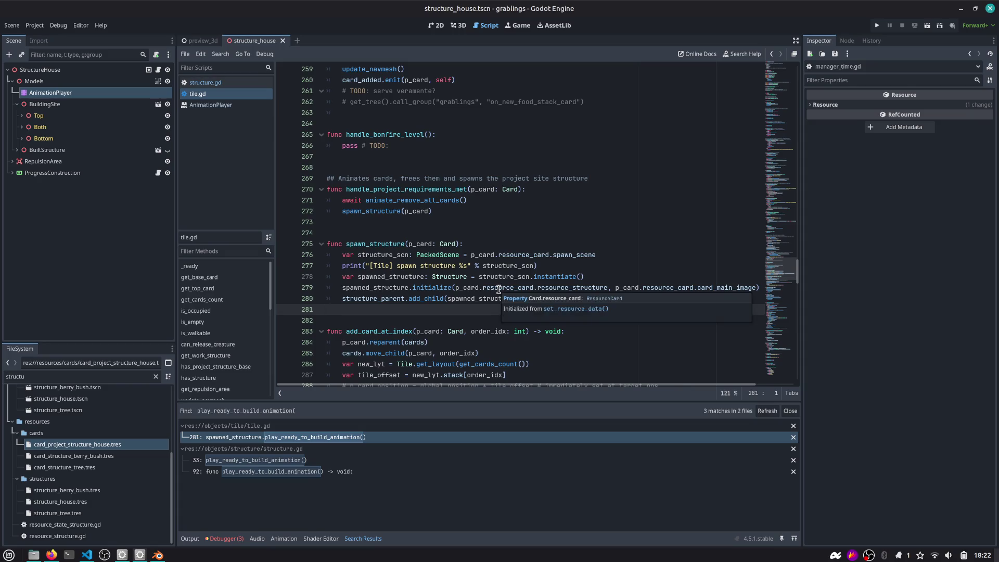
{"action": "double_click", "coordinate": [421, 298]}
{"action": "key", "text": "ctrl+z"}
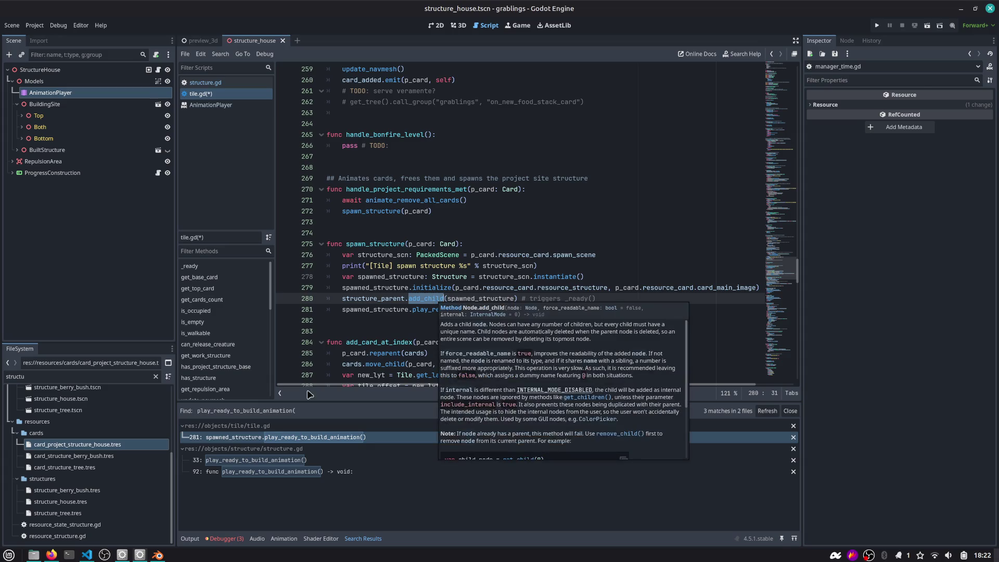
{"action": "mouse_move", "coordinate": [426, 297]}
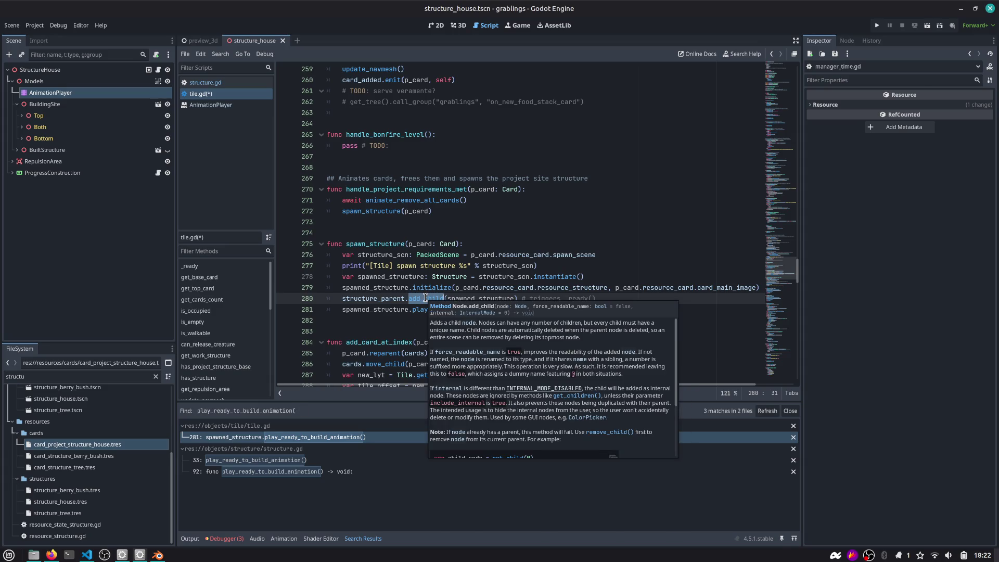
{"action": "left_click", "coordinate": [411, 324]}
{"action": "left_click", "coordinate": [424, 312]}
{"action": "key", "text": "ctrl+shift+z"}
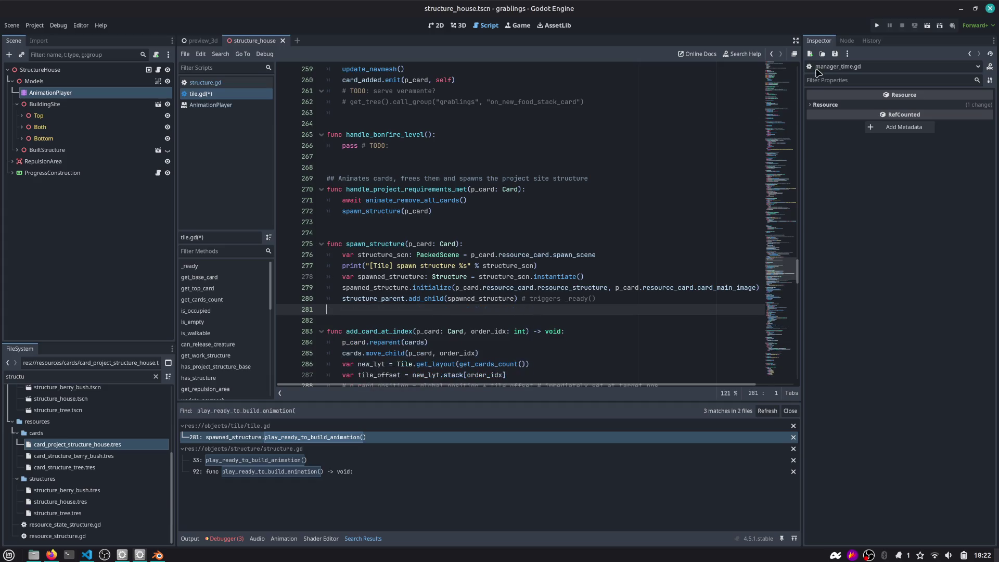
{"action": "left_click", "coordinate": [876, 26]}
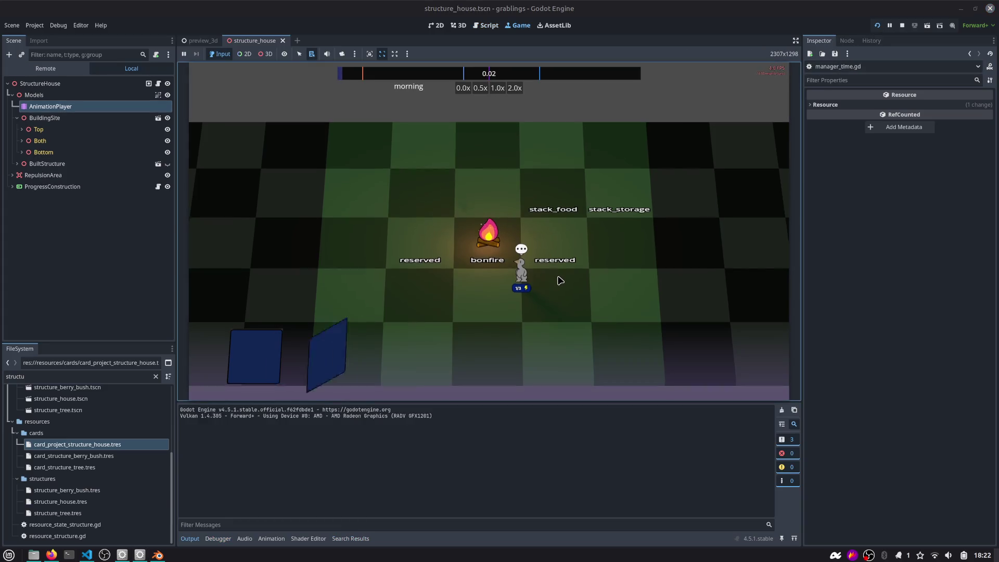
Step: Place a card stack, open the reported error in structure.gd, and delete its push_error line
{"action": "mouse_move", "coordinate": [458, 354]}
{"action": "left_mouse_down"}
{"action": "mouse_move", "coordinate": [457, 290]}
{"action": "mouse_move", "coordinate": [446, 268]}
{"action": "mouse_move", "coordinate": [454, 273]}
{"action": "left_mouse_up"}
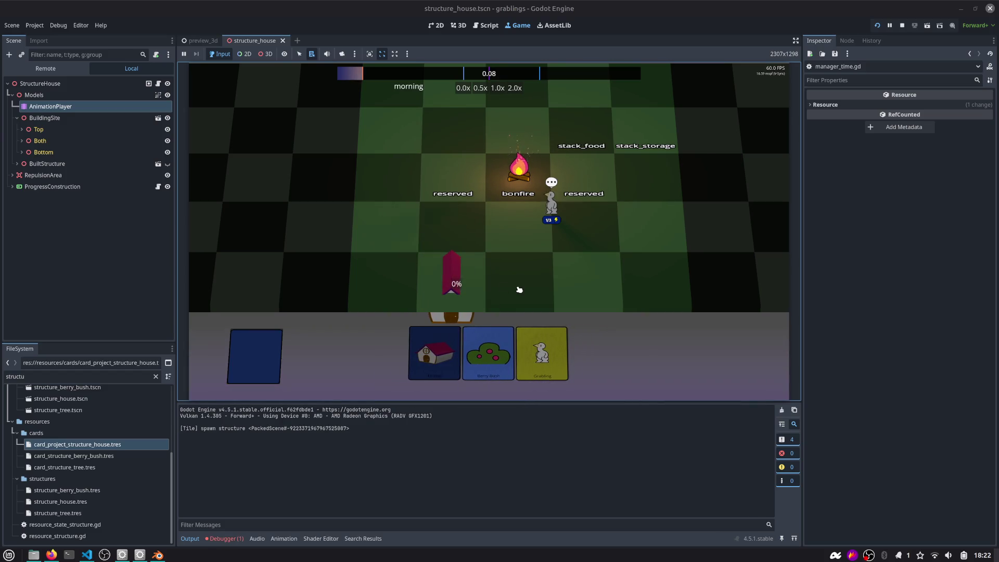
{"action": "left_click", "coordinate": [224, 539]}
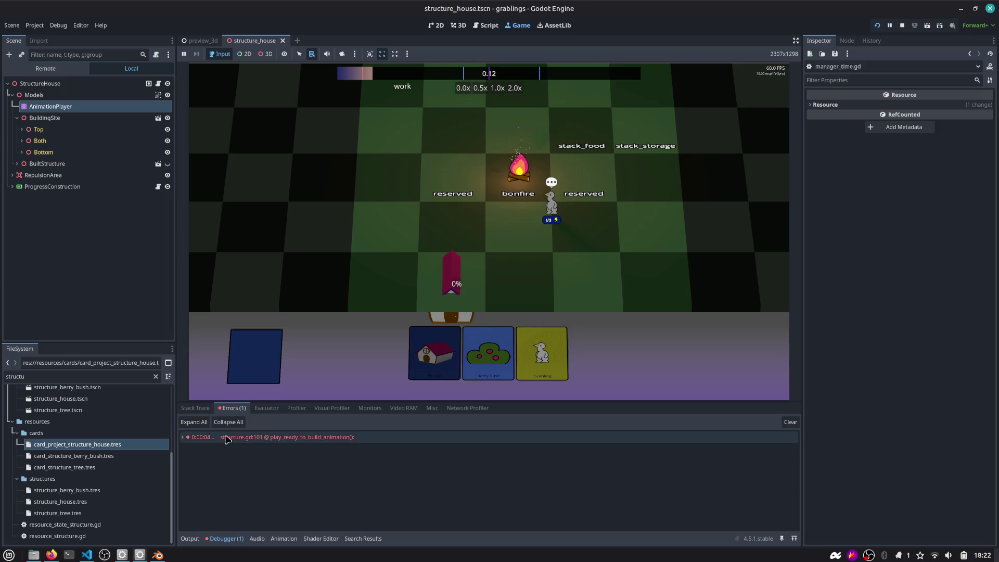
{"action": "left_click", "coordinate": [224, 437]}
{"action": "key", "text": "ctrl+shift+k"}
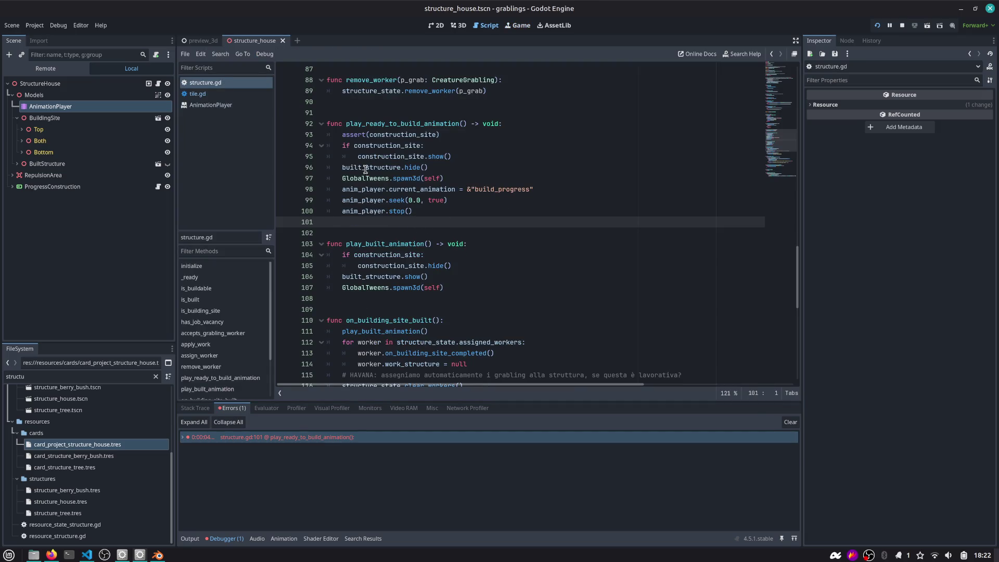
Step: Check the error's stack trace and rerun until the build_progress assert fails at structure.gd:73
{"action": "left_click", "coordinate": [183, 437]}
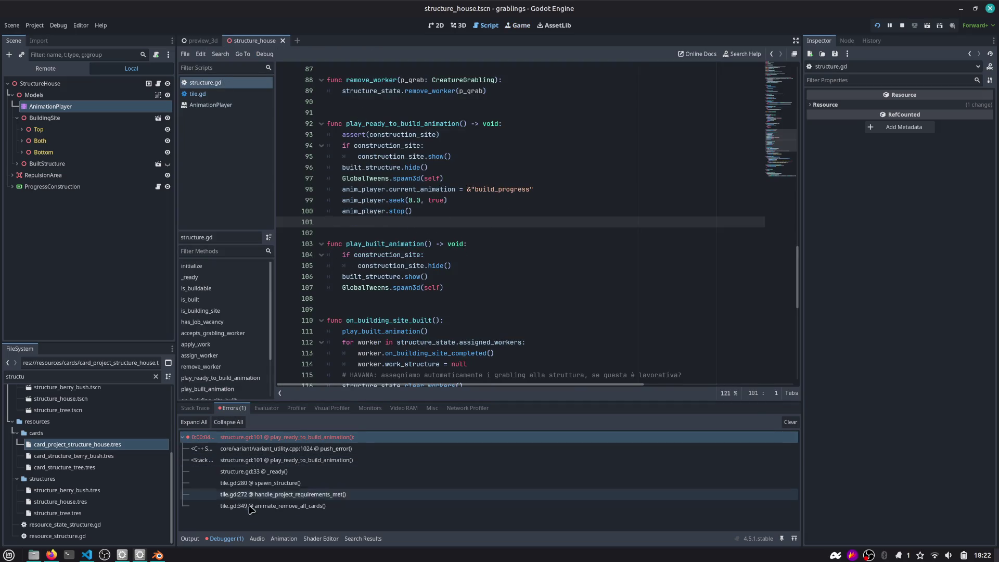
{"action": "left_click", "coordinate": [378, 123]}
{"action": "double_click", "coordinate": [378, 123]}
{"action": "scroll", "coordinate": [465, 191], "scroll_direction": "down", "scroll_amount": 10}
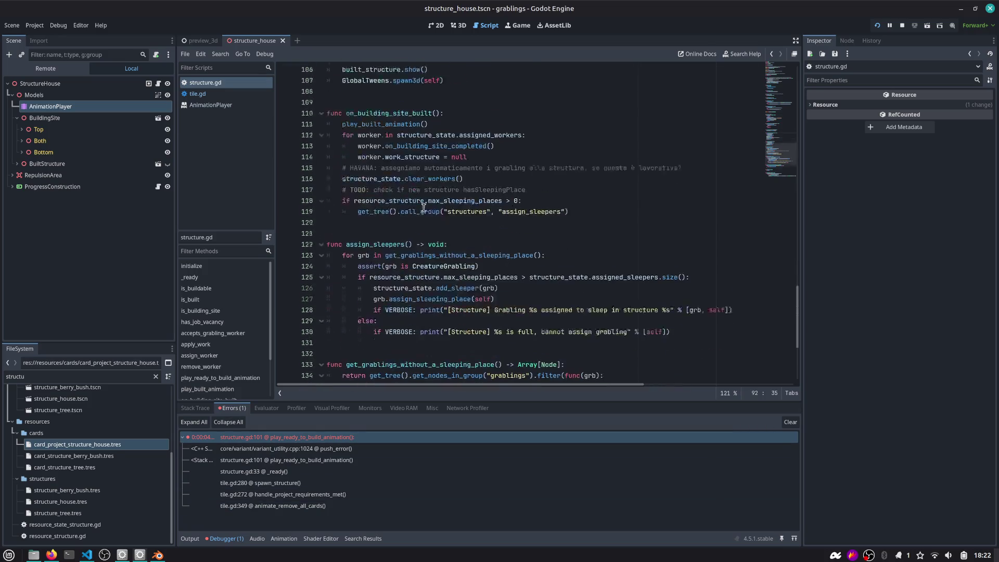
{"action": "left_click", "coordinate": [519, 25]}
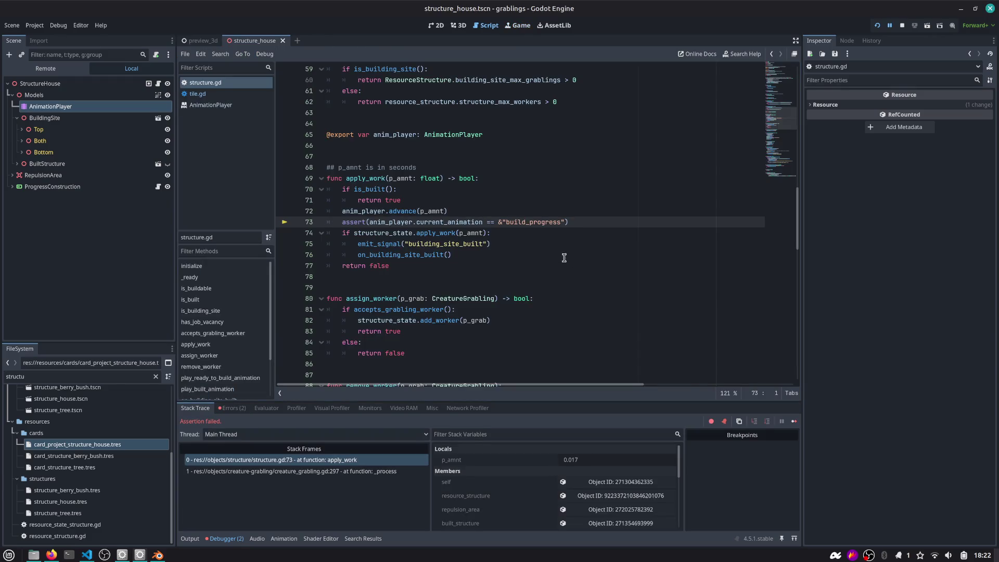
{"action": "double_click", "coordinate": [448, 223]}
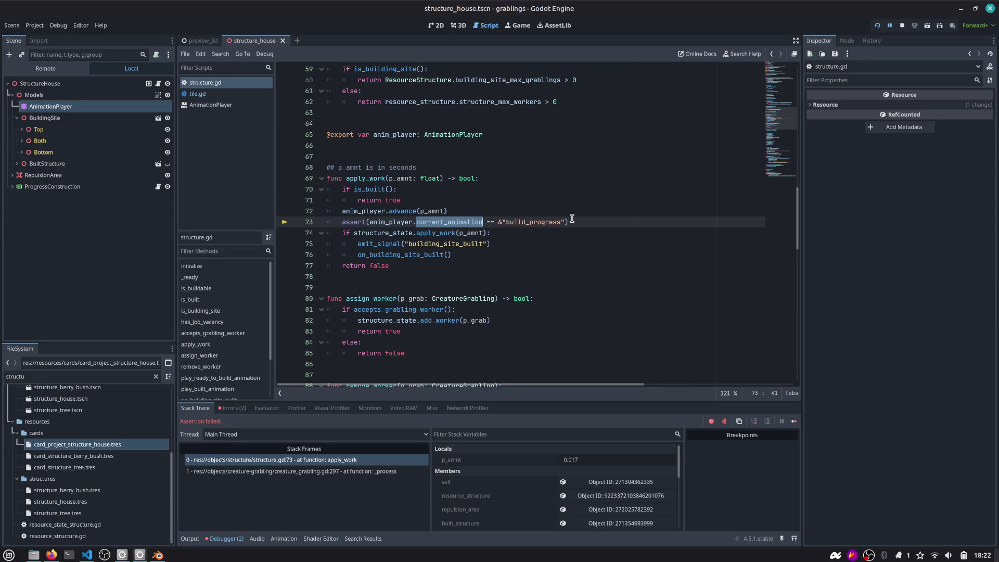
Step: Add an anim_player.current_animation line and turn the build_progress assert into an if condition
{"action": "key", "text": "Home"}
{"action": "key", "text": "Return"}
{"action": "key", "text": "Up"}
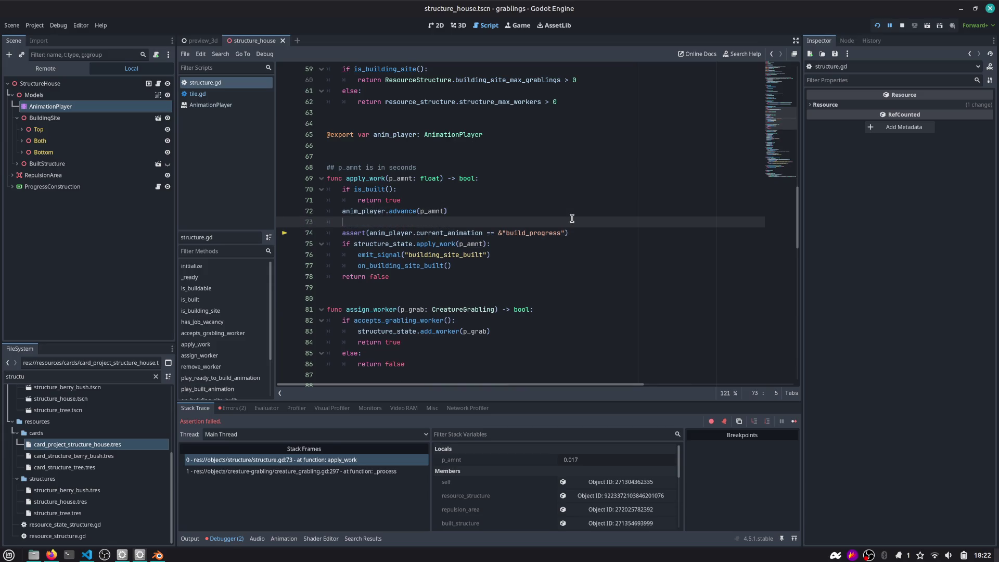
{"action": "type", "text": "nim_player.current_animation !="}
{"action": "key", "text": "Escape"}
{"action": "key", "text": "Down"}
{"action": "key", "text": "shift+End"}
{"action": "key", "text": "shift+Left"}
{"action": "key", "text": "ctrl+x"}
{"action": "key", "text": "Up"}
{"action": "key", "text": "End"}
{"action": "key", "text": "ctrl+v"}
{"action": "type", "text": ":"}
Step: Replace the leftover assert with anim_player.current_animation = &"build_progress"
{"action": "key", "text": "Down"}
{"action": "key", "text": "shift+Home"}
{"action": "key", "text": "BackSpace"}
{"action": "key", "text": "Tab"}
{"action": "type", "text": "m_player"}
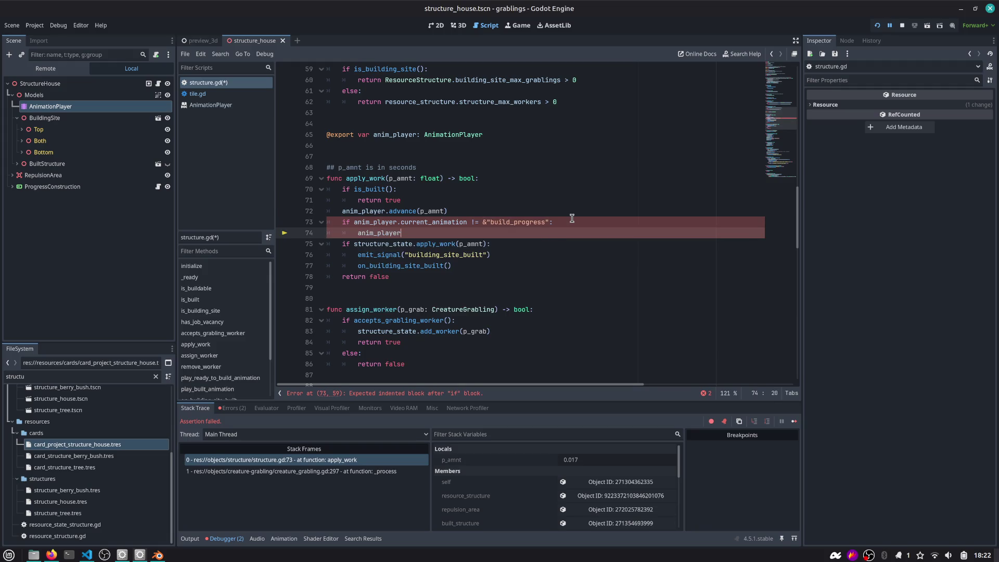
{"action": "key", "text": "BackSpace"}
{"action": "type", "text": "cu"}
{"action": "key", "text": "Return"}
{"action": "type", "text": "="}
{"action": "key", "text": "Escape"}
{"action": "type", "text": "&\"build_progress\""}
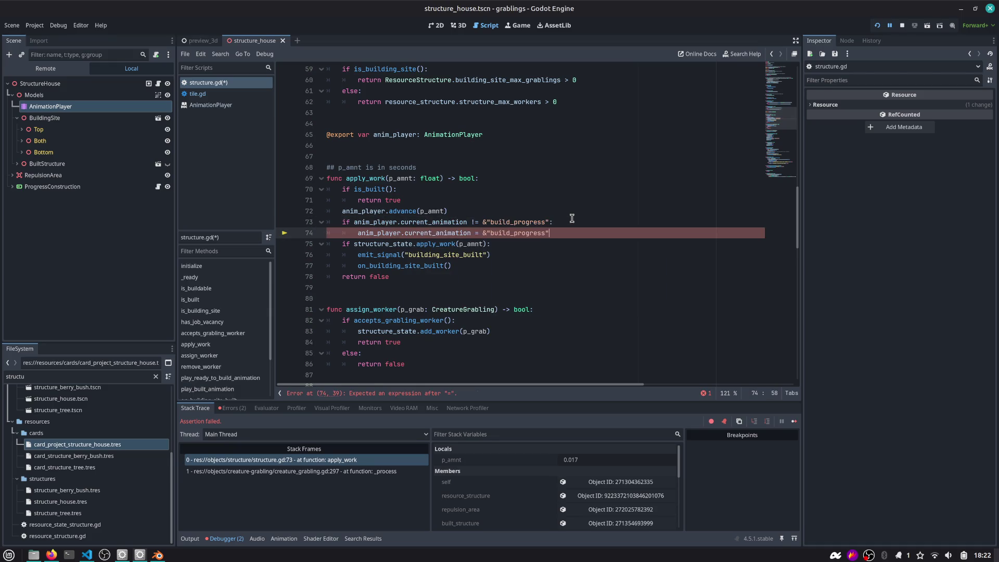
Step: Move anim_player.advance(p_amnt) below the build_progress check, add a blank line after return true, and relaunch
{"action": "double_click", "coordinate": [387, 245]}
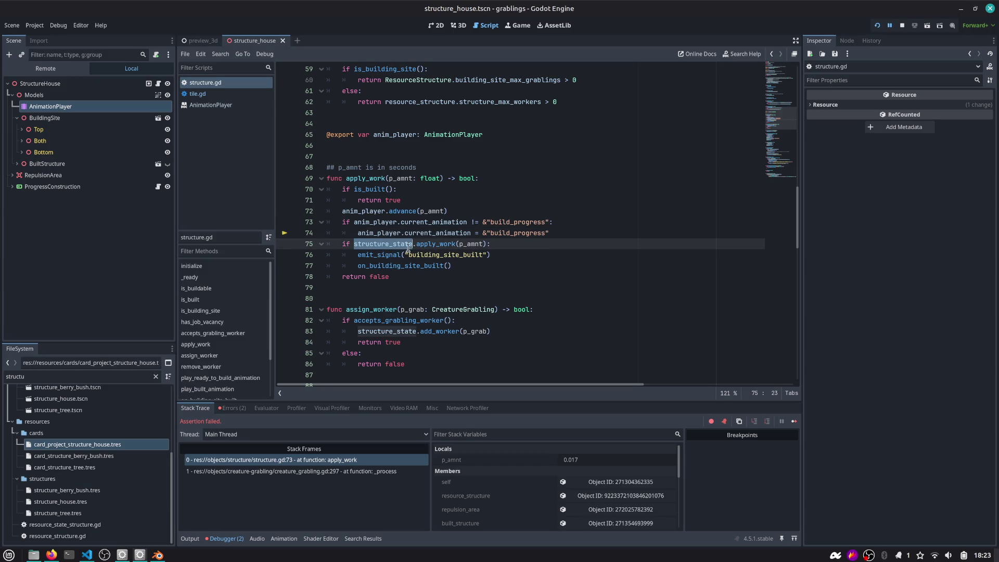
{"action": "double_click", "coordinate": [388, 234]}
{"action": "triple_click", "coordinate": [414, 211]}
{"action": "key", "text": "ctrl+x"}
{"action": "key", "text": "alt+Down"}
{"action": "key", "text": "alt+Down"}
{"action": "key", "text": "ctrl+v"}
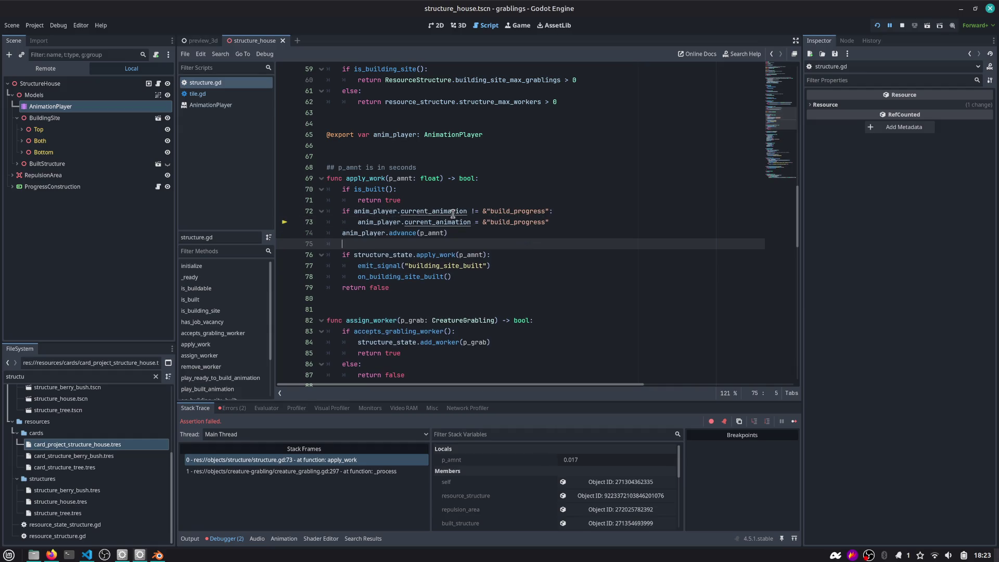
{"action": "key", "text": "Up"}
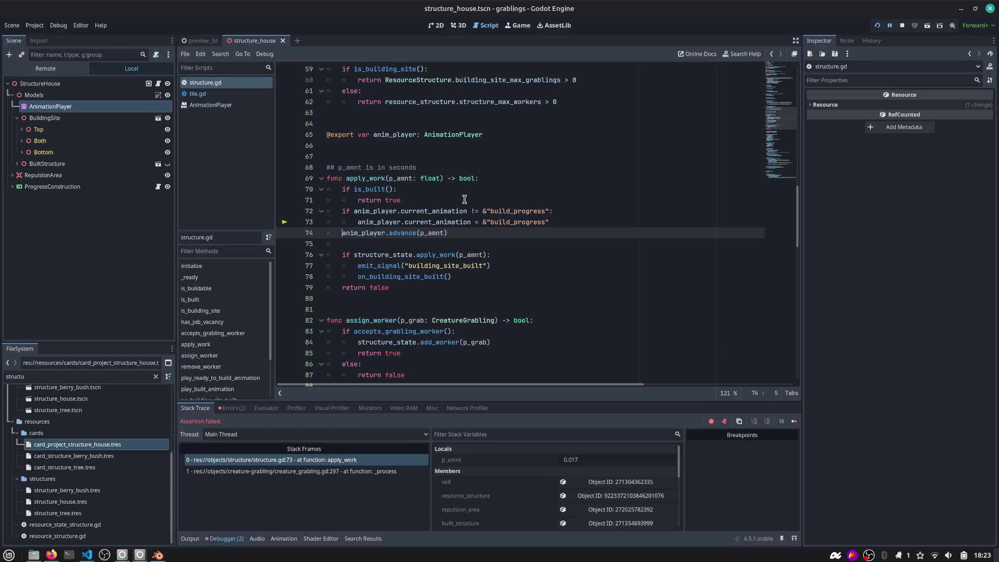
{"action": "left_click", "coordinate": [464, 199]}
{"action": "key", "text": "Return"}
{"action": "left_click", "coordinate": [878, 25]}
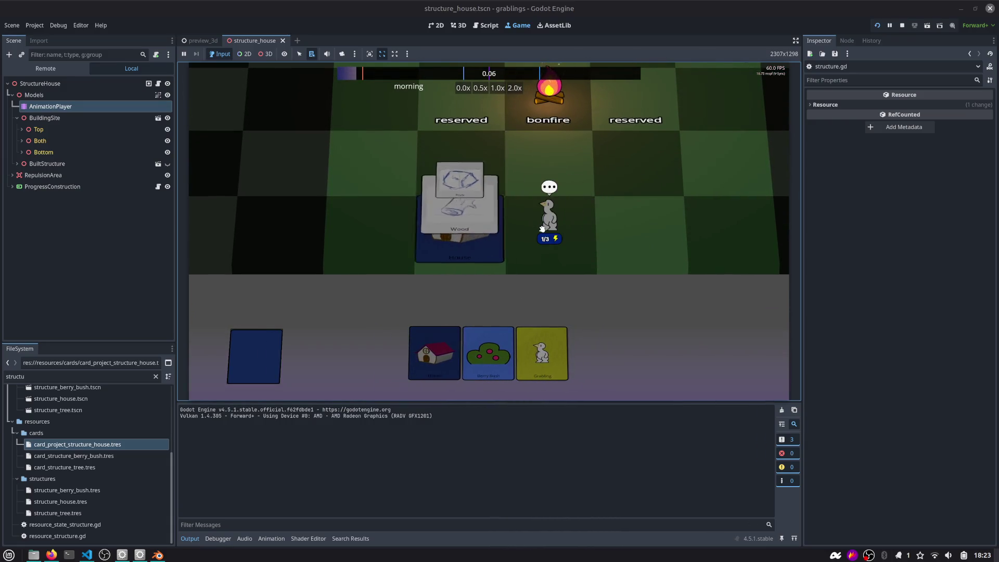
Step: Start the house build and drag the grabling around the site until the house completes and "Game over" logs
{"action": "left_click", "coordinate": [546, 219]}
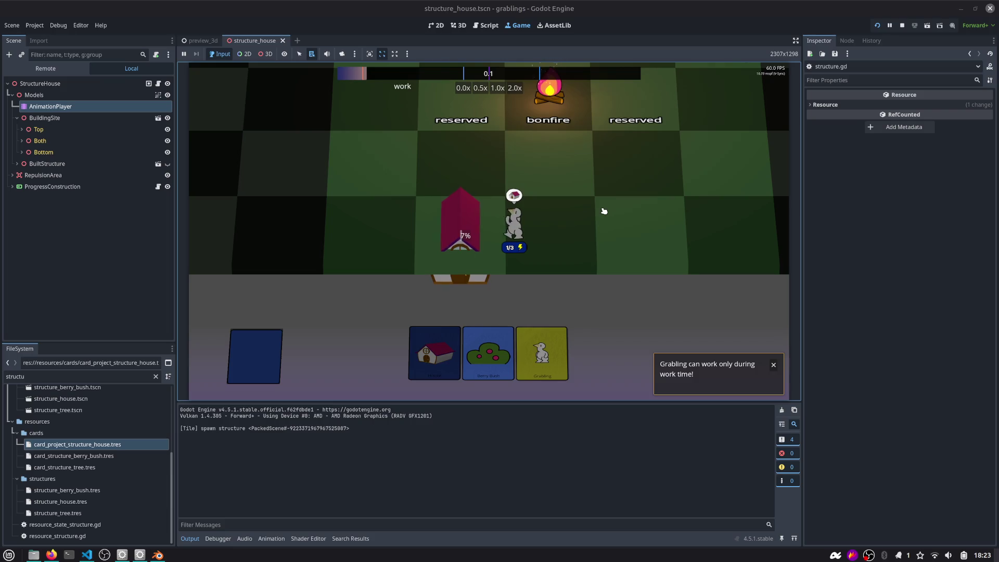
{"action": "left_click_drag", "start_coordinate": [565, 221], "coordinate": [595, 215]}
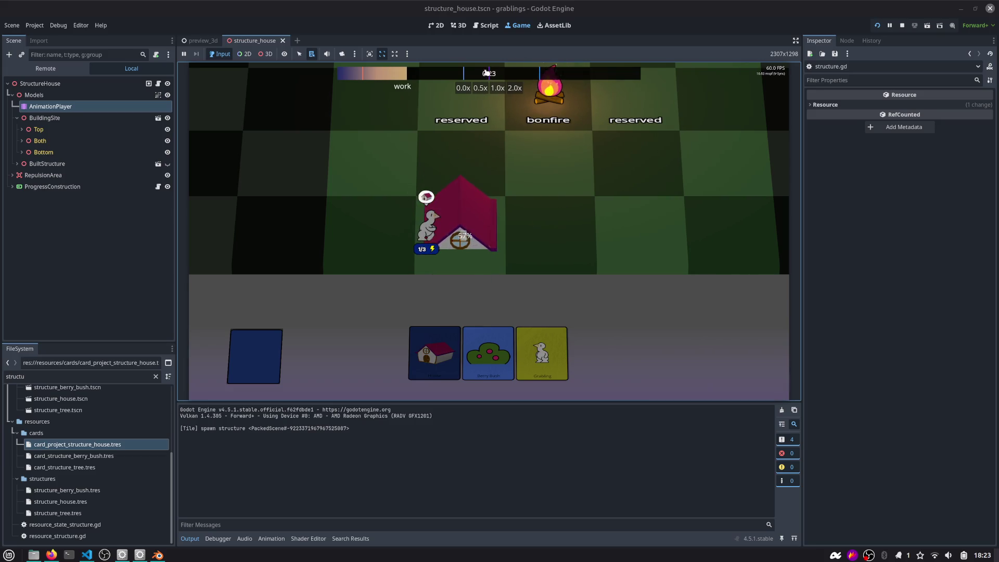
{"action": "left_click_drag", "start_coordinate": [422, 200], "coordinate": [345, 197]}
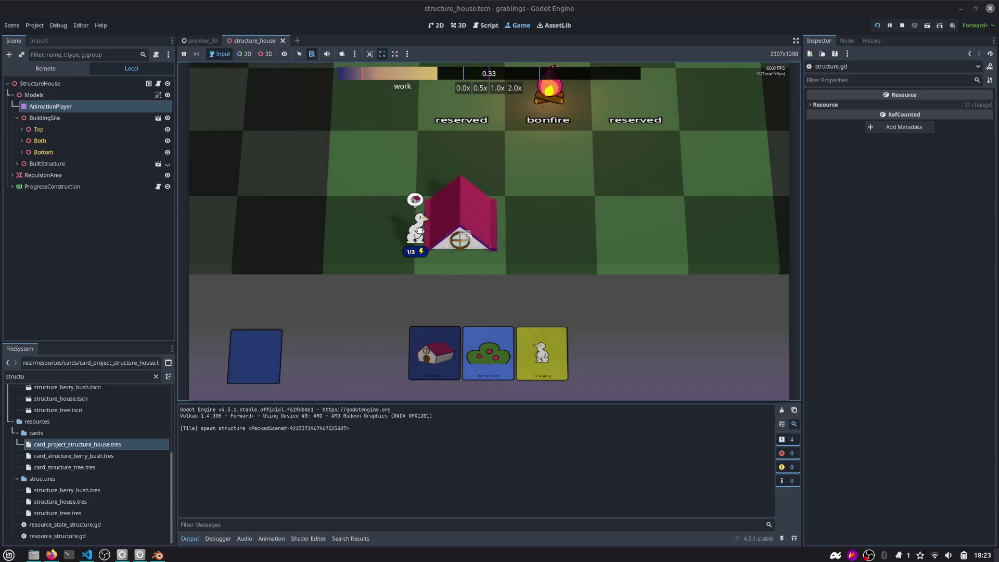
{"action": "left_click_drag", "start_coordinate": [419, 231], "coordinate": [345, 232]}
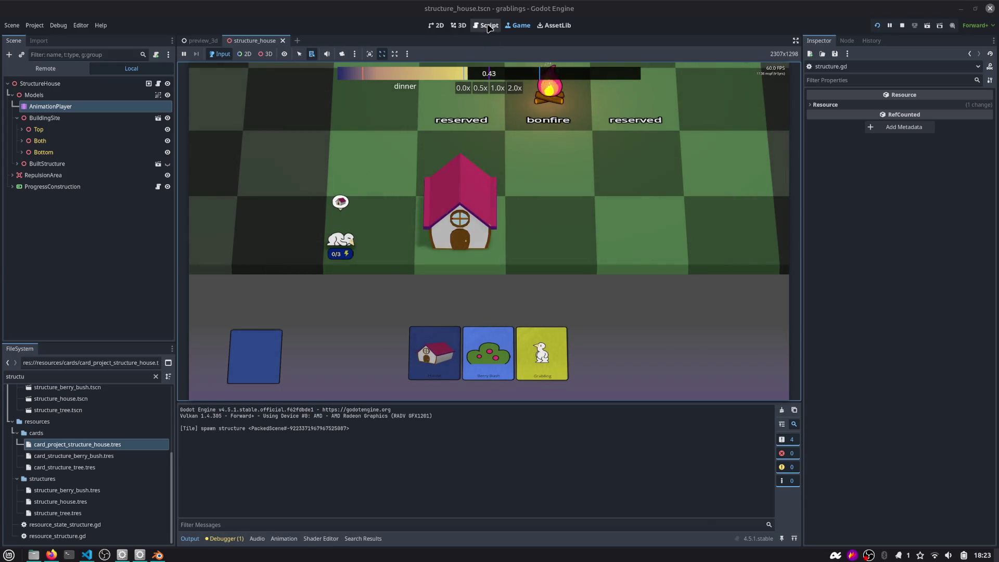
{"action": "left_click", "coordinate": [490, 26]}
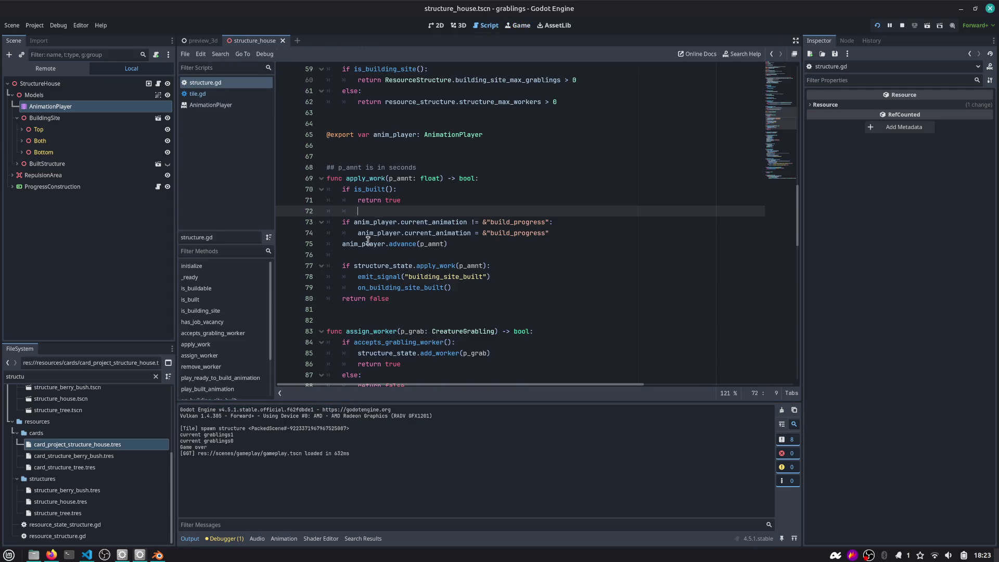
Step: Read the AnimationMixer advance() documentation, then return to structure.gd
{"action": "left_click", "coordinate": [404, 243], "text": "ctrl"}
{"action": "left_click_drag", "start_coordinate": [323, 94], "coordinate": [485, 93]}
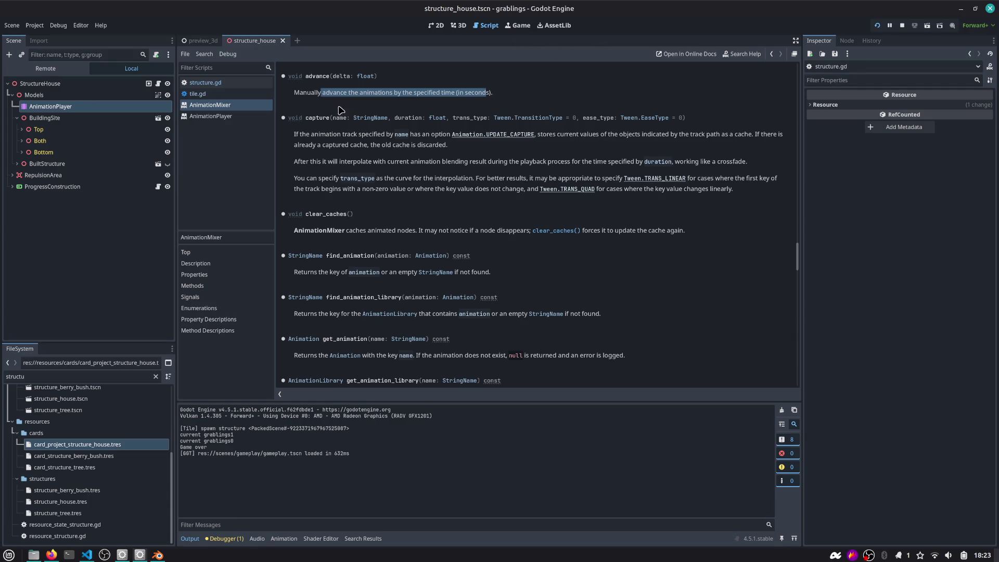
{"action": "left_click", "coordinate": [220, 85]}
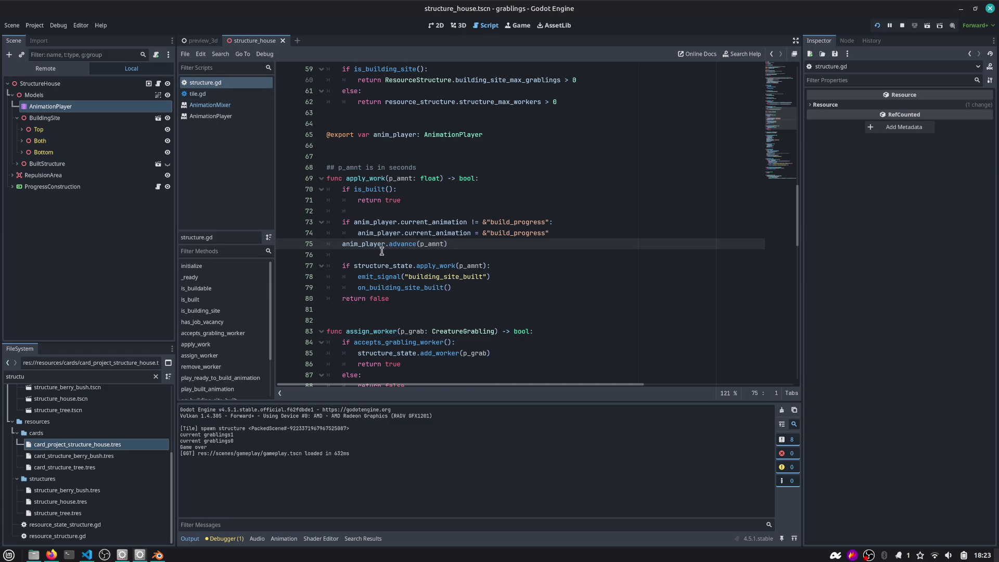
Step: Comment out the anim_player.advance(p_amnt) call on line 75 and restart the game
{"action": "double_click", "coordinate": [402, 245]}
{"action": "key", "text": "Right"}
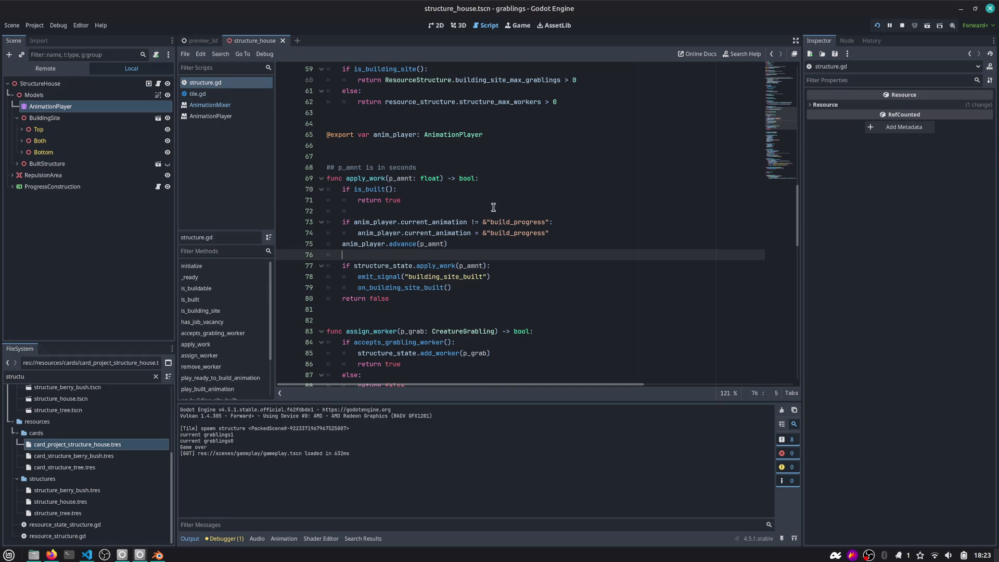
{"action": "key", "text": "End"}
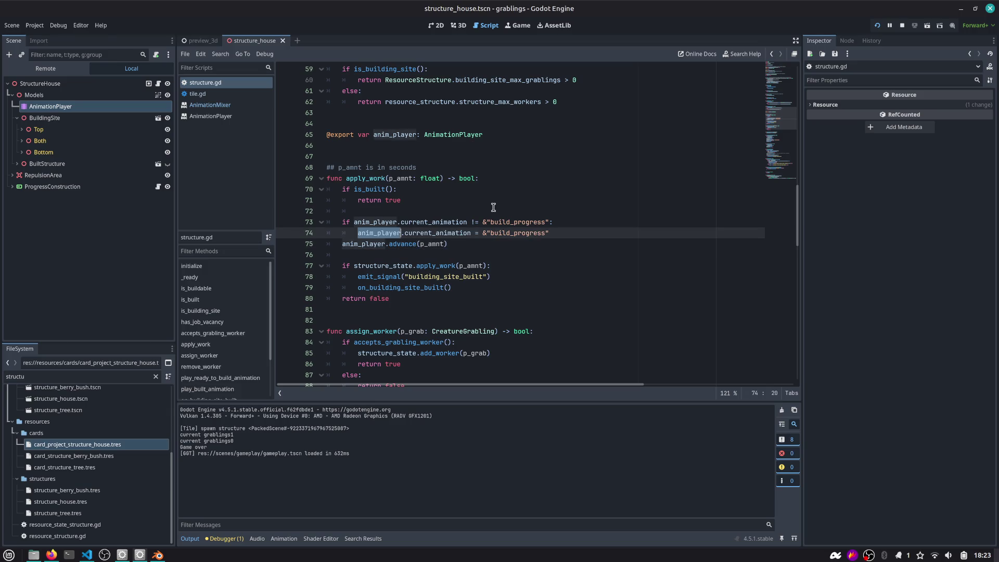
{"action": "key", "text": "ctrl+k"}
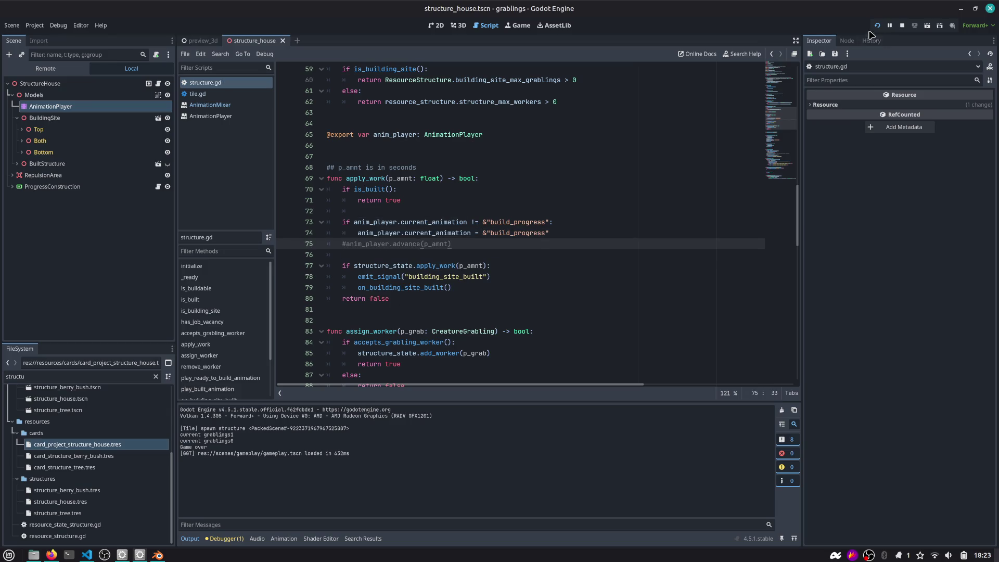
{"action": "left_click", "coordinate": [877, 25]}
Step: Place a house with Rock and Wood, put the grabling on the site, then stop the game
{"action": "mouse_move", "coordinate": [504, 351]}
{"action": "left_mouse_down"}
{"action": "mouse_move", "coordinate": [458, 289]}
{"action": "mouse_move", "coordinate": [396, 250]}
{"action": "left_mouse_up"}
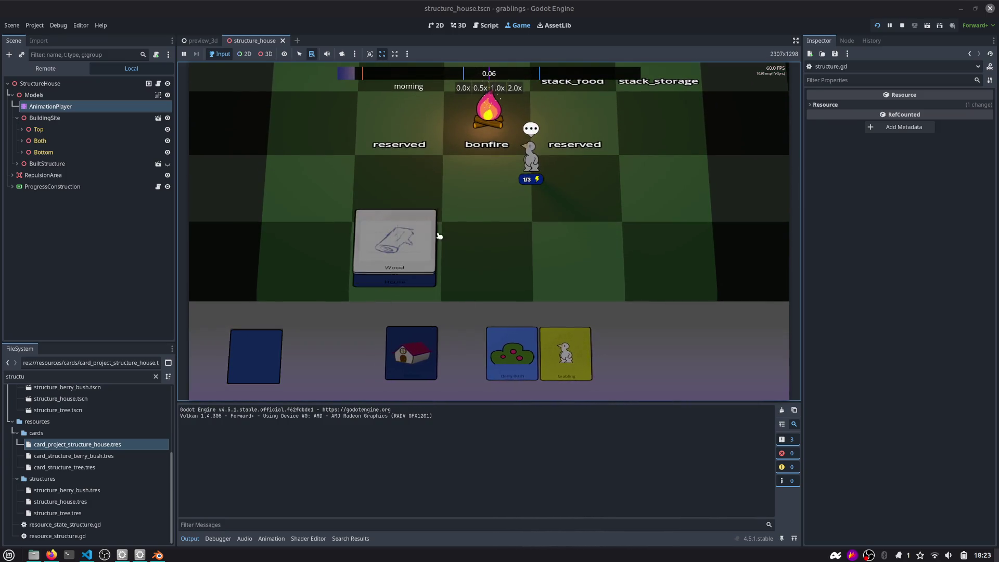
{"action": "mouse_move", "coordinate": [533, 159]}
{"action": "left_mouse_down"}
{"action": "mouse_move", "coordinate": [508, 260]}
{"action": "mouse_move", "coordinate": [419, 258]}
{"action": "left_mouse_up"}
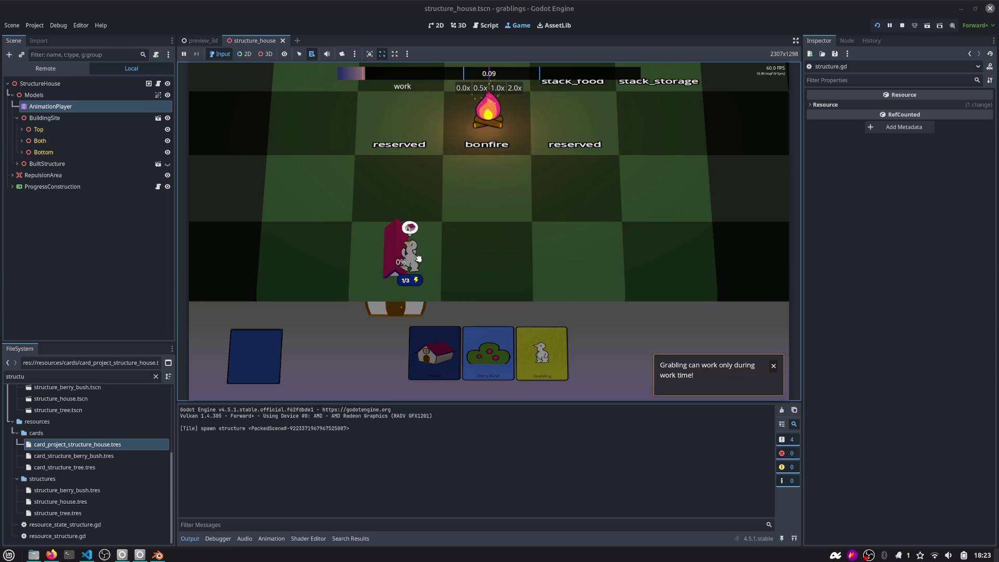
{"action": "key", "text": "a"}
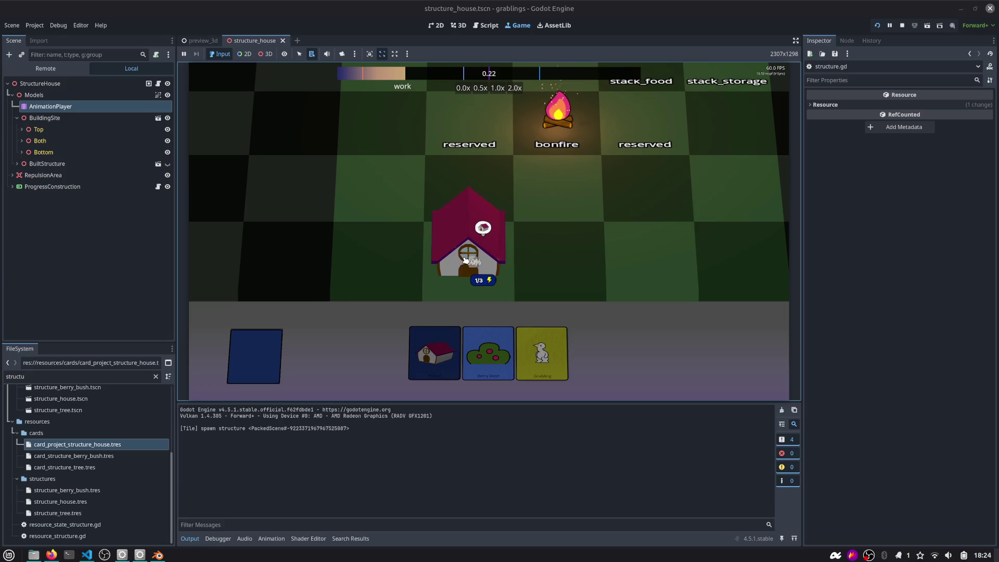
{"action": "key", "text": "F8"}
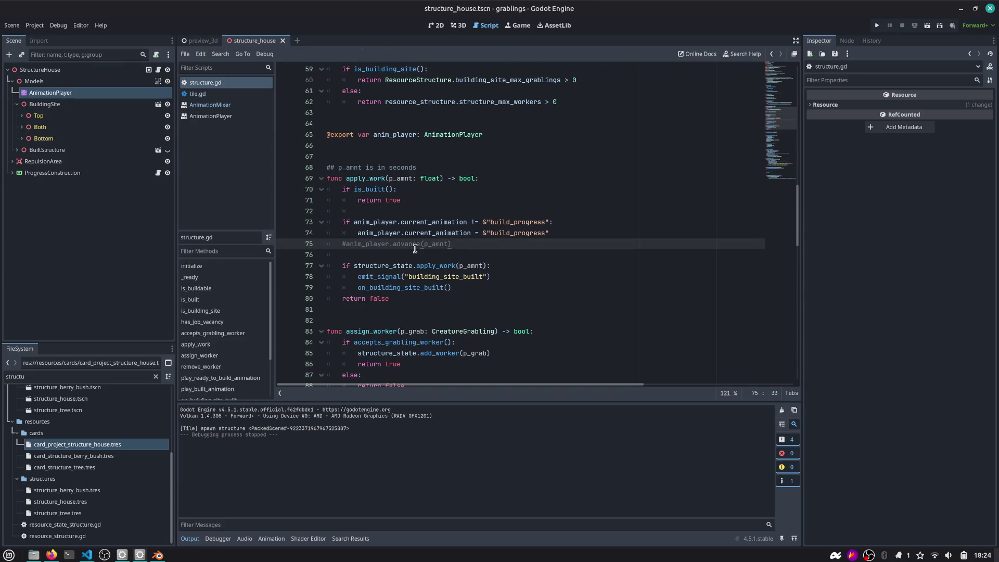
Step: Check the current_animation assignment on line 74 and load the AnimationPlayer's build_progress timeline
{"action": "double_click", "coordinate": [396, 231]}
{"action": "double_click", "coordinate": [432, 231]}
{"action": "scroll", "coordinate": [455, 239], "scroll_direction": "up", "scroll_amount": 10}
{"action": "scroll", "coordinate": [454, 239], "scroll_direction": "up", "scroll_amount": 5}
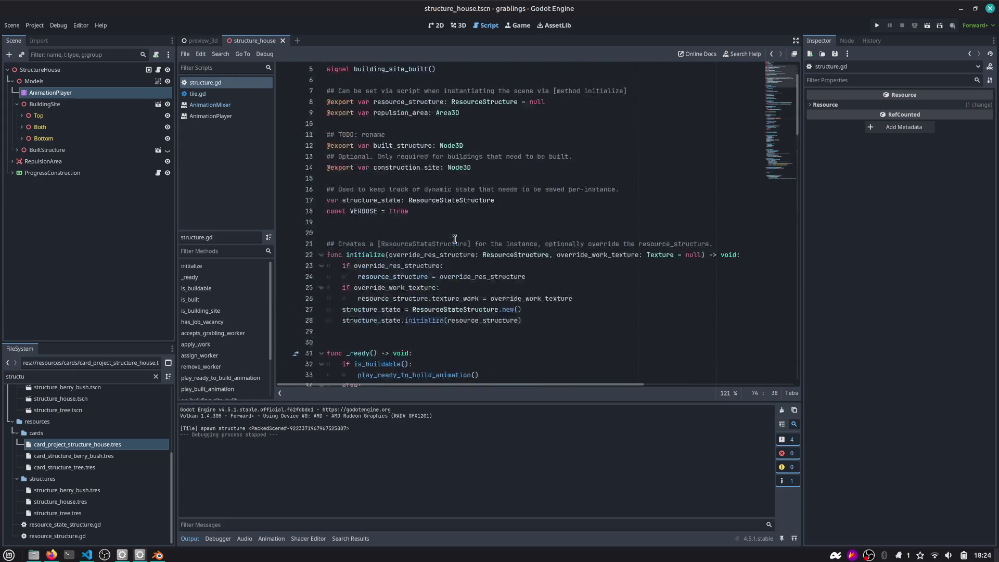
{"action": "scroll", "coordinate": [455, 239], "scroll_direction": "down", "scroll_amount": 2}
{"action": "left_click", "coordinate": [102, 93]}
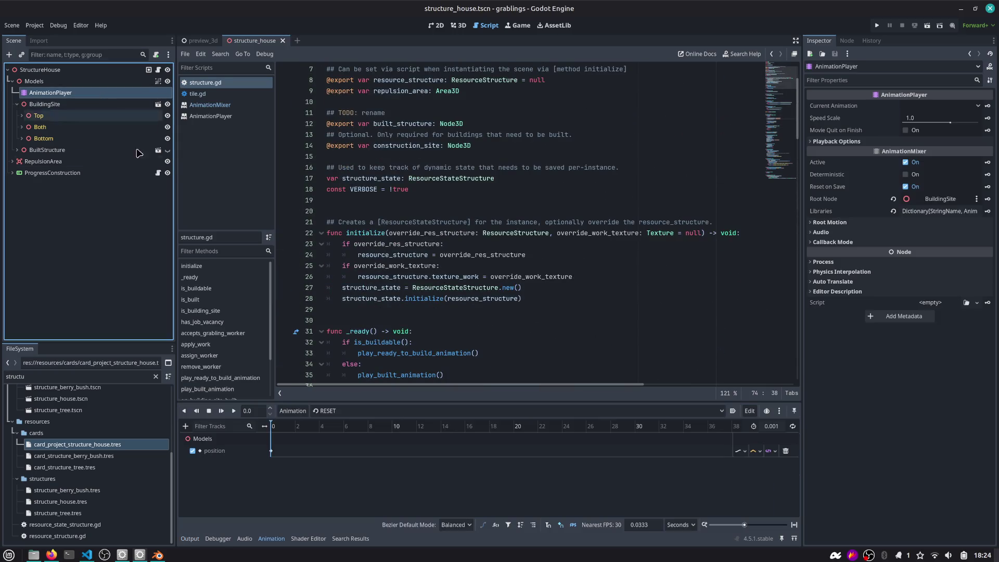
{"action": "left_click", "coordinate": [682, 412]}
{"action": "left_click", "coordinate": [383, 439]}
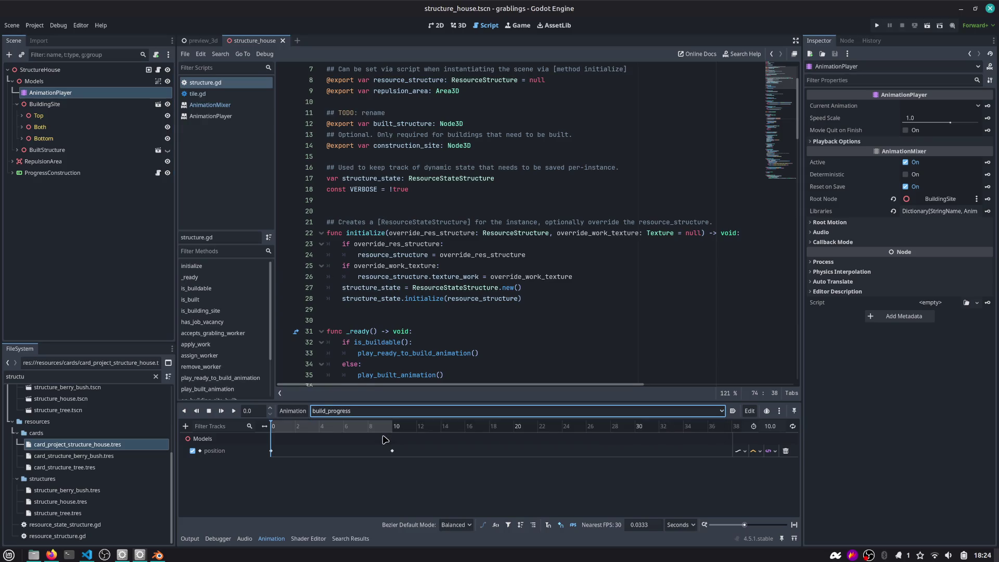
Step: Review apply_work's current_animation line, the commented advance call and the build_progress check
{"action": "left_click", "coordinate": [398, 244]}
{"action": "scroll", "coordinate": [398, 244], "scroll_direction": "down", "scroll_amount": 7}
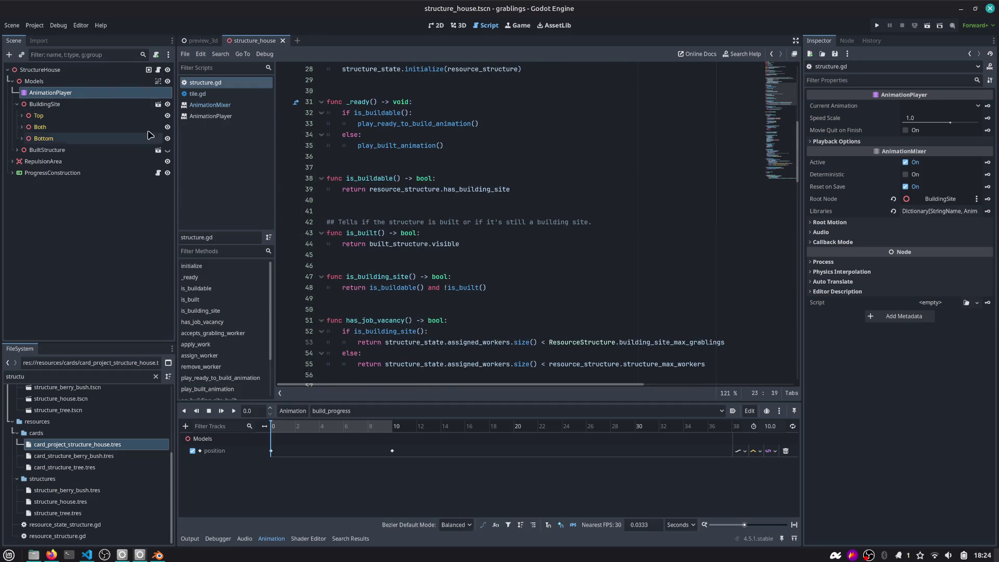
{"action": "scroll", "coordinate": [400, 188], "scroll_direction": "down", "scroll_amount": 8}
{"action": "scroll", "coordinate": [400, 188], "scroll_direction": "down", "scroll_amount": 3}
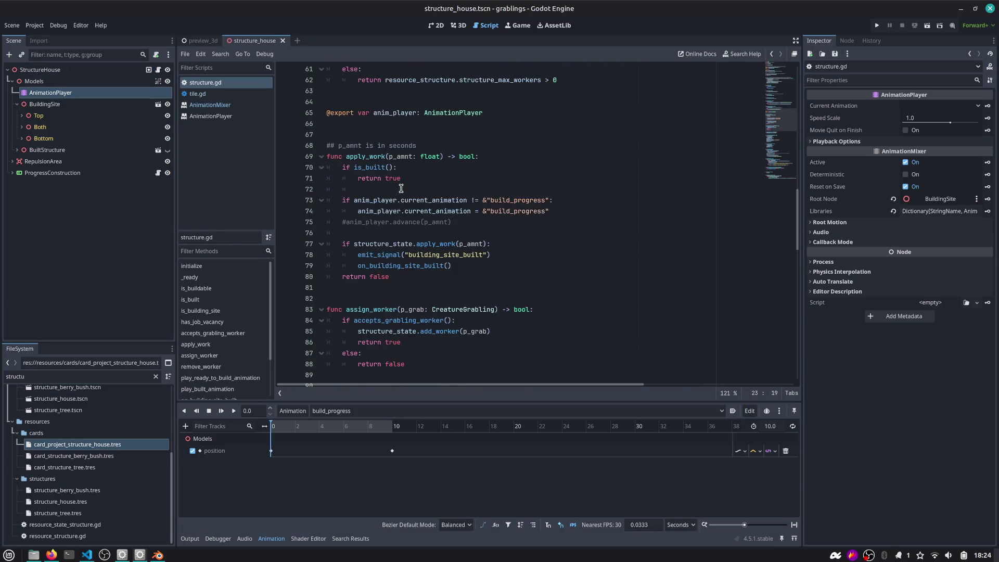
{"action": "double_click", "coordinate": [424, 211]}
{"action": "left_click", "coordinate": [465, 222]}
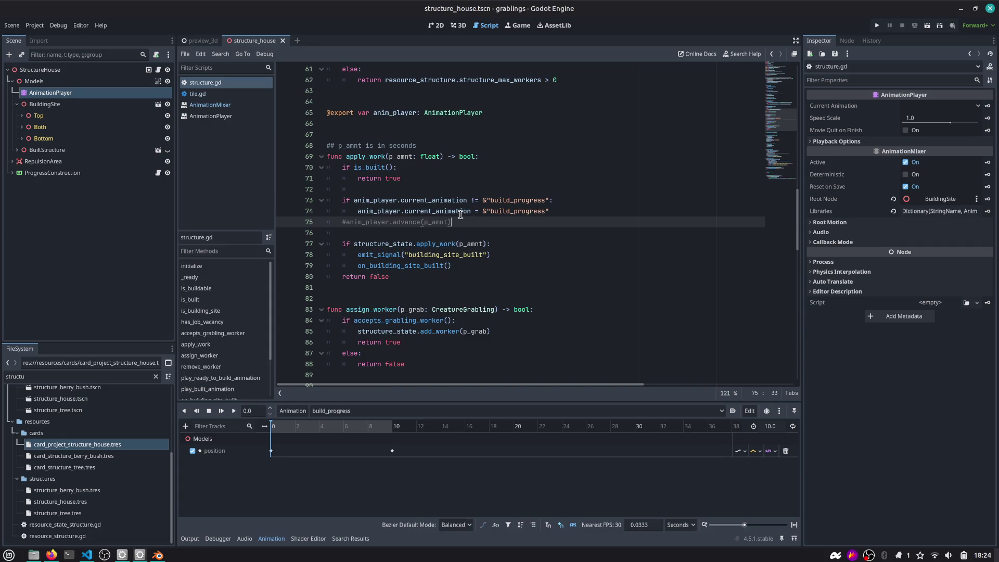
{"action": "double_click", "coordinate": [461, 212]}
{"action": "left_click", "coordinate": [569, 205]}
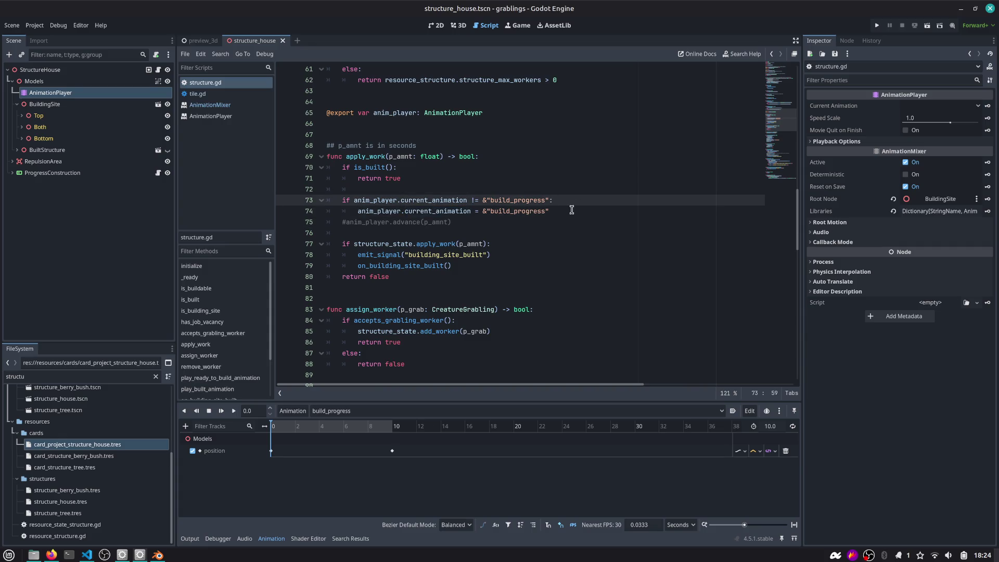
Step: Add a 'SETTING ANIMATION' print inside the build_progress check and save the script
{"action": "key", "text": "Return"}
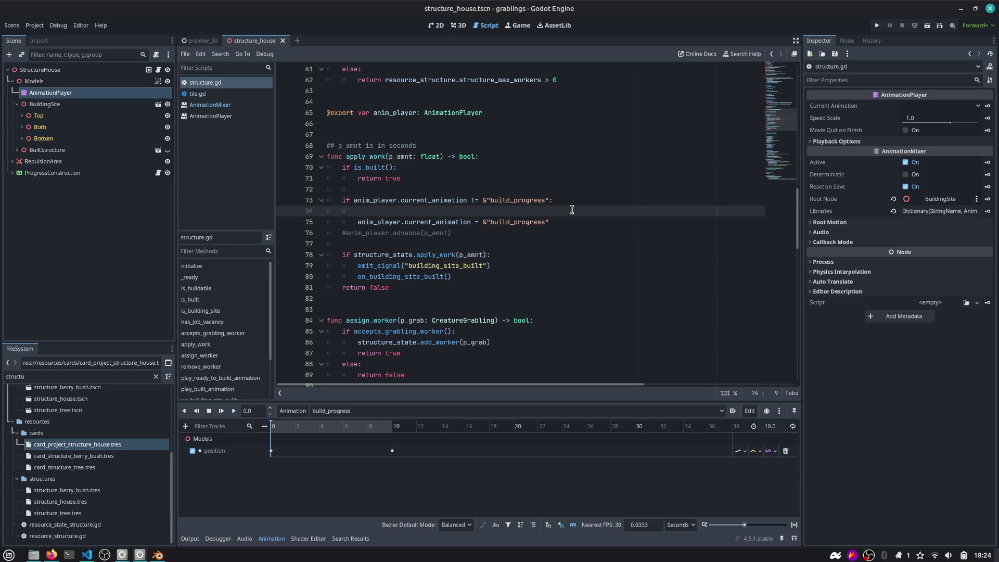
{"action": "type", "text": "print("}
{"action": "type", "text": "\"SETTING ANIMATION"}
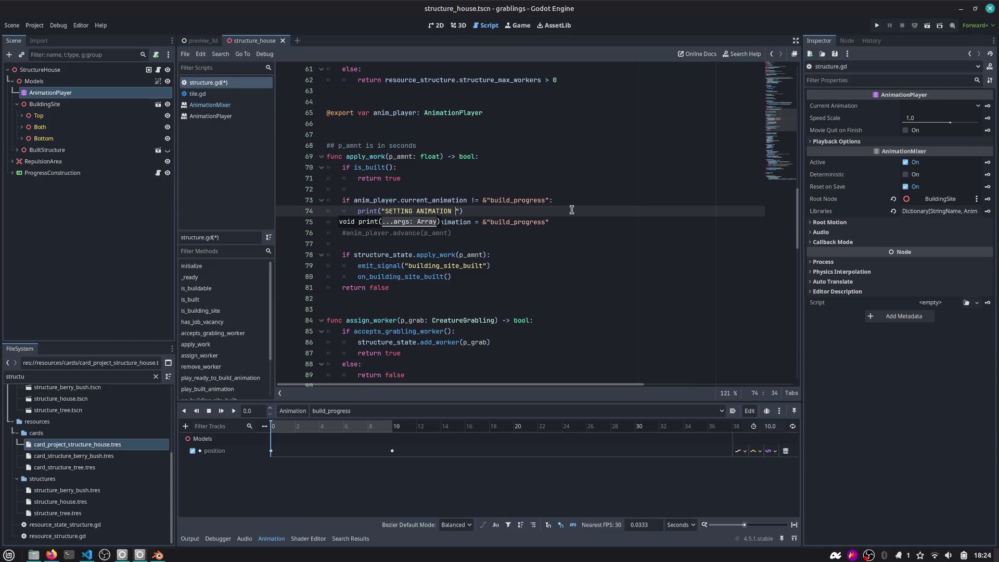
{"action": "key", "text": "ctrl+s"}
Step: Read the current_animation docs, noting that changing it doesn't restart the animation
{"action": "left_click", "coordinate": [437, 200], "text": "ctrl"}
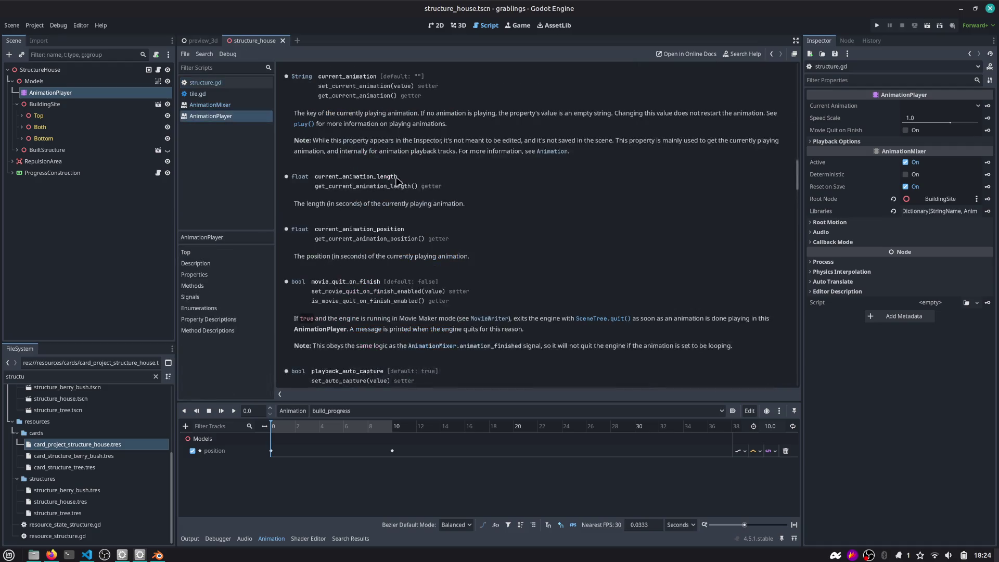
{"action": "left_click_drag", "start_coordinate": [321, 119], "coordinate": [452, 121]}
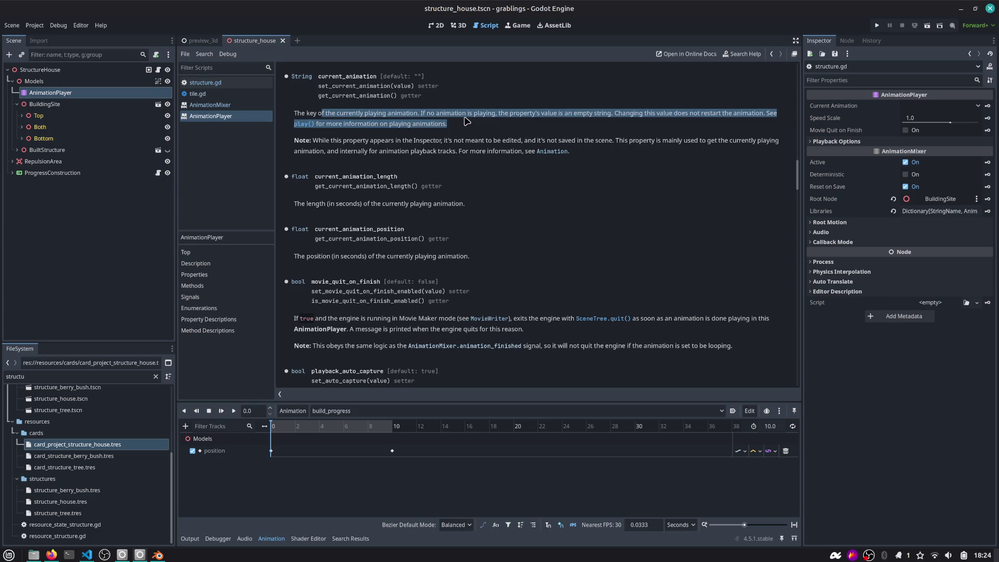
{"action": "left_click_drag", "start_coordinate": [529, 116], "coordinate": [755, 120]}
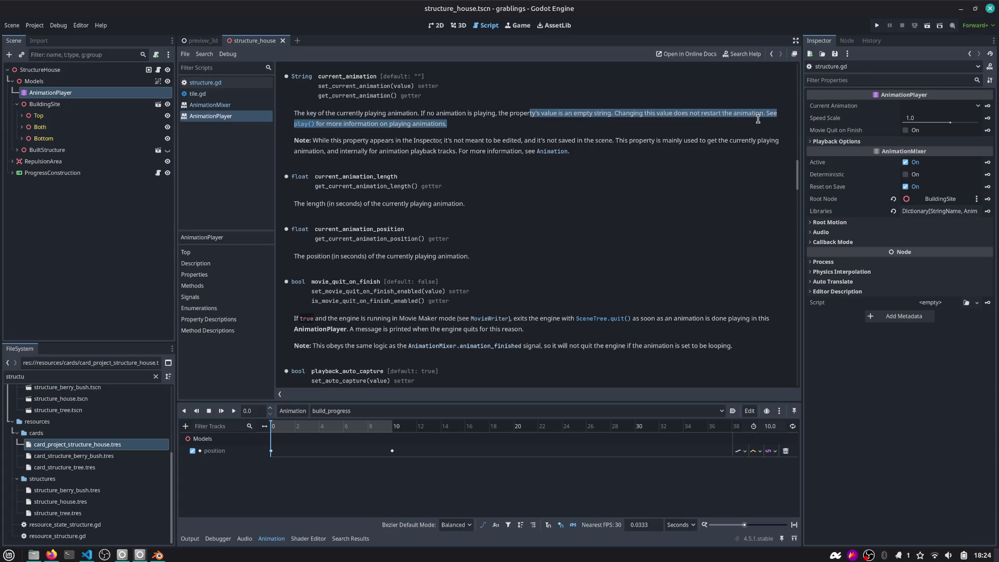
{"action": "left_click", "coordinate": [731, 130]}
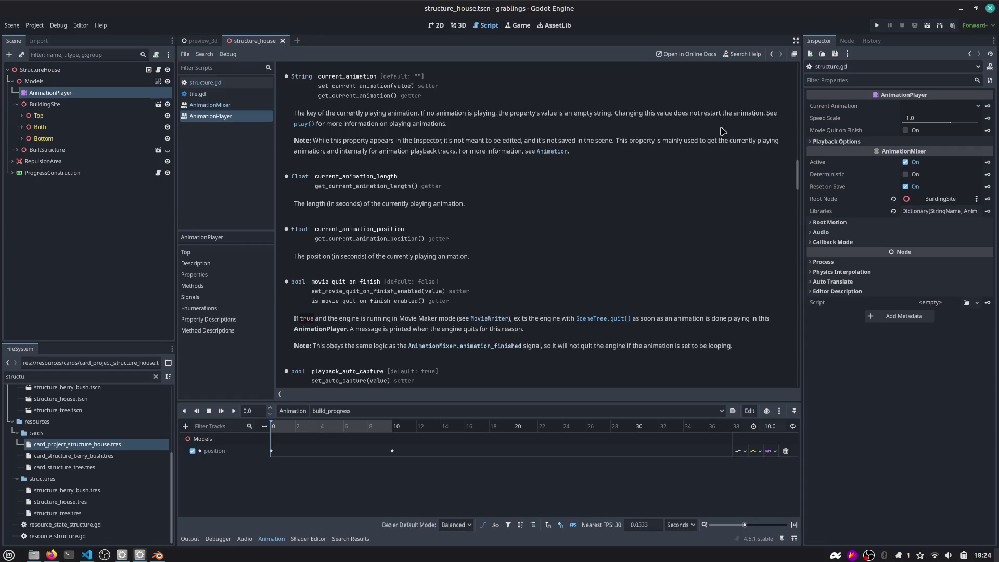
{"action": "left_click", "coordinate": [772, 54]}
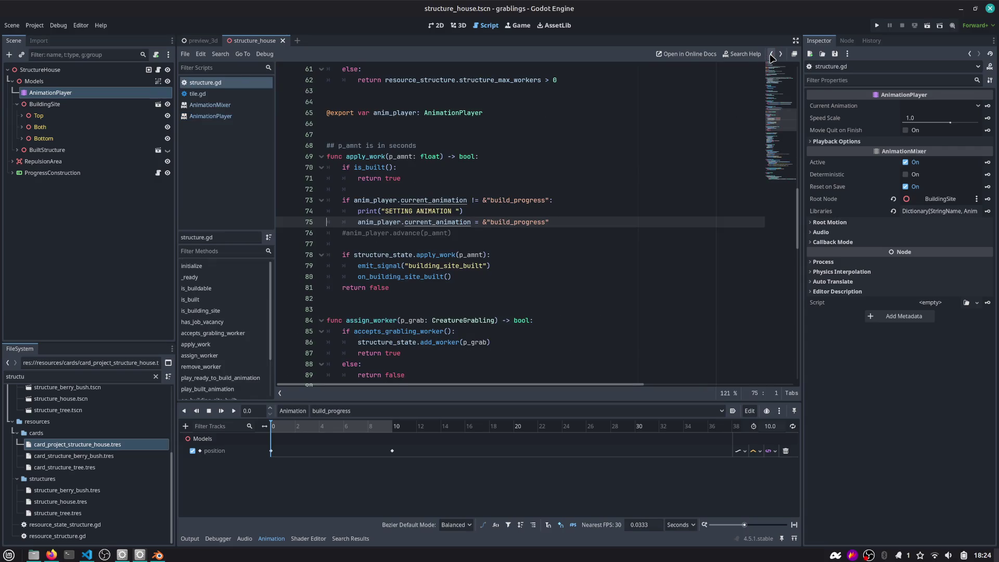
{"action": "left_click", "coordinate": [780, 55]}
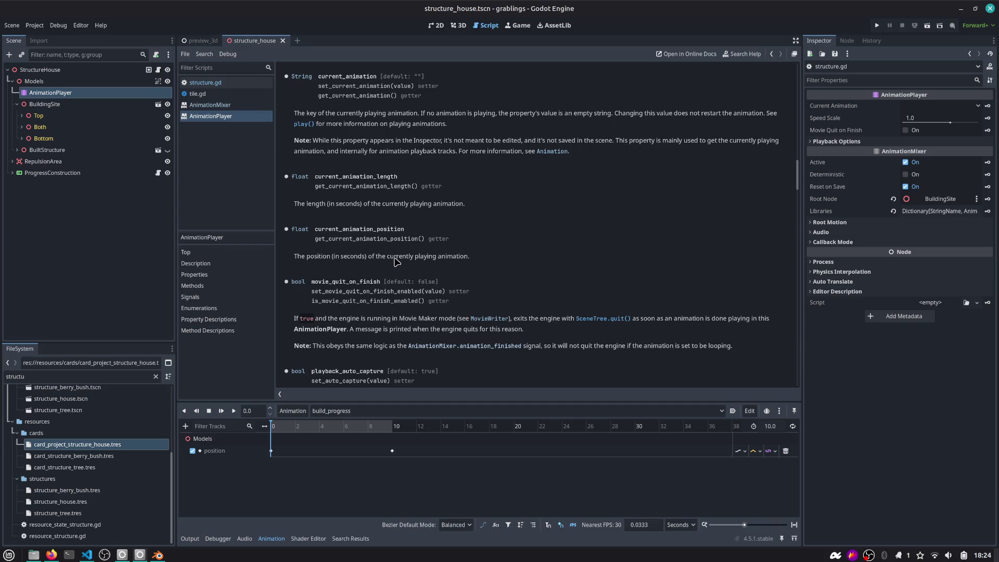
Step: Browse the AnimationPlayer autoplay and playback property docs, then expand the Inspector's playback settings
{"action": "scroll", "coordinate": [397, 261], "scroll_direction": "up", "scroll_amount": 15}
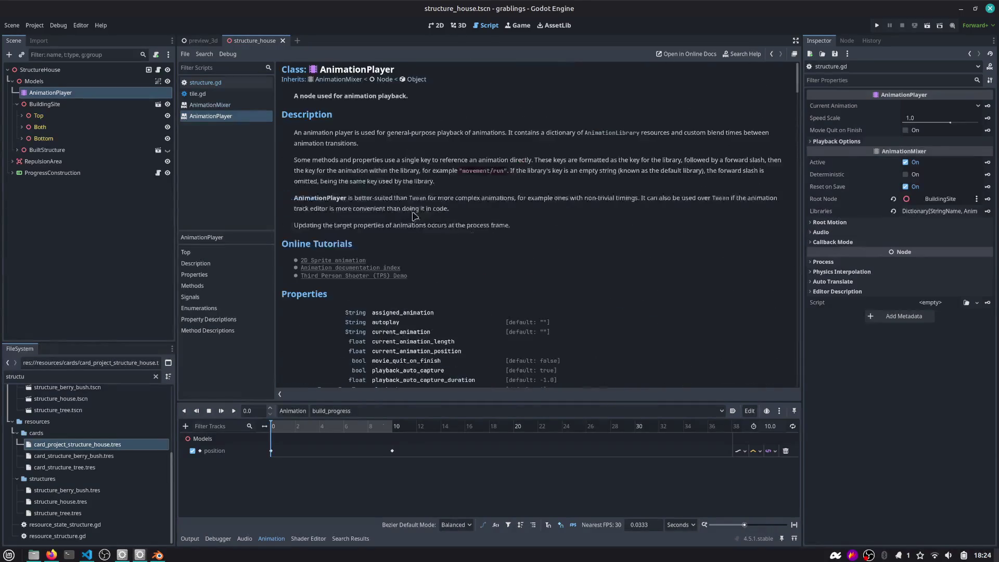
{"action": "scroll", "coordinate": [408, 209], "scroll_direction": "down", "scroll_amount": 2}
{"action": "scroll", "coordinate": [379, 285], "scroll_direction": "down", "scroll_amount": 10}
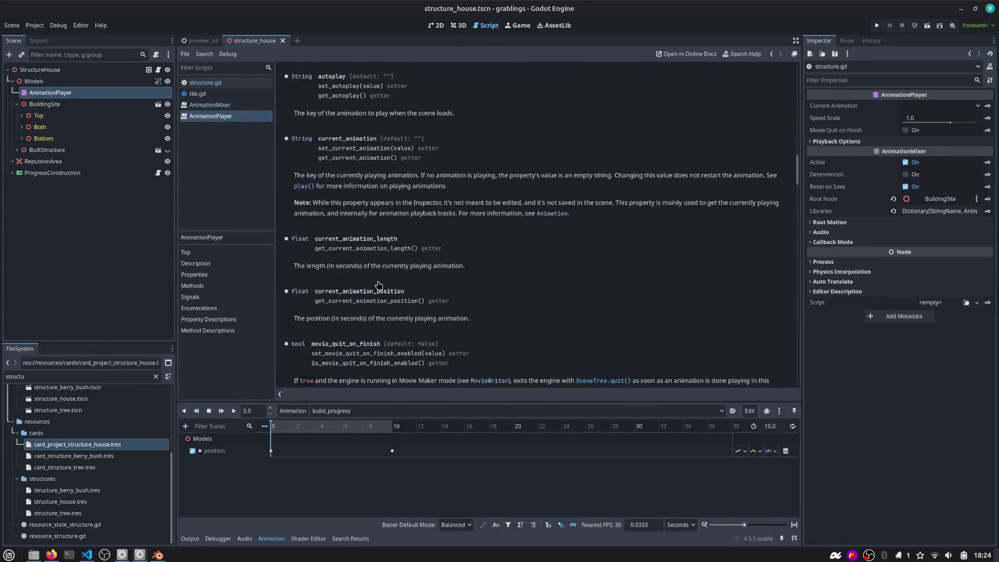
{"action": "left_click_drag", "start_coordinate": [311, 112], "coordinate": [445, 120]}
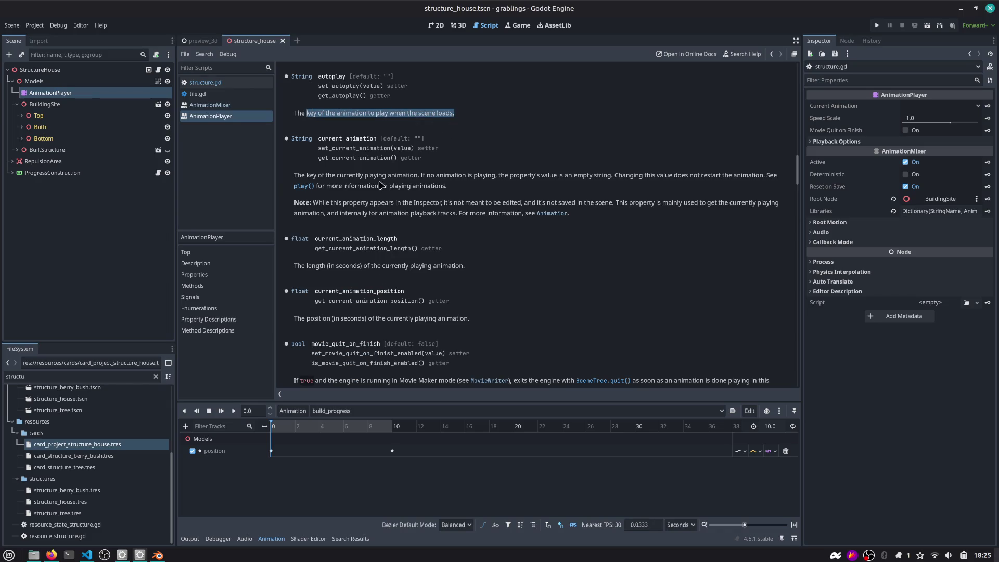
{"action": "scroll", "coordinate": [357, 232], "scroll_direction": "down", "scroll_amount": 3}
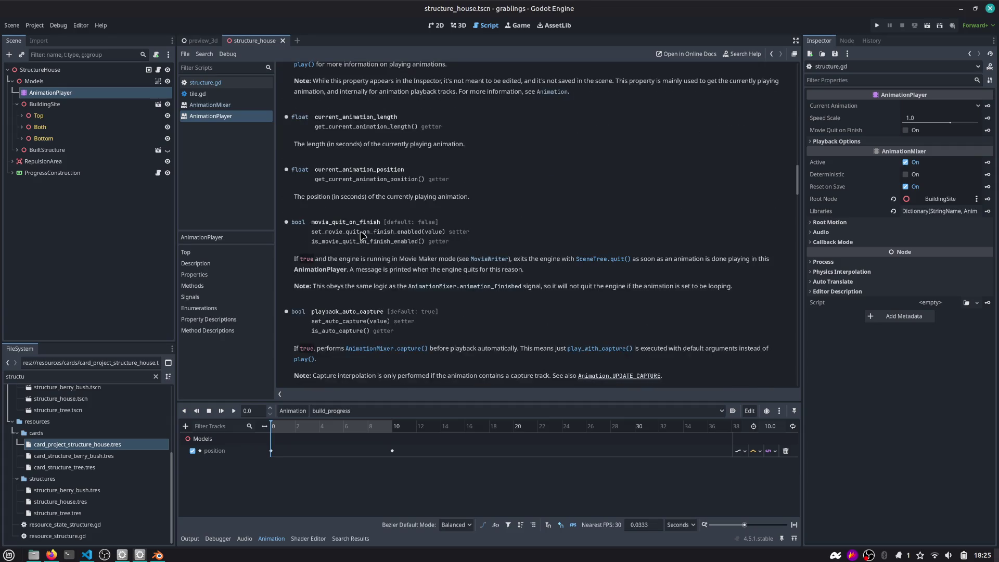
{"action": "scroll", "coordinate": [363, 236], "scroll_direction": "down", "scroll_amount": 2}
{"action": "scroll", "coordinate": [363, 236], "scroll_direction": "down", "scroll_amount": 3}
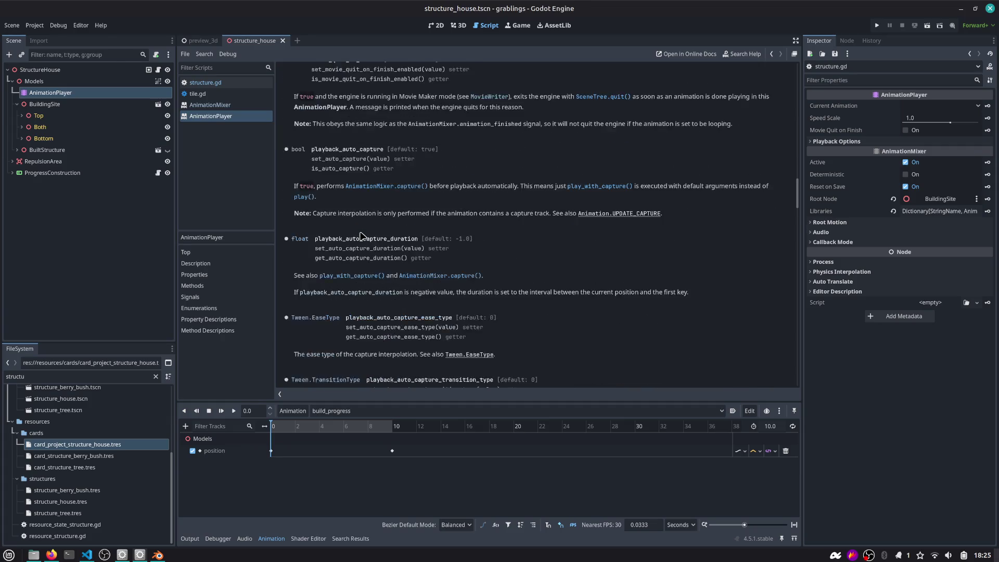
{"action": "scroll", "coordinate": [361, 236], "scroll_direction": "up", "scroll_amount": 6}
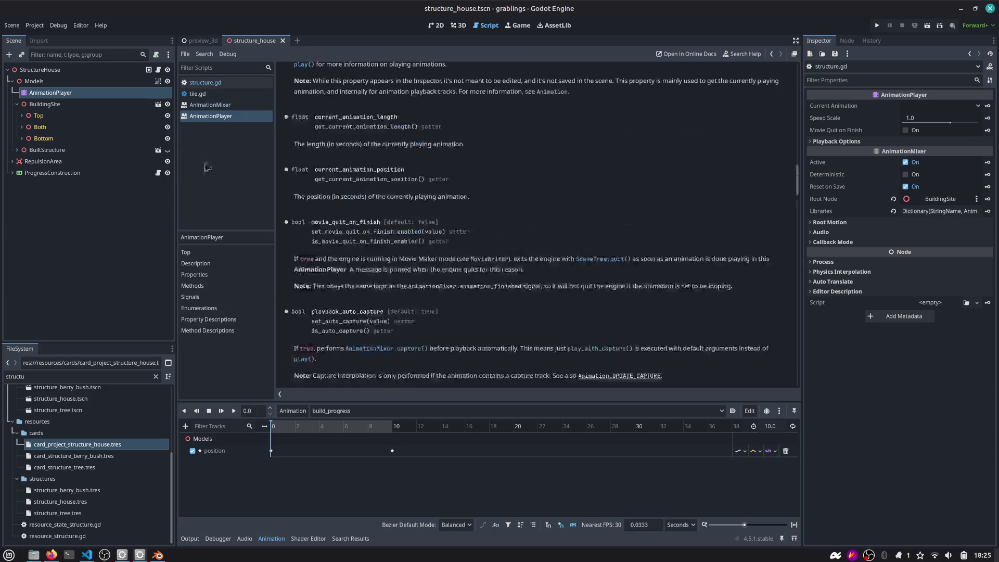
{"action": "left_click", "coordinate": [836, 141]}
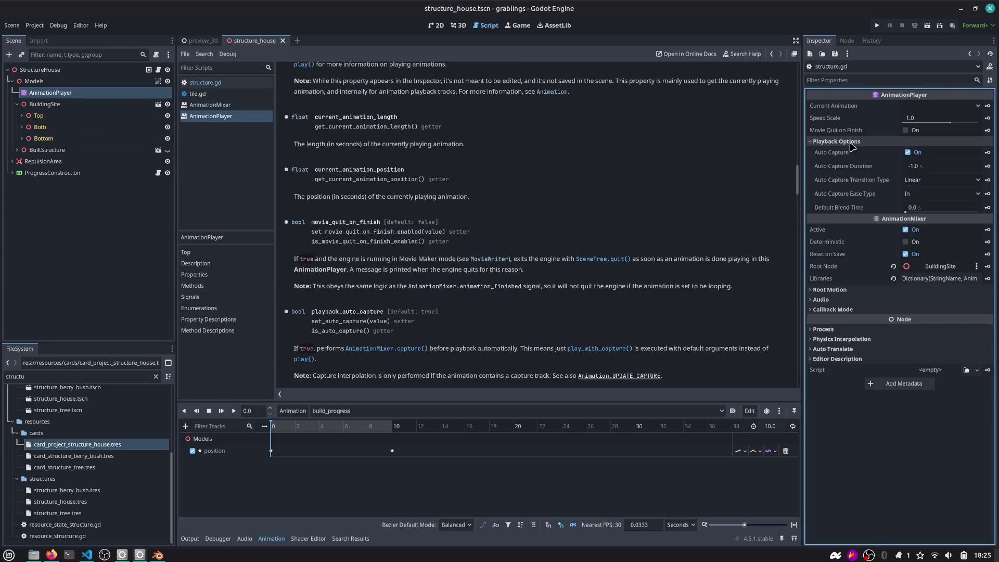
Step: Uncheck the AnimationPlayer's Active property and test-run with a grabling on the house site
{"action": "mouse_move", "coordinate": [879, 157]}
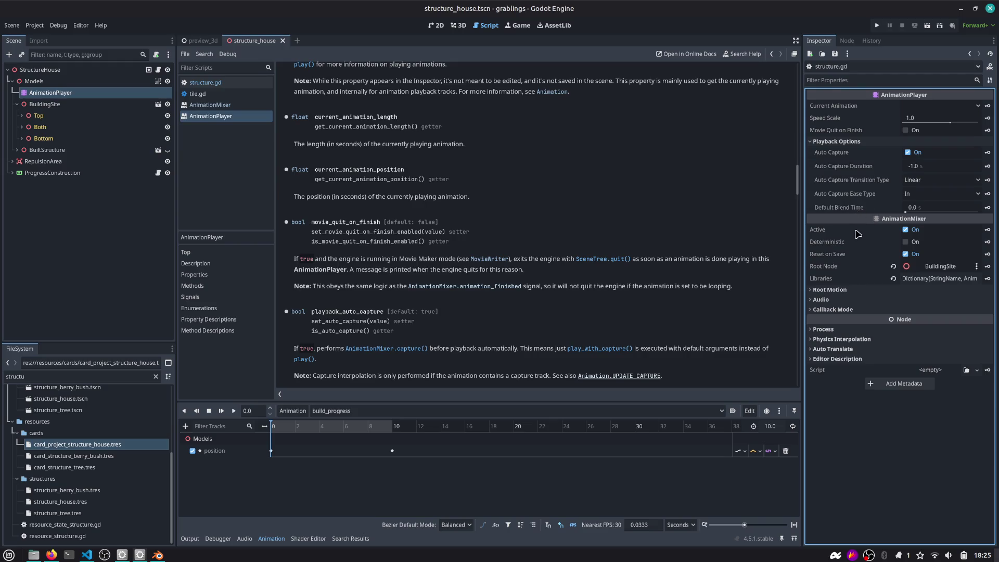
{"action": "mouse_move", "coordinate": [833, 235]}
{"action": "left_click", "coordinate": [906, 230]}
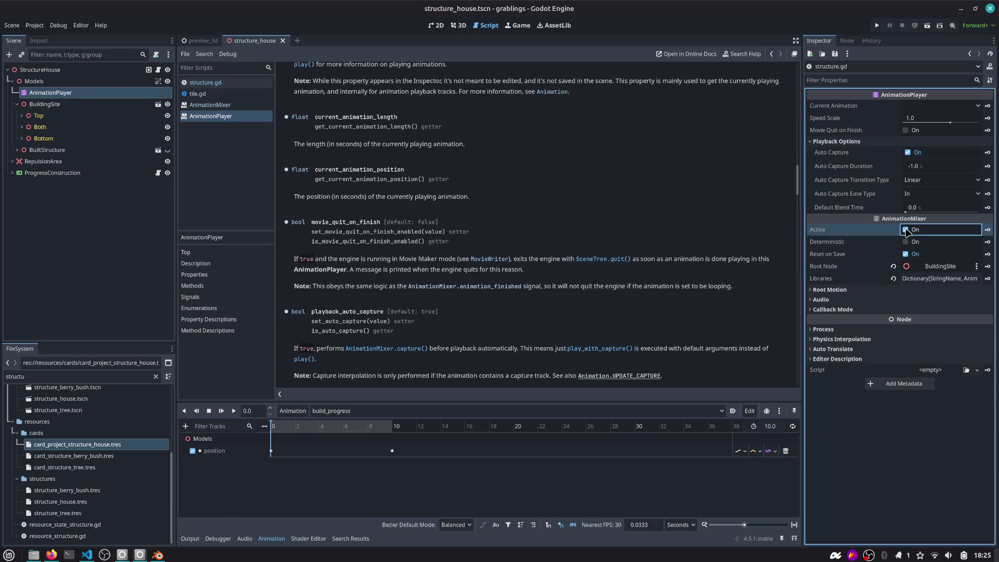
{"action": "key", "text": "F5"}
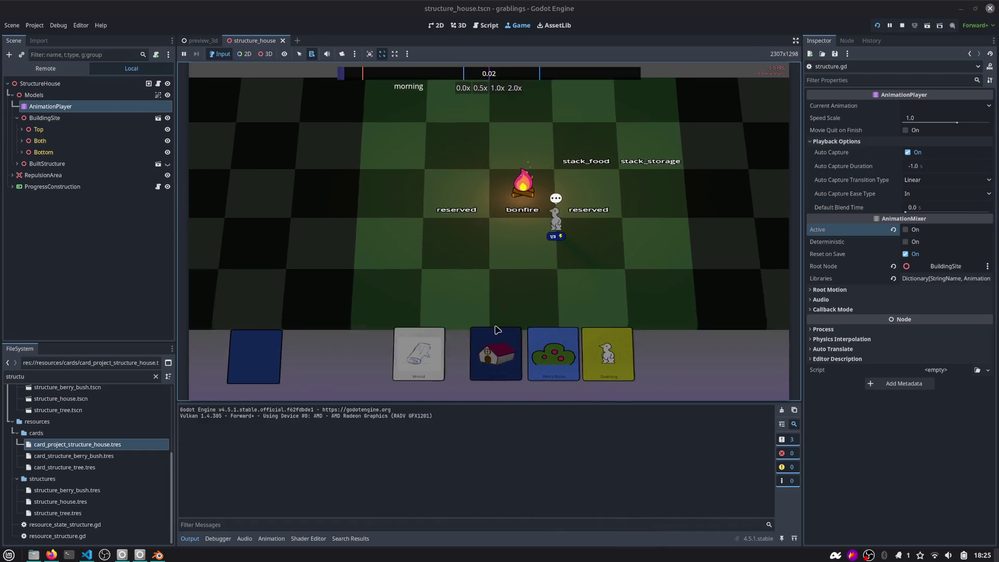
{"action": "mouse_move", "coordinate": [568, 238]}
{"action": "left_mouse_down"}
{"action": "mouse_move", "coordinate": [544, 291]}
{"action": "mouse_move", "coordinate": [487, 291]}
{"action": "mouse_move", "coordinate": [520, 296]}
{"action": "left_mouse_up"}
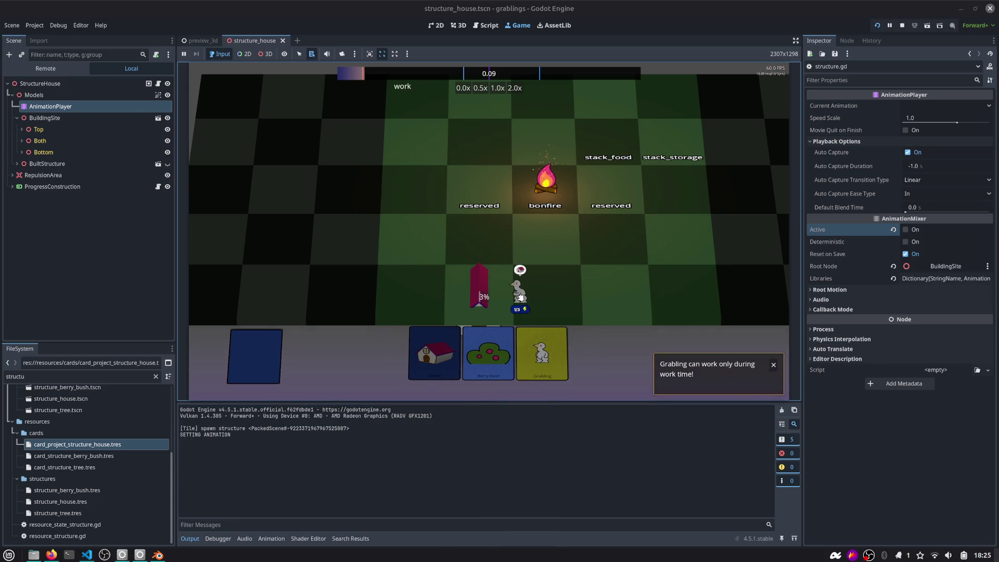
Step: Uncomment anim_player.advance(p_amnt) on line 76 of structure.gd
{"action": "left_click", "coordinate": [486, 26]}
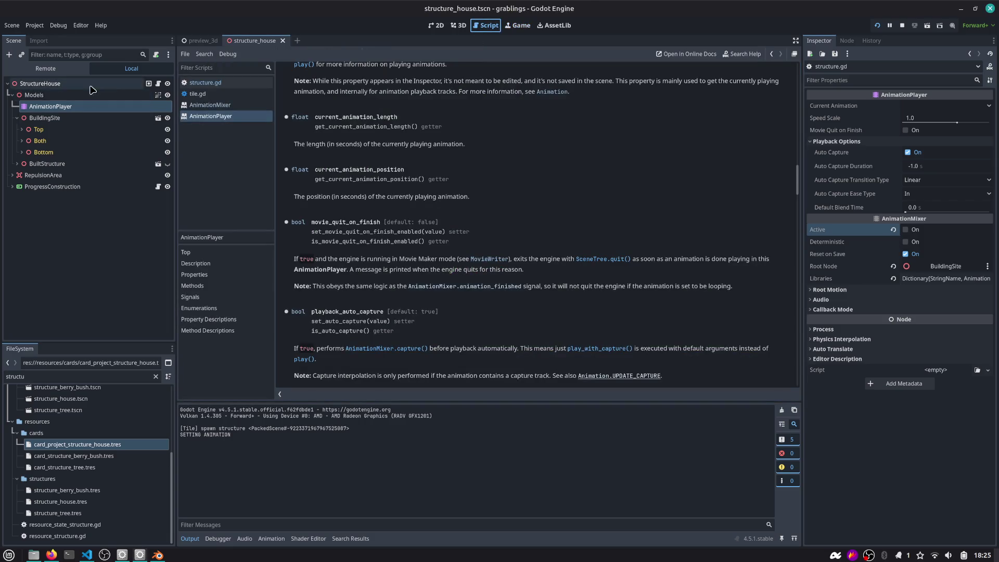
{"action": "left_click", "coordinate": [158, 83]}
{"action": "left_click", "coordinate": [438, 233]}
{"action": "key", "text": "ctrl+k"}
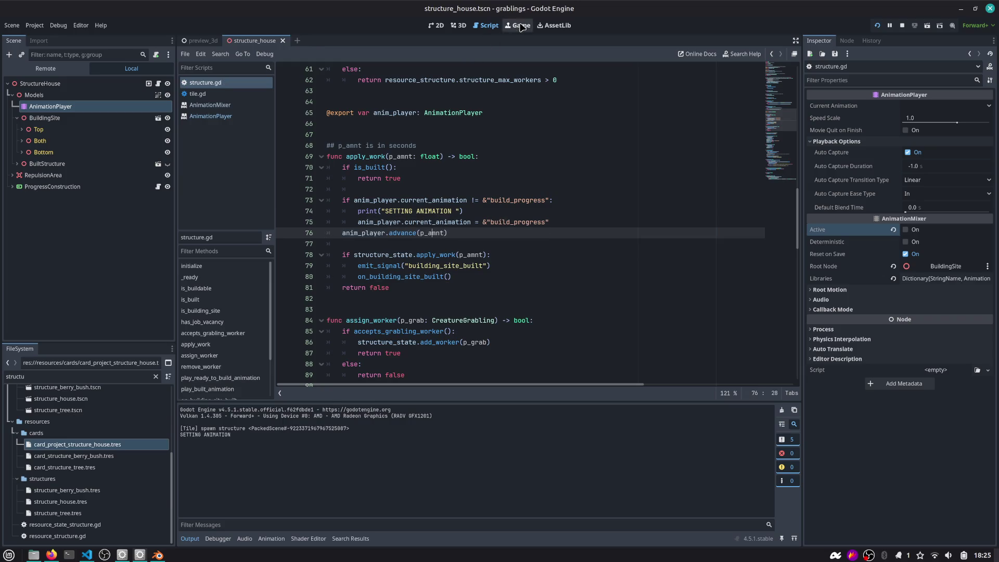
Step: In the running game, place the House card and assign a grabling to build it
{"action": "left_click", "coordinate": [518, 26]}
{"action": "scroll", "coordinate": [505, 177], "scroll_direction": "up", "scroll_amount": 3}
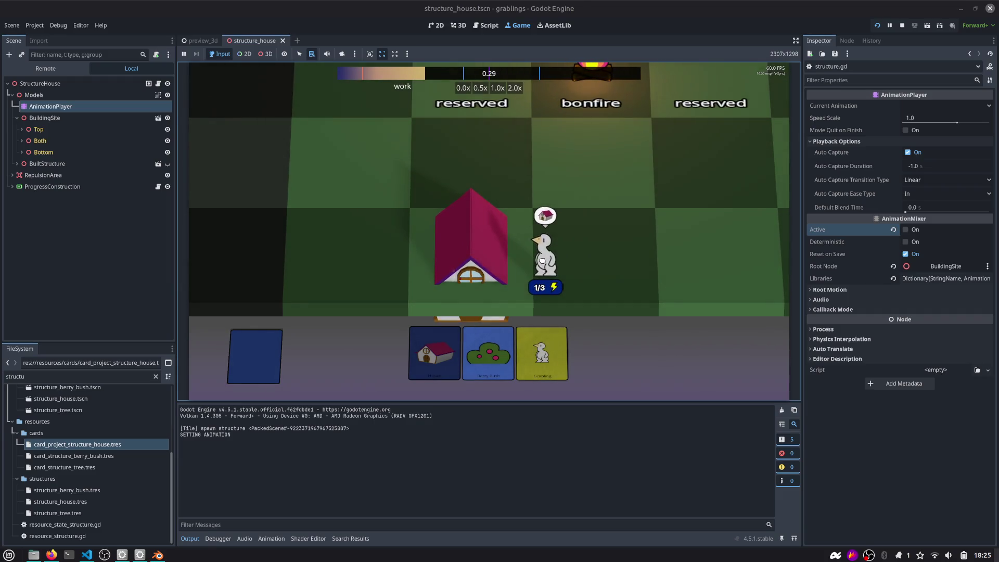
{"action": "left_click_drag", "start_coordinate": [542, 260], "coordinate": [582, 246]}
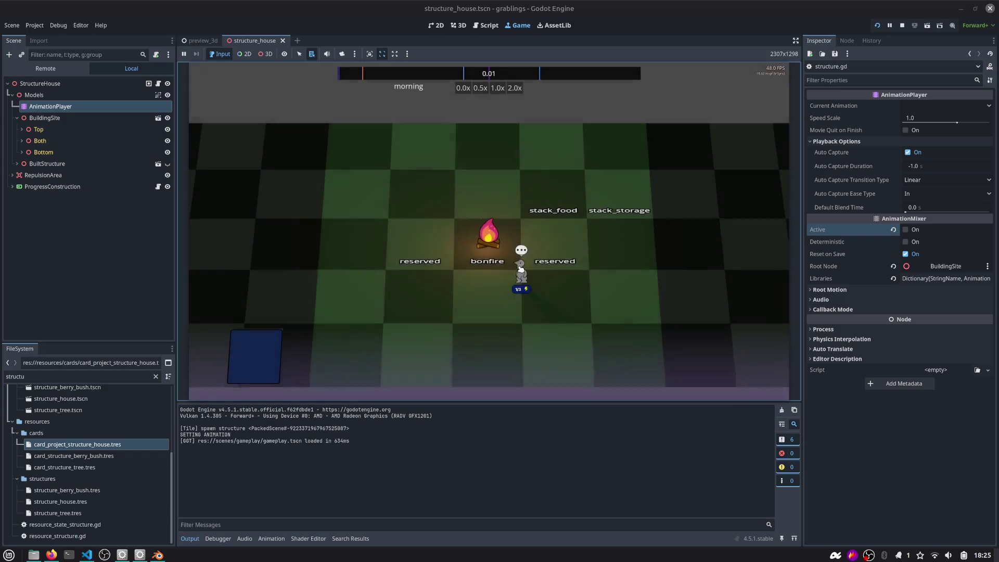
{"action": "left_click", "coordinate": [492, 336]}
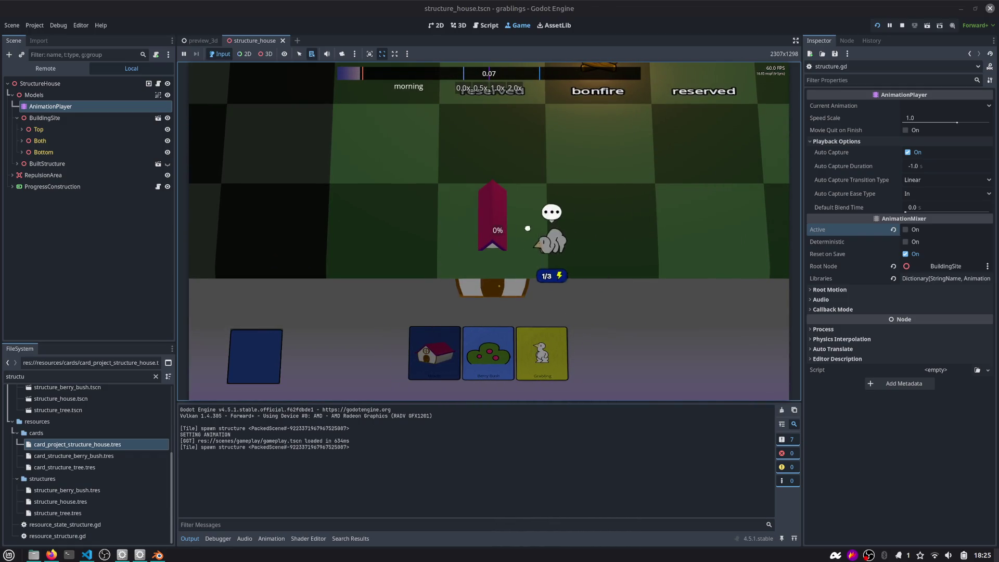
{"action": "mouse_move", "coordinate": [570, 230]}
{"action": "left_mouse_down"}
{"action": "mouse_move", "coordinate": [679, 223]}
{"action": "mouse_move", "coordinate": [633, 218]}
{"action": "mouse_move", "coordinate": [594, 236]}
{"action": "mouse_move", "coordinate": [538, 231]}
{"action": "left_mouse_up"}
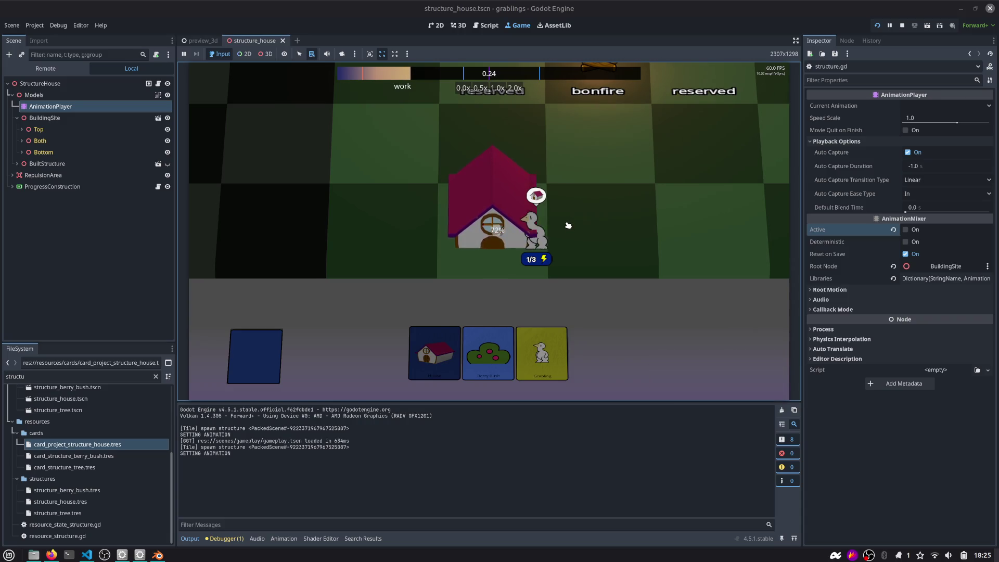
Step: Pause, reselect the AnimationPlayer, turn its Active property back on, and stop the game
{"action": "left_click", "coordinate": [889, 26]}
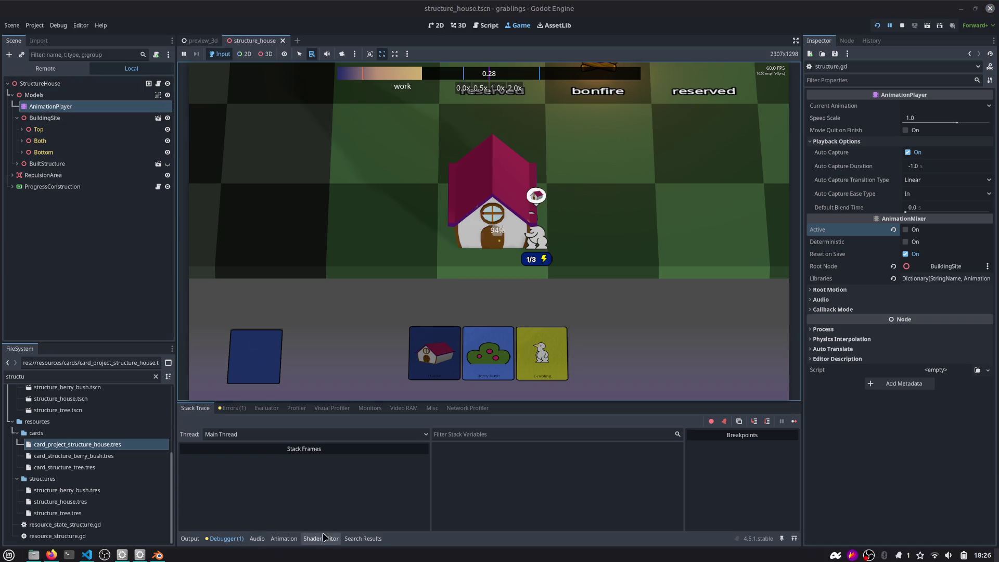
{"action": "left_click", "coordinate": [44, 118]}
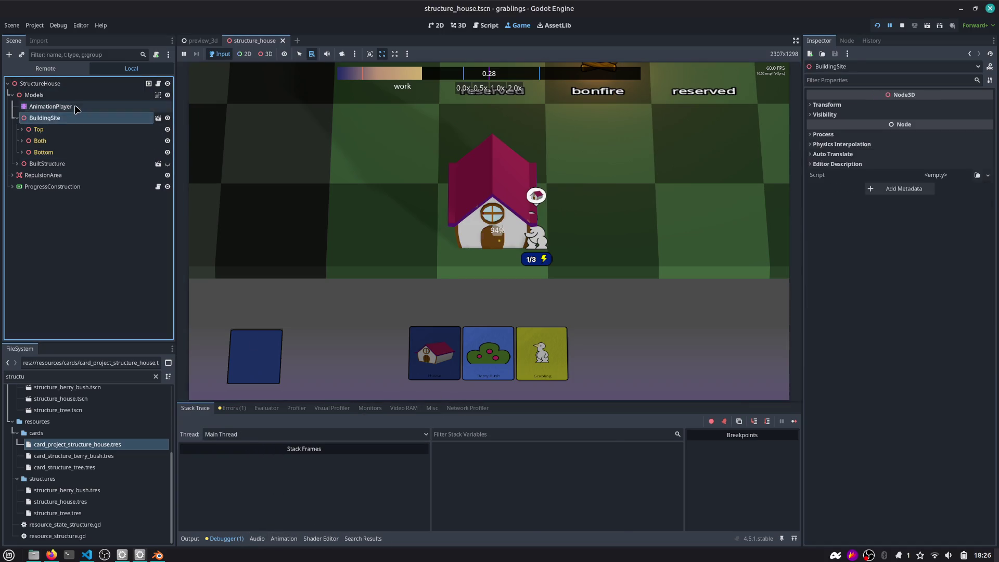
{"action": "left_click", "coordinate": [51, 106]}
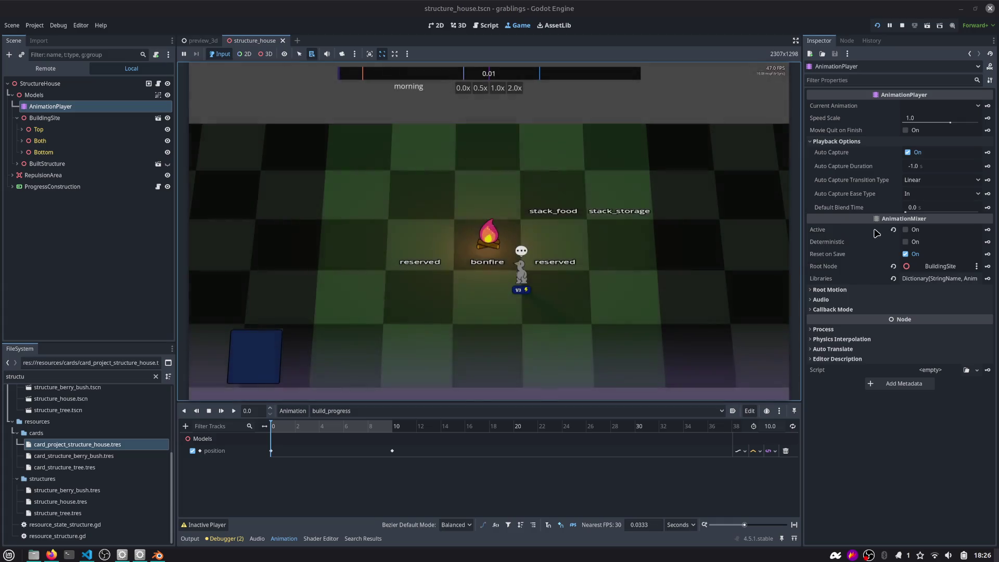
{"action": "left_click", "coordinate": [882, 229]}
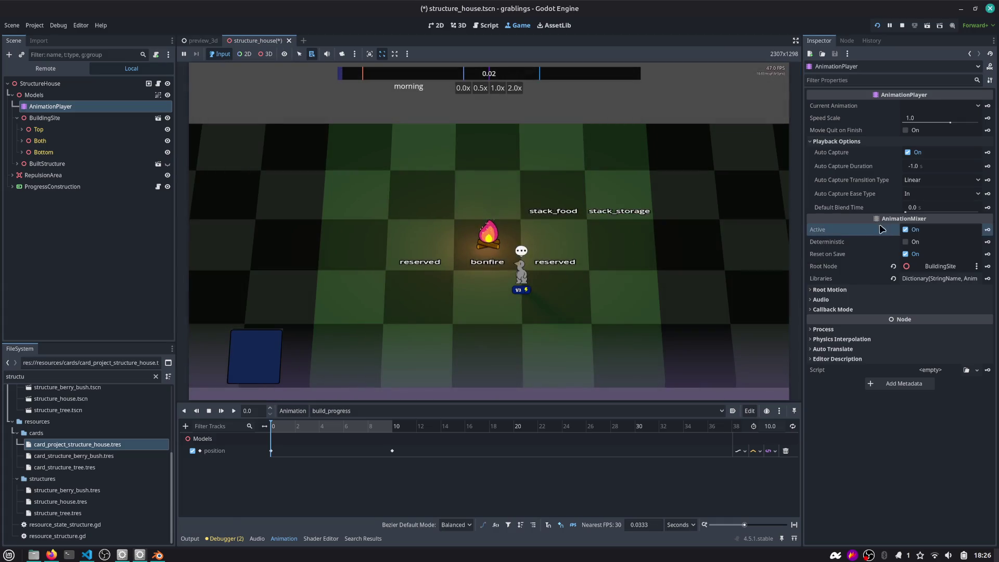
{"action": "left_click", "coordinate": [905, 25]}
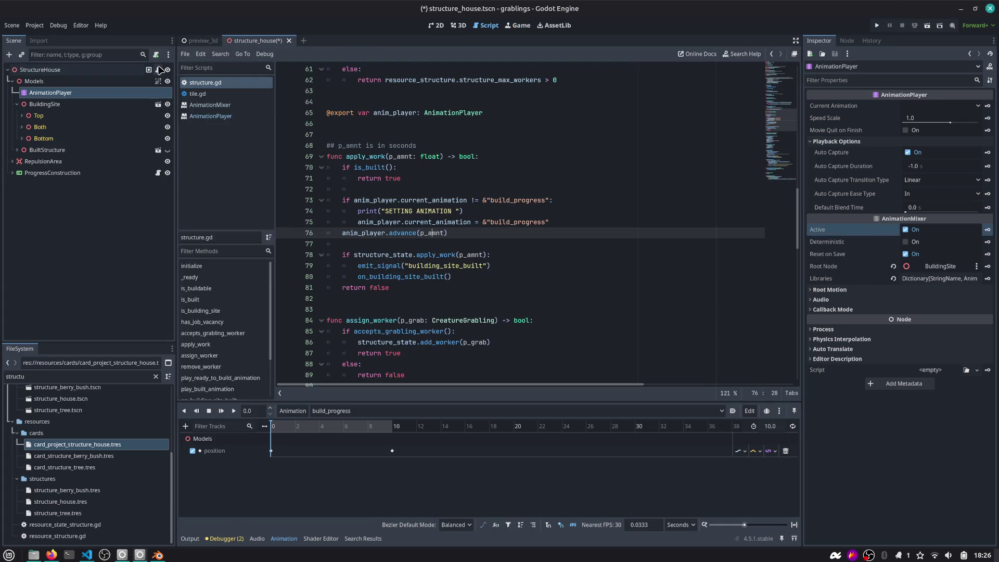
Step: Check the output log, then navigate to the play_ready_to_build_animation function
{"action": "double_click", "coordinate": [383, 161]}
{"action": "left_click", "coordinate": [466, 236]}
{"action": "left_click", "coordinate": [190, 539]}
{"action": "mouse_move", "coordinate": [204, 434]}
{"action": "left_mouse_down"}
{"action": "mouse_move", "coordinate": [218, 447]}
{"action": "mouse_move", "coordinate": [246, 442]}
{"action": "mouse_move", "coordinate": [250, 453]}
{"action": "left_mouse_up"}
{"action": "left_click", "coordinate": [252, 461]}
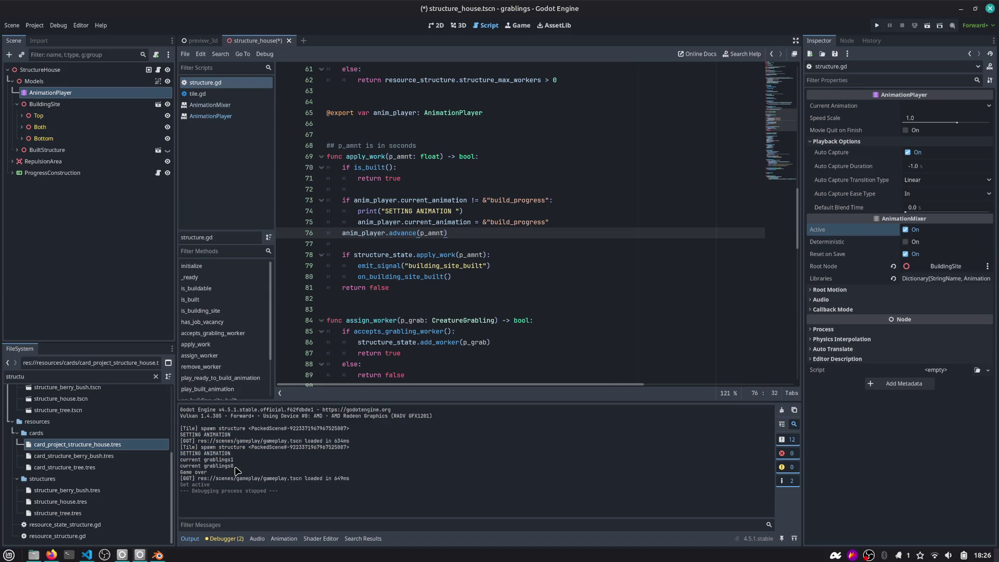
{"action": "left_click", "coordinate": [390, 211]}
{"action": "left_click", "coordinate": [418, 199]}
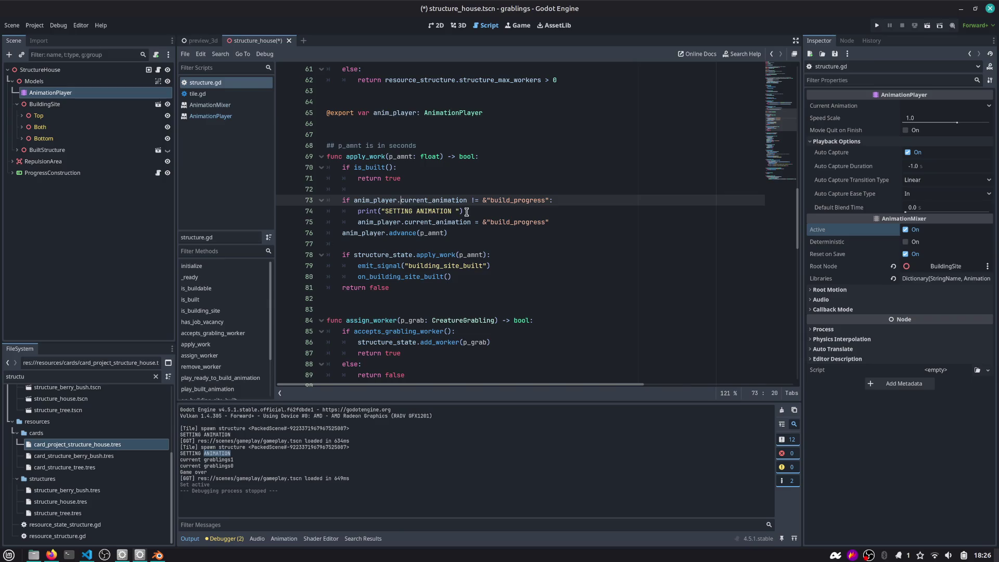
{"action": "scroll", "coordinate": [379, 292], "scroll_direction": "up", "scroll_amount": 7}
{"action": "scroll", "coordinate": [379, 292], "scroll_direction": "up", "scroll_amount": 9}
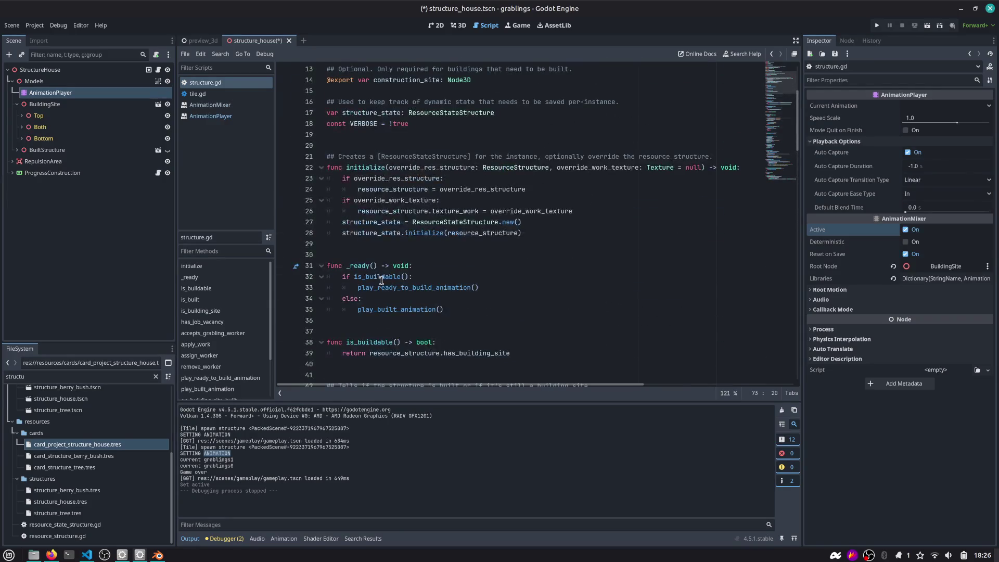
{"action": "left_click", "coordinate": [423, 230]}
{"action": "scroll", "coordinate": [398, 208], "scroll_direction": "down", "scroll_amount": 3}
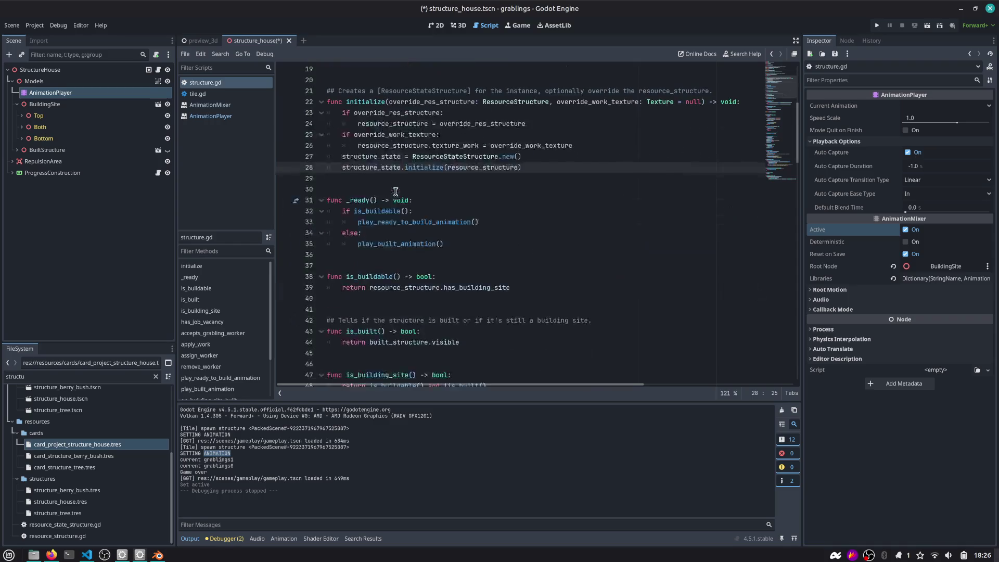
{"action": "left_click", "coordinate": [428, 193], "text": "ctrl"}
Step: Add 'anim_player.active = false # necessary to manually update the animation' on line 103
{"action": "left_click", "coordinate": [547, 289]}
{"action": "key", "text": "Return"}
{"action": "type", "text": "anim_pl"}
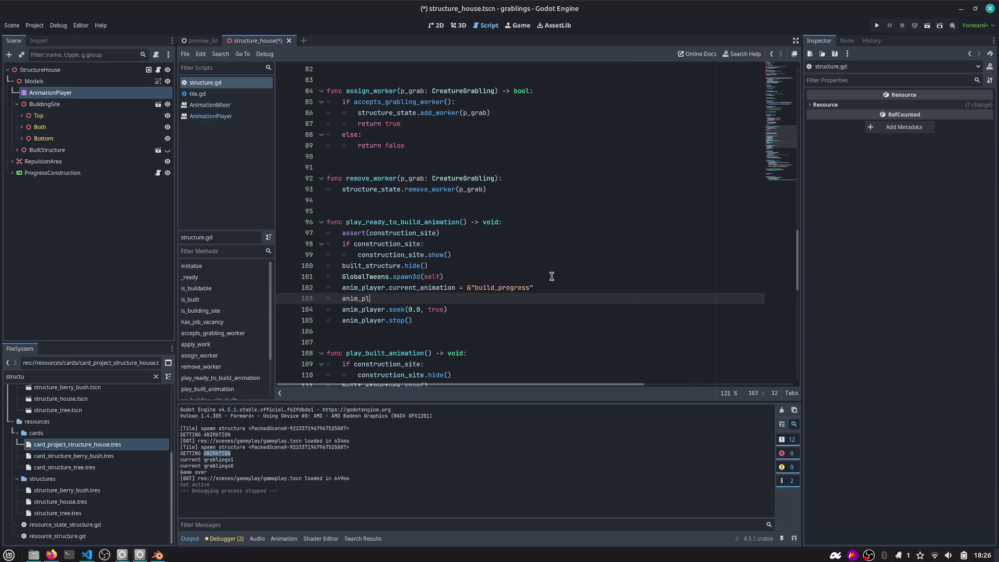
{"action": "type", "text": "ayer."}
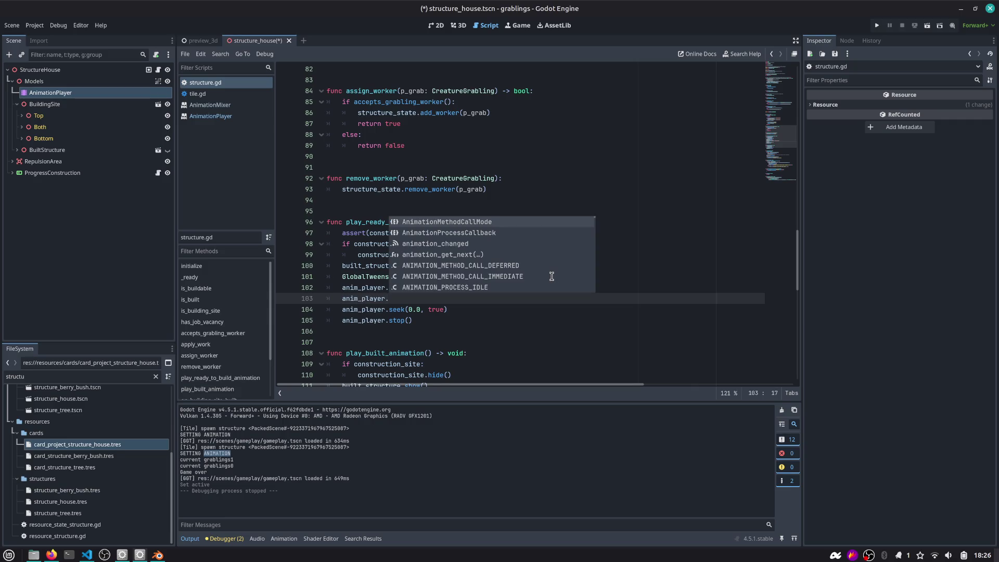
{"action": "type", "text": "anima"}
{"action": "key", "text": "BackSpace"}
{"action": "key", "text": "BackSpace"}
{"action": "key", "text": "BackSpace"}
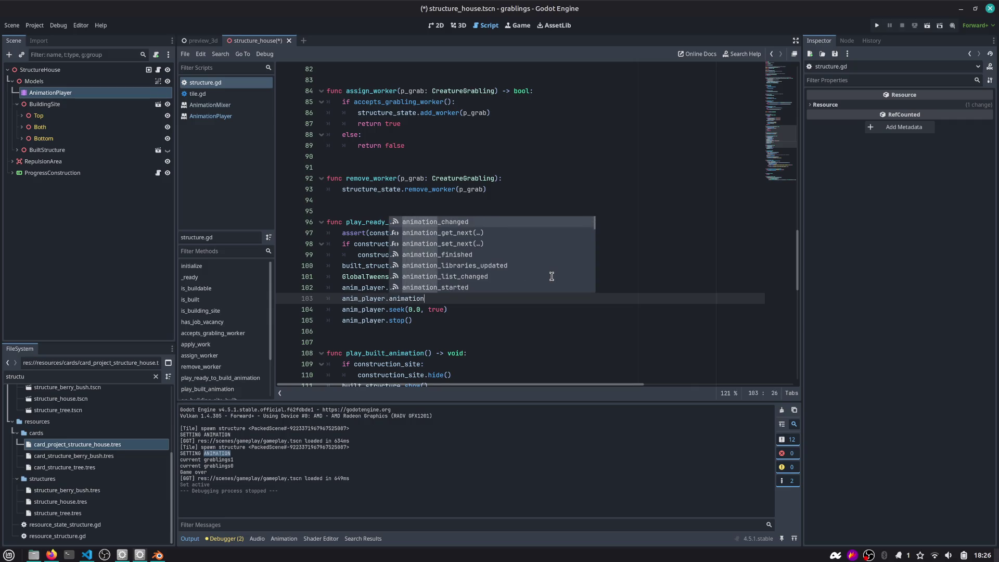
{"action": "type", "text": "mix"}
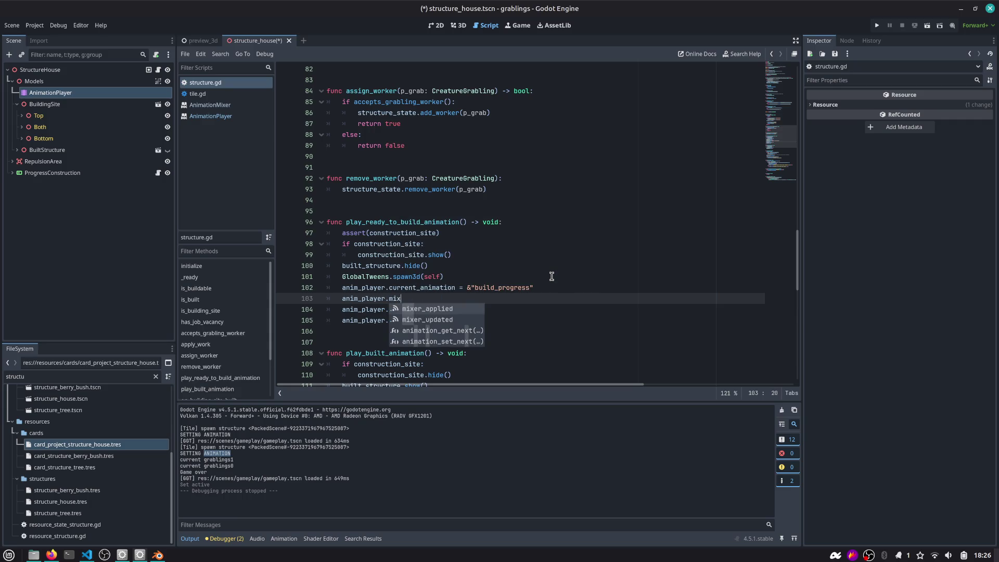
{"action": "key", "text": "Down"}
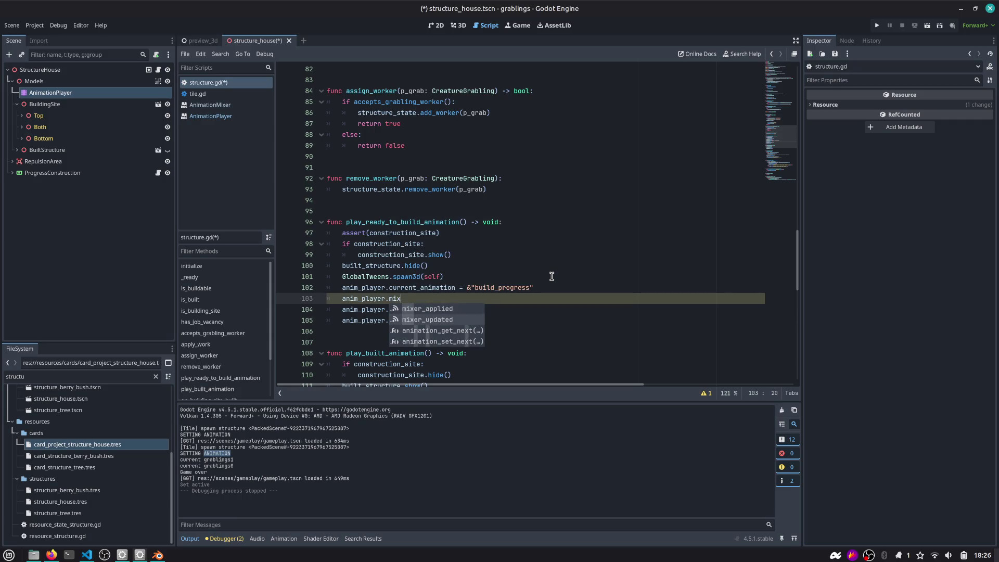
{"action": "key", "text": "BackSpace"}
{"action": "key", "text": "BackSpace"}
{"action": "key", "text": "BackSpace"}
{"action": "type", "text": "active = false"}
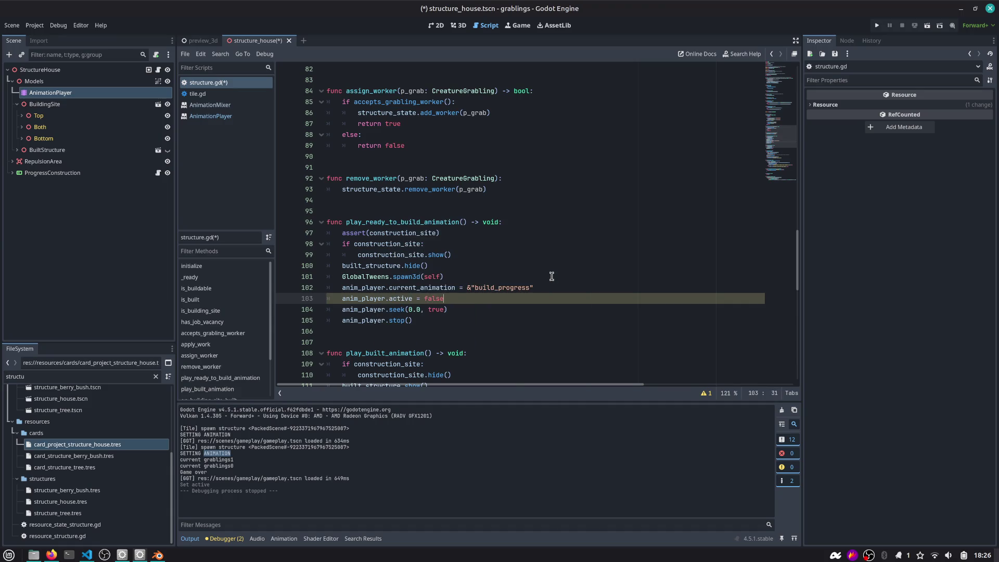
Step: Read the AnimationMixer active property documentation, then save structure.gd
{"action": "left_click", "coordinate": [403, 299], "text": "ctrl"}
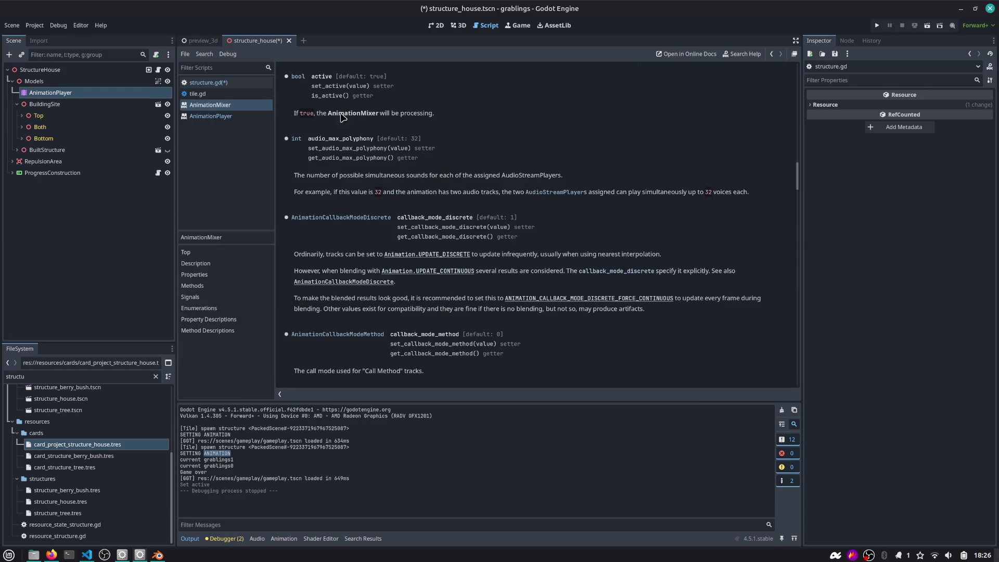
{"action": "left_click_drag", "start_coordinate": [348, 113], "coordinate": [439, 114]}
{"action": "scroll", "coordinate": [441, 118], "scroll_direction": "up", "scroll_amount": 15}
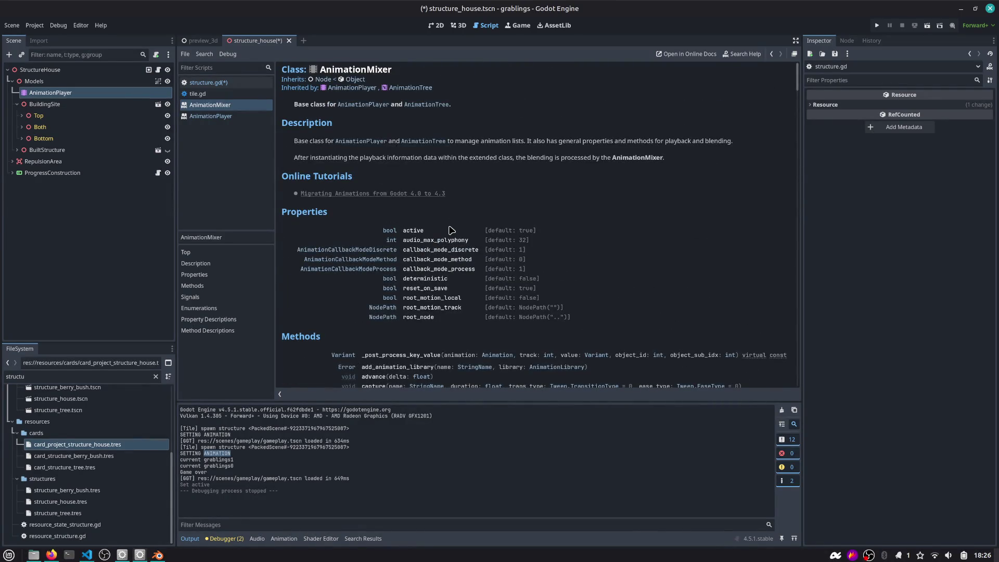
{"action": "mouse_move", "coordinate": [460, 141]}
{"action": "left_mouse_down"}
{"action": "mouse_move", "coordinate": [740, 145]}
{"action": "mouse_move", "coordinate": [738, 160]}
{"action": "left_mouse_up"}
{"action": "left_click", "coordinate": [773, 54]}
{"action": "type", "text": "anim_player.active = false # necessary to manually update the animation"}
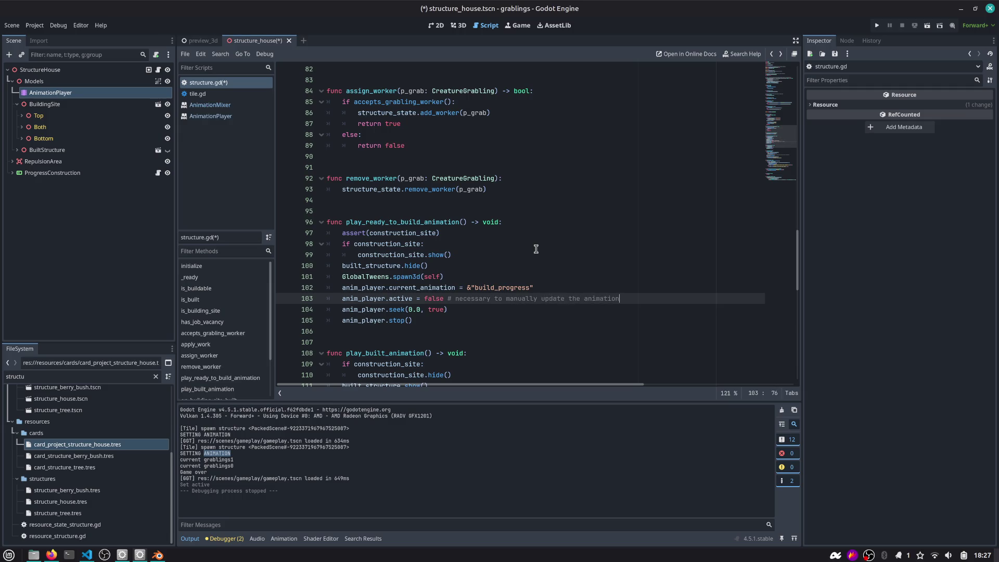
{"action": "key", "text": "ctrl+s"}
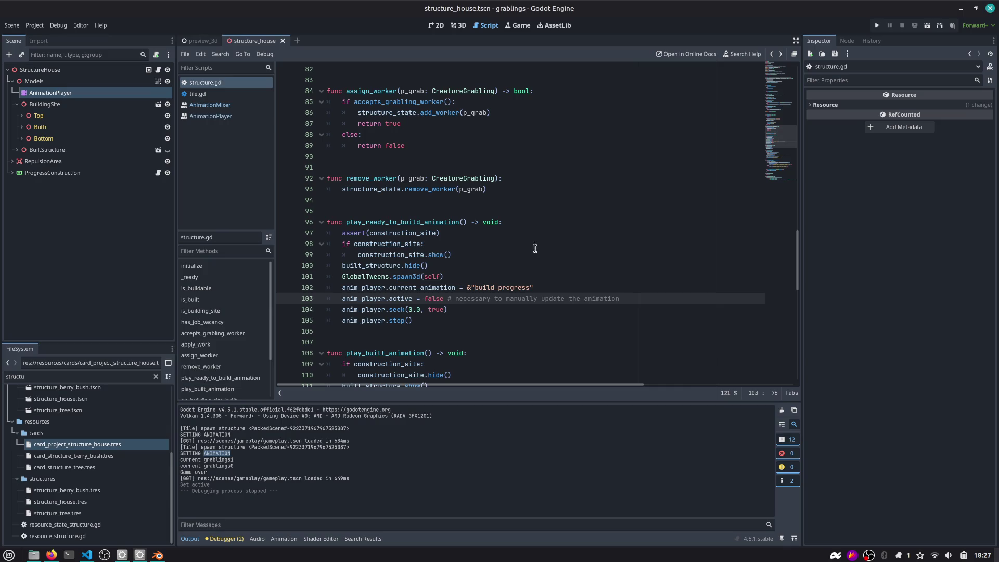
{"action": "left_click", "coordinate": [441, 322]}
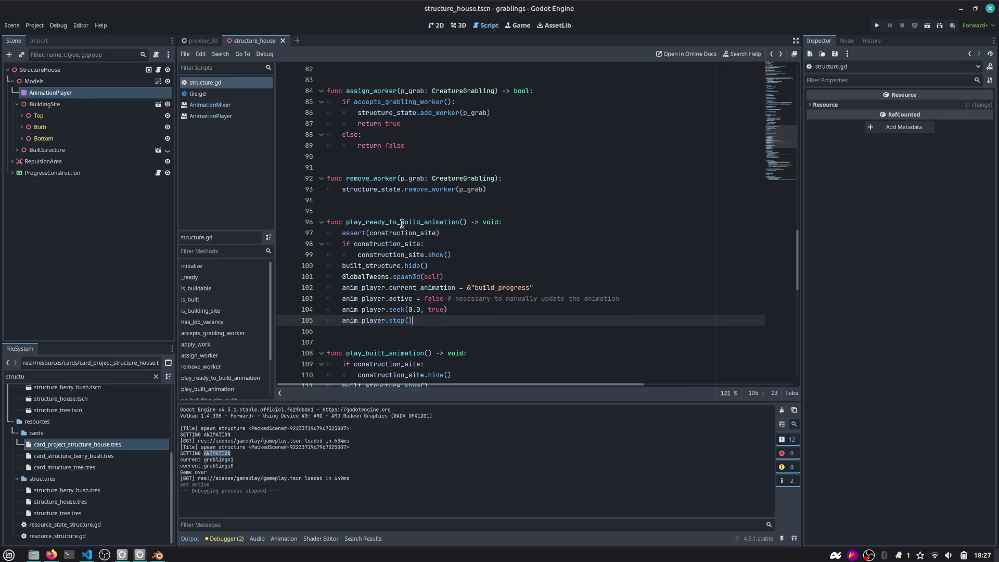
{"action": "double_click", "coordinate": [396, 299]}
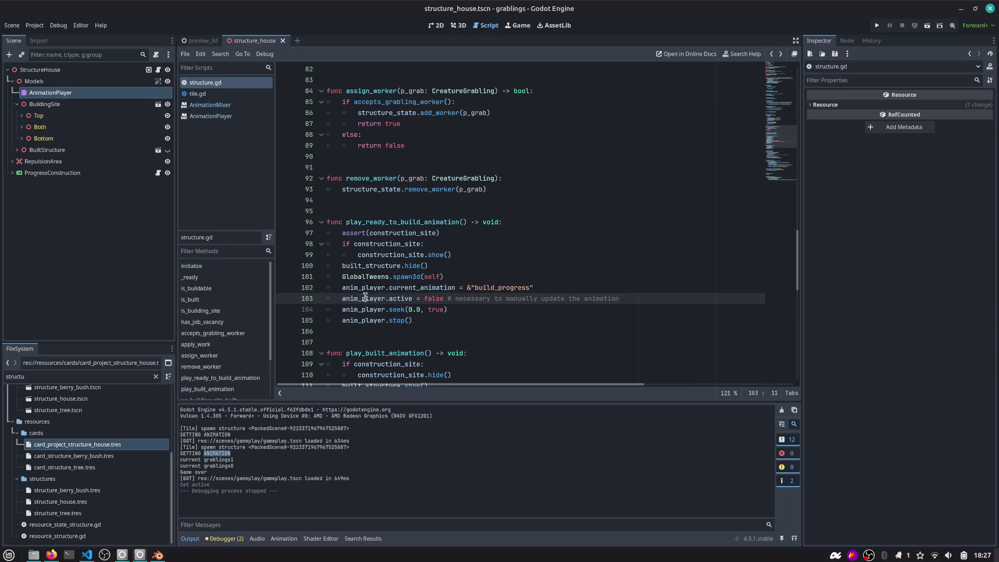
{"action": "left_click", "coordinate": [384, 298]}
{"action": "scroll", "coordinate": [384, 297], "scroll_direction": "down", "scroll_amount": 15}
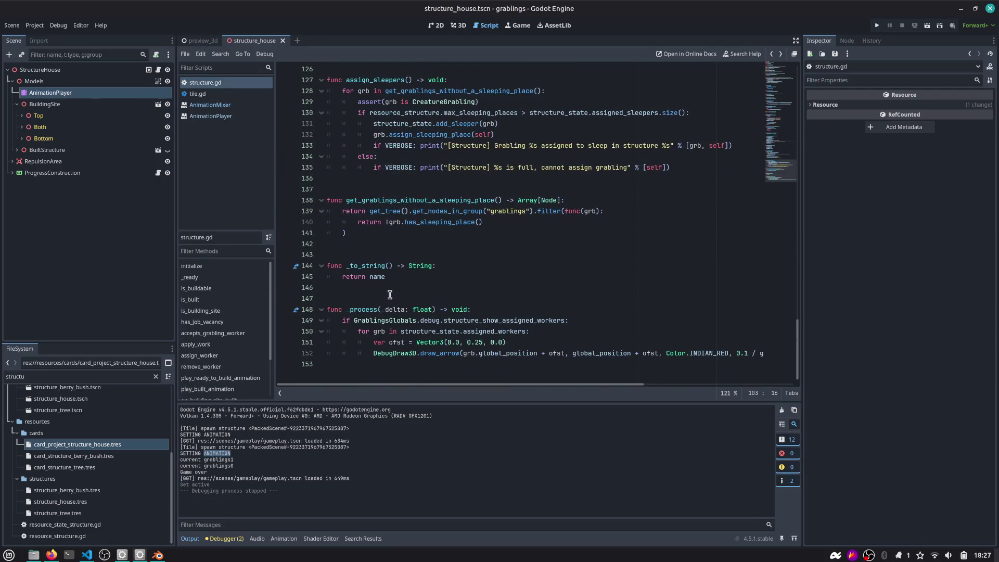
{"action": "left_click", "coordinate": [877, 25]}
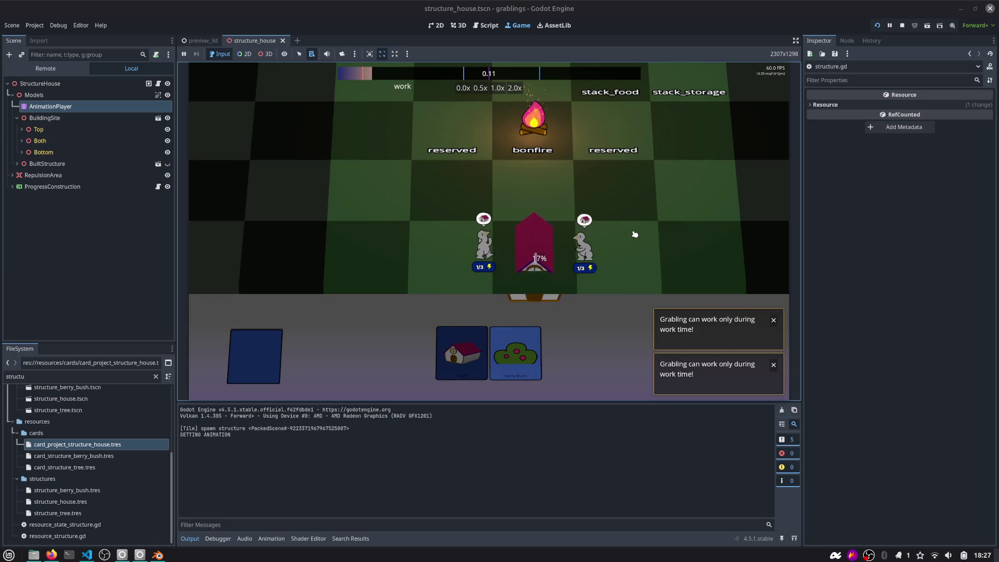
{"action": "scroll", "coordinate": [635, 234], "scroll_direction": "up", "scroll_amount": 2}
{"action": "scroll", "coordinate": [565, 203], "scroll_direction": "up", "scroll_amount": 2}
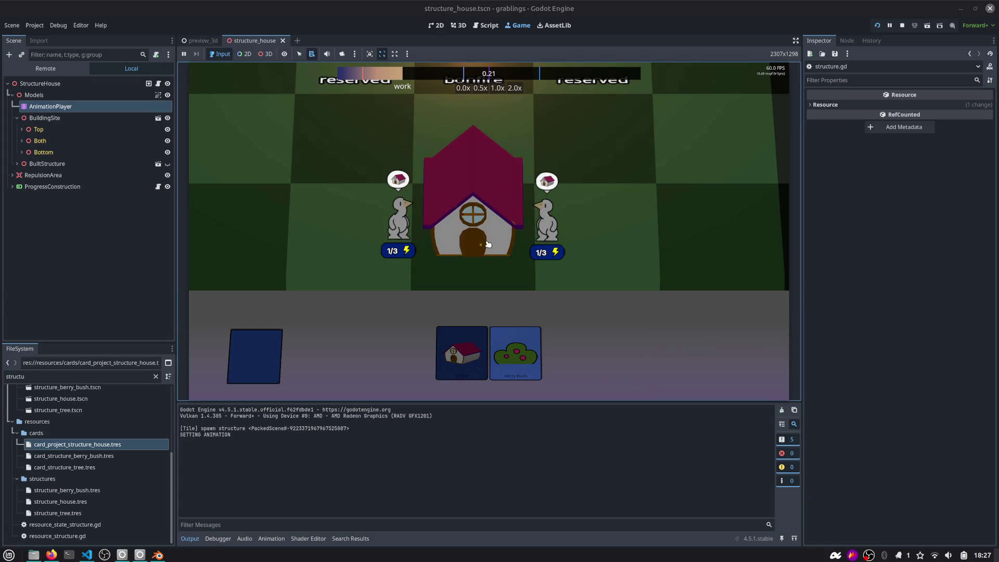
{"action": "scroll", "coordinate": [488, 244], "scroll_direction": "down", "scroll_amount": 2}
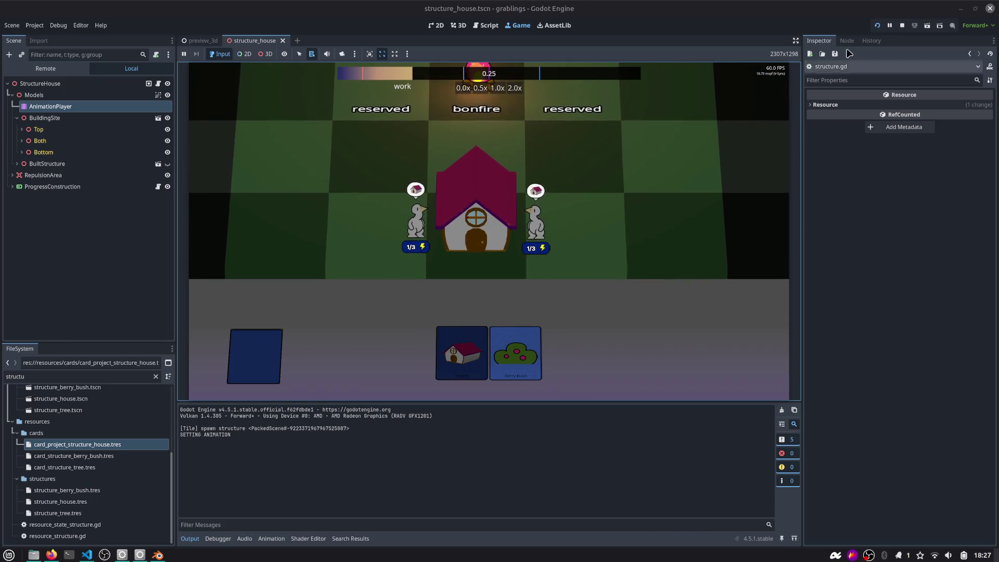
{"action": "left_click", "coordinate": [902, 26]}
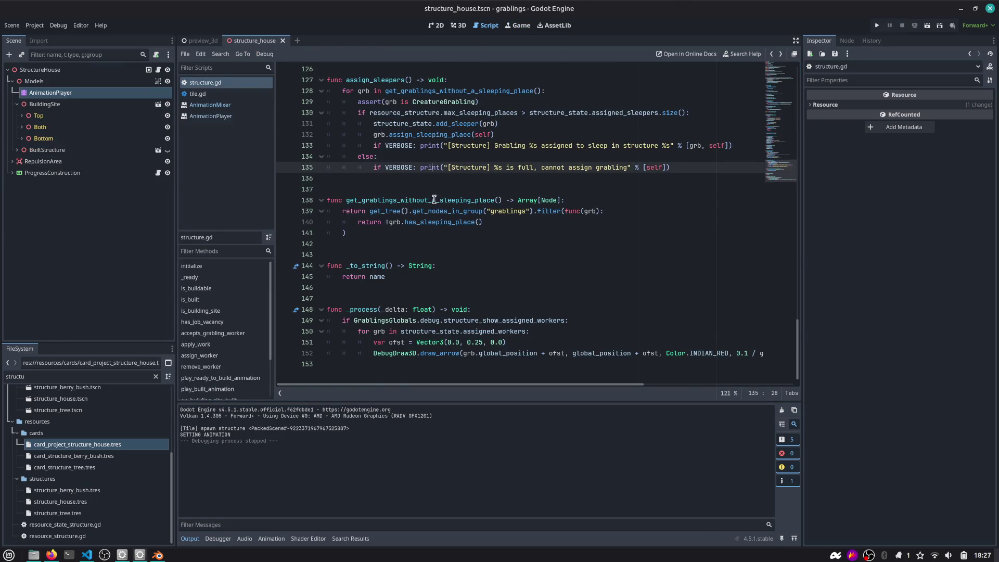
Step: Review initialize and the structure_state ResourceStateStructure declaration on lines 22-27
{"action": "scroll", "coordinate": [322, 147], "scroll_direction": "up", "scroll_amount": 15}
{"action": "scroll", "coordinate": [323, 147], "scroll_direction": "up", "scroll_amount": 20}
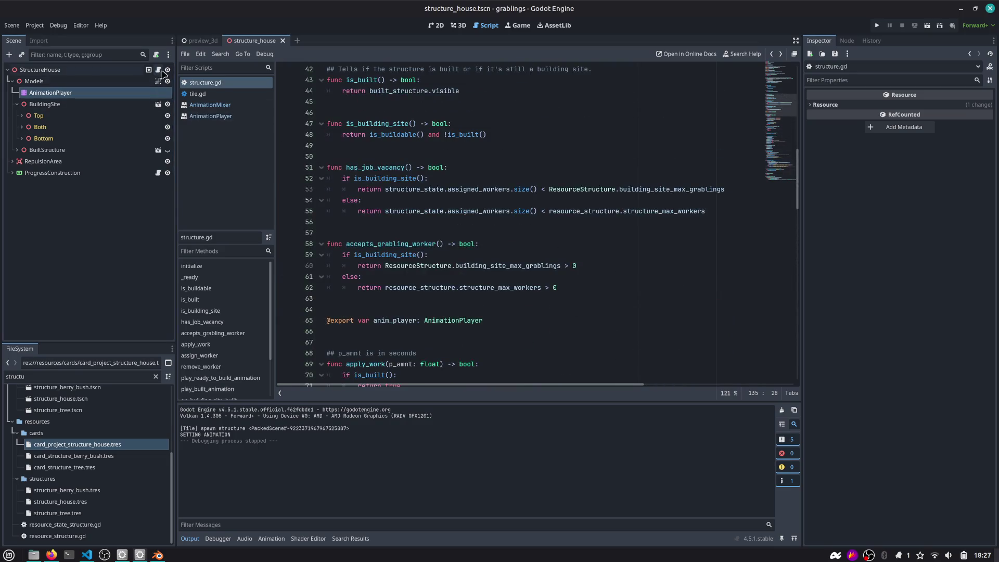
{"action": "scroll", "coordinate": [430, 153], "scroll_direction": "up", "scroll_amount": 1}
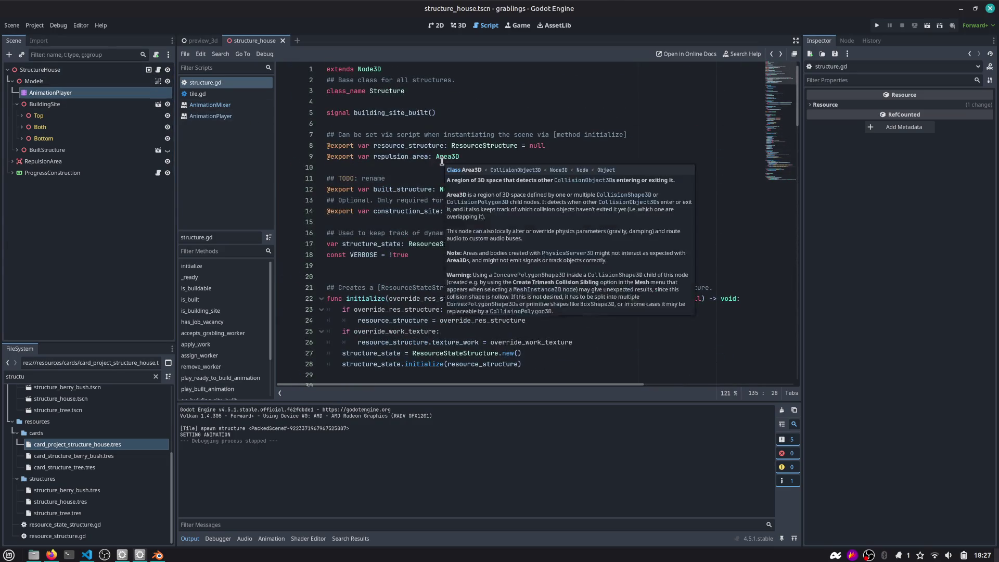
{"action": "scroll", "coordinate": [460, 205], "scroll_direction": "down", "scroll_amount": 4}
{"action": "double_click", "coordinate": [365, 168]}
{"action": "double_click", "coordinate": [372, 222]}
{"action": "double_click", "coordinate": [455, 224]}
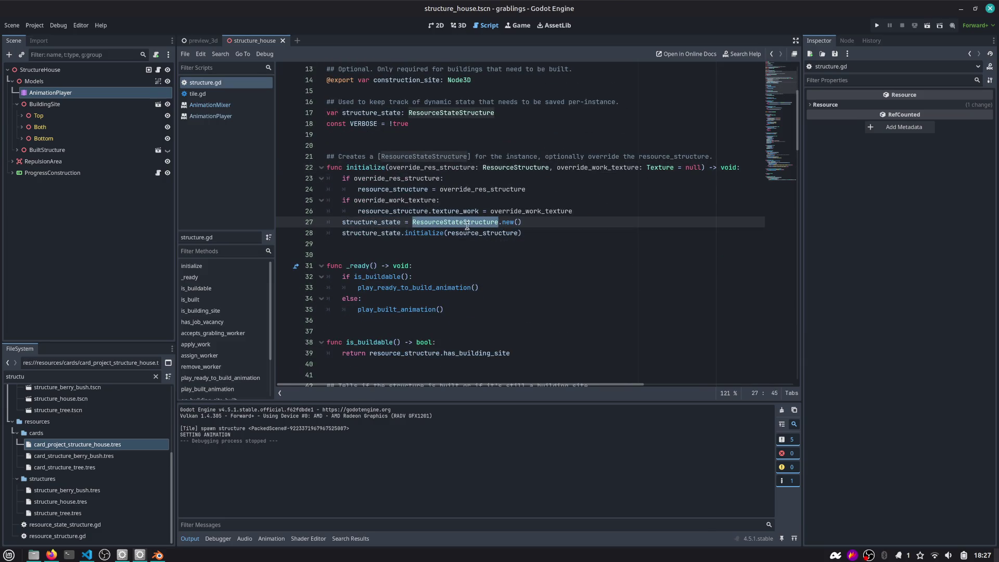
Step: Comment out GlobalTweens.spawn3d(self) in play_built_animation and run the game again
{"action": "scroll", "coordinate": [385, 256], "scroll_direction": "down", "scroll_amount": 2}
{"action": "left_click", "coordinate": [399, 245]}
{"action": "left_click", "coordinate": [398, 245], "text": "ctrl"}
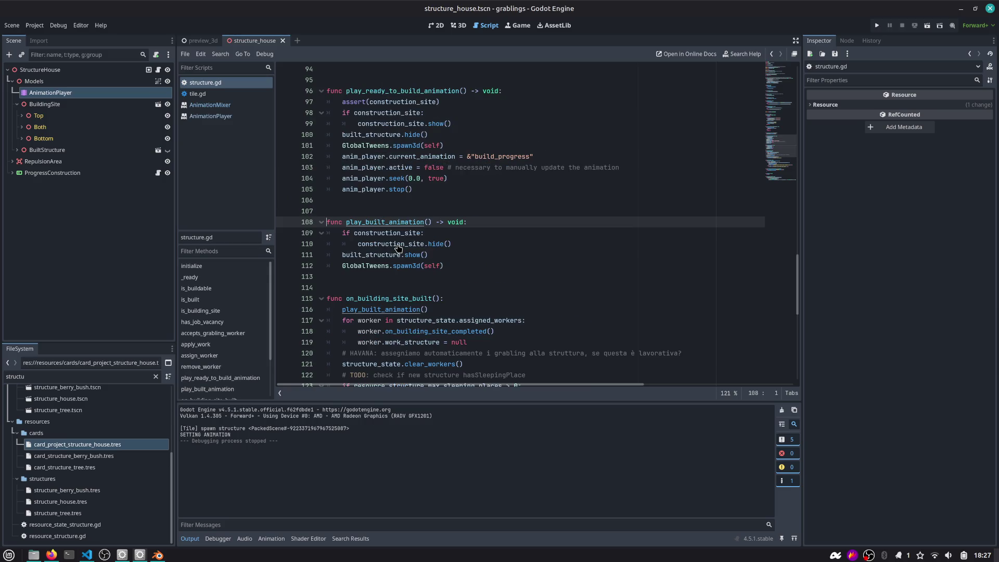
{"action": "left_click", "coordinate": [386, 266]}
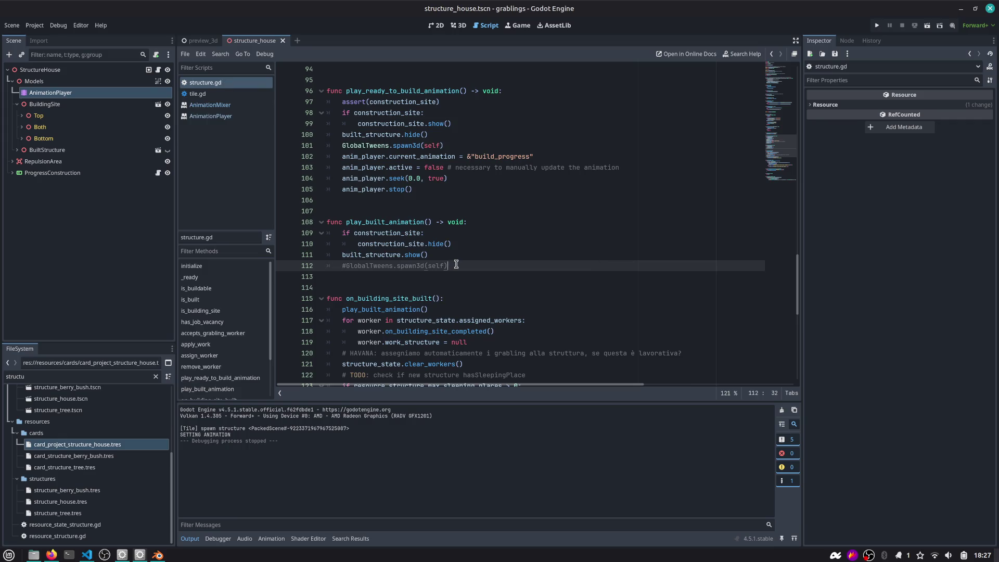
{"action": "left_click", "coordinate": [878, 25]}
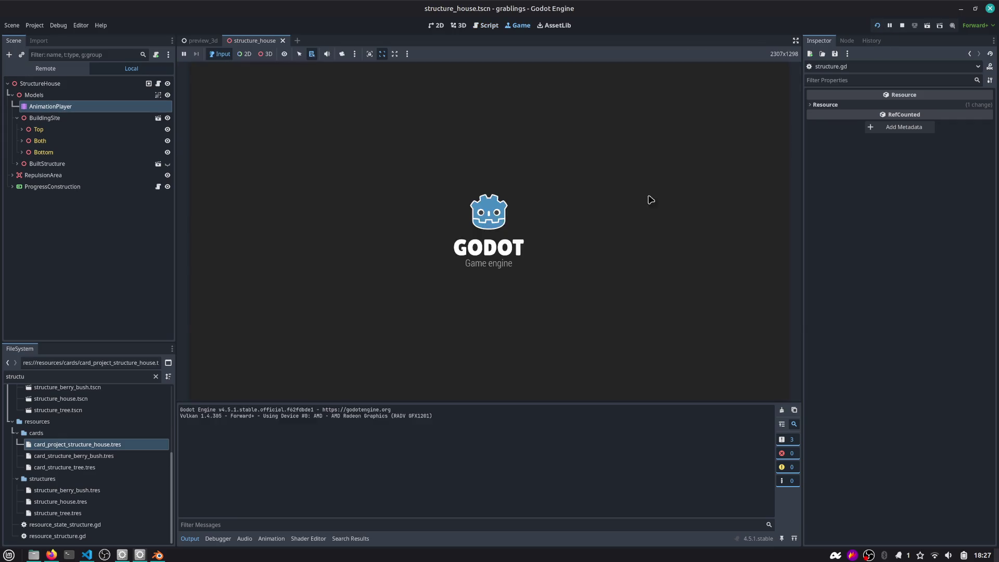
Step: Drop the House card on the board and send a grabling to work on its site
{"action": "left_click_drag", "start_coordinate": [534, 336], "coordinate": [531, 274]}
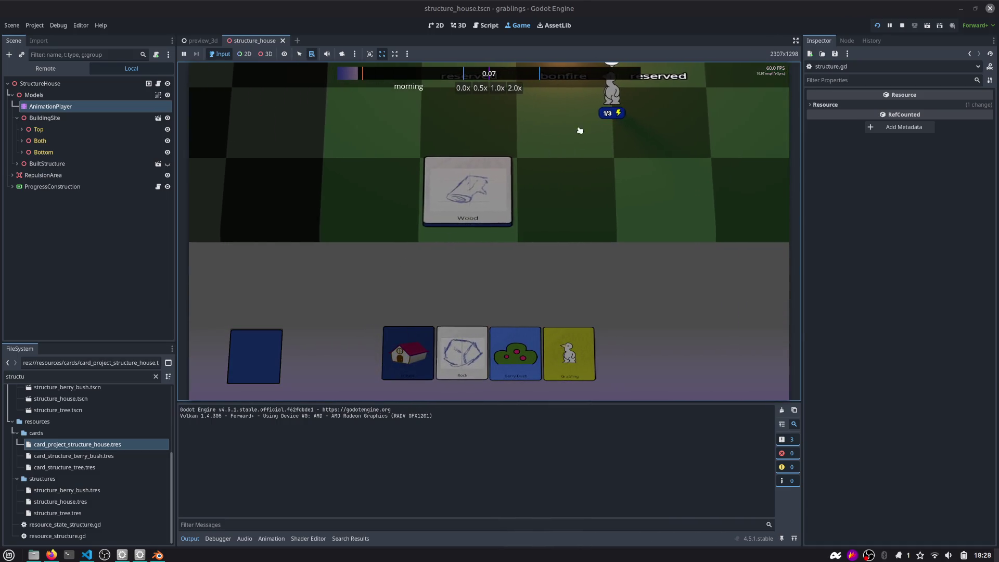
{"action": "mouse_move", "coordinate": [547, 338]}
{"action": "left_mouse_down"}
{"action": "mouse_move", "coordinate": [368, 193]}
{"action": "mouse_move", "coordinate": [404, 213]}
{"action": "mouse_move", "coordinate": [473, 203]}
{"action": "left_mouse_up"}
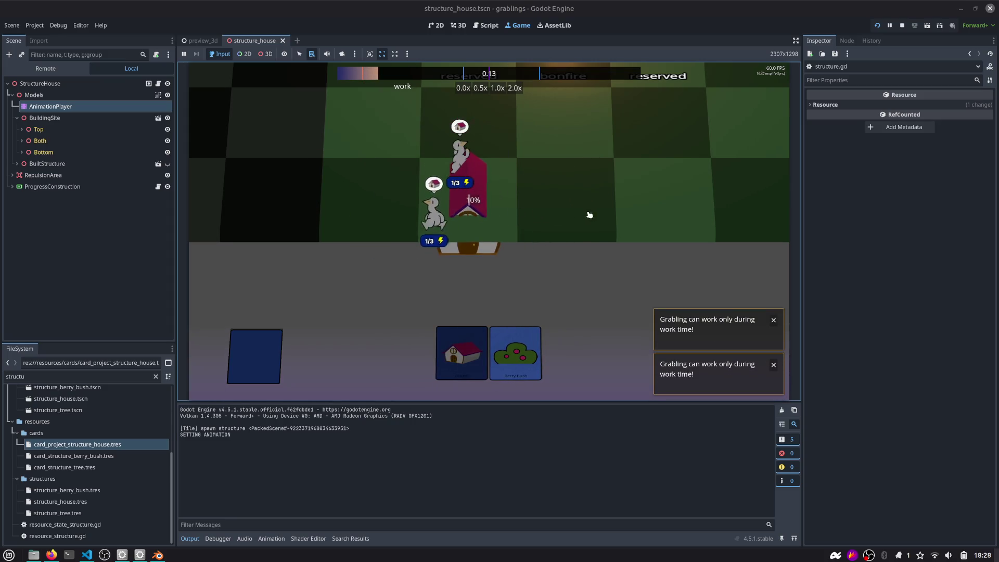
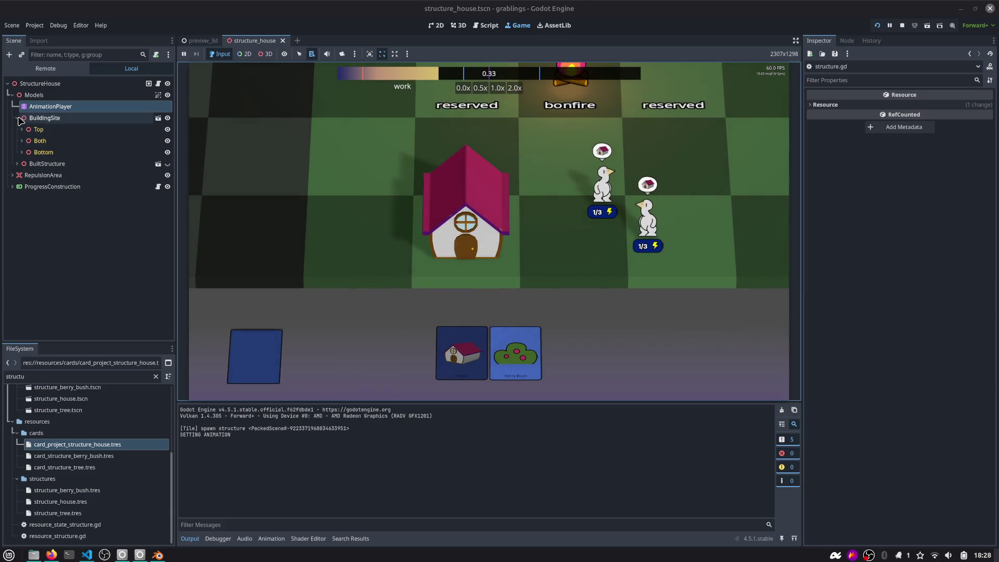
Step: Stop the running game and return to the 3D view of structure_house
{"action": "left_click", "coordinate": [17, 118]}
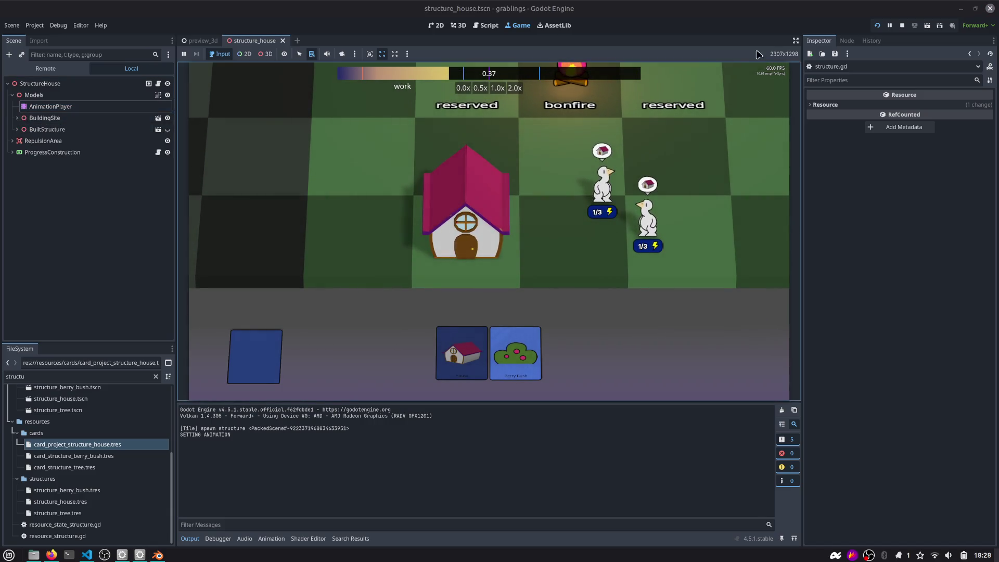
{"action": "left_click", "coordinate": [903, 25]}
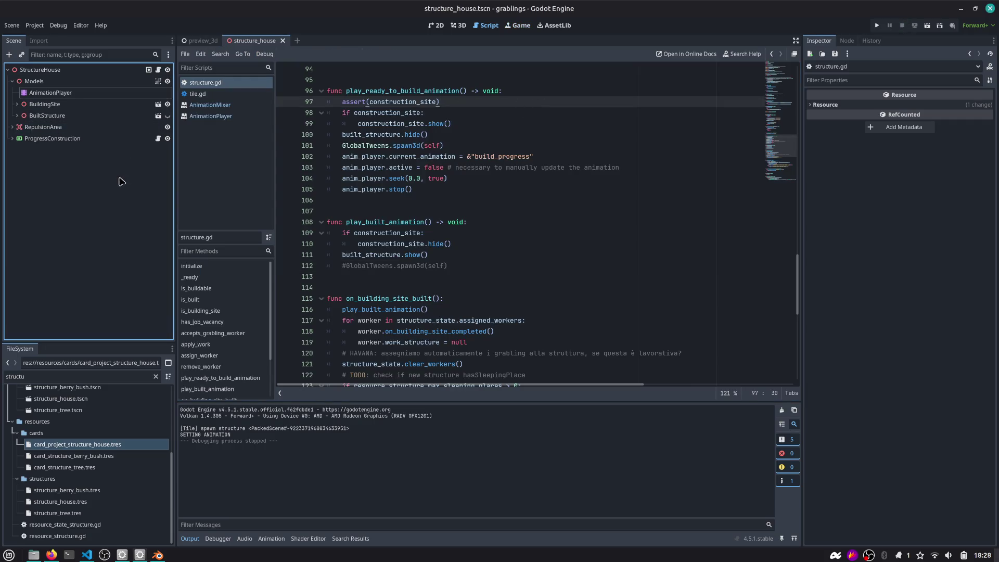
{"action": "left_click", "coordinate": [457, 26]}
{"action": "scroll", "coordinate": [455, 182], "scroll_direction": "down", "scroll_amount": 3}
{"action": "scroll", "coordinate": [454, 182], "scroll_direction": "up", "scroll_amount": 3}
Step: Expand BuildingSite and BuiltStructure and select each to inspect their transforms
{"action": "left_click", "coordinate": [17, 104]}
{"action": "left_click", "coordinate": [17, 150]}
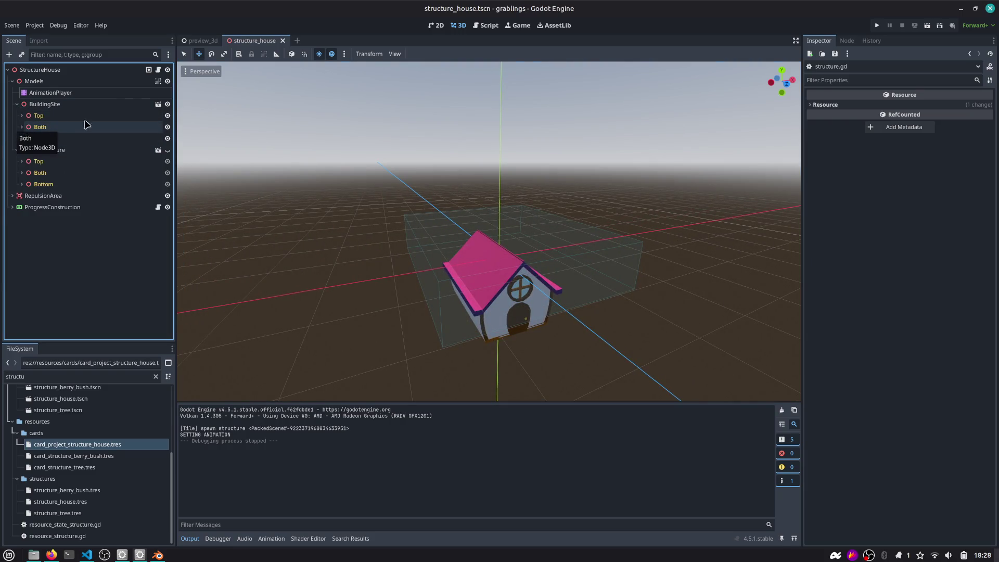
{"action": "left_click", "coordinate": [85, 150]}
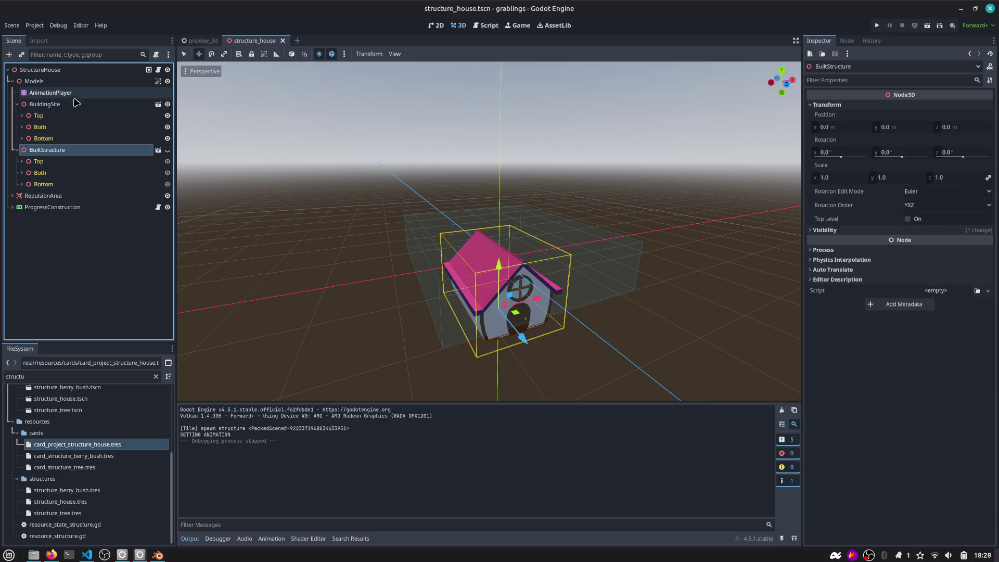
{"action": "left_click", "coordinate": [64, 104]}
{"action": "left_click", "coordinate": [62, 150]}
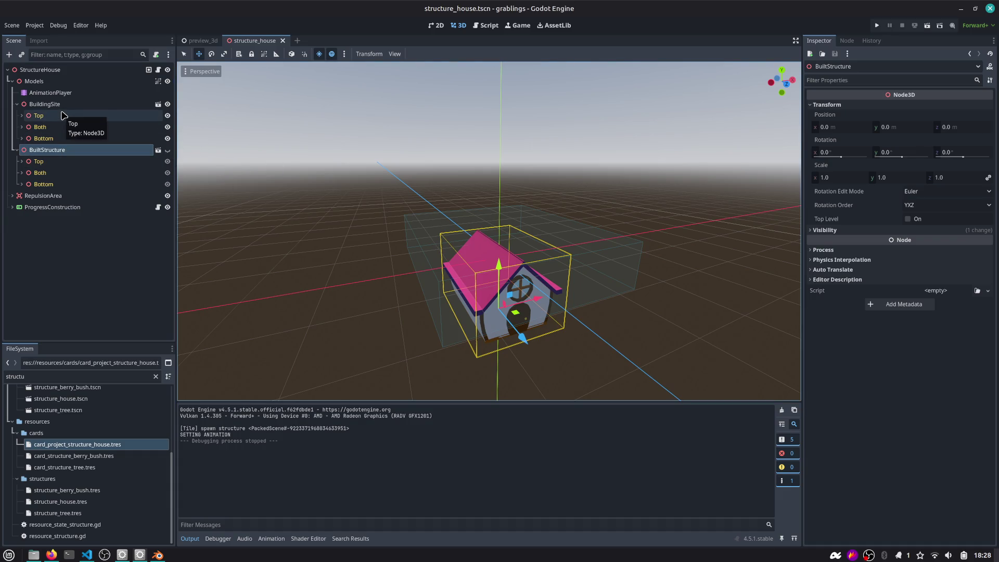
Step: Fold both nodes, then re-expand BuildingSite to show Top, Both and Bottom
{"action": "left_click", "coordinate": [17, 104]}
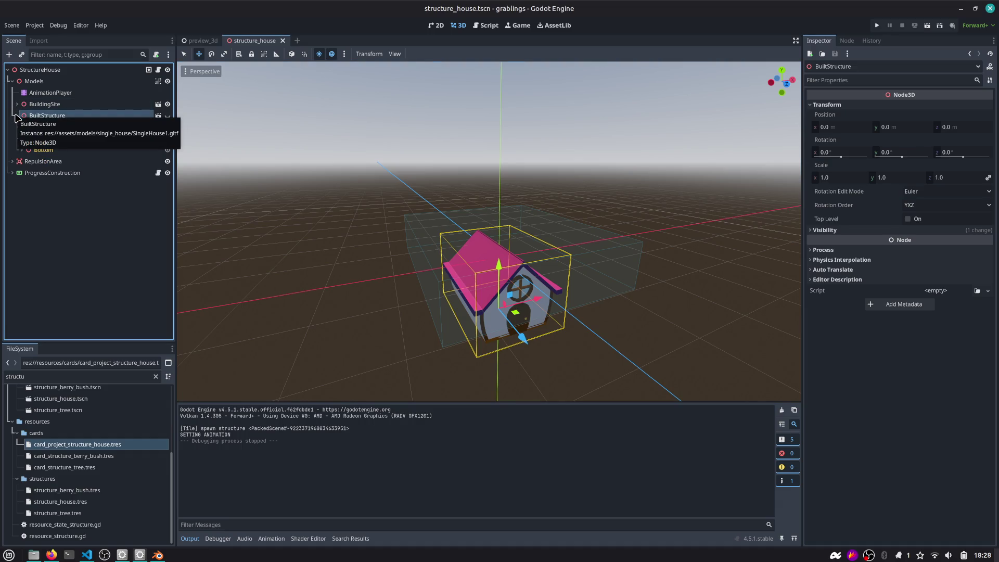
{"action": "left_click", "coordinate": [17, 115]}
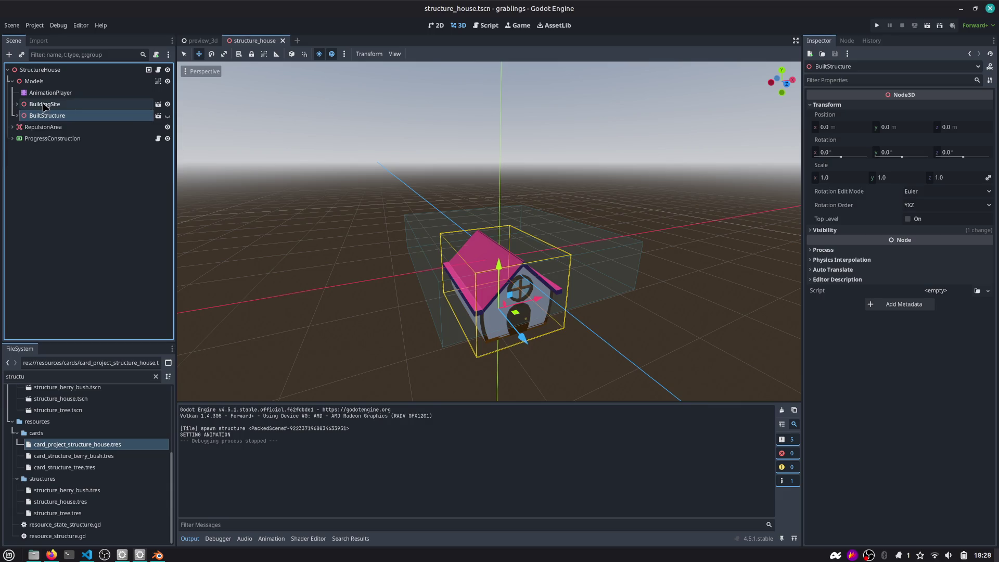
{"action": "left_click", "coordinate": [43, 106]}
{"action": "left_click", "coordinate": [18, 104]}
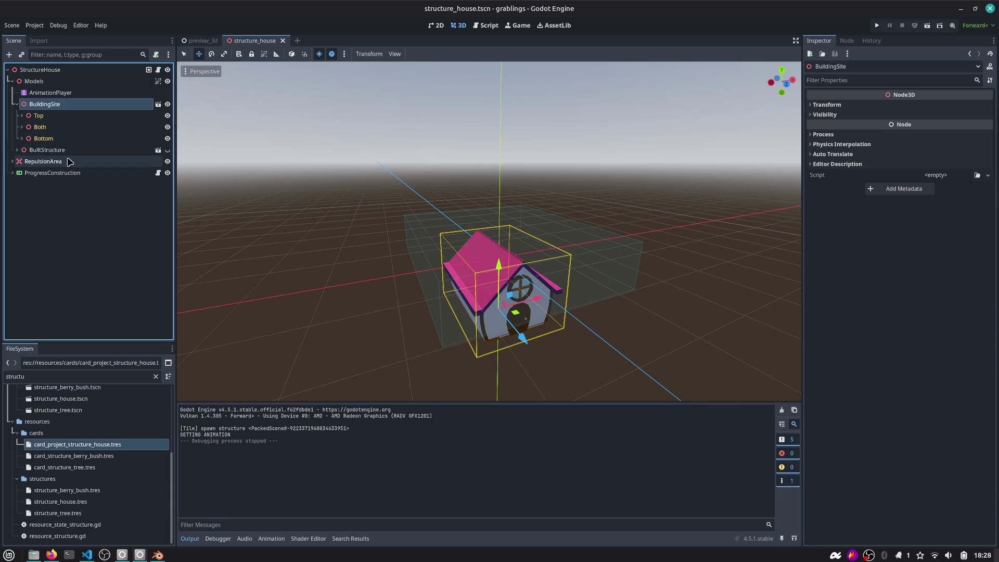
{"action": "double_click", "coordinate": [60, 380]}
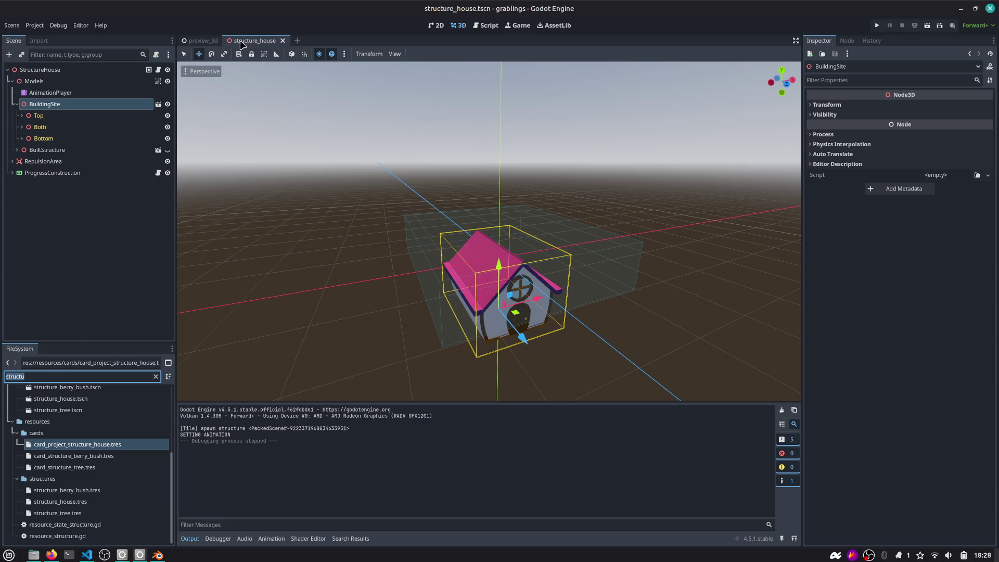
{"action": "left_click", "coordinate": [200, 41]}
Step: In preview_3d, move blockbench_export8's Top part upward, then select and frame the striped fence
{"action": "left_click", "coordinate": [163, 220]}
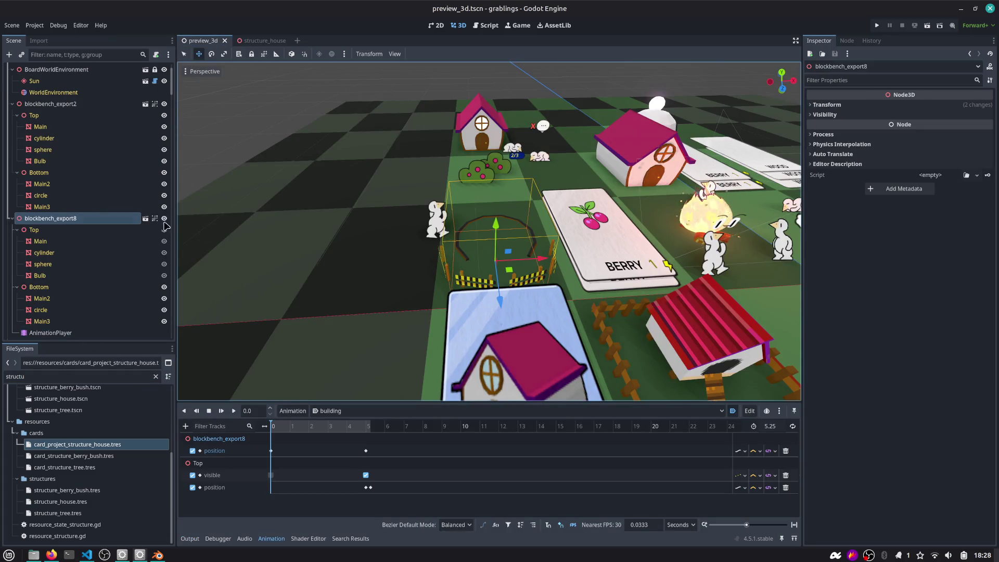
{"action": "scroll", "coordinate": [63, 225], "scroll_direction": "down", "scroll_amount": 3}
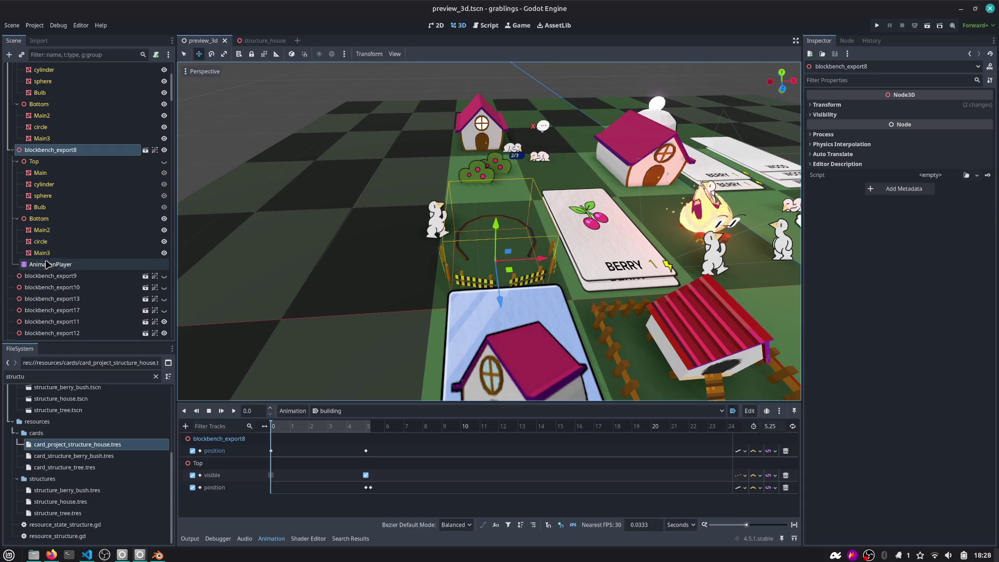
{"action": "left_click", "coordinate": [52, 162]}
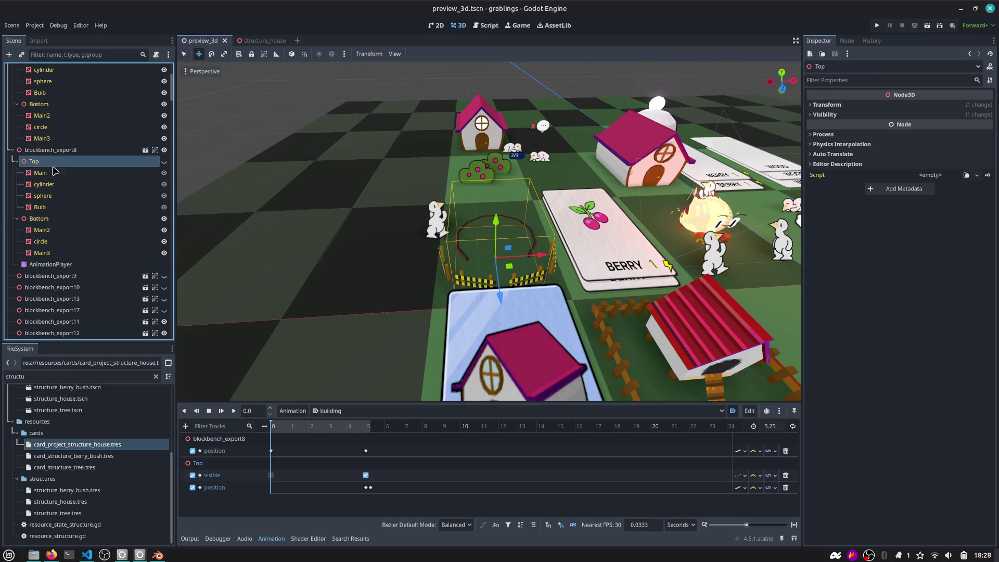
{"action": "left_click_drag", "start_coordinate": [496, 223], "coordinate": [500, 151]}
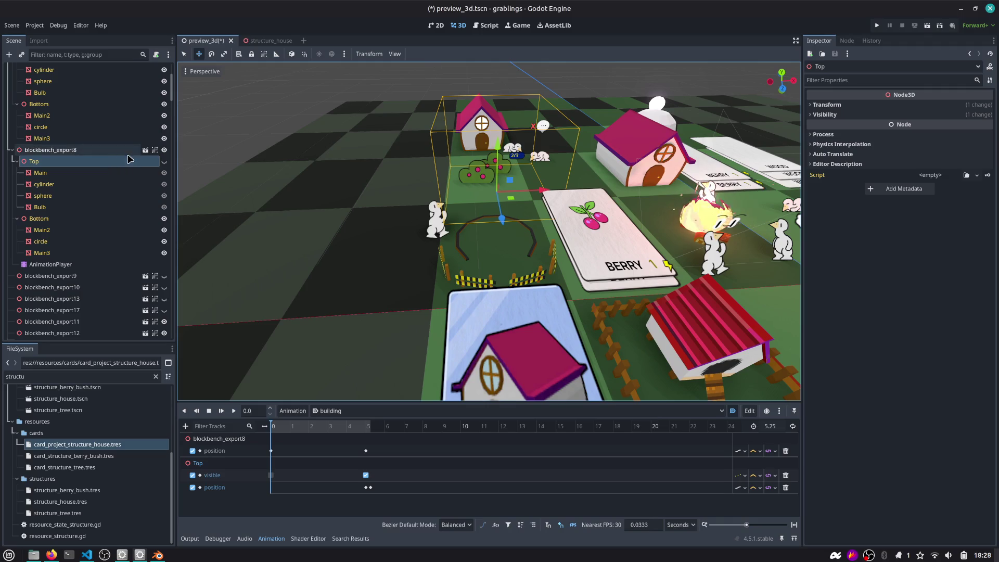
{"action": "left_click", "coordinate": [466, 289]}
{"action": "key", "text": "ctrl+s"}
{"action": "key", "text": "f"}
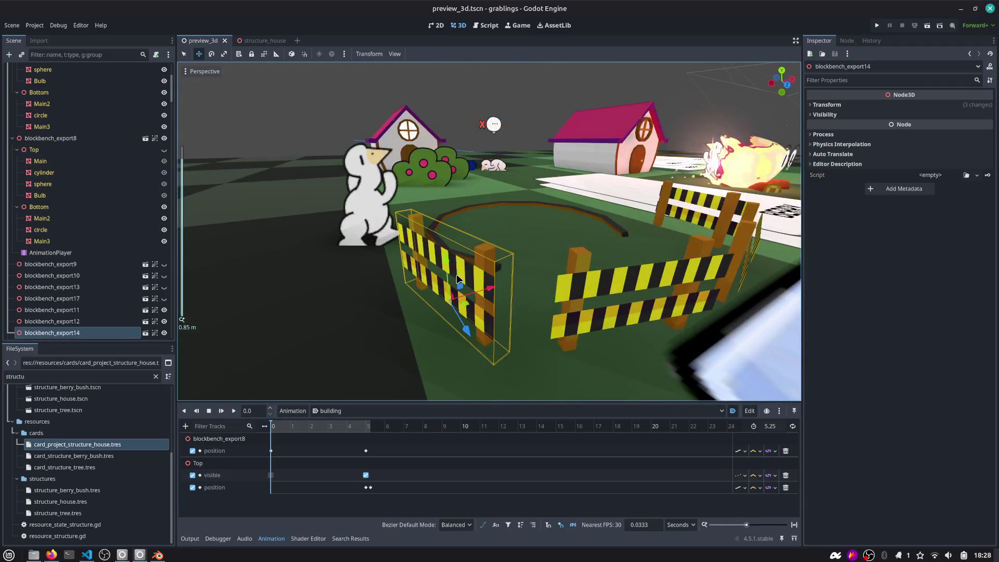
{"action": "scroll", "coordinate": [125, 260], "scroll_direction": "down", "scroll_amount": 4}
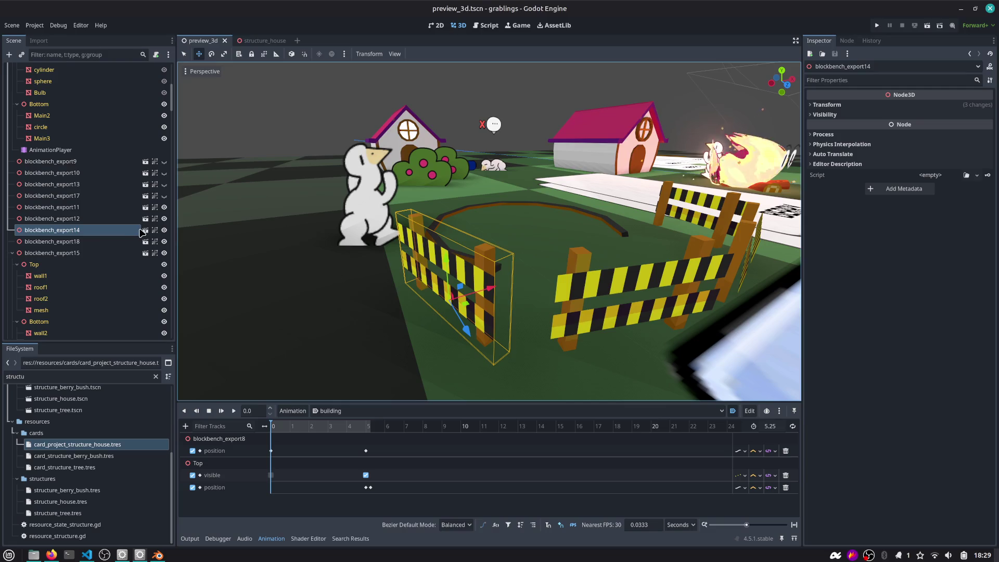
Step: Open the fence's under_construction scene anyway, clear the file filter, and close it again
{"action": "left_click", "coordinate": [145, 230]}
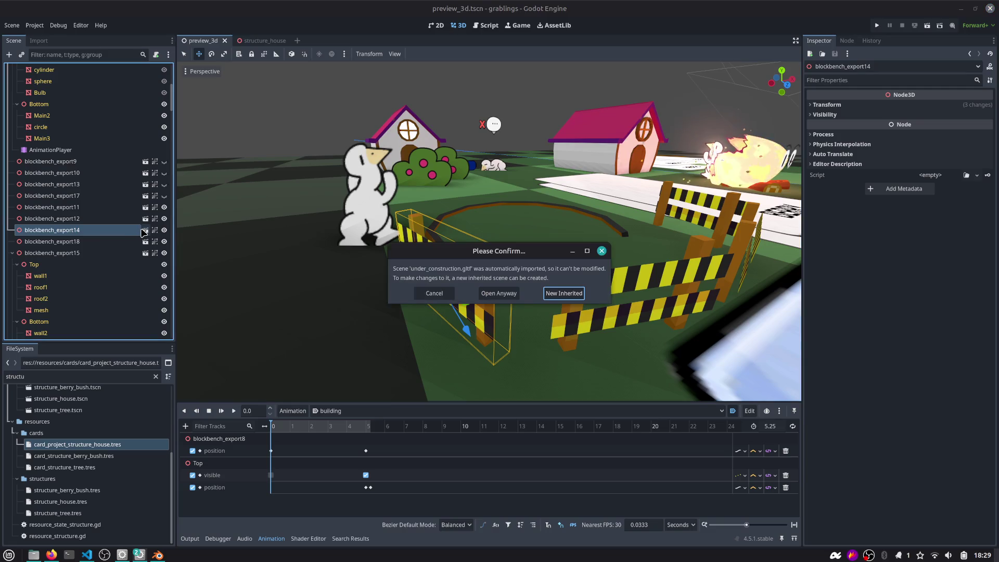
{"action": "left_click", "coordinate": [507, 300]}
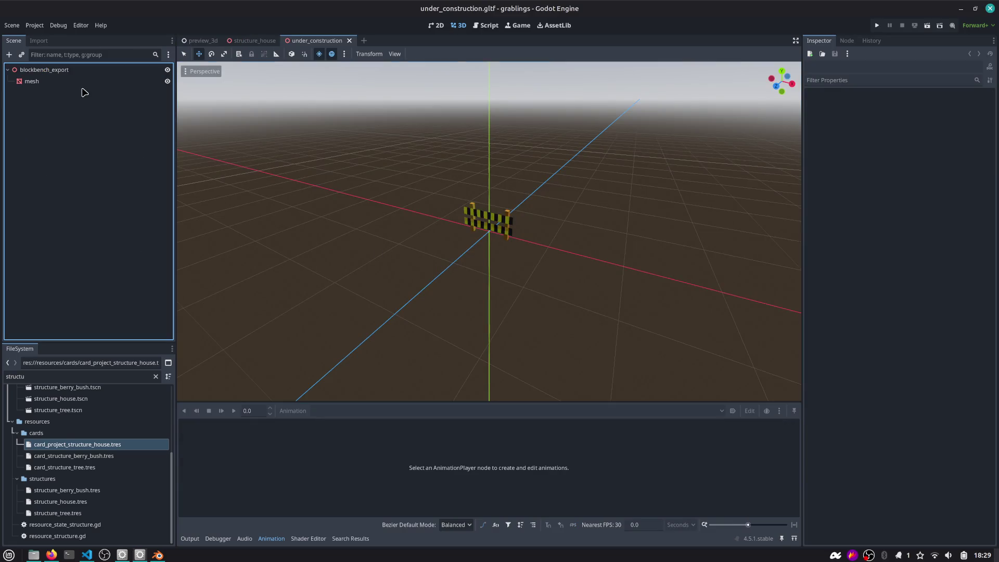
{"action": "left_click", "coordinate": [83, 70]}
{"action": "left_click", "coordinate": [68, 378]}
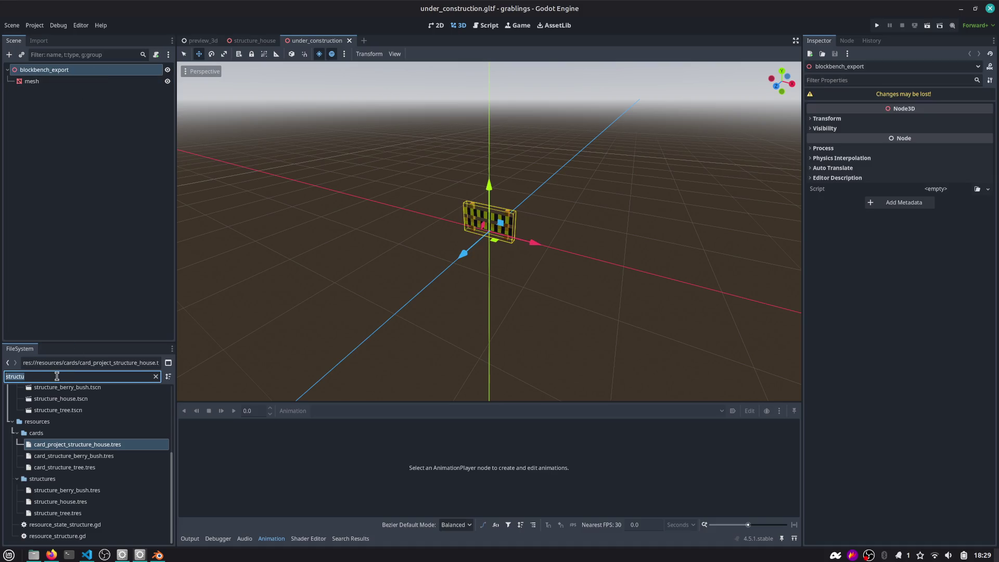
{"action": "type", "text": "fence"}
{"action": "key", "text": "BackSpace"}
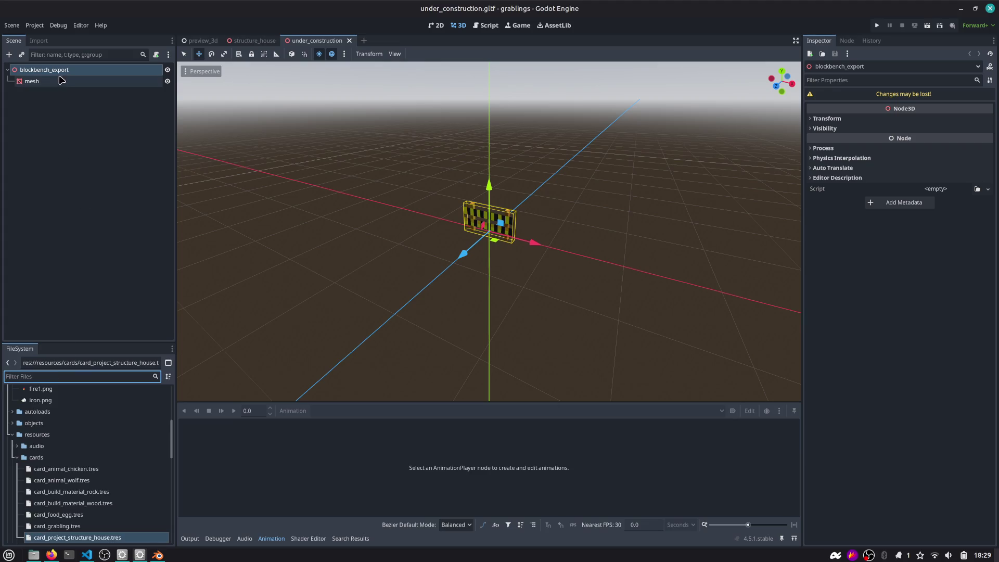
{"action": "middle_click", "coordinate": [316, 42]}
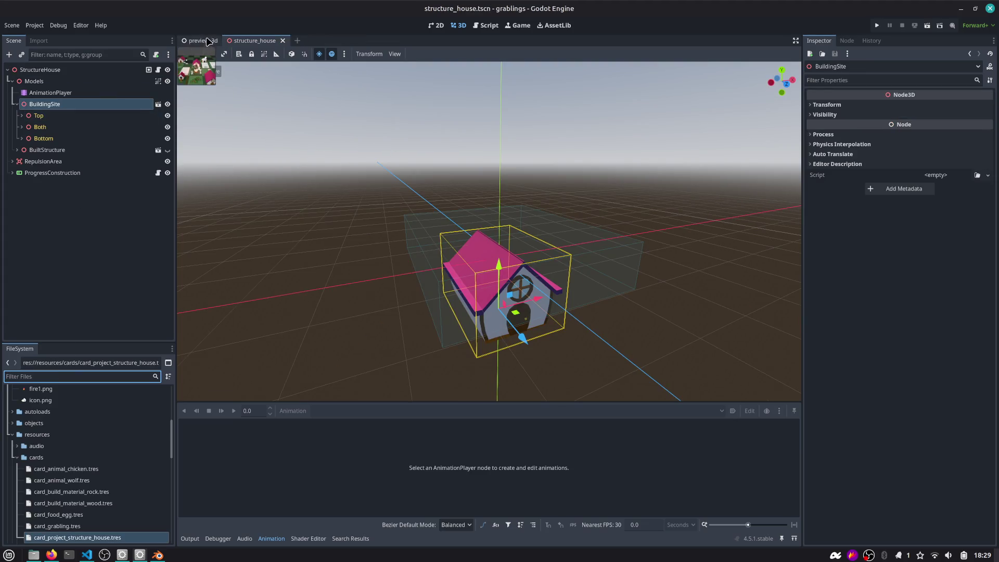
Step: Filter files by 'under_', return to structure_house, and open AnimationPlayer's build_progress animation
{"action": "left_click", "coordinate": [200, 41]}
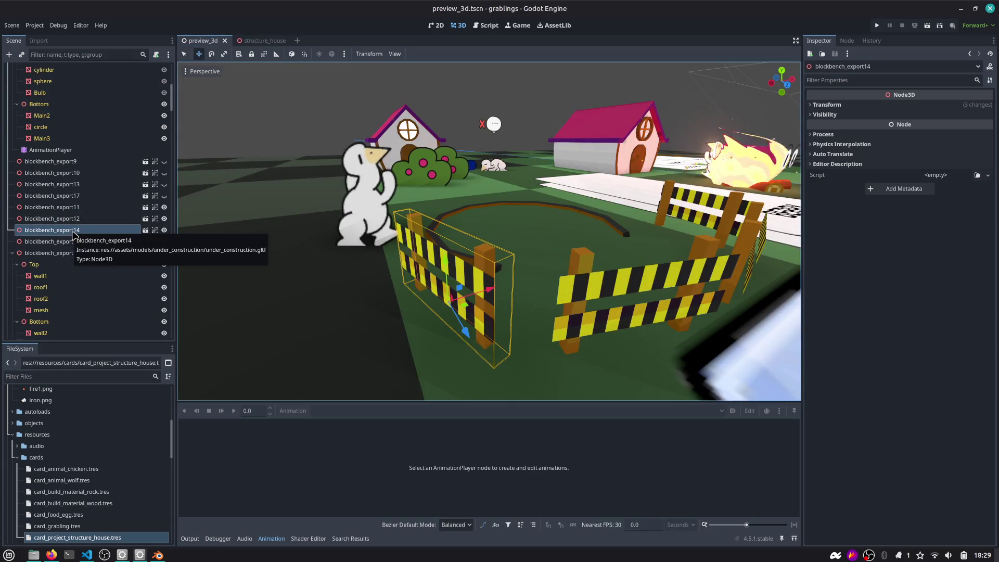
{"action": "left_click", "coordinate": [28, 375]}
{"action": "type", "text": "under_"}
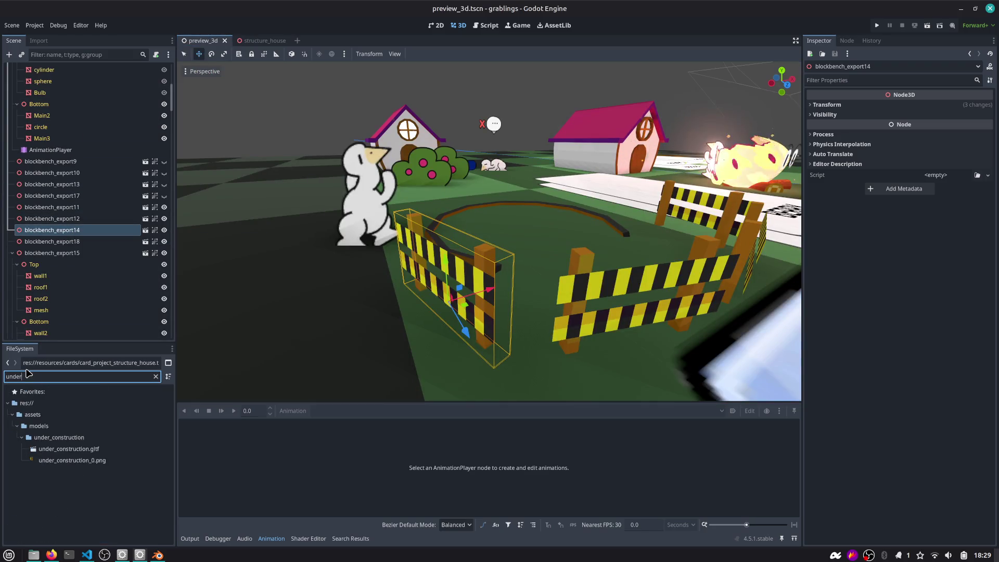
{"action": "left_click", "coordinate": [260, 40]}
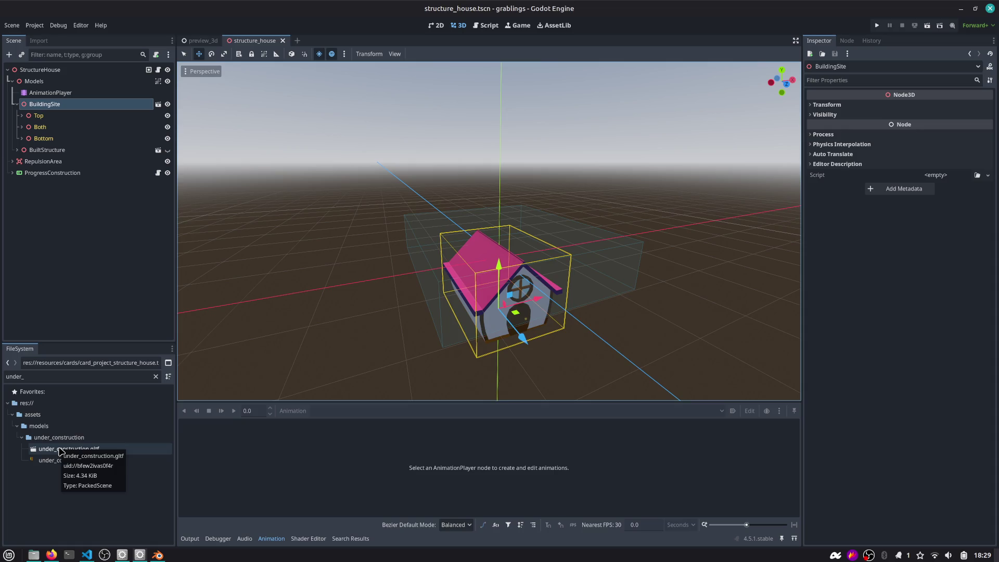
{"action": "scroll", "coordinate": [333, 292], "scroll_direction": "down", "scroll_amount": 3}
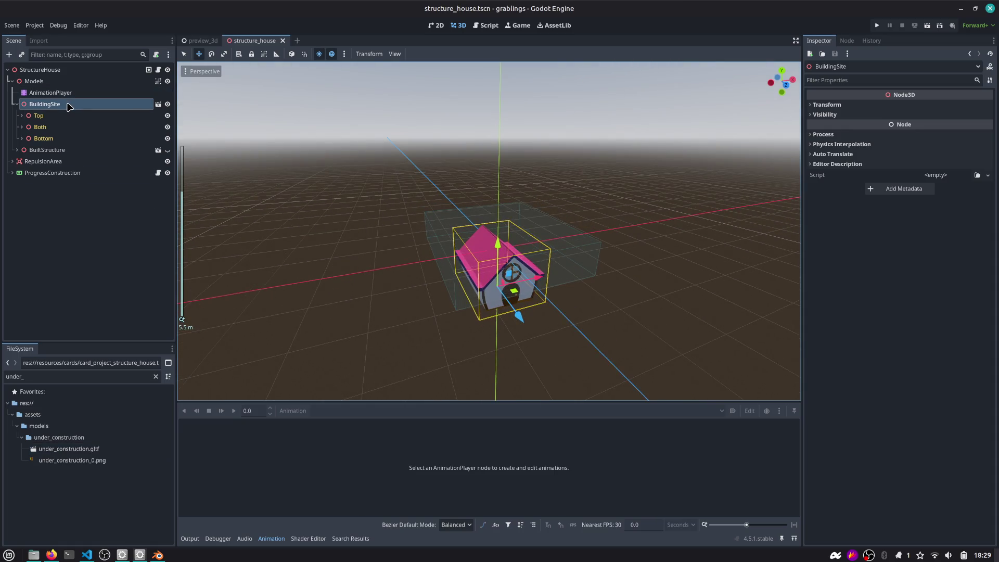
{"action": "left_click", "coordinate": [12, 81]}
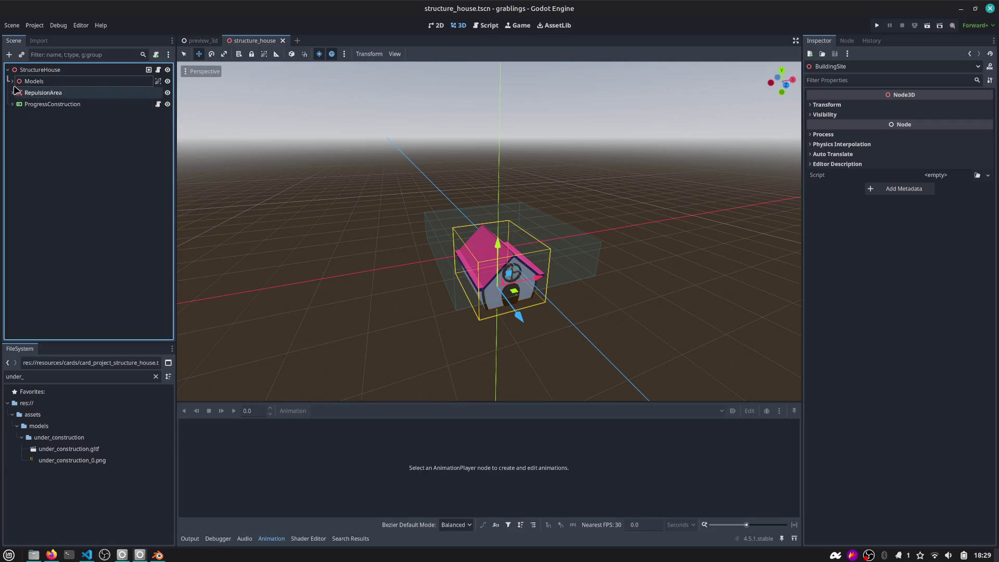
{"action": "left_click", "coordinate": [12, 82]}
{"action": "left_click", "coordinate": [18, 104]}
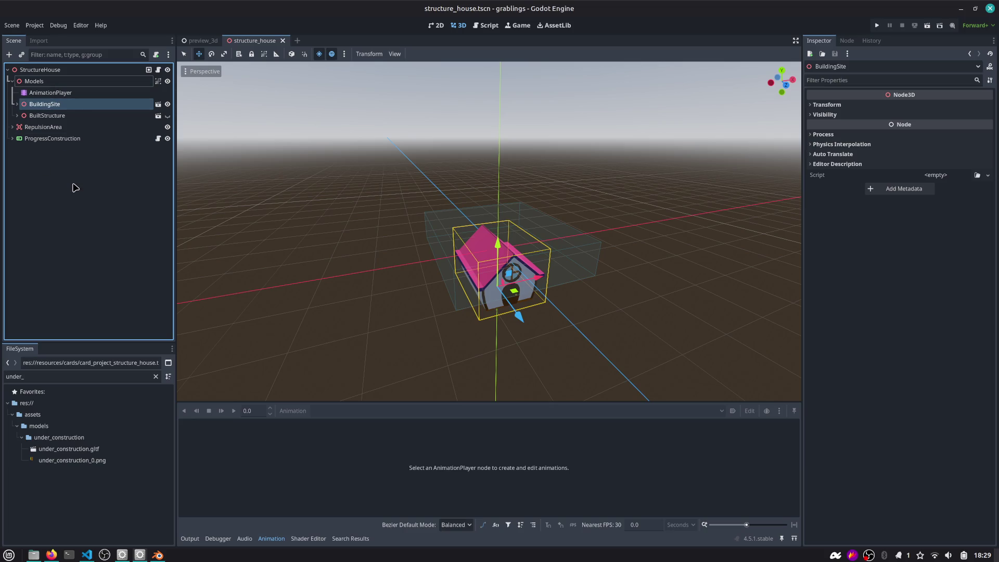
{"action": "left_click", "coordinate": [36, 93]}
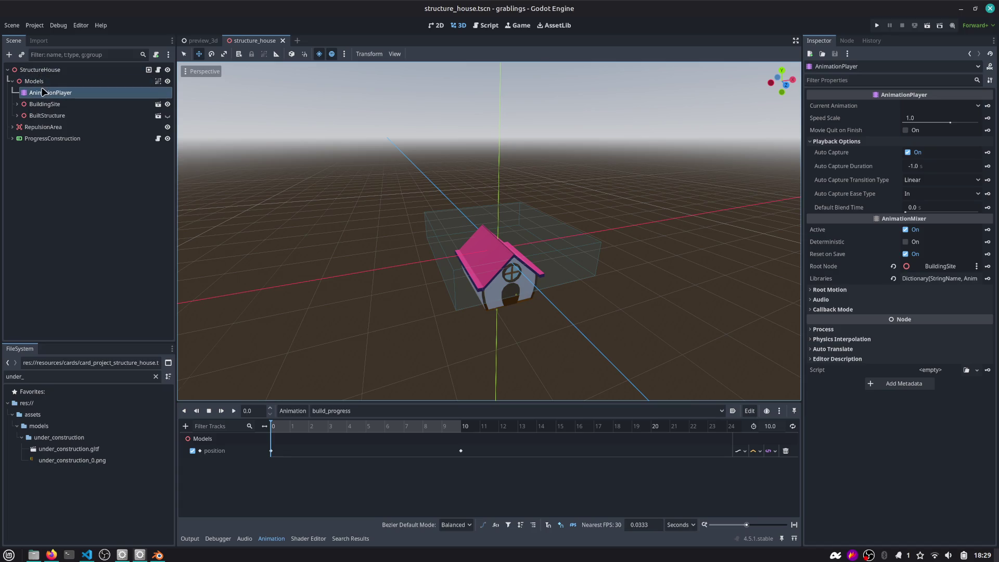
Step: Add a Node3D child named Structure under Models
{"action": "left_click", "coordinate": [46, 83]}
{"action": "key", "text": "ctrl+a"}
{"action": "key", "text": "Return"}
{"action": "key", "text": "F2"}
{"action": "type", "text": "S"}
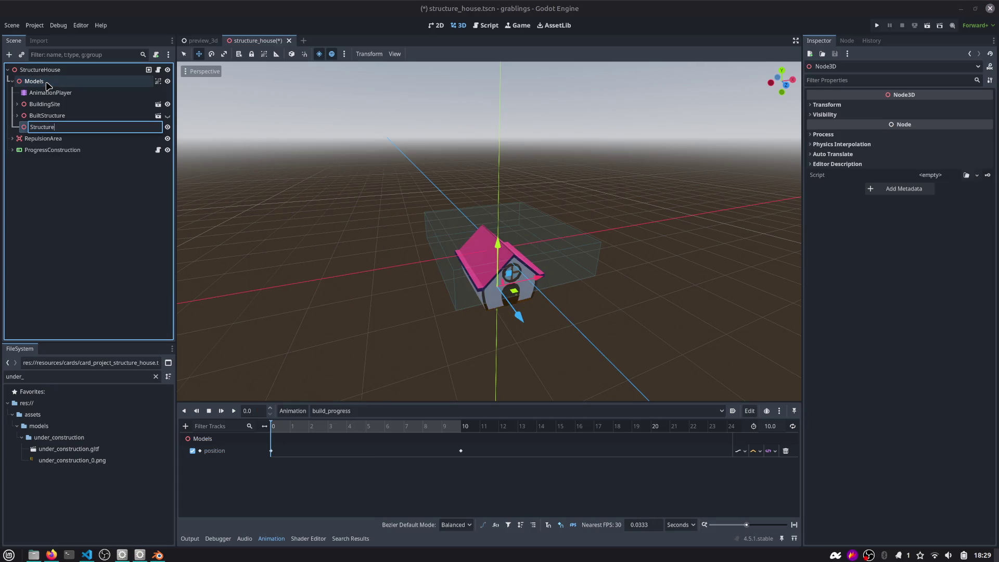
{"action": "key", "text": "Return"}
{"action": "left_click", "coordinate": [46, 81]}
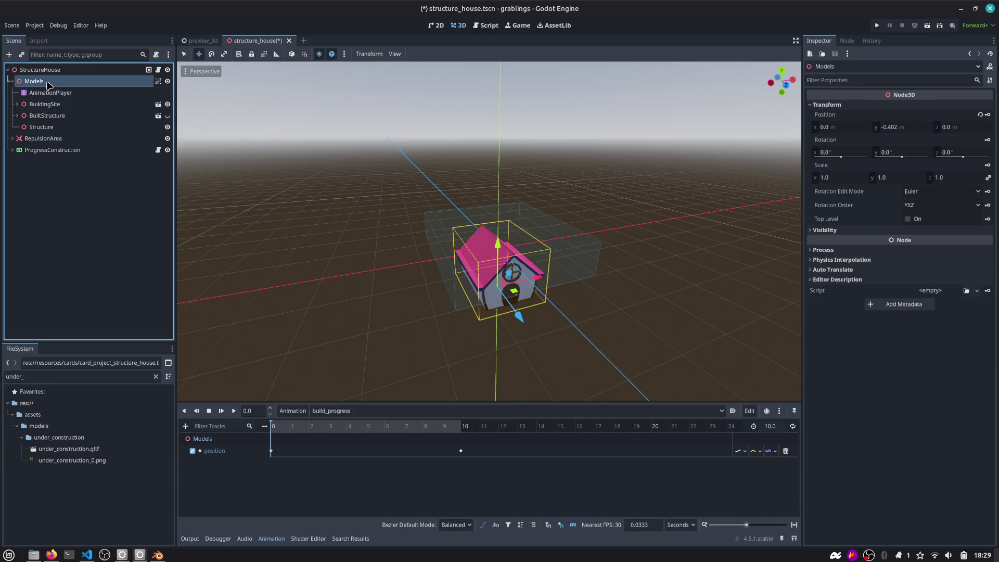
{"action": "left_click", "coordinate": [41, 127]}
{"action": "left_click", "coordinate": [41, 127]}
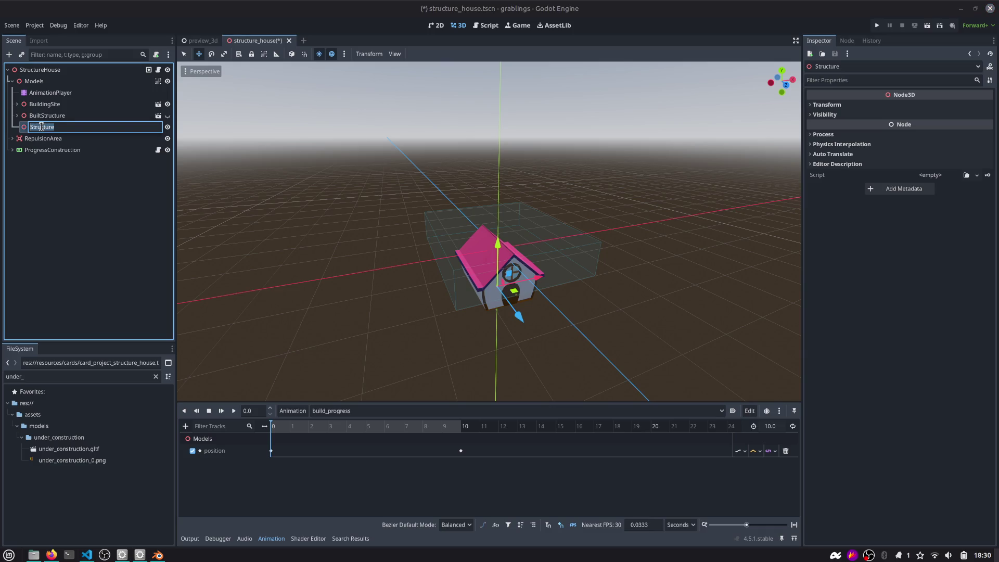
{"action": "key", "text": "Escape"}
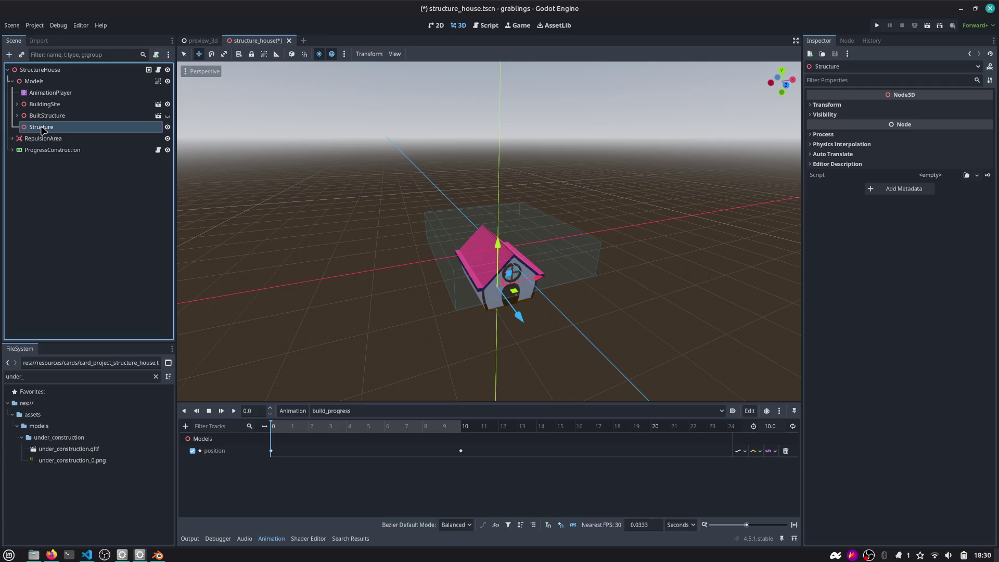
Step: Show AnimationPlayer's properties and pick the build_progress position track
{"action": "left_click", "coordinate": [49, 106]}
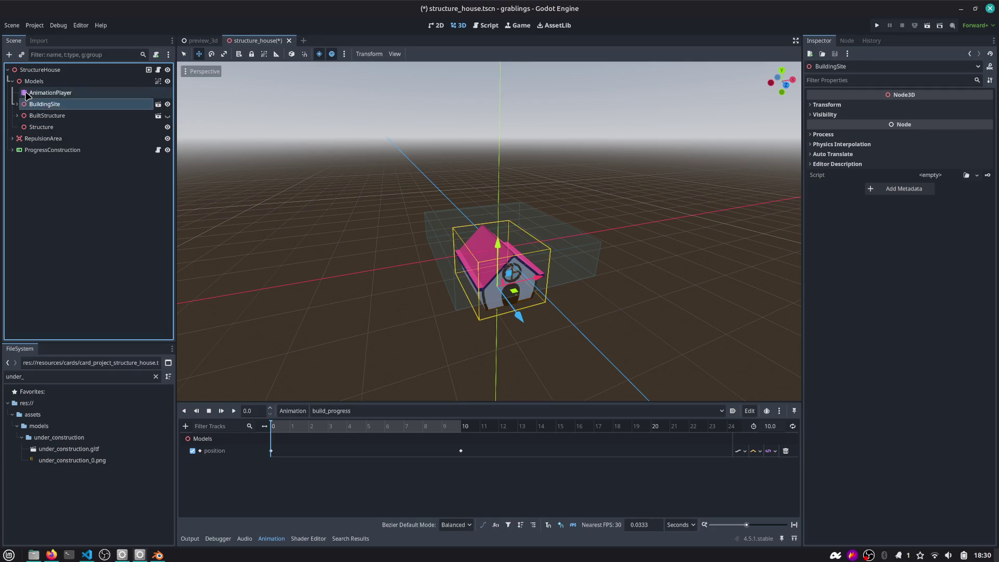
{"action": "left_click", "coordinate": [31, 94]}
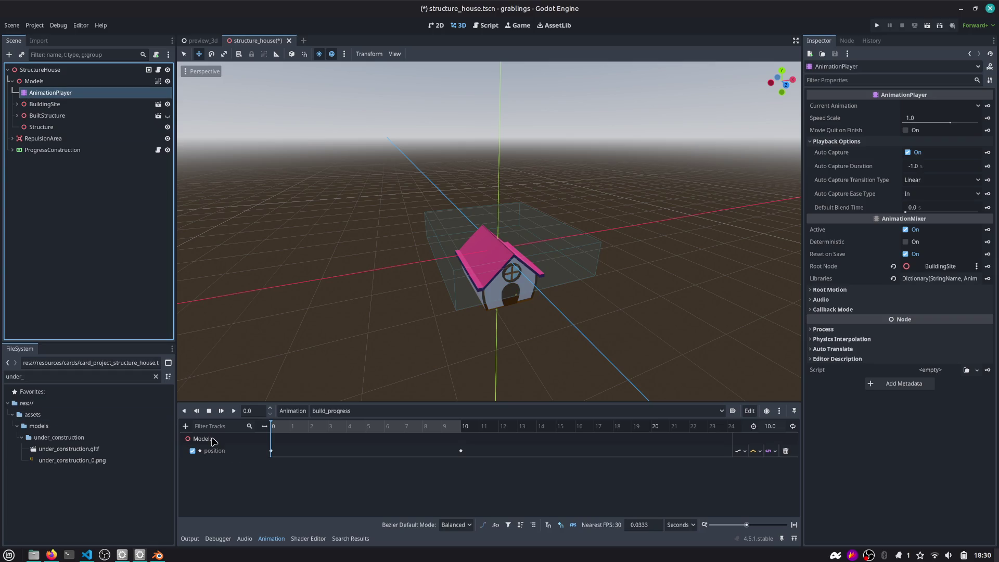
{"action": "left_click", "coordinate": [220, 457]}
Step: Change the position track path to BuildingSite:position and preview mid-timeline
{"action": "double_click", "coordinate": [224, 450]}
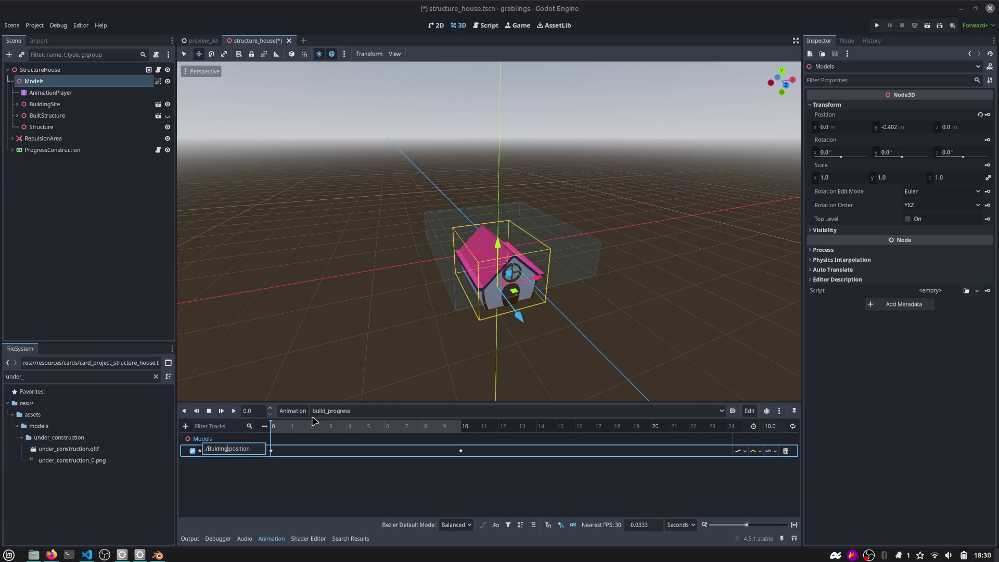
{"action": "type", "text": "te:"}
{"action": "key", "text": "Return"}
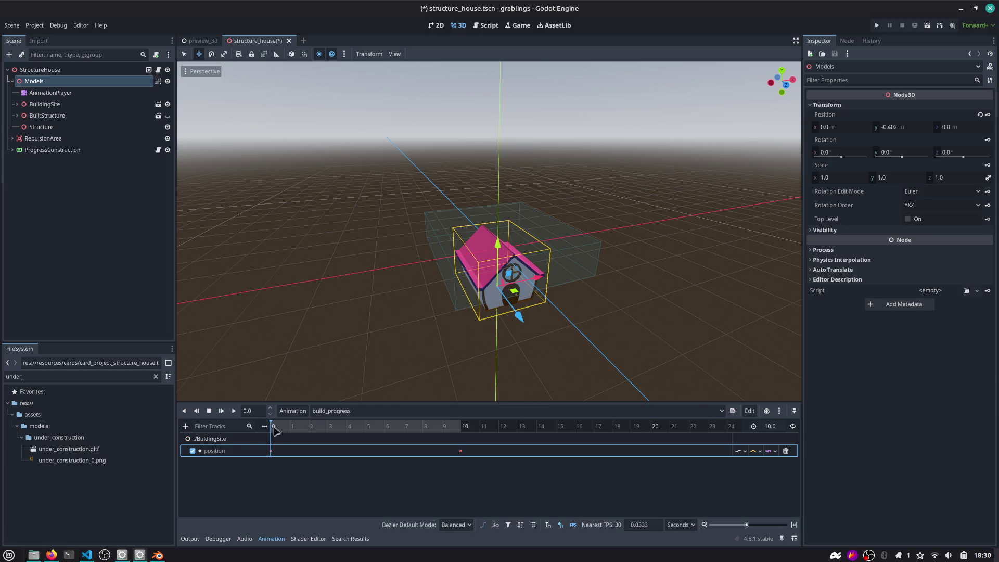
{"action": "left_click", "coordinate": [218, 441]}
{"action": "left_click", "coordinate": [218, 449]}
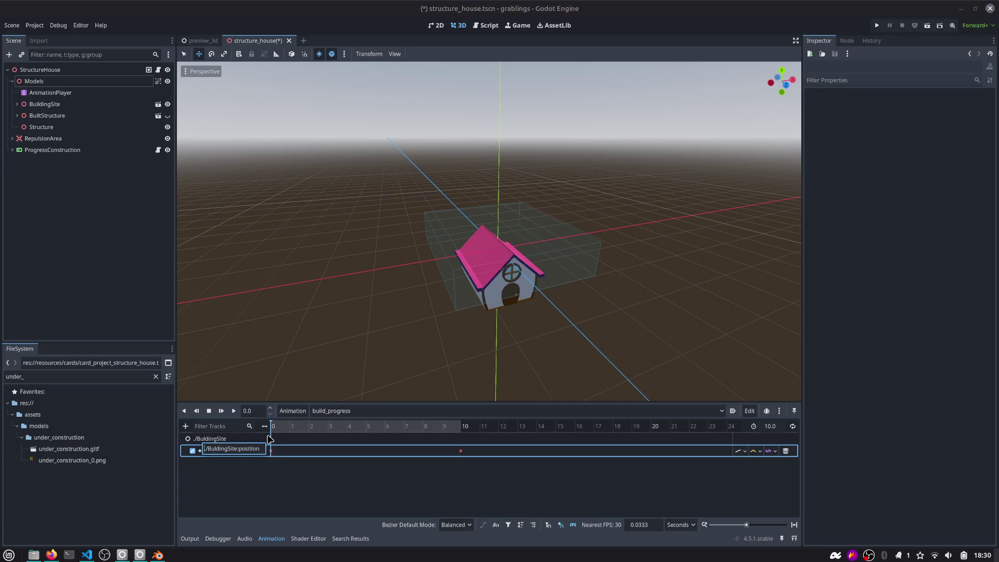
{"action": "key", "text": "Delete"}
{"action": "key", "text": "Return"}
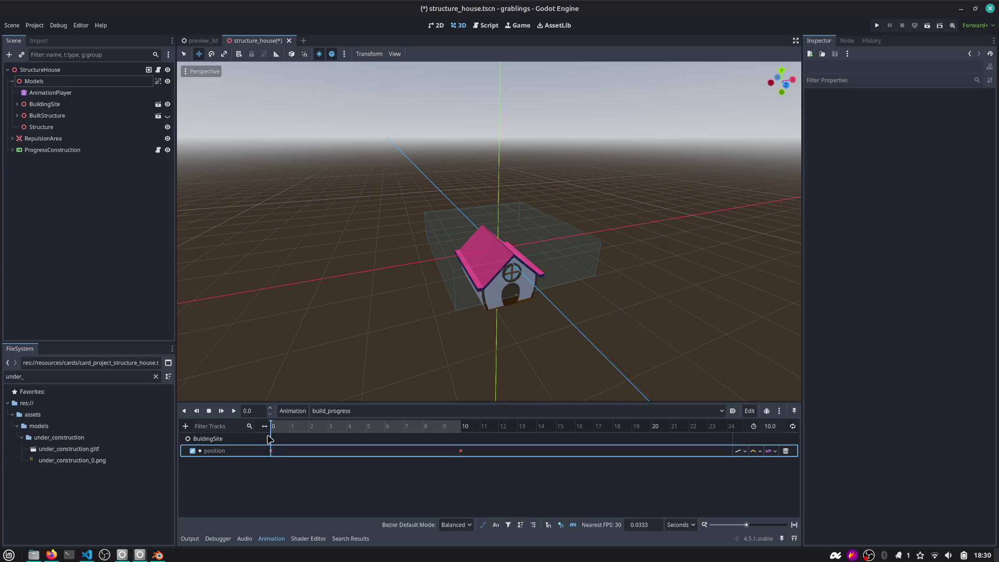
{"action": "left_click", "coordinate": [334, 426]}
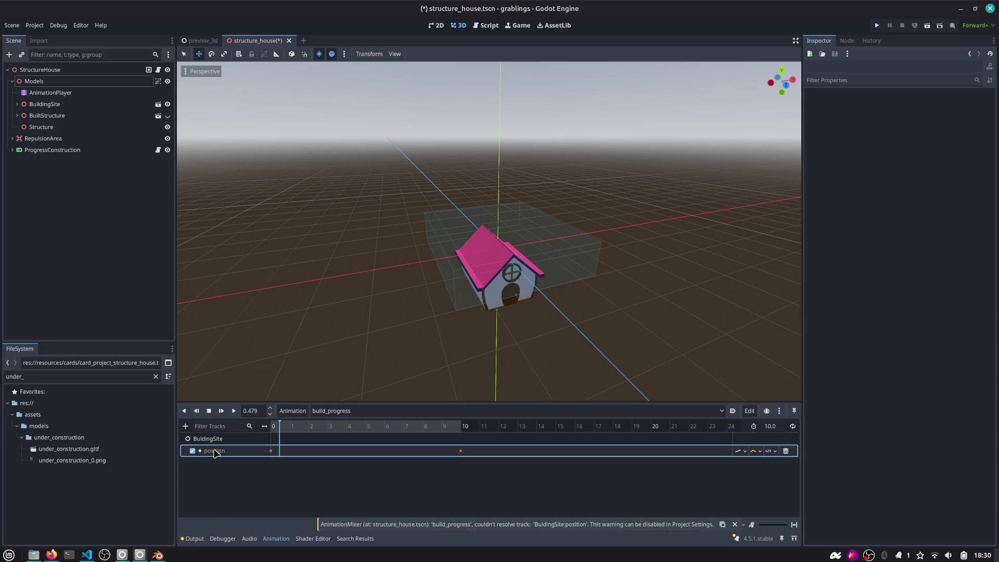
Step: Key BuildingSite's position as a new track, then delete that extra track
{"action": "left_click", "coordinate": [103, 91]}
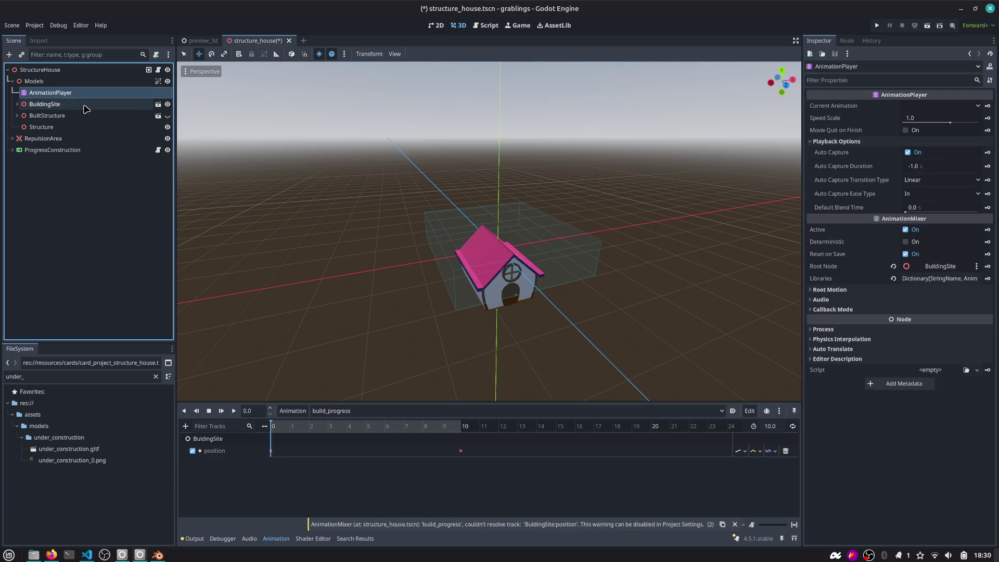
{"action": "left_click", "coordinate": [82, 104]}
{"action": "left_click", "coordinate": [987, 114]}
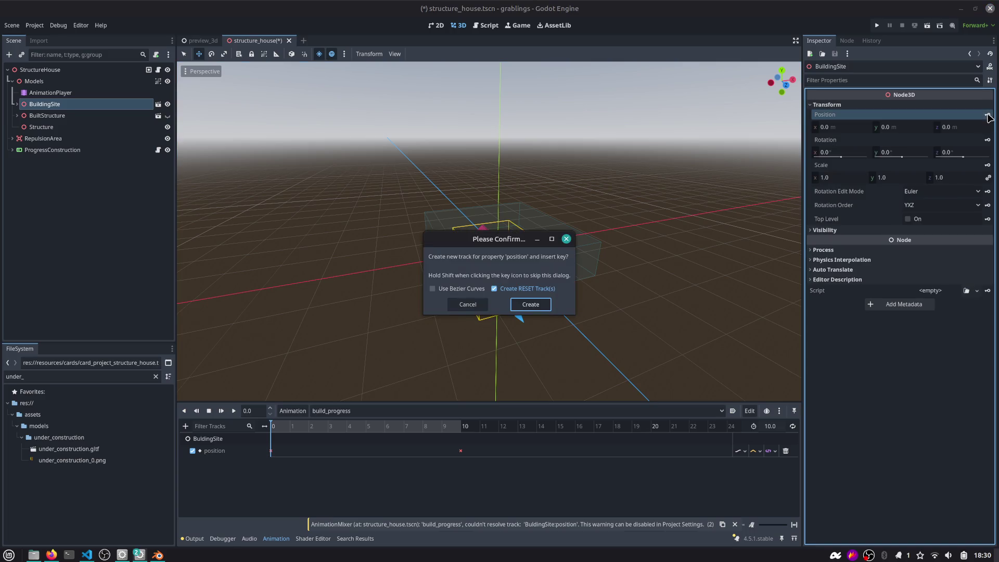
{"action": "left_click", "coordinate": [535, 304]}
{"action": "double_click", "coordinate": [208, 475]}
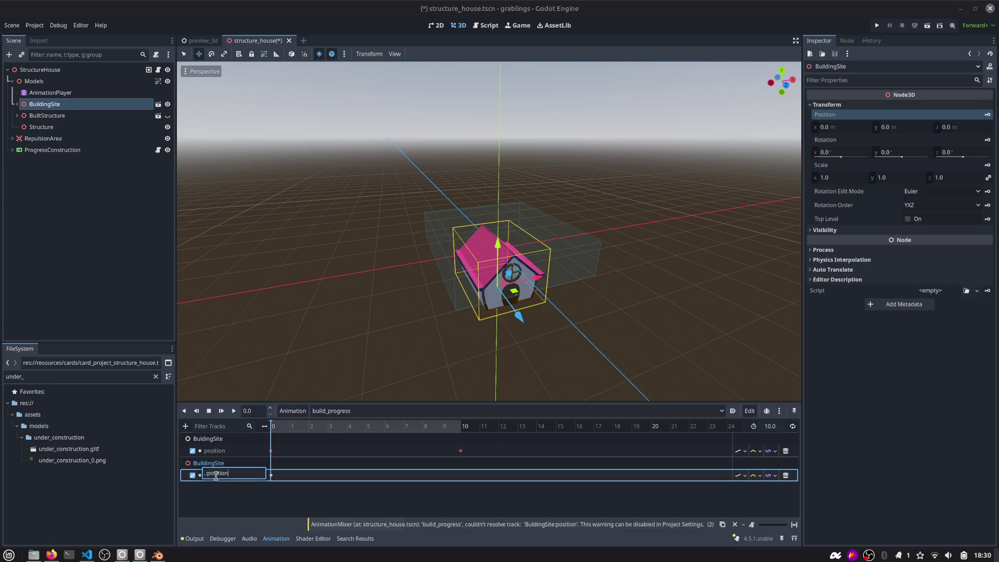
{"action": "key", "text": "Return"}
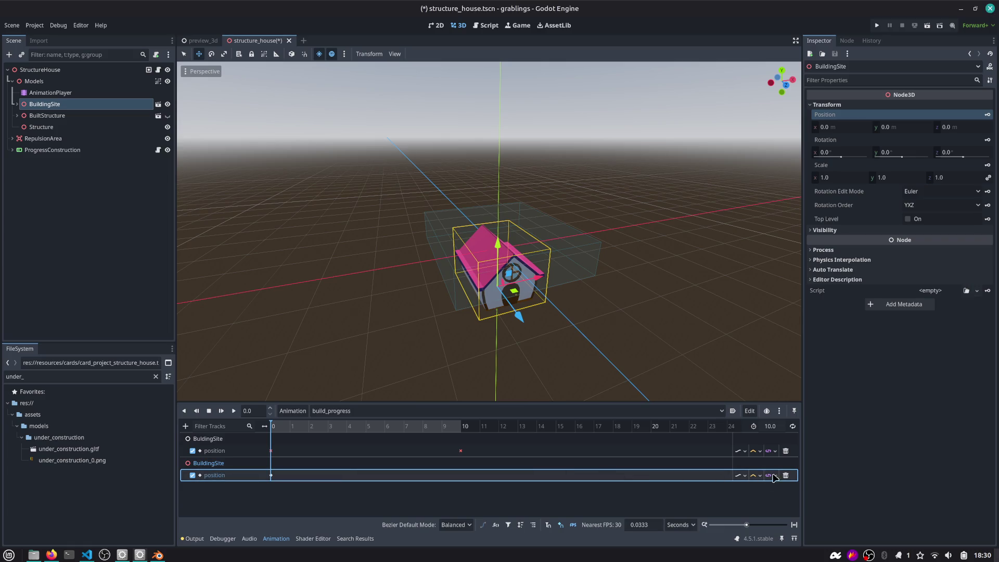
{"action": "left_click", "coordinate": [785, 475]}
Step: Recommit the BuildingSite:position track path, save the scene, and scrub the animation
{"action": "double_click", "coordinate": [215, 450]}
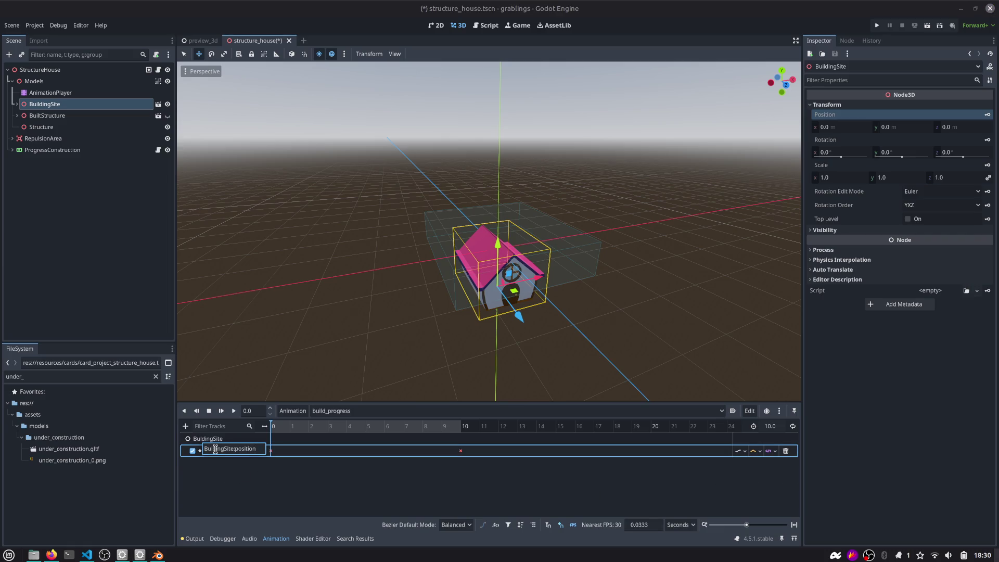
{"action": "key", "text": "Return"}
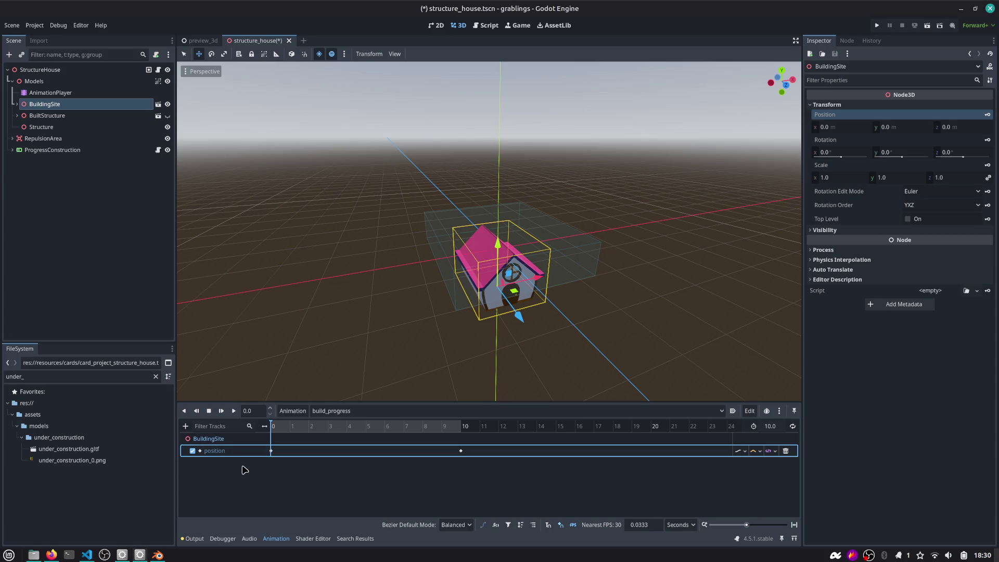
{"action": "key", "text": "ctrl+s"}
{"action": "mouse_move", "coordinate": [289, 427]}
{"action": "left_mouse_down"}
{"action": "mouse_move", "coordinate": [475, 430]}
{"action": "mouse_move", "coordinate": [268, 432]}
{"action": "left_mouse_up"}
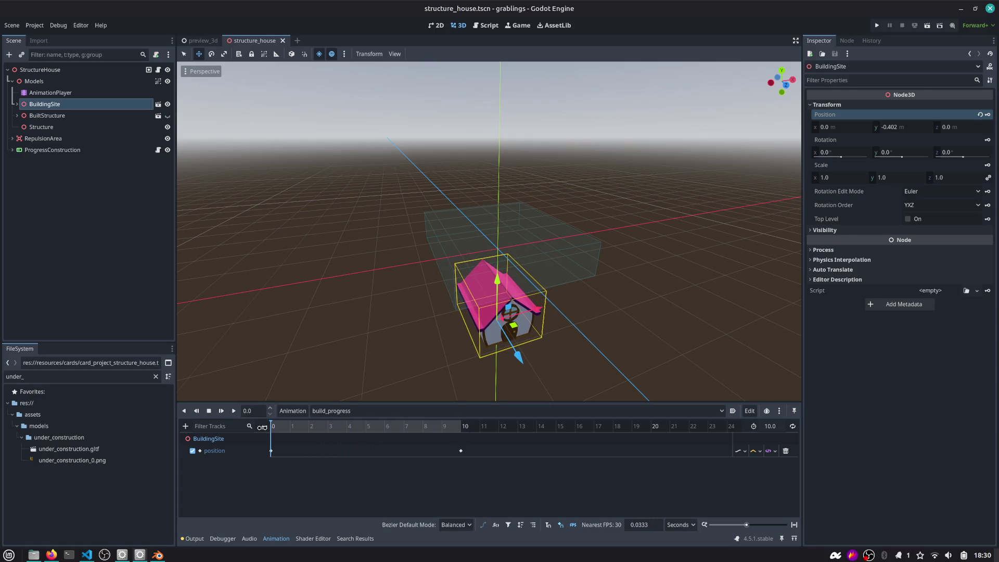
Step: Reset the animation to its start and rename the Structure node to Underconstruction
{"action": "left_click", "coordinate": [77, 161]}
{"action": "double_click", "coordinate": [47, 127]}
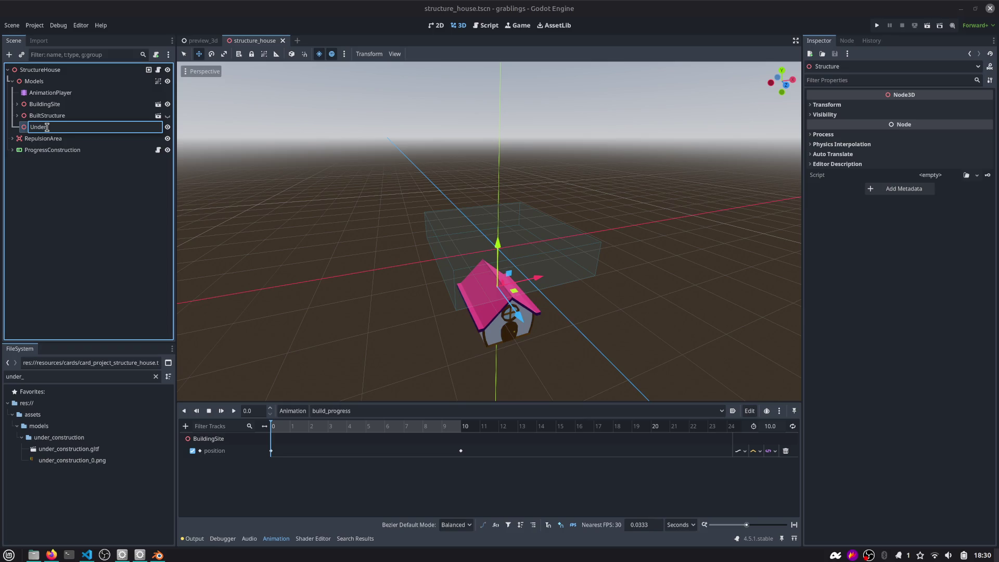
{"action": "type", "text": "ion"}
{"action": "key", "text": "Return"}
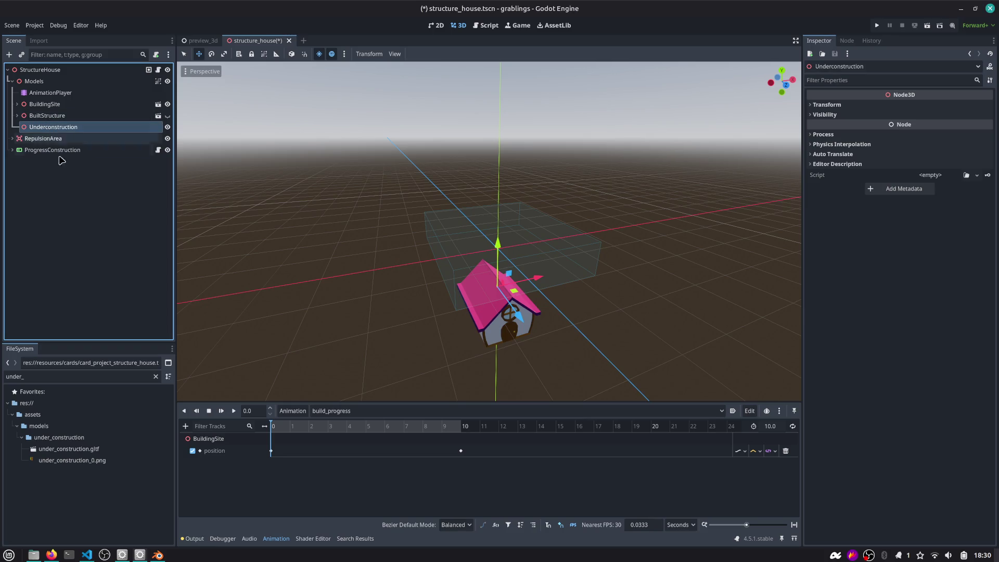
Step: Add the under_construction model under Models and name it UnderConstruction
{"action": "left_click_drag", "start_coordinate": [65, 448], "coordinate": [49, 86]}
{"action": "left_click", "coordinate": [83, 161]}
{"action": "left_click", "coordinate": [84, 142]}
{"action": "key", "text": "F2"}
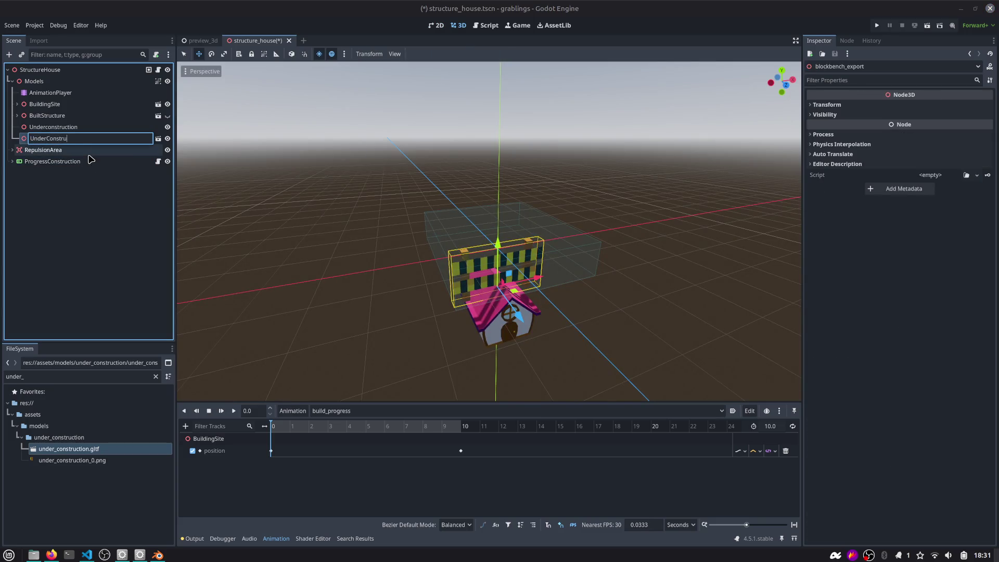
{"action": "type", "text": "ctions"}
{"action": "key", "text": "Return"}
{"action": "key", "text": "F2"}
{"action": "key", "text": "BackSpace"}
{"action": "key", "text": "Return"}
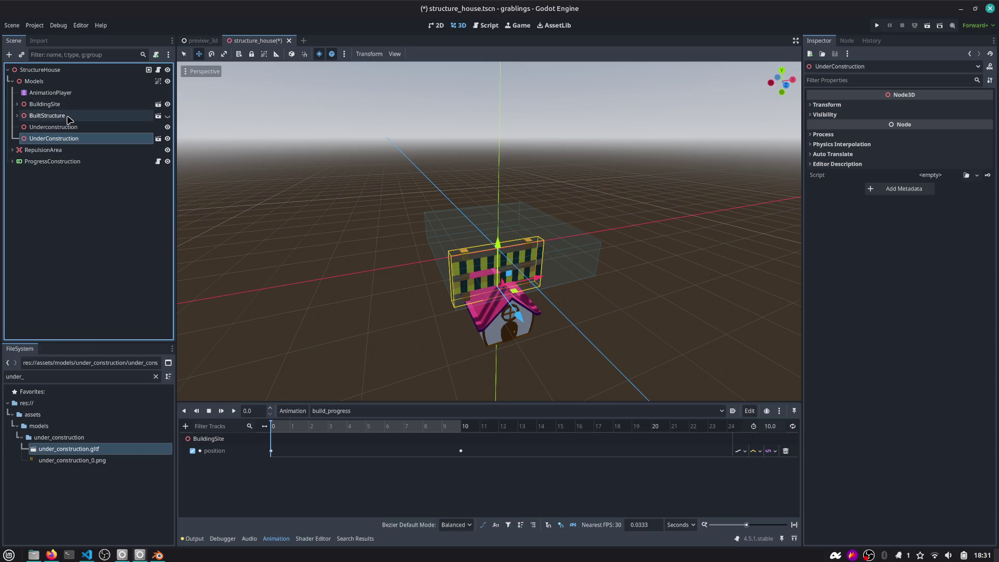
Step: Delete the old Underconstruction node, save, and select AnimationPlayer
{"action": "left_click", "coordinate": [64, 129]}
{"action": "key", "text": "Delete"}
{"action": "key", "text": "ctrl+s"}
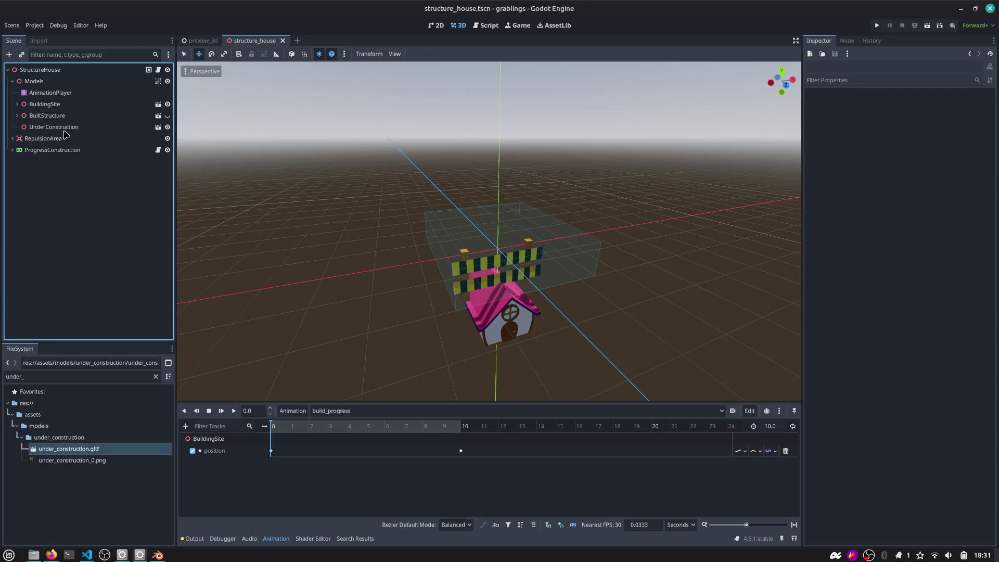
{"action": "left_click", "coordinate": [57, 127]}
{"action": "scroll", "coordinate": [366, 164], "scroll_direction": "down", "scroll_amount": 2}
{"action": "scroll", "coordinate": [367, 164], "scroll_direction": "up", "scroll_amount": 5}
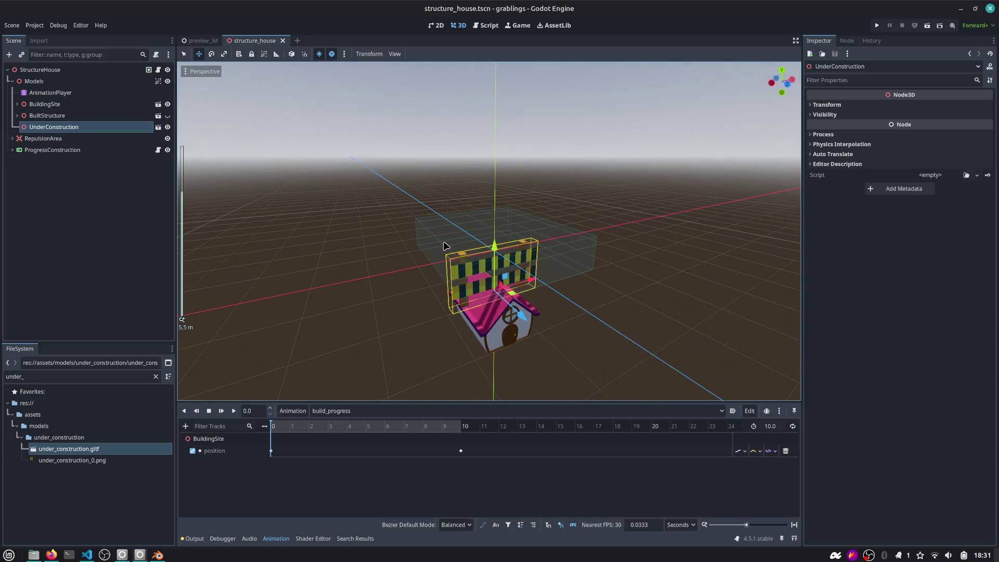
{"action": "left_click", "coordinate": [52, 92]}
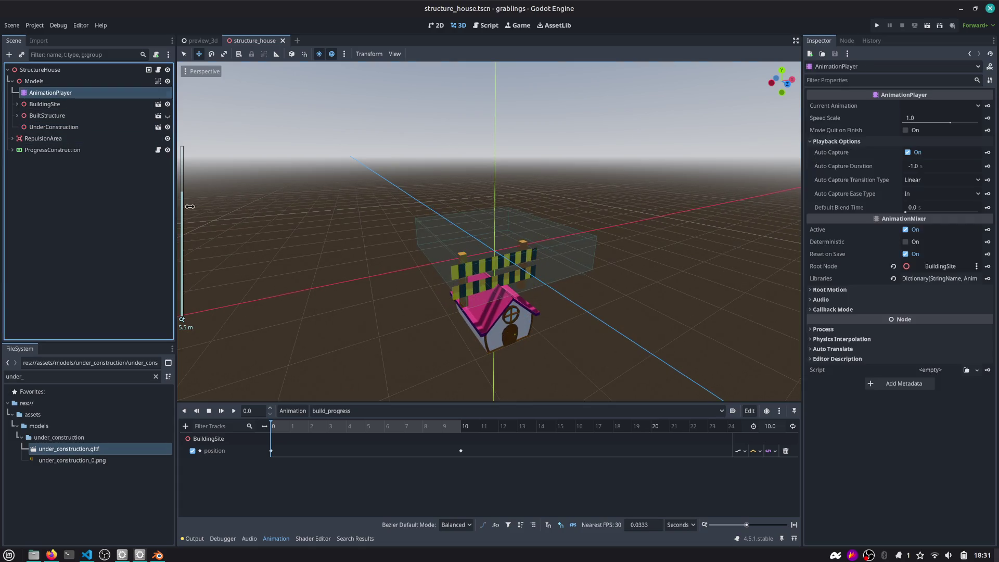
Step: Switch to the RESET animation and set its position track path to BuildingSite:position
{"action": "left_click", "coordinate": [393, 411]}
{"action": "left_click", "coordinate": [333, 423]}
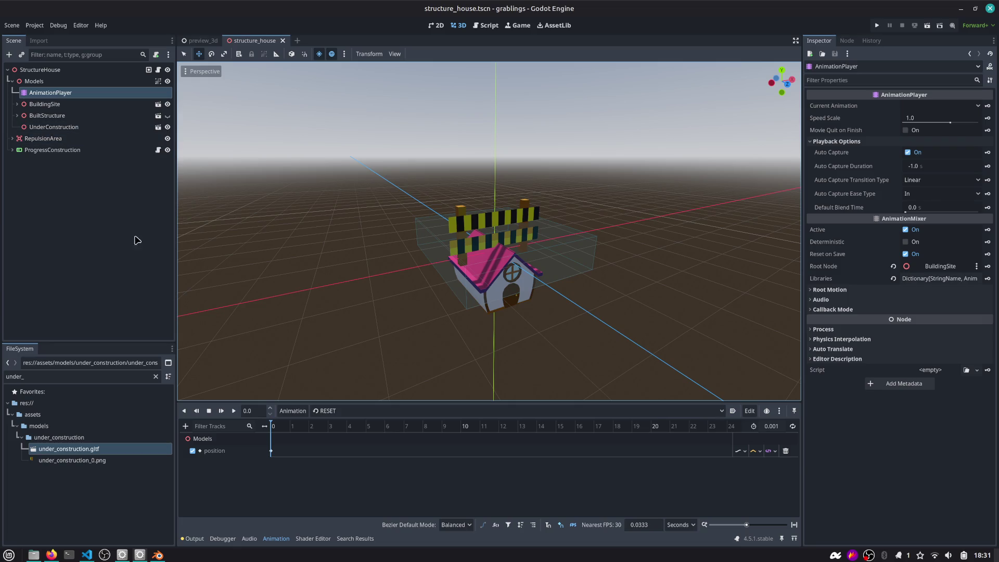
{"action": "double_click", "coordinate": [224, 450]}
{"action": "key", "text": "BackSpace"}
{"action": "key", "text": "Return"}
Step: Toggle between build_progress and RESET to compare poses, ending on RESET
{"action": "left_click", "coordinate": [344, 412]}
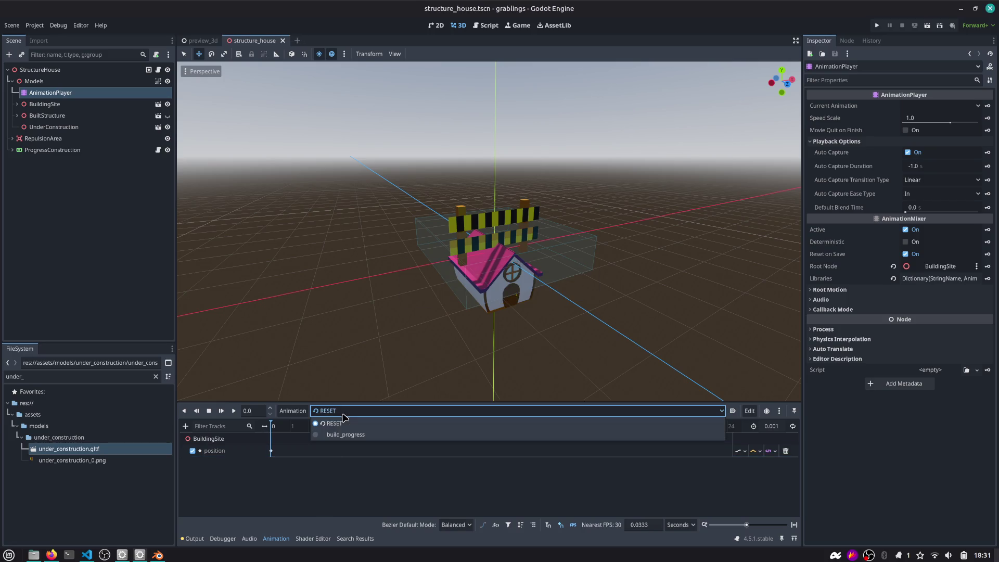
{"action": "left_click", "coordinate": [346, 435]}
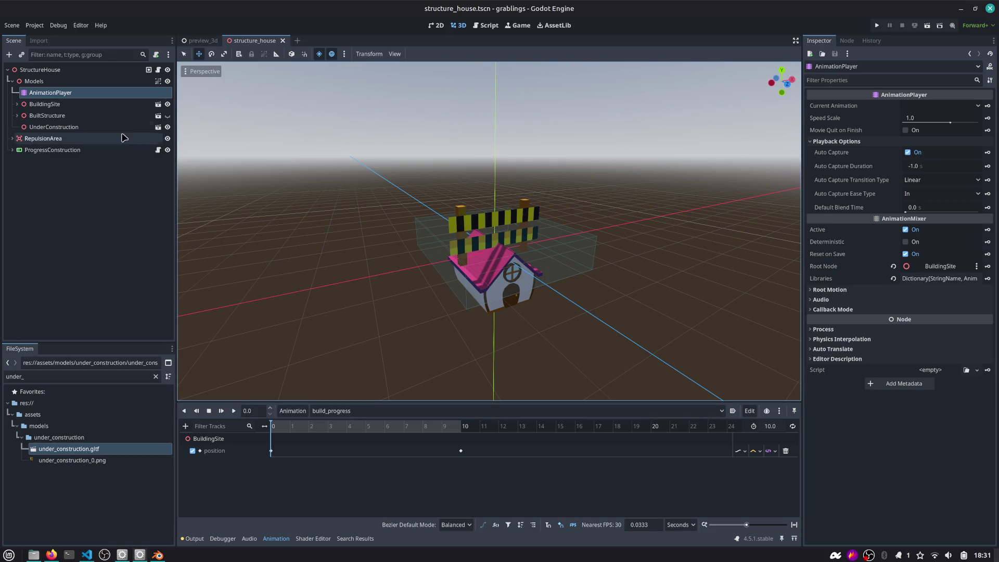
{"action": "left_click", "coordinate": [339, 411]}
{"action": "left_click", "coordinate": [346, 423]}
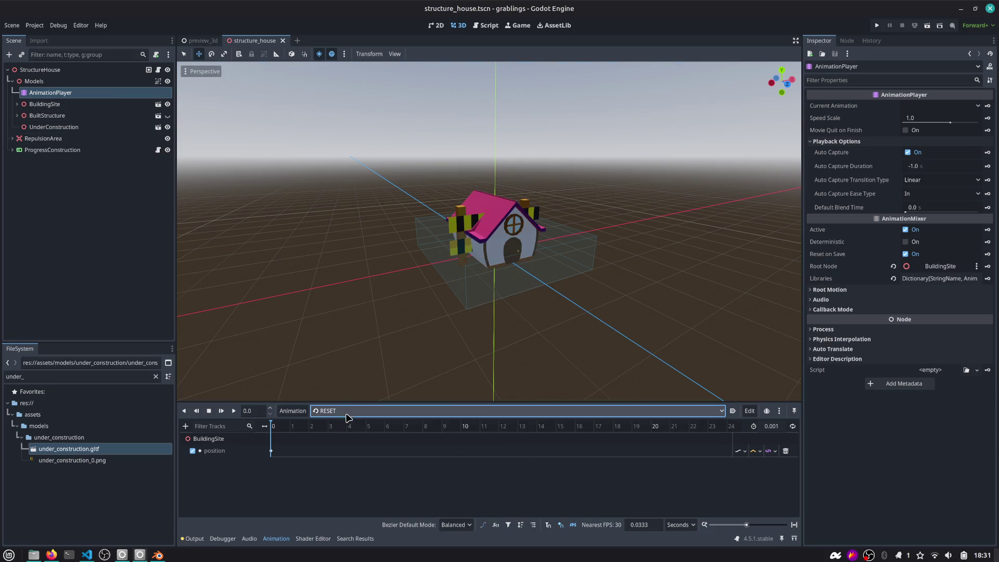
{"action": "left_click", "coordinate": [347, 414]}
{"action": "left_click", "coordinate": [346, 434]}
{"action": "left_click", "coordinate": [344, 411]}
{"action": "left_click", "coordinate": [365, 423]}
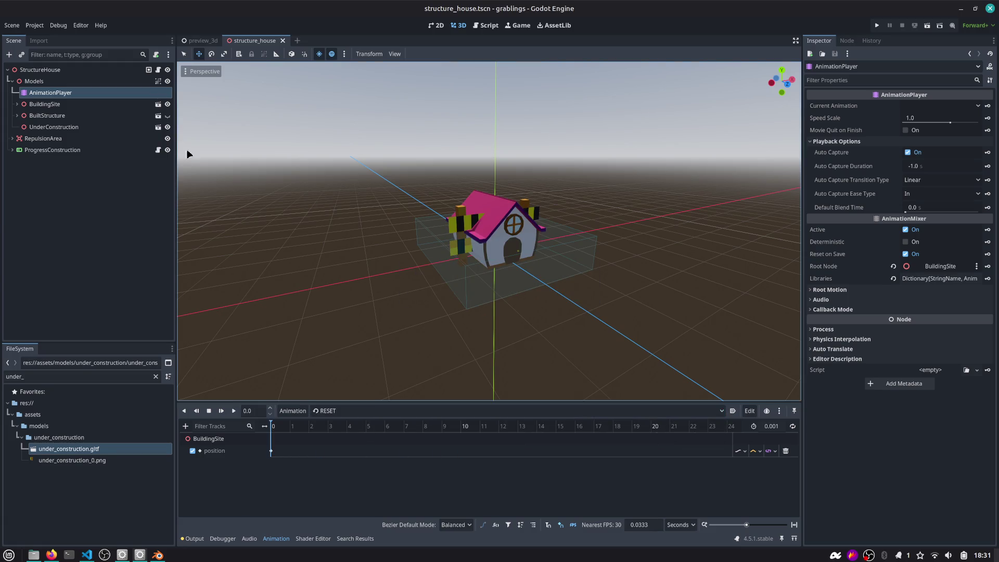
{"action": "left_click", "coordinate": [59, 128]}
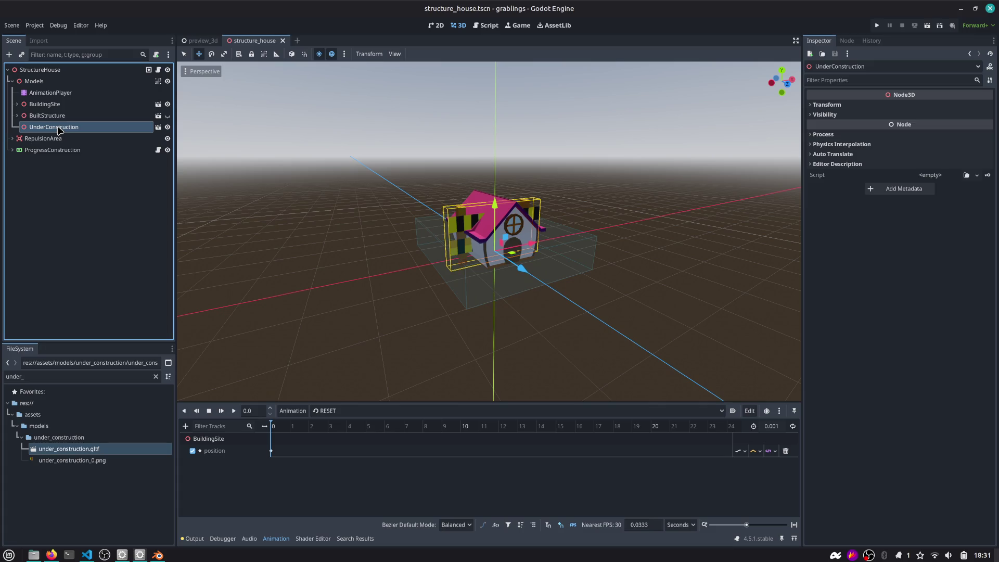
Step: Clear the file filter, drag UnderConstruction forward in front of the house, and save
{"action": "scroll", "coordinate": [403, 180], "scroll_direction": "down", "scroll_amount": 2}
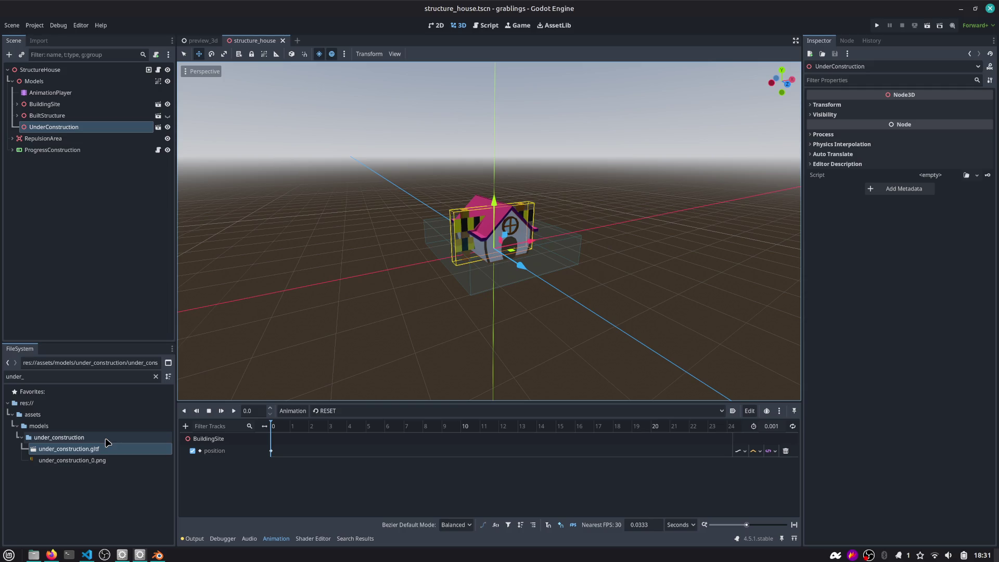
{"action": "left_click", "coordinate": [156, 376]}
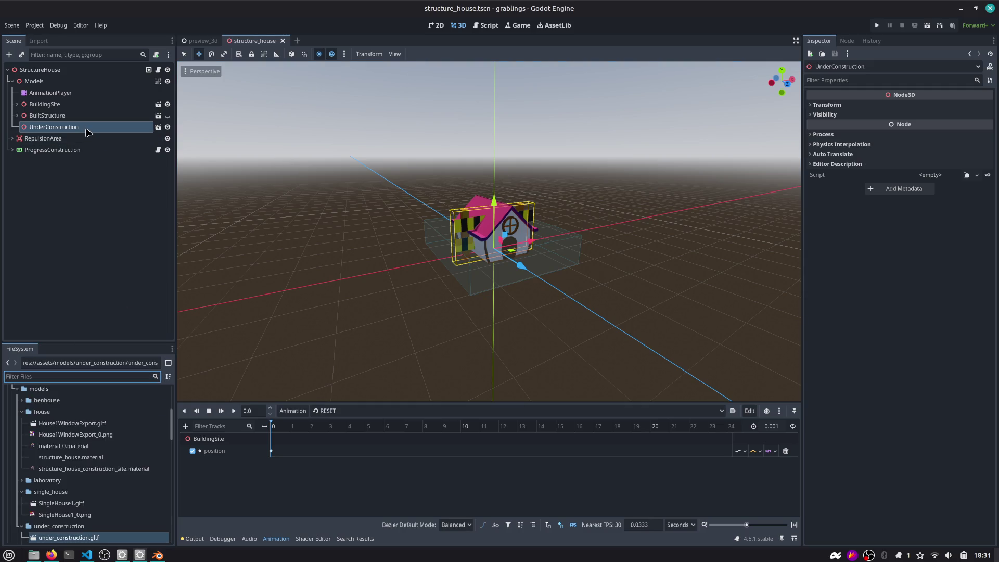
{"action": "mouse_move", "coordinate": [511, 253]}
{"action": "left_mouse_down"}
{"action": "mouse_move", "coordinate": [523, 263]}
{"action": "mouse_move", "coordinate": [527, 254]}
{"action": "left_mouse_up"}
{"action": "scroll", "coordinate": [523, 240], "scroll_direction": "up", "scroll_amount": 3}
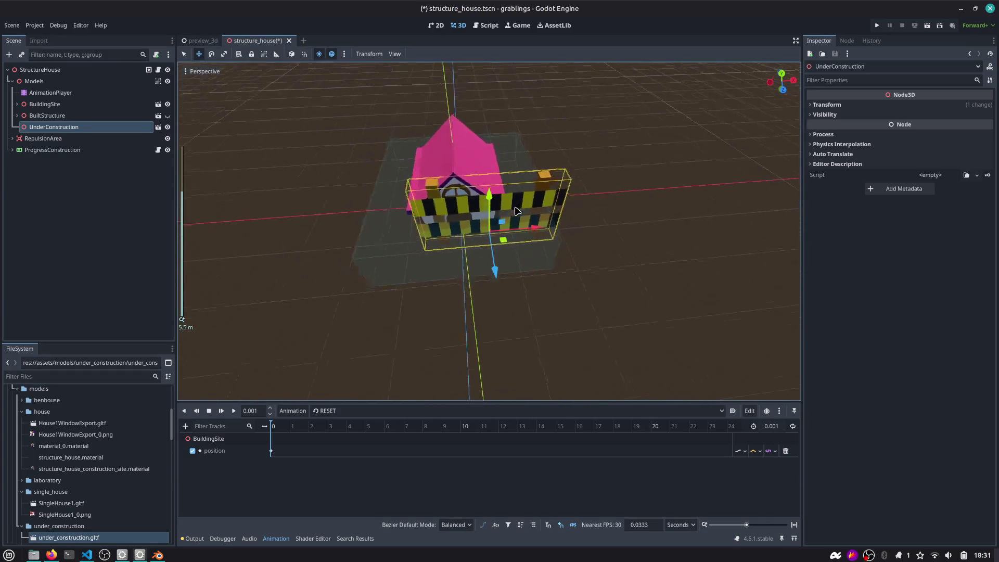
{"action": "key", "text": "ctrl+s"}
{"action": "left_click", "coordinate": [203, 41]}
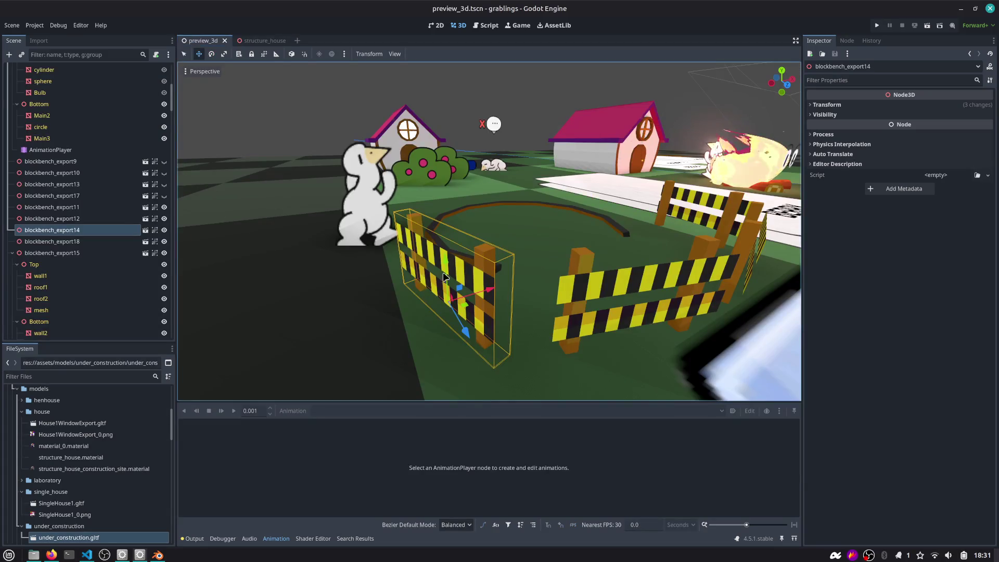
Step: Reimport under_construction.gltf with a Root Scale of 0.25
{"action": "left_click", "coordinate": [878, 106]}
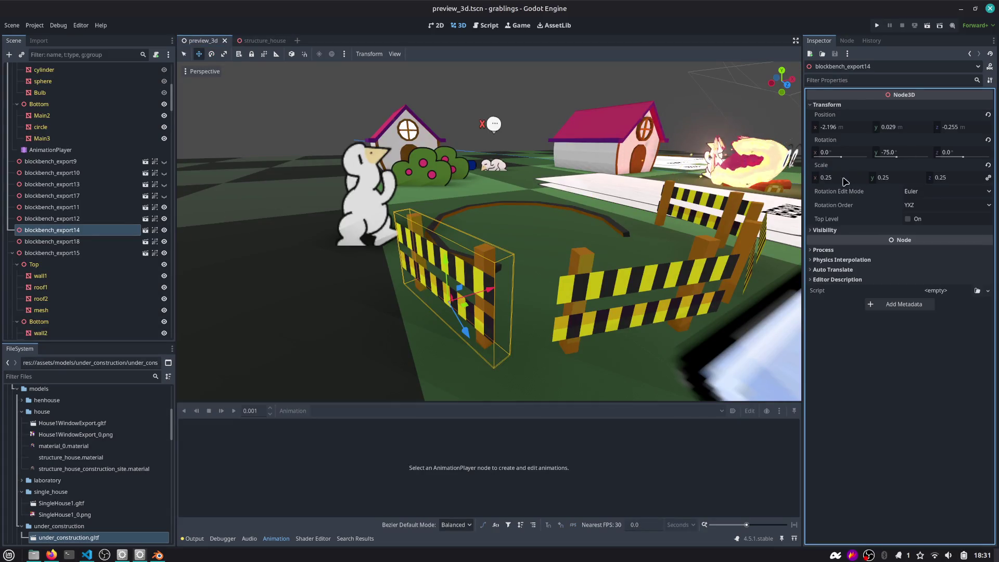
{"action": "left_click", "coordinate": [39, 40]}
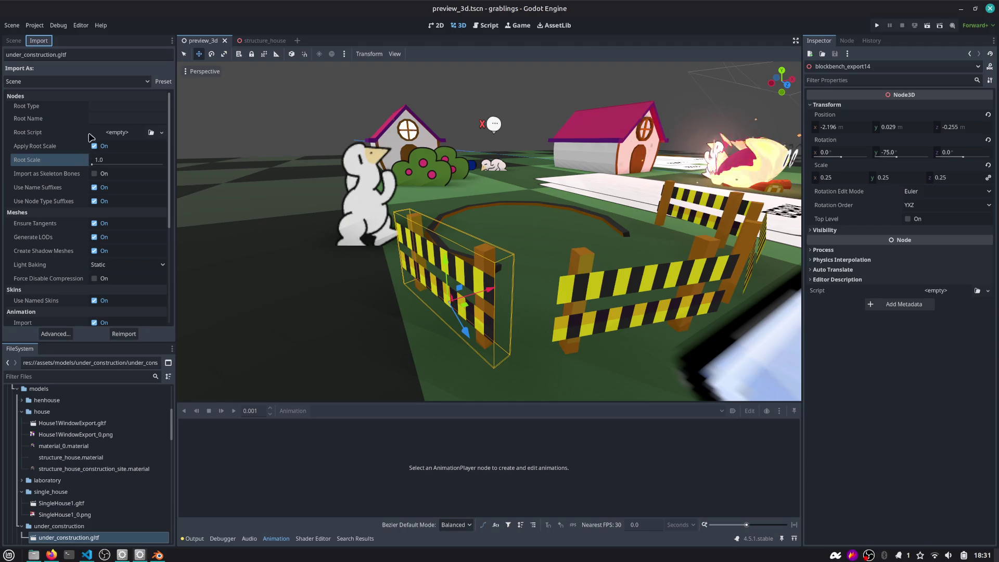
{"action": "left_click", "coordinate": [124, 161]}
{"action": "type", "text": "0.25"}
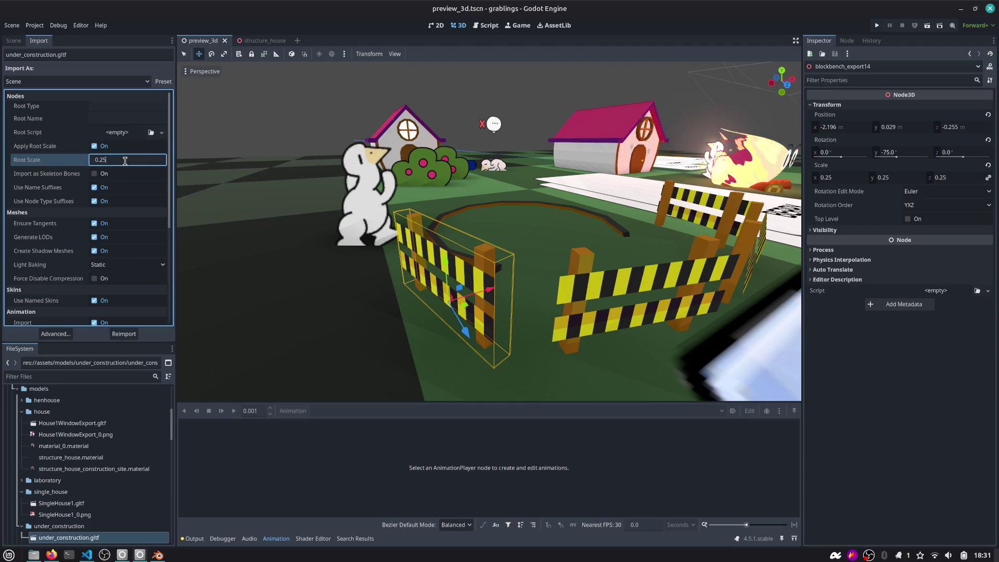
{"action": "left_click", "coordinate": [120, 335]}
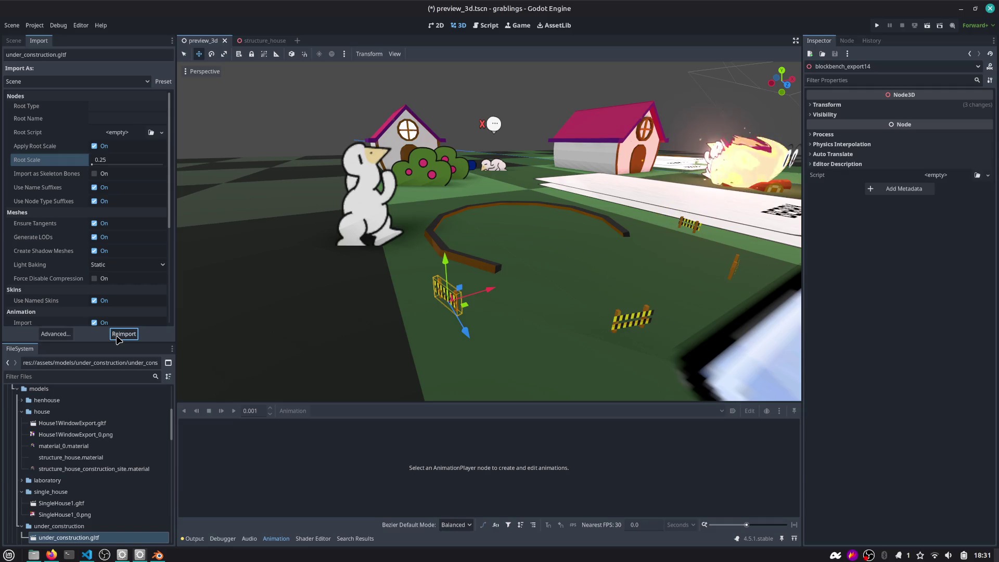
Step: Revert blockbench_export14's scale back to 1 in the Inspector
{"action": "left_click", "coordinate": [825, 114]}
{"action": "left_click", "coordinate": [827, 104]}
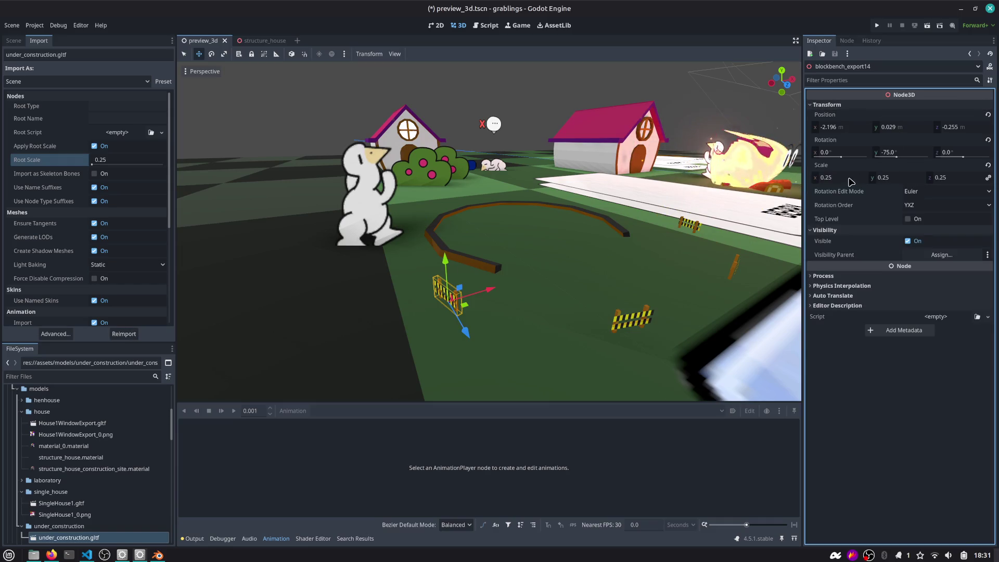
{"action": "left_click", "coordinate": [989, 165]}
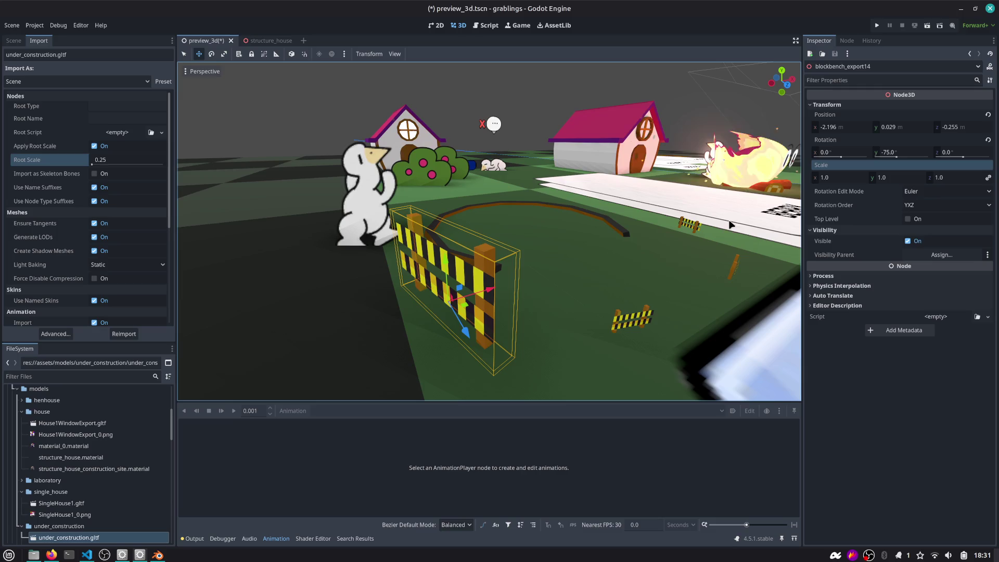
Step: Reset the small barrier blockbench_export18's scale back to 1
{"action": "left_click", "coordinate": [633, 318]}
{"action": "scroll", "coordinate": [606, 301], "scroll_direction": "down", "scroll_amount": 5}
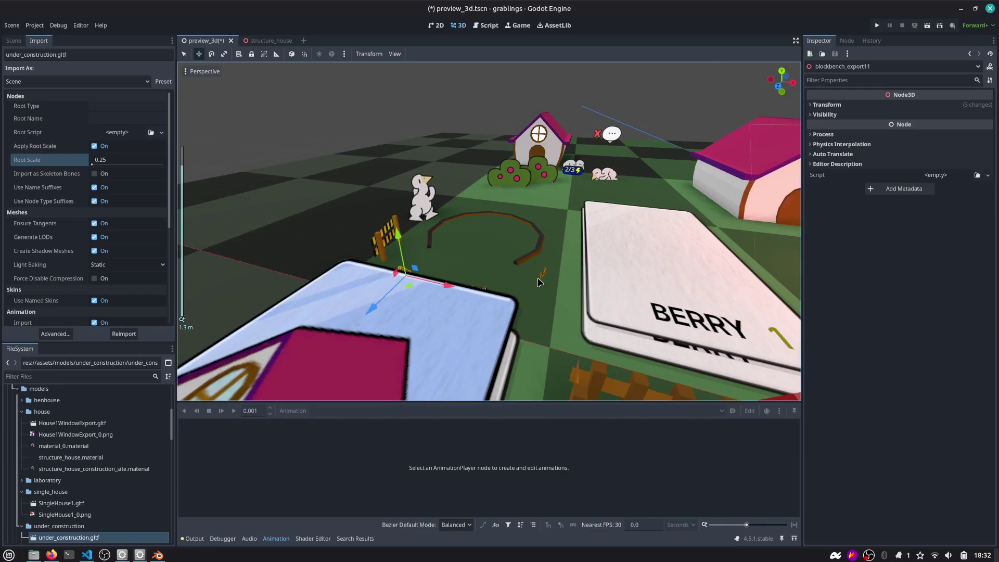
{"action": "left_click", "coordinate": [406, 281]}
{"action": "scroll", "coordinate": [457, 276], "scroll_direction": "up", "scroll_amount": 2}
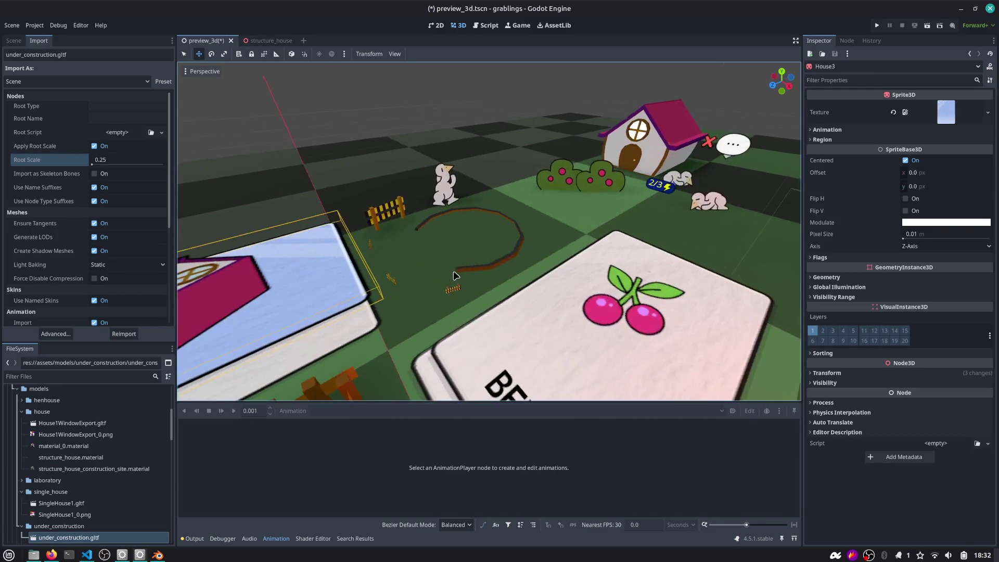
{"action": "left_click", "coordinate": [451, 290]}
{"action": "left_click", "coordinate": [453, 290]}
{"action": "left_click", "coordinate": [456, 291]}
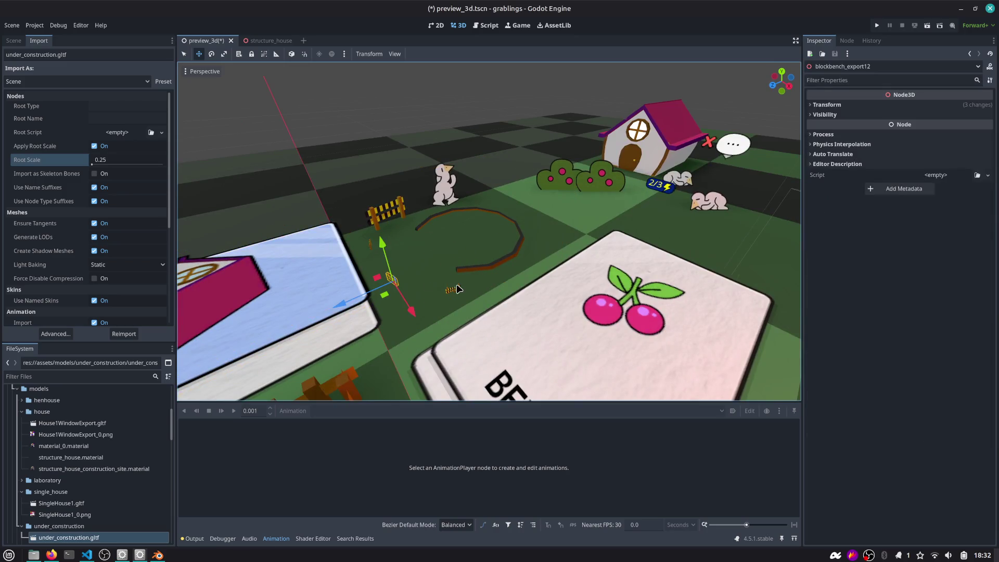
{"action": "left_click", "coordinate": [370, 248]}
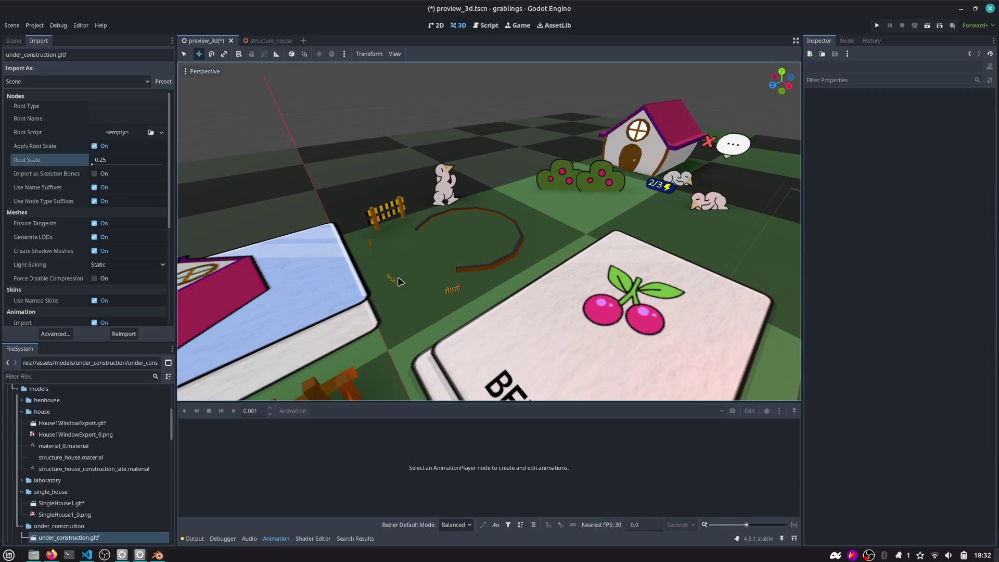
{"action": "scroll", "coordinate": [398, 281], "scroll_direction": "up", "scroll_amount": 2}
{"action": "left_click", "coordinate": [427, 327]}
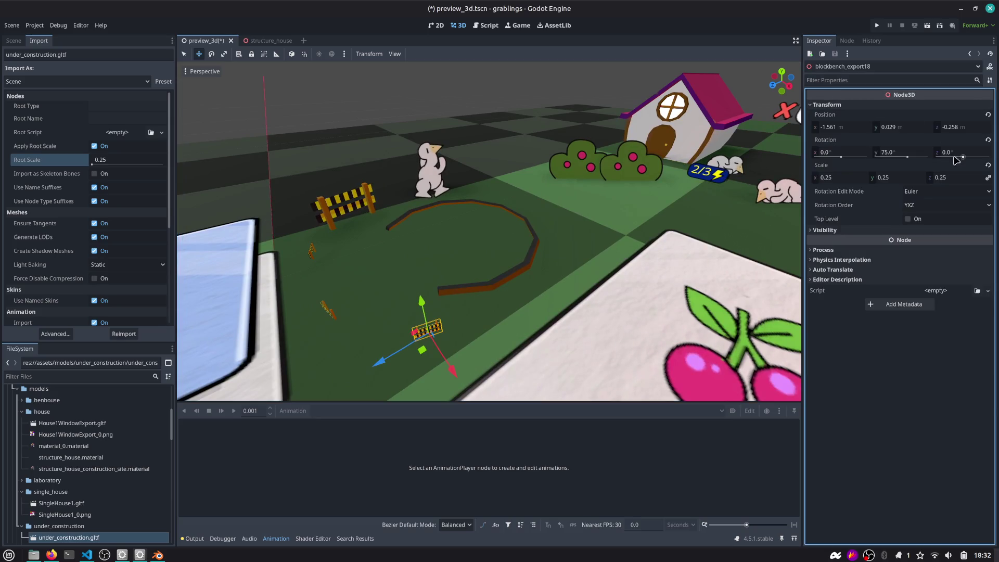
{"action": "left_click", "coordinate": [987, 165]}
Step: Reset barriers blockbench_export12 and blockbench_export11 to scale 1, framing each in the view
{"action": "left_click", "coordinate": [329, 314]}
{"action": "key", "text": "f"}
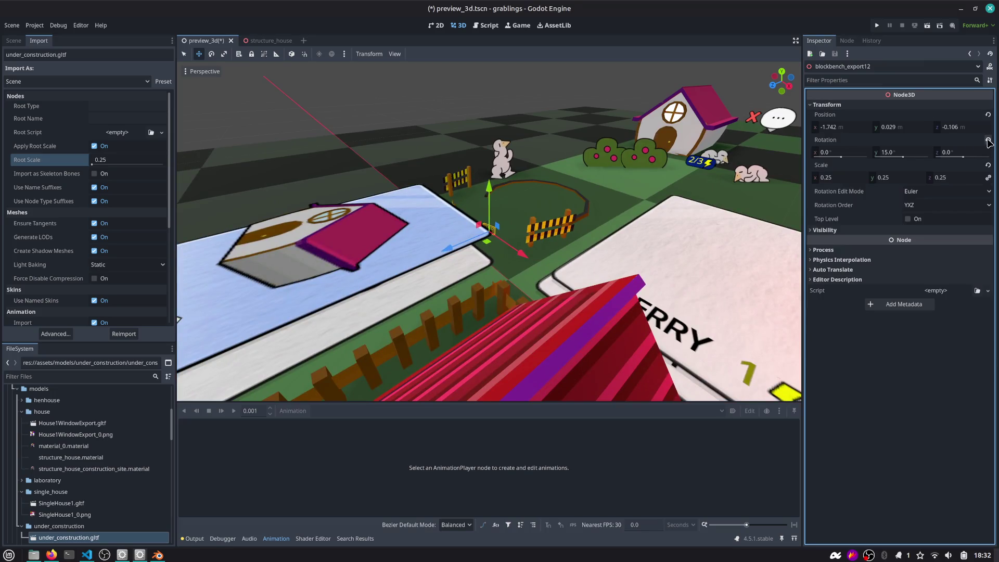
{"action": "left_click", "coordinate": [988, 166]}
{"action": "key", "text": "f"}
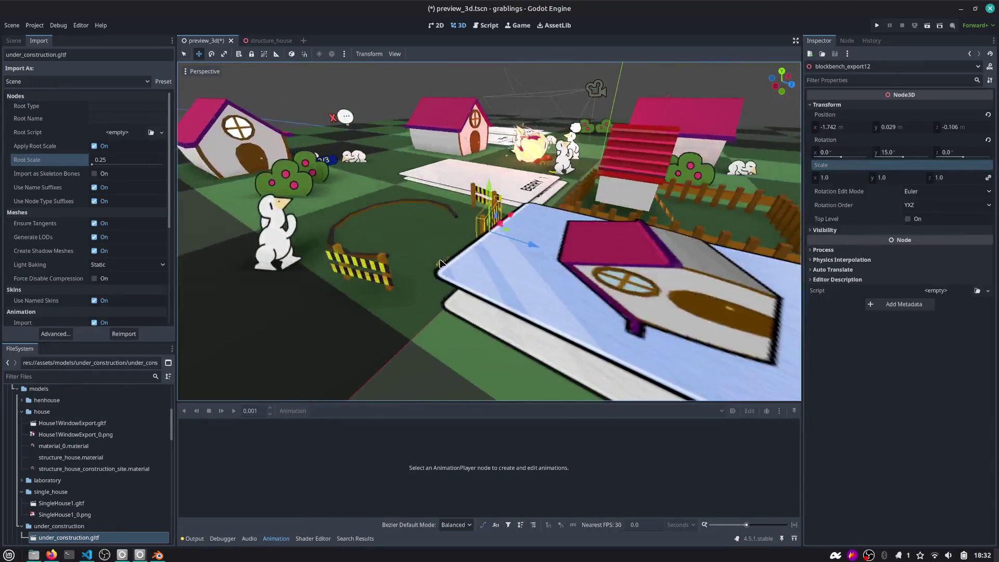
{"action": "left_click", "coordinate": [454, 281]}
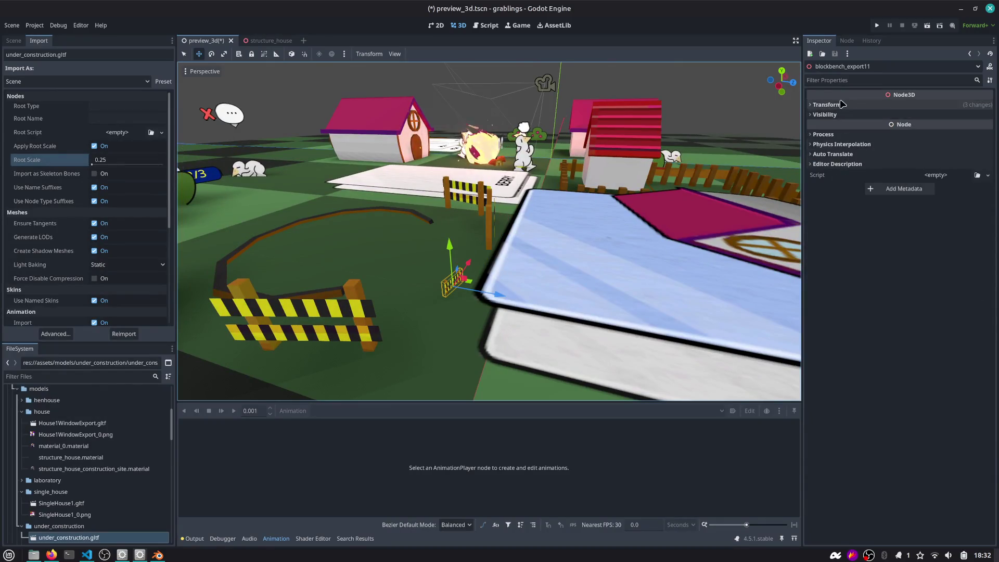
{"action": "left_click", "coordinate": [988, 165]}
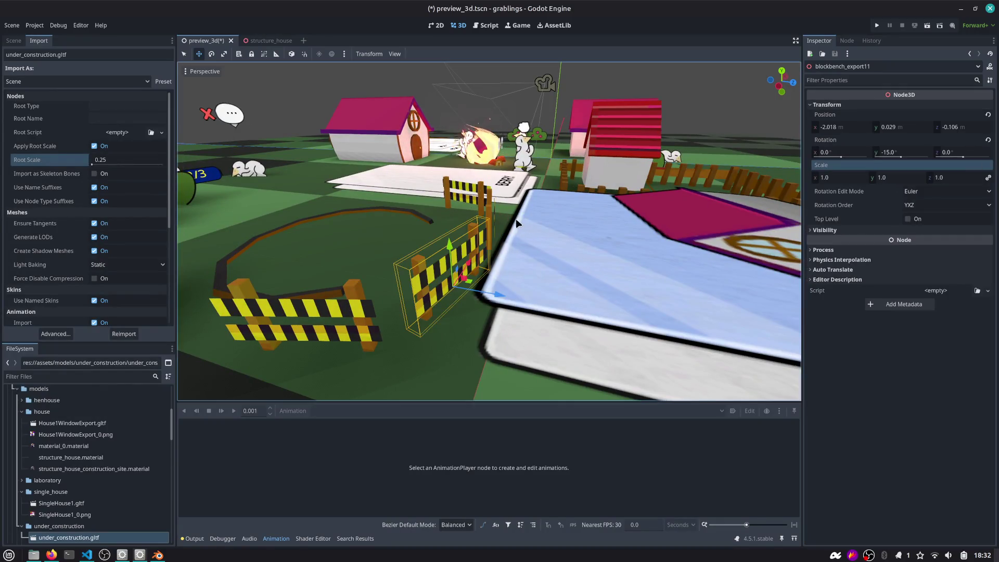
{"action": "key", "text": "f"}
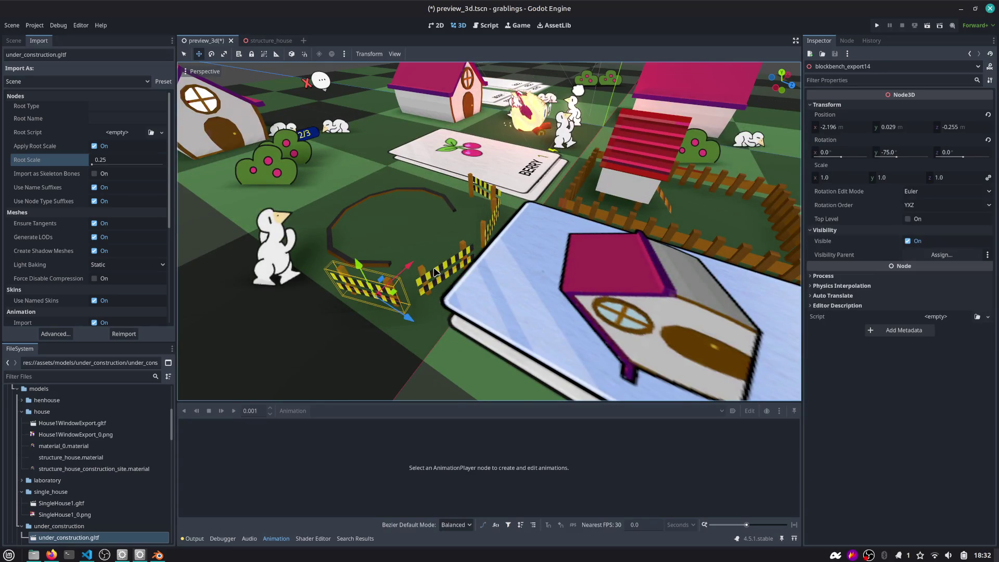
Step: Select all four barrier pieces together and switch to the structure_house scene
{"action": "left_click", "coordinate": [436, 271]}
{"action": "left_click", "coordinate": [442, 271]}
{"action": "left_click", "coordinate": [386, 286]}
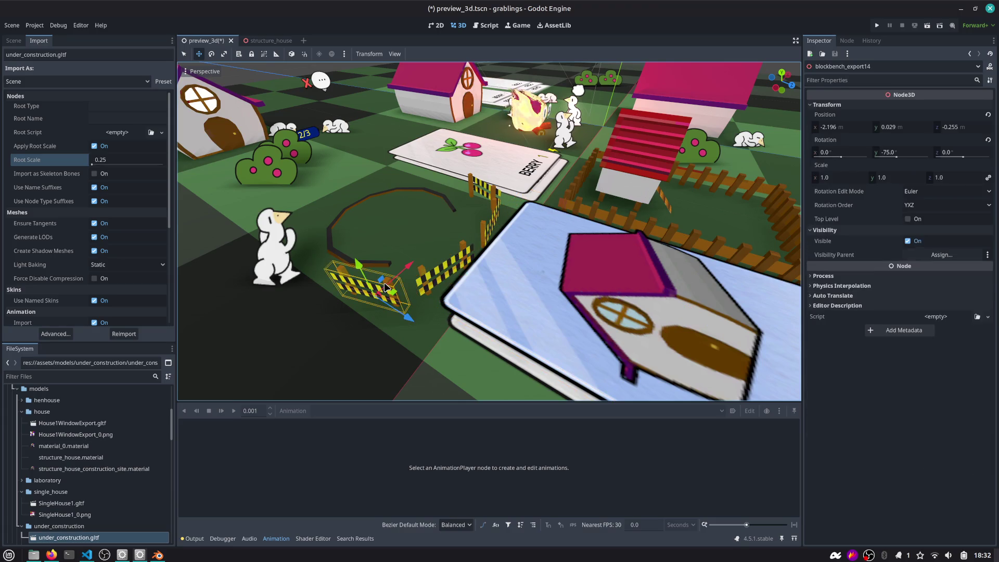
{"action": "left_click", "coordinate": [442, 270], "text": "shift"}
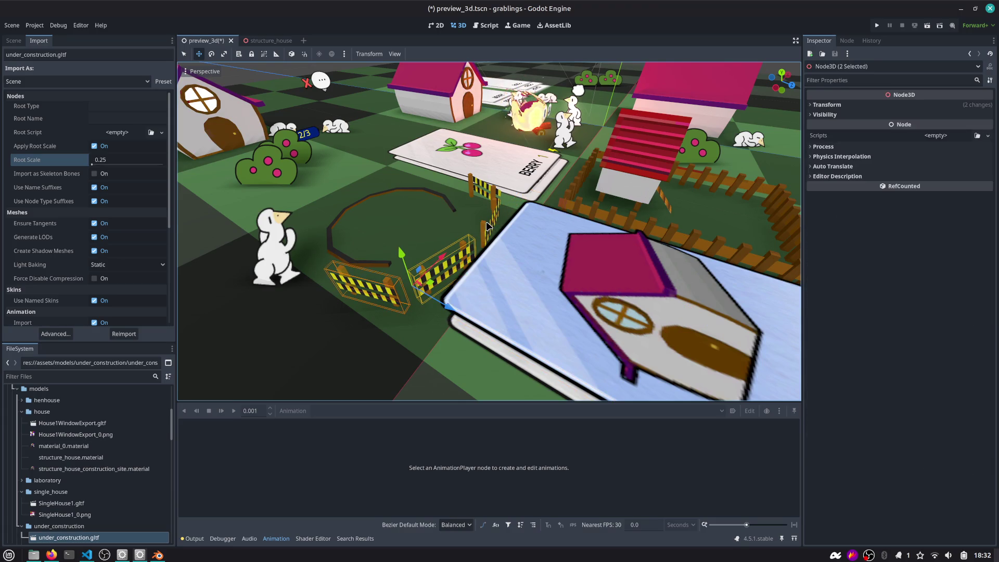
{"action": "left_click", "coordinate": [488, 226], "text": "shift"}
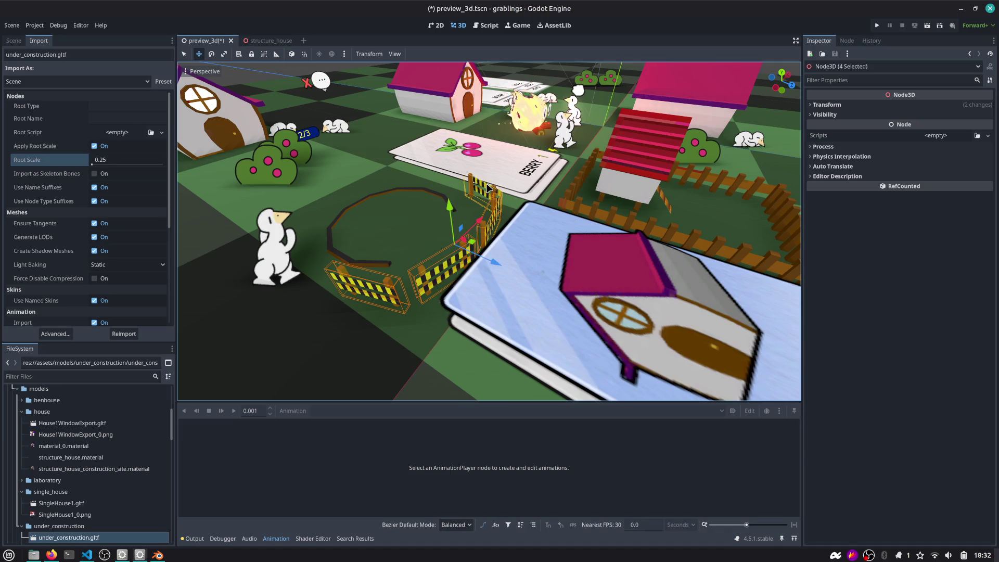
{"action": "left_click", "coordinate": [268, 40]}
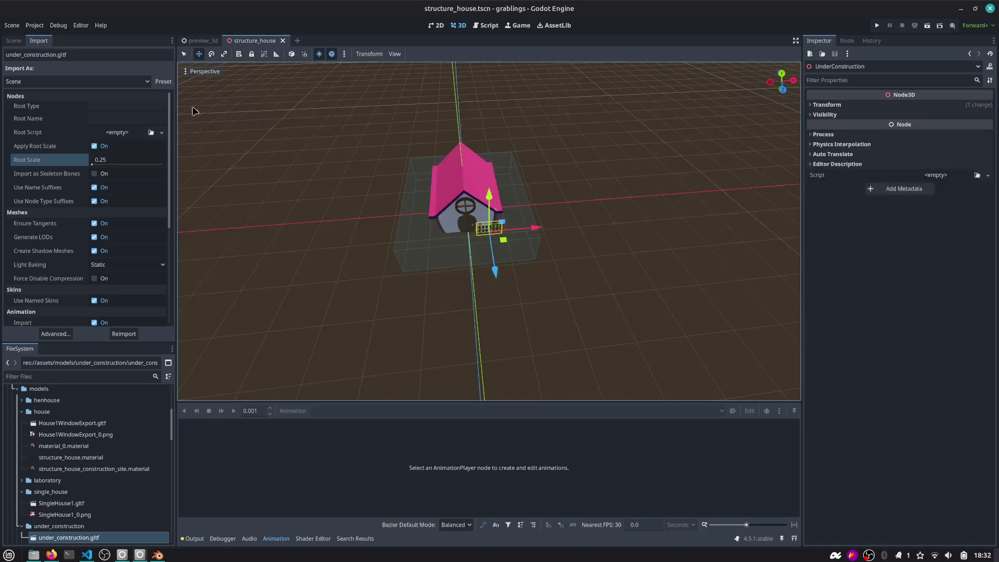
Step: Delete the UnderConstruction node from the structure_house scene tree
{"action": "left_click", "coordinate": [14, 41]}
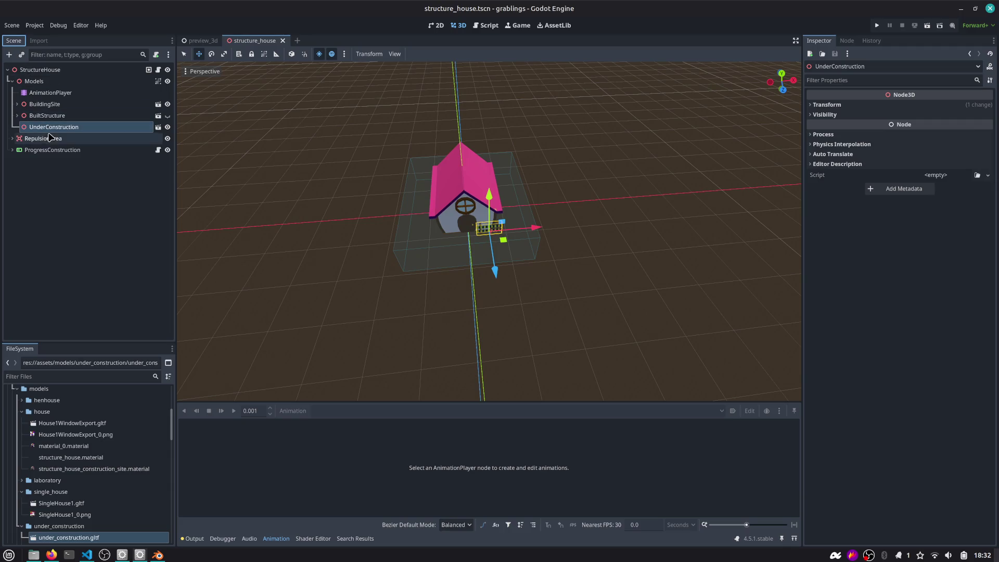
{"action": "right_click", "coordinate": [88, 129]}
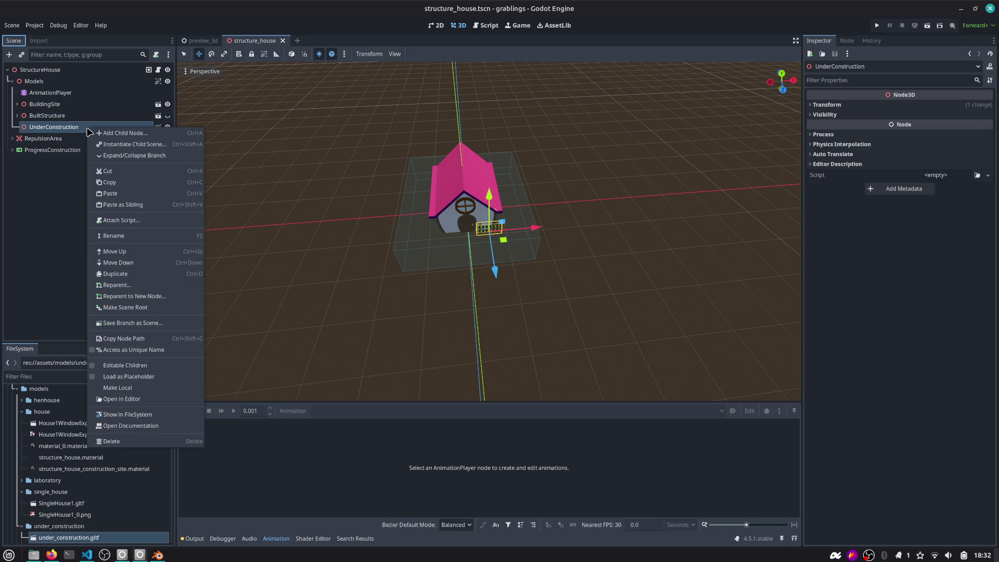
{"action": "left_click", "coordinate": [104, 441]}
{"action": "left_click", "coordinate": [517, 289]}
Step: Add a Node3D under Models, paste the four barriers into it, place them around the house, and save
{"action": "left_click", "coordinate": [61, 83]}
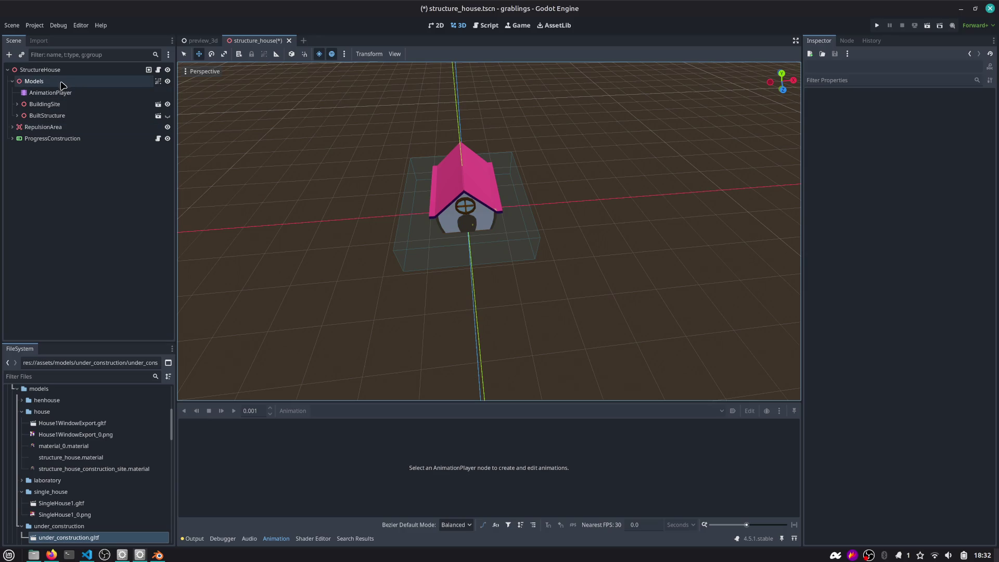
{"action": "key", "text": "ctrl+a"}
{"action": "key", "text": "Return"}
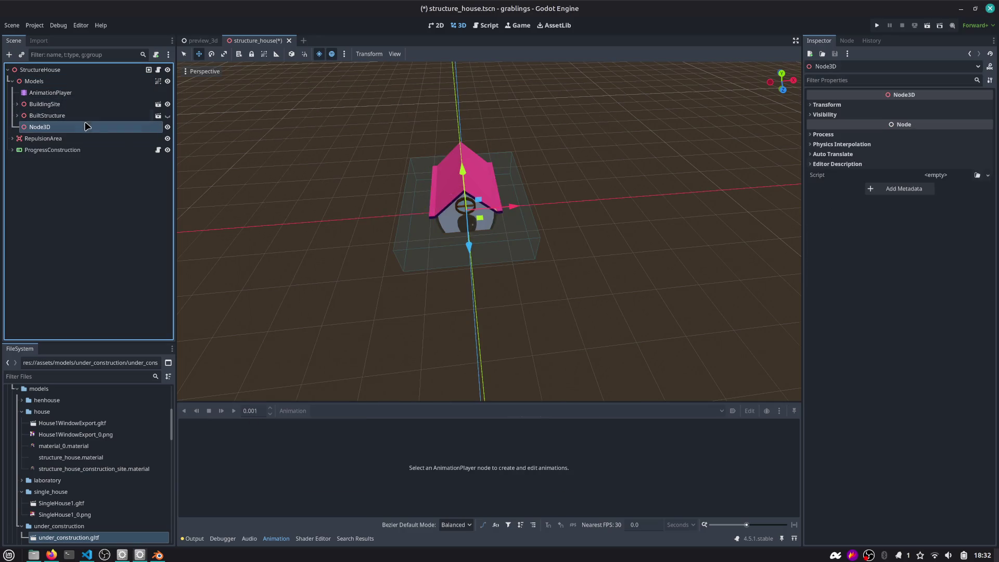
{"action": "key", "text": "ctrl+v"}
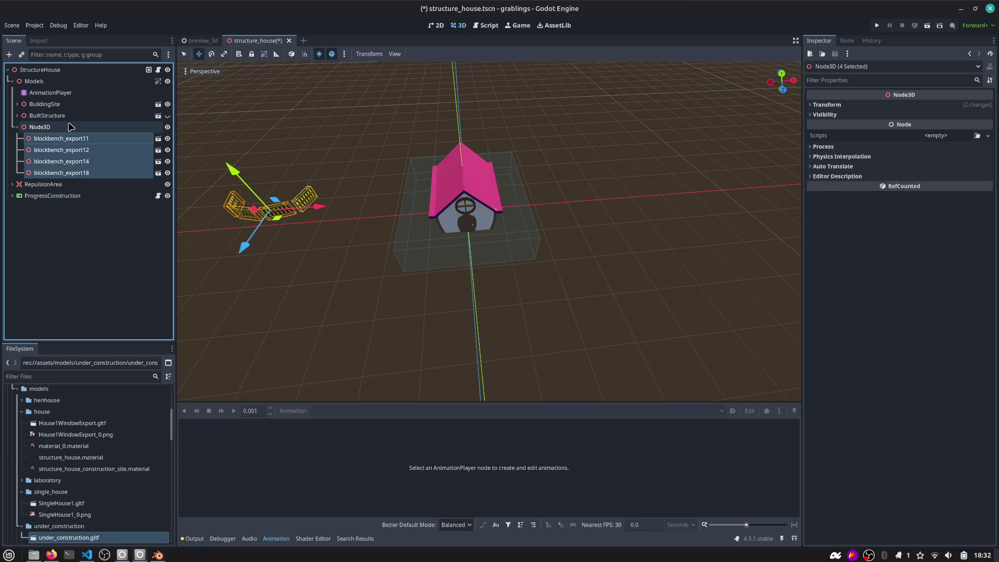
{"action": "mouse_move", "coordinate": [269, 224]}
{"action": "left_mouse_down"}
{"action": "mouse_move", "coordinate": [478, 263]}
{"action": "mouse_move", "coordinate": [483, 252]}
{"action": "left_mouse_up"}
{"action": "scroll", "coordinate": [482, 252], "scroll_direction": "up", "scroll_amount": 5}
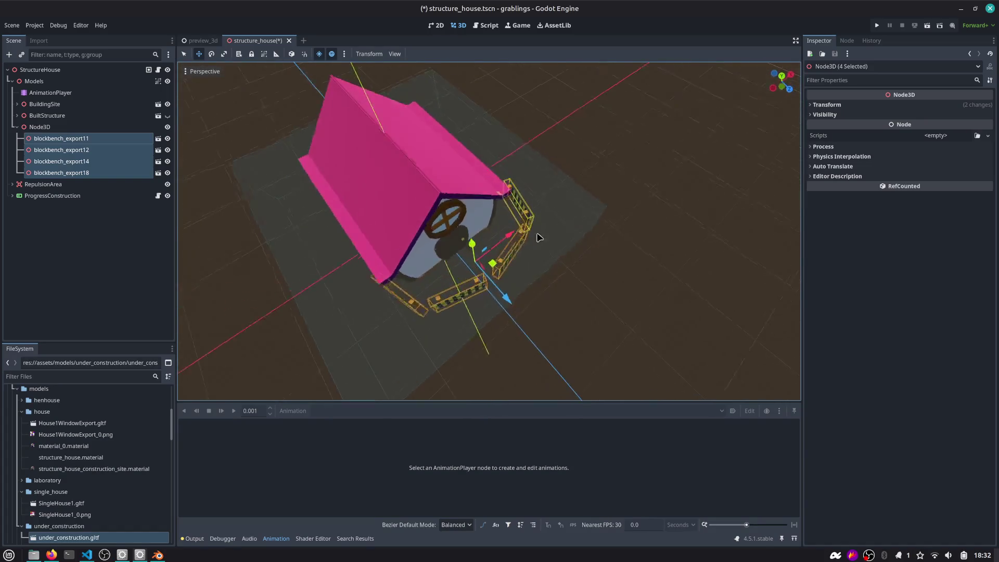
{"action": "left_click_drag", "start_coordinate": [503, 294], "coordinate": [489, 281]}
{"action": "key", "text": "ctrl+s"}
{"action": "left_click", "coordinate": [157, 209]}
{"action": "double_click", "coordinate": [62, 130]}
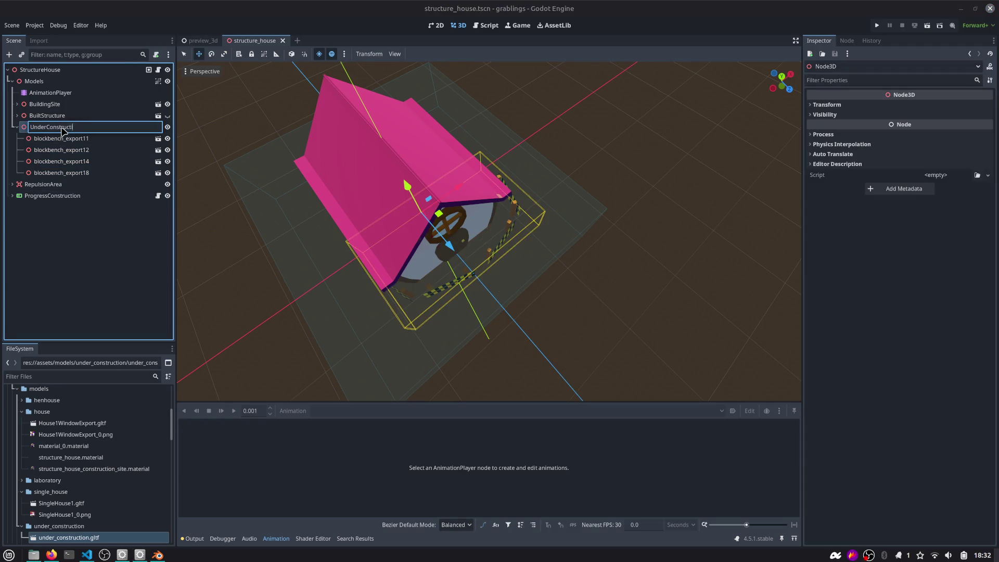
Step: Name the new node UnderConstruction and save the scene
{"action": "type", "text": "on"}
{"action": "key", "text": "Return"}
{"action": "left_click", "coordinate": [40, 212]}
{"action": "key", "text": "ctrl+s"}
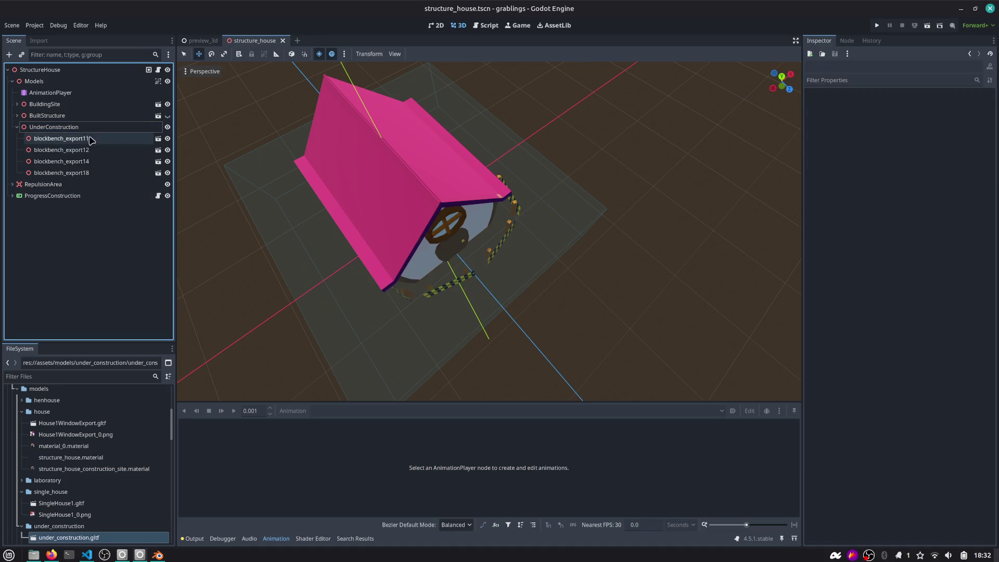
Step: Frame UnderConstruction and orbit round to view the house's front
{"action": "left_click", "coordinate": [88, 127]}
{"action": "key", "text": "f"}
{"action": "left_click_drag", "start_coordinate": [481, 235], "coordinate": [403, 287]}
{"action": "mouse_move", "coordinate": [542, 167]}
{"action": "left_mouse_down"}
{"action": "mouse_move", "coordinate": [528, 191]}
{"action": "mouse_move", "coordinate": [422, 188]}
{"action": "left_mouse_up"}
{"action": "scroll", "coordinate": [514, 229], "scroll_direction": "up", "scroll_amount": 2}
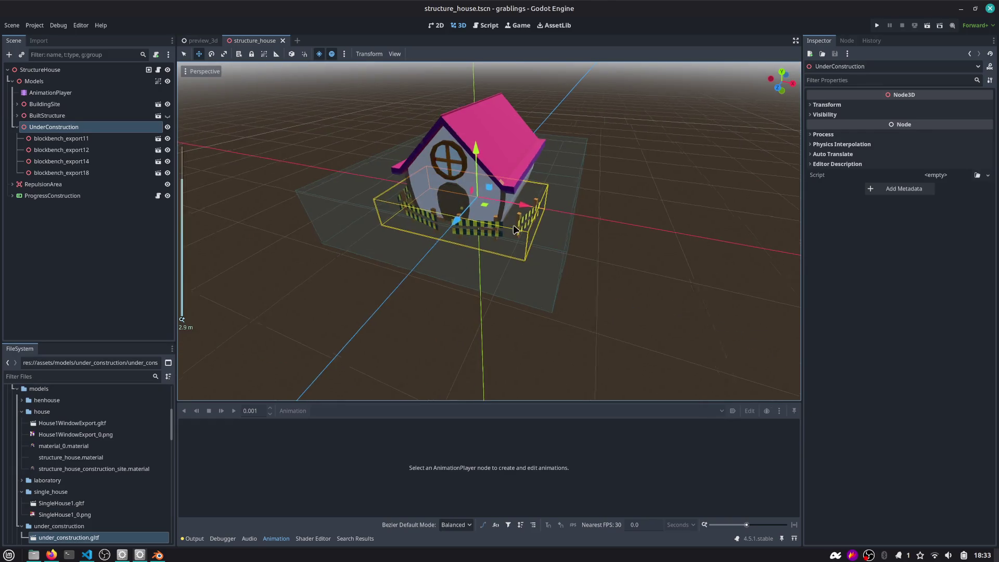
{"action": "scroll", "coordinate": [514, 229], "scroll_direction": "up", "scroll_amount": 3}
Step: Select the four barrier pieces under UnderConstruction and orbit to a closer frontal view
{"action": "left_click", "coordinate": [467, 227]}
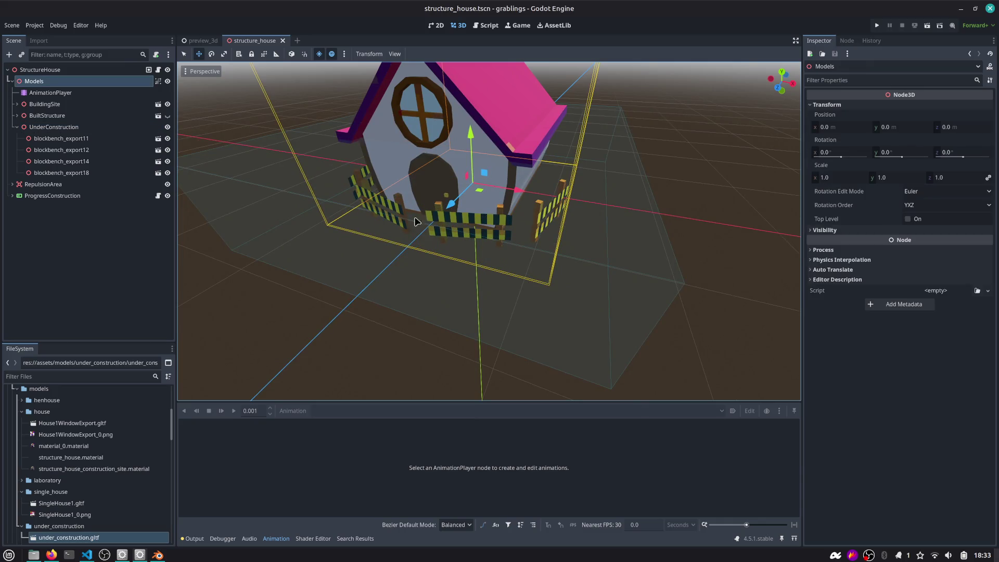
{"action": "left_click", "coordinate": [129, 221]}
{"action": "left_click", "coordinate": [61, 139]}
{"action": "left_click", "coordinate": [54, 127]}
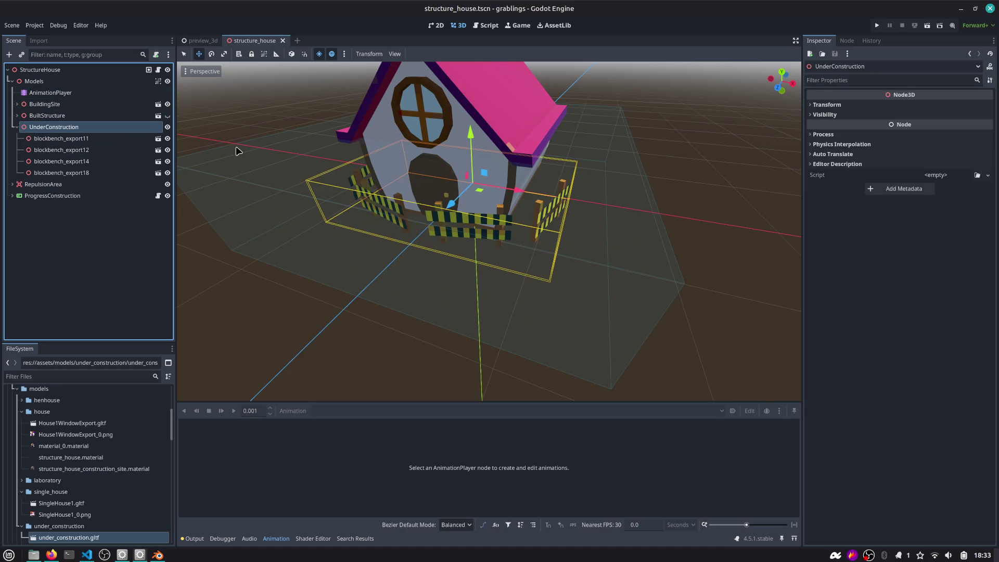
{"action": "left_click", "coordinate": [79, 141]}
{"action": "key", "text": "Down"}
{"action": "key", "text": "Down"}
{"action": "key", "text": "Down"}
{"action": "key", "text": "Up"}
{"action": "left_click", "coordinate": [76, 139], "text": "shift"}
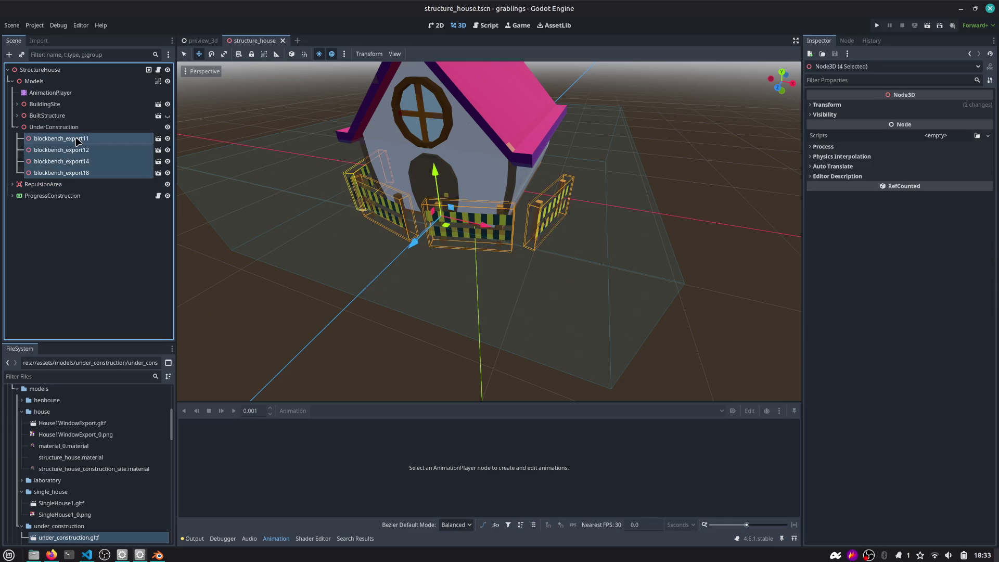
{"action": "scroll", "coordinate": [315, 138], "scroll_direction": "up", "scroll_amount": 3}
{"action": "mouse_move", "coordinate": [181, 152]}
{"action": "left_mouse_down"}
{"action": "mouse_move", "coordinate": [416, 231]}
{"action": "mouse_move", "coordinate": [556, 228]}
{"action": "left_mouse_up"}
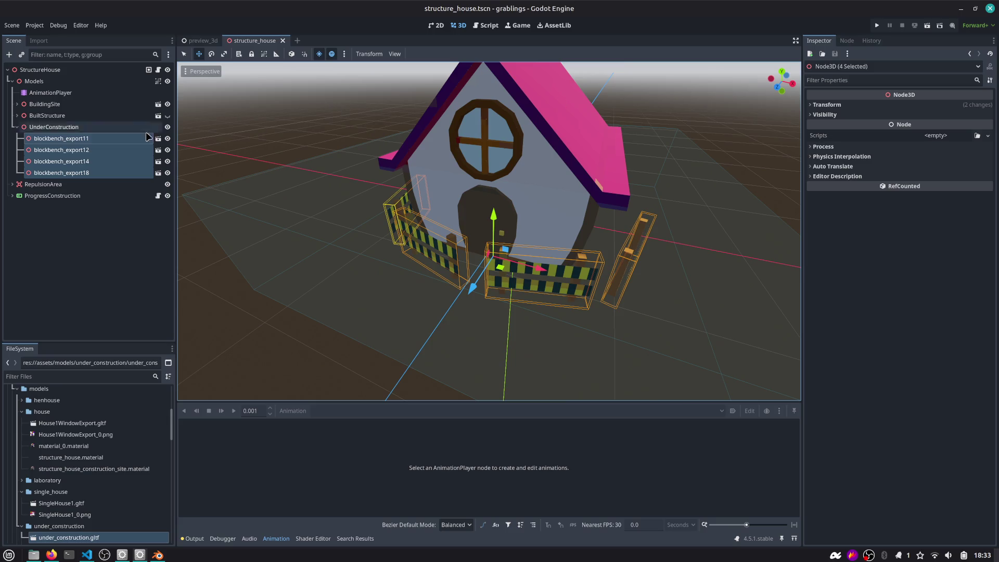
{"action": "left_click_drag", "start_coordinate": [289, 178], "coordinate": [151, 170]}
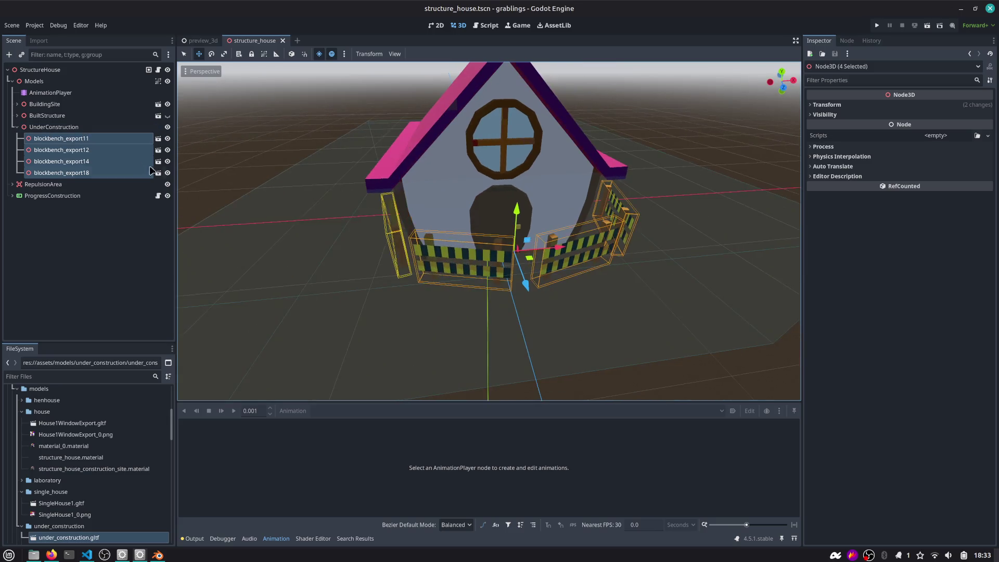
Step: Set the AnimationPlayer to build_progress and scrub the timeline to just under 10 seconds
{"action": "left_click", "coordinate": [60, 127]}
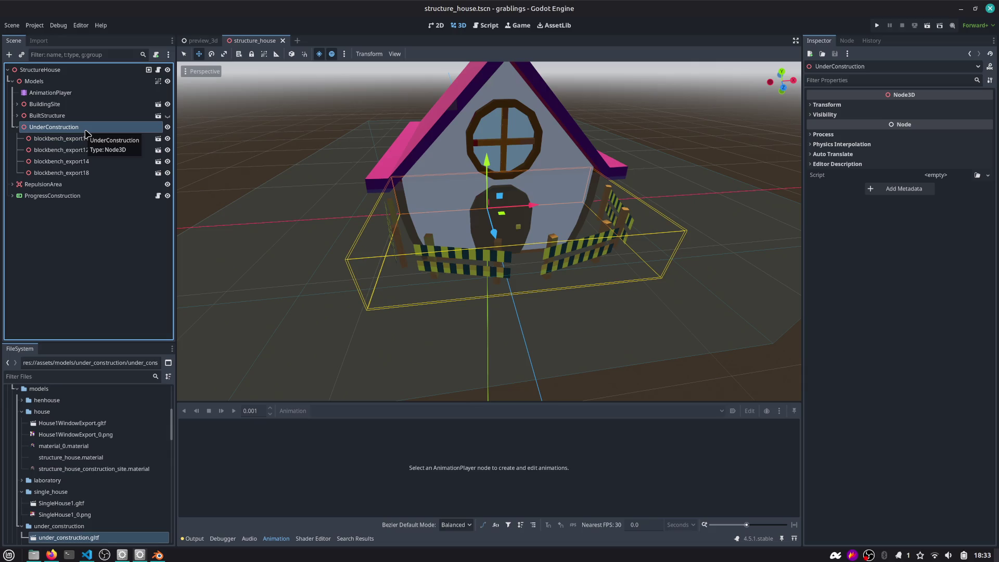
{"action": "left_click", "coordinate": [50, 93]}
{"action": "left_click", "coordinate": [346, 411]}
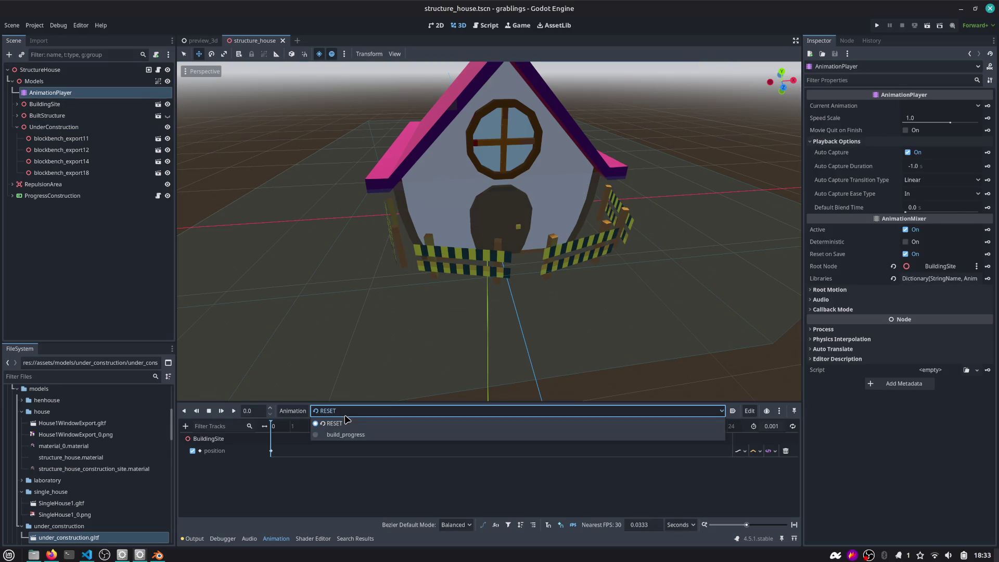
{"action": "left_click", "coordinate": [350, 435]}
{"action": "left_click_drag", "start_coordinate": [321, 431], "coordinate": [471, 440]}
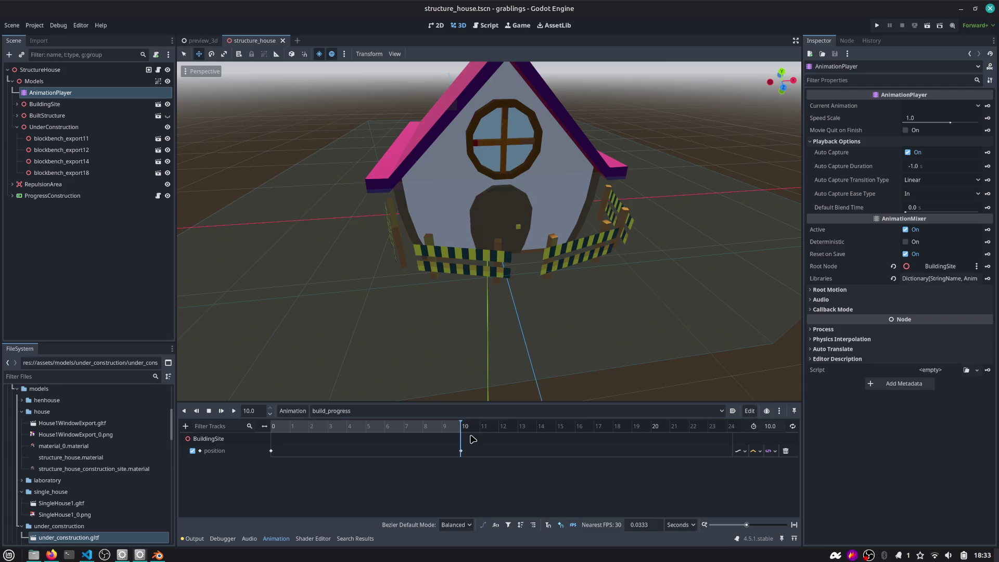
{"action": "scroll", "coordinate": [471, 440], "scroll_direction": "up", "scroll_amount": 5}
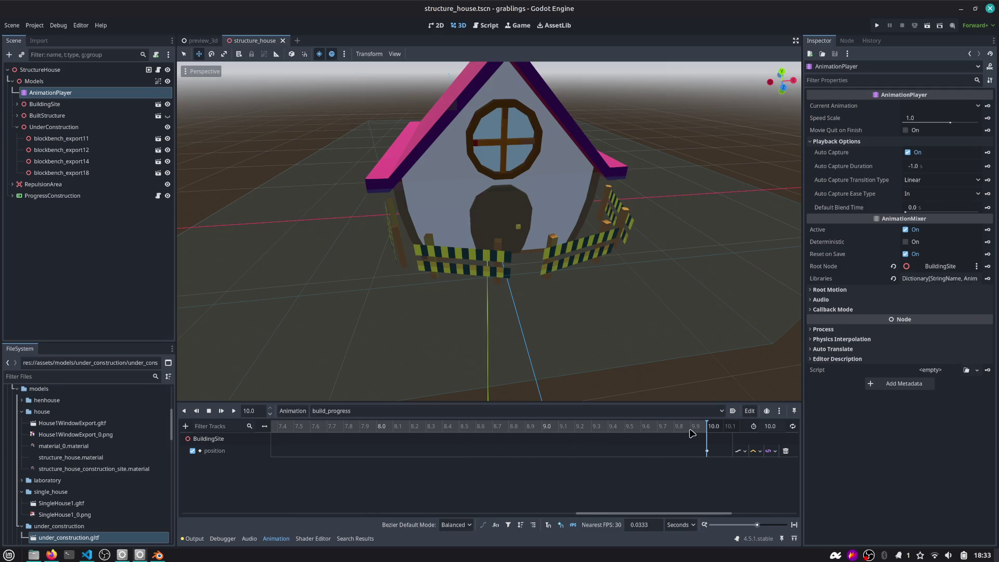
{"action": "left_click", "coordinate": [703, 428]}
{"action": "mouse_move", "coordinate": [703, 428]}
{"action": "left_mouse_down"}
{"action": "mouse_move", "coordinate": [691, 431]}
{"action": "mouse_move", "coordinate": [707, 432]}
{"action": "left_mouse_up"}
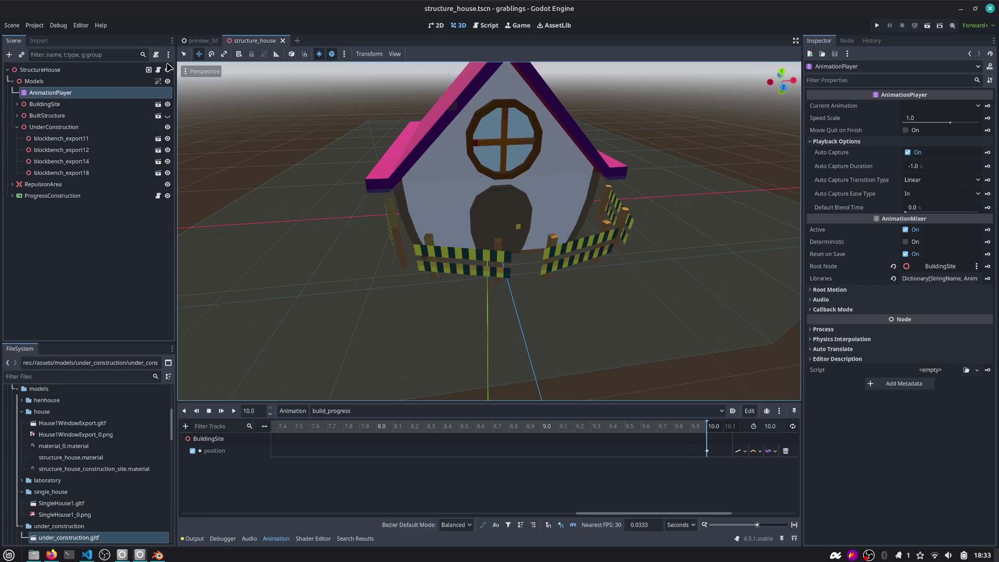
Step: Try moving the UnderConstruction model, undo the move, and open structure.gd
{"action": "left_click", "coordinate": [446, 249]}
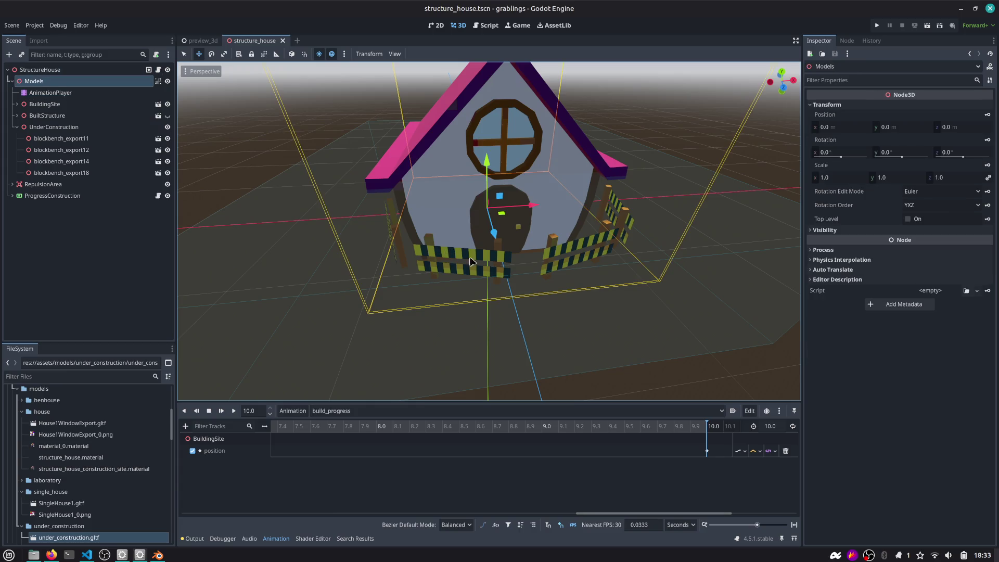
{"action": "left_click", "coordinate": [585, 253]}
{"action": "left_click", "coordinate": [130, 127]}
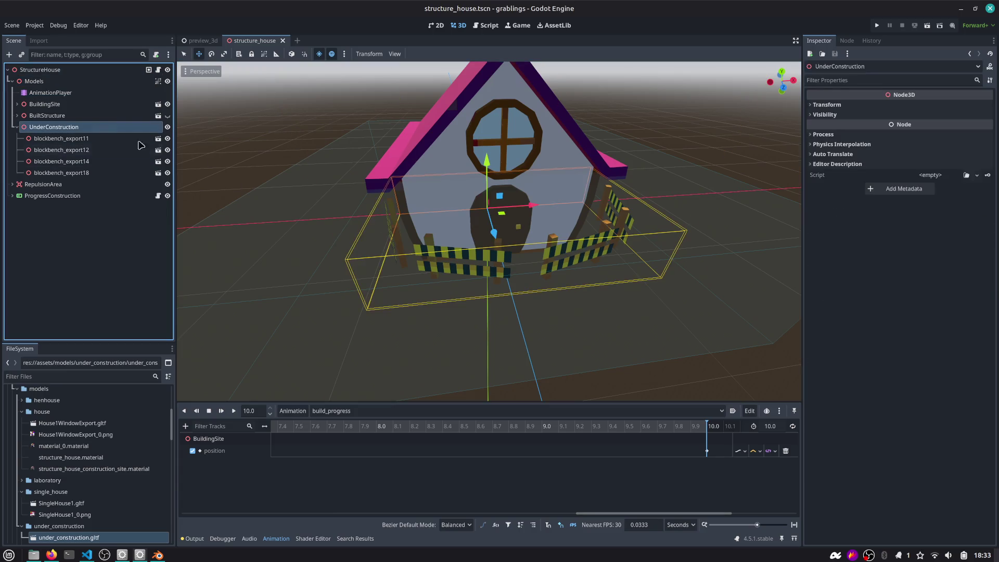
{"action": "left_click_drag", "start_coordinate": [489, 165], "coordinate": [489, 208]}
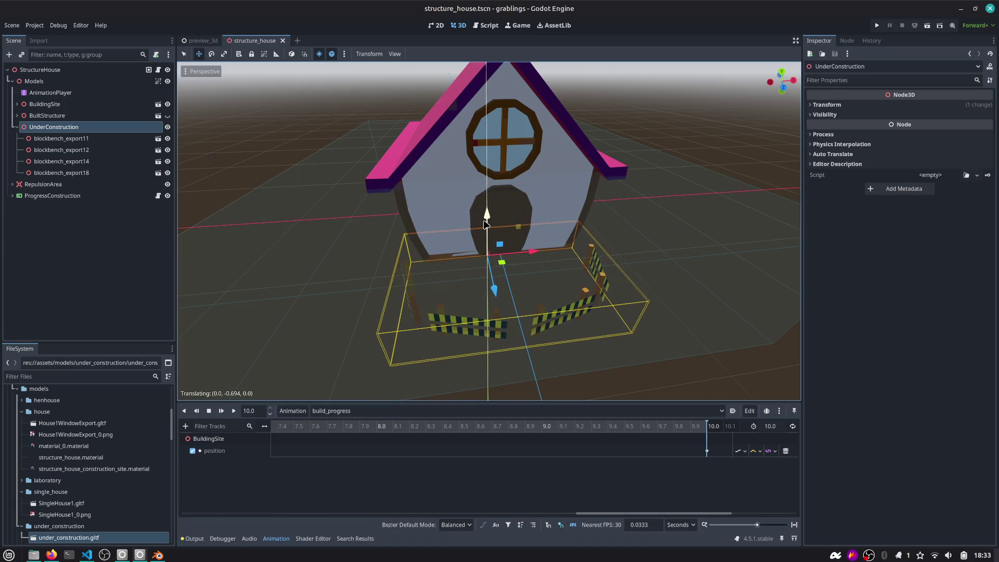
{"action": "key", "text": "ctrl+z"}
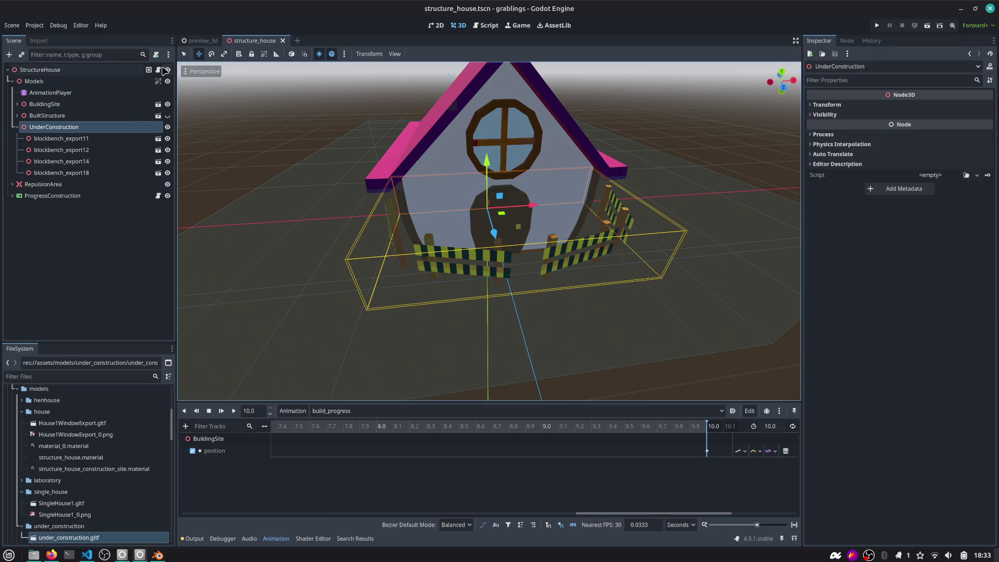
{"action": "left_click", "coordinate": [157, 69]}
{"action": "left_click_drag", "start_coordinate": [771, 128], "coordinate": [773, 65]}
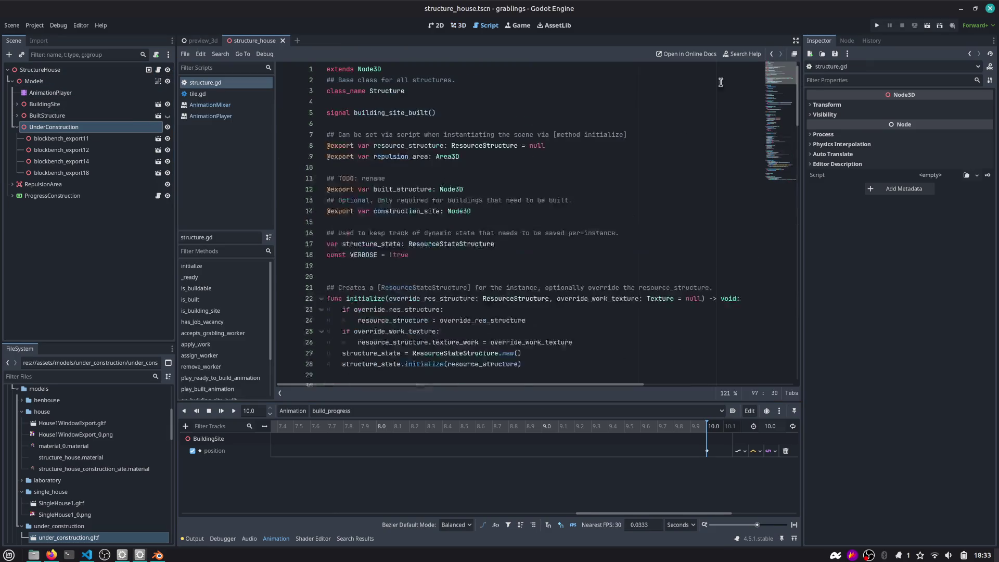
{"action": "double_click", "coordinate": [423, 210]}
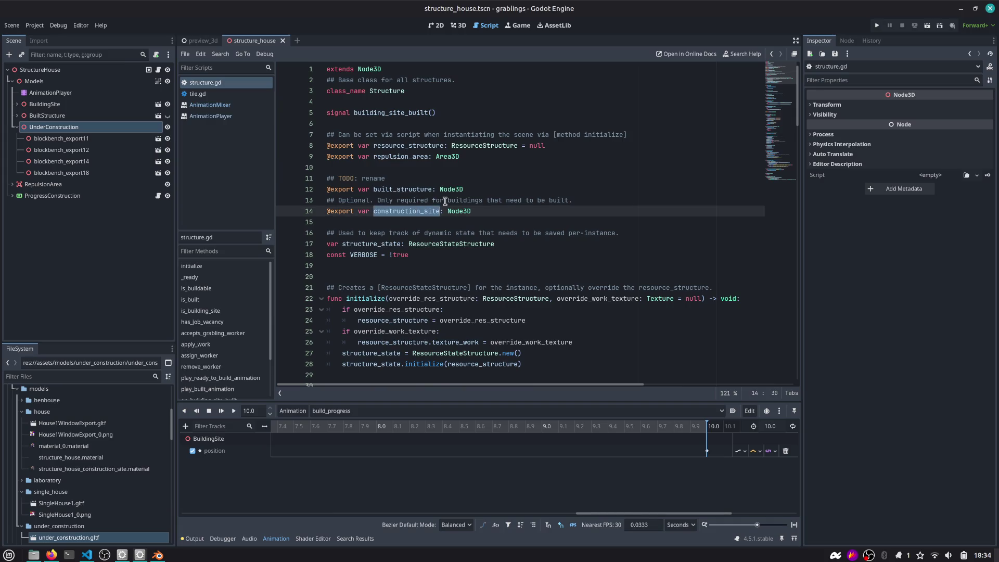
{"action": "key", "text": "End"}
{"action": "key", "text": "Return"}
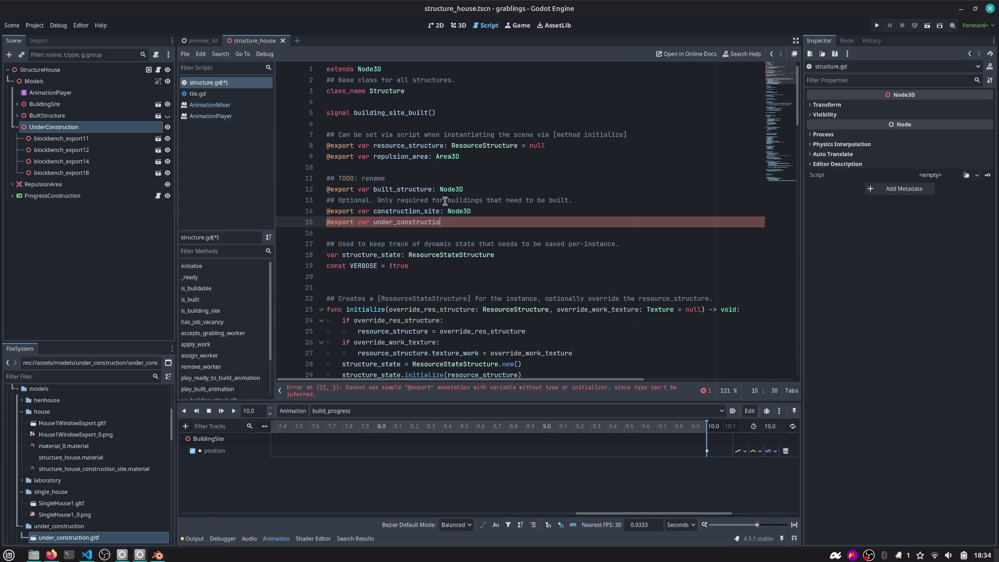
{"action": "key", "text": "BackSpace"}
{"action": "key", "text": "BackSpace"}
{"action": "key", "text": "BackSpace"}
{"action": "type", "text": "3D"}
{"action": "key", "text": "ctrl+s"}
{"action": "key", "text": "F5"}
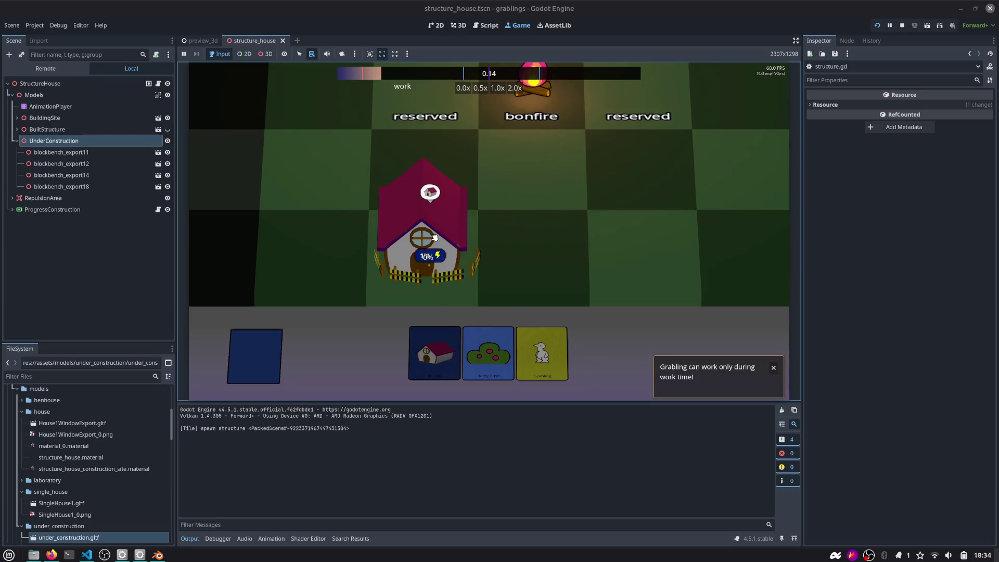
{"action": "left_click", "coordinate": [903, 26]}
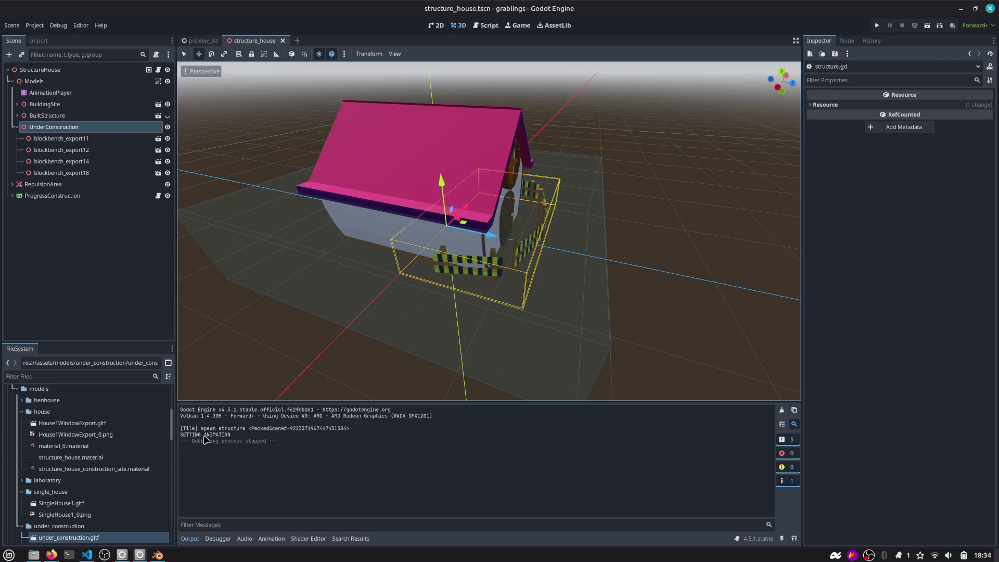
Step: Find 'SETTING' across project files and delete the SETTING ANIMATION debug print line
{"action": "left_click", "coordinate": [486, 25]}
{"action": "key", "text": "ctrl+shift+f"}
{"action": "type", "text": "SETTING"}
{"action": "key", "text": "Return"}
{"action": "key", "text": "Down"}
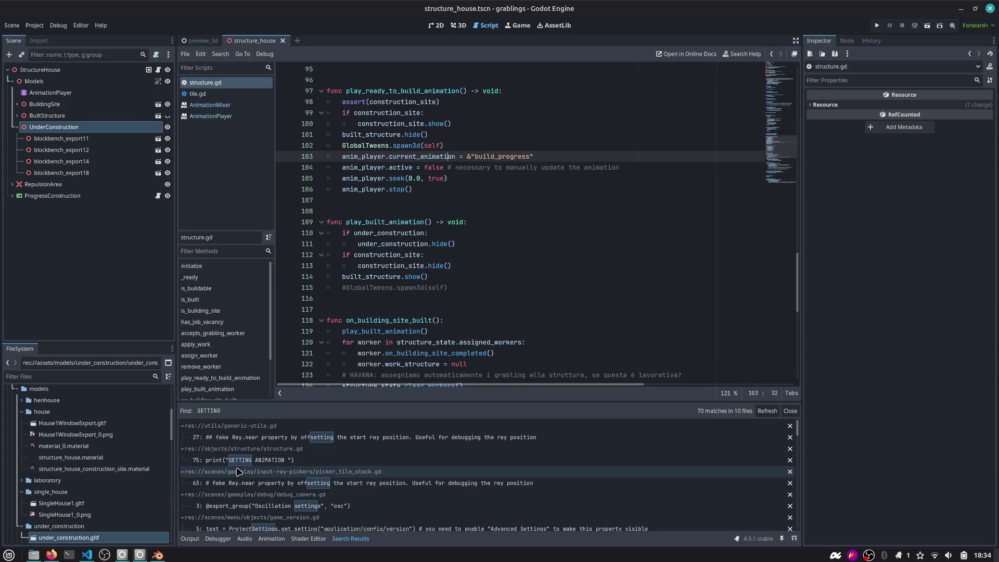
{"action": "key", "text": "ctrl+shift+k"}
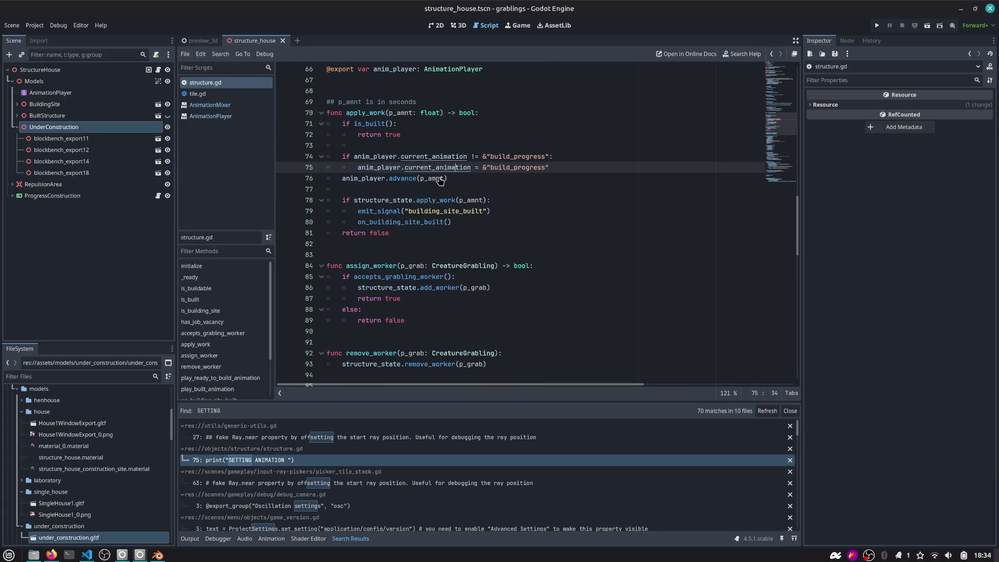
Step: Switch the AnimationPlayer's animation from build_progress to RESET and save the scene
{"action": "left_click", "coordinate": [127, 283]}
{"action": "left_click", "coordinate": [105, 70]}
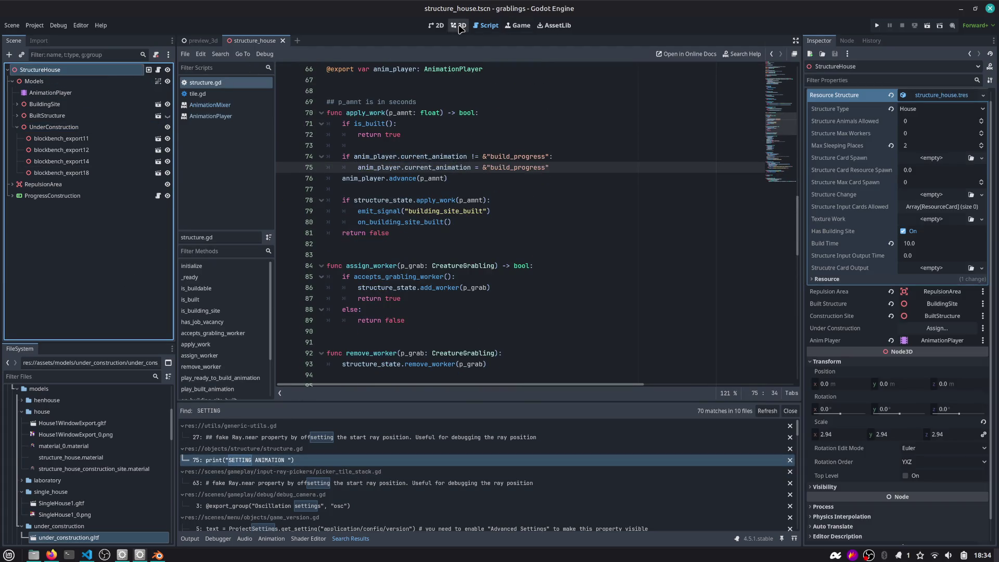
{"action": "left_click", "coordinate": [458, 25]}
{"action": "left_click", "coordinate": [41, 93]}
{"action": "left_click", "coordinate": [364, 412]}
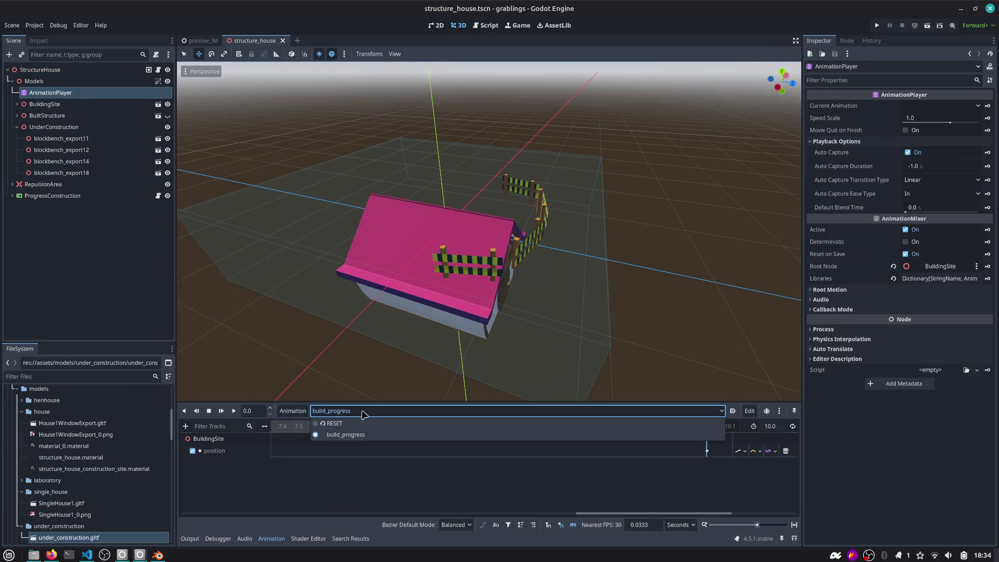
{"action": "left_click", "coordinate": [360, 435]}
{"action": "left_click", "coordinate": [354, 411]}
{"action": "left_click", "coordinate": [353, 423]}
{"action": "key", "text": "ctrl+s"}
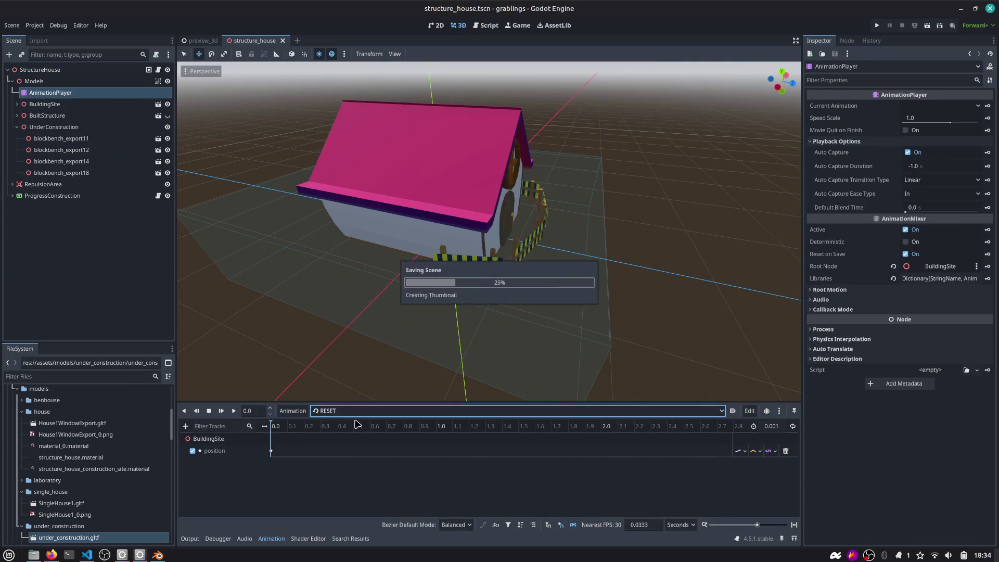
Step: Reselect build_progress in the AnimationPlayer and return to the structure.gd code
{"action": "scroll", "coordinate": [411, 250], "scroll_direction": "down", "scroll_amount": 3}
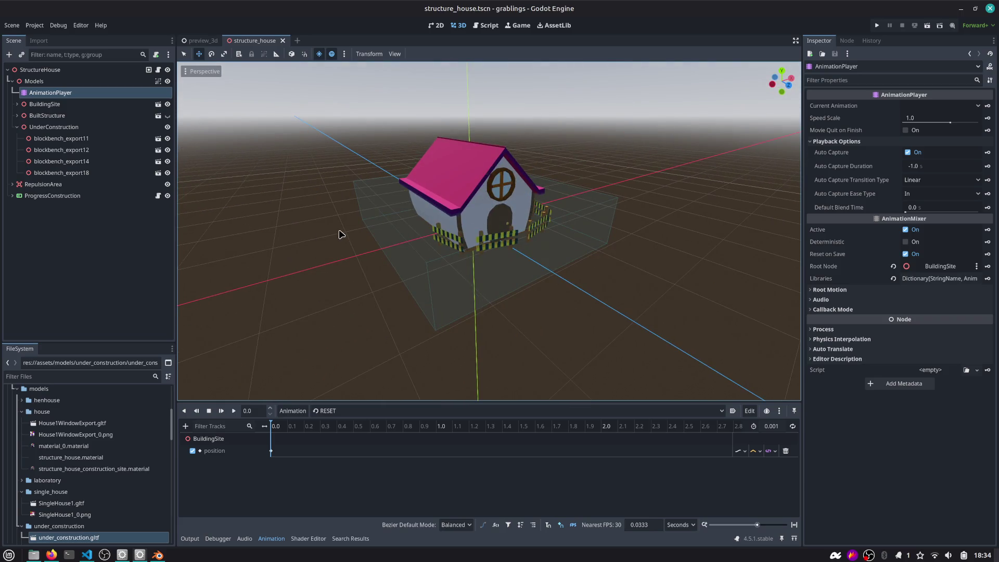
{"action": "left_click", "coordinate": [351, 411]}
{"action": "left_click", "coordinate": [354, 435]}
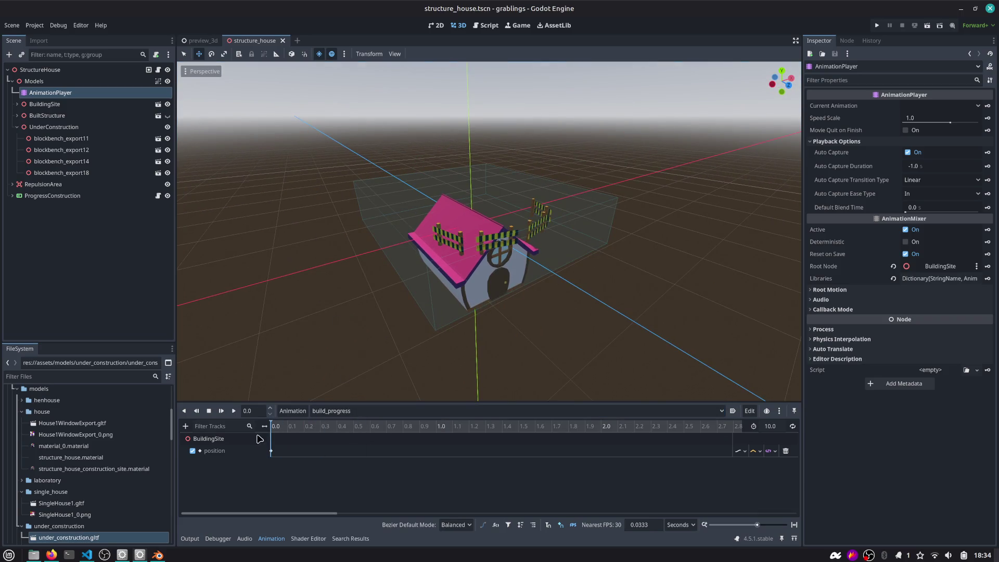
{"action": "scroll", "coordinate": [422, 427], "scroll_direction": "down", "scroll_amount": 5}
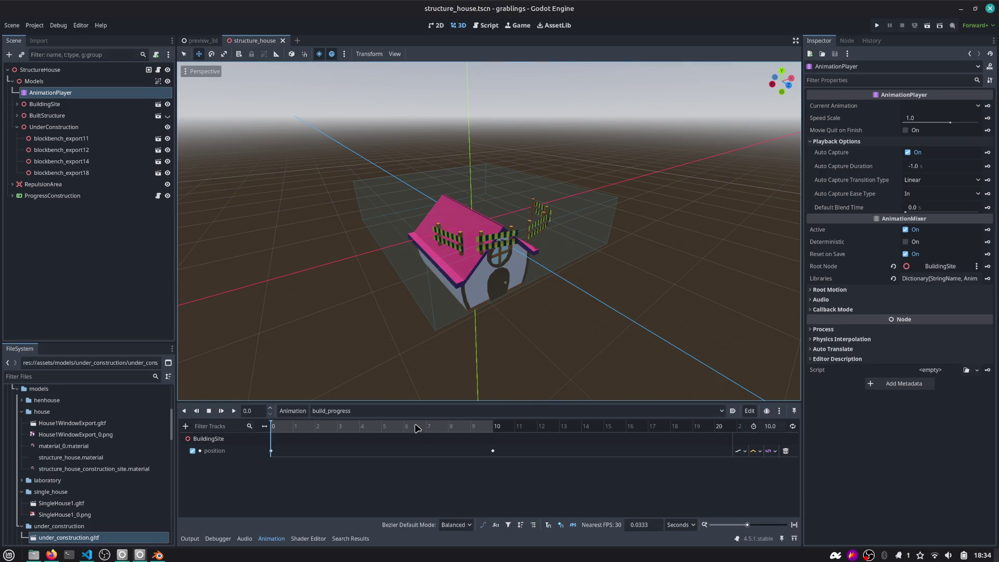
{"action": "left_click", "coordinate": [157, 70]}
{"action": "scroll", "coordinate": [410, 218], "scroll_direction": "up", "scroll_amount": 15}
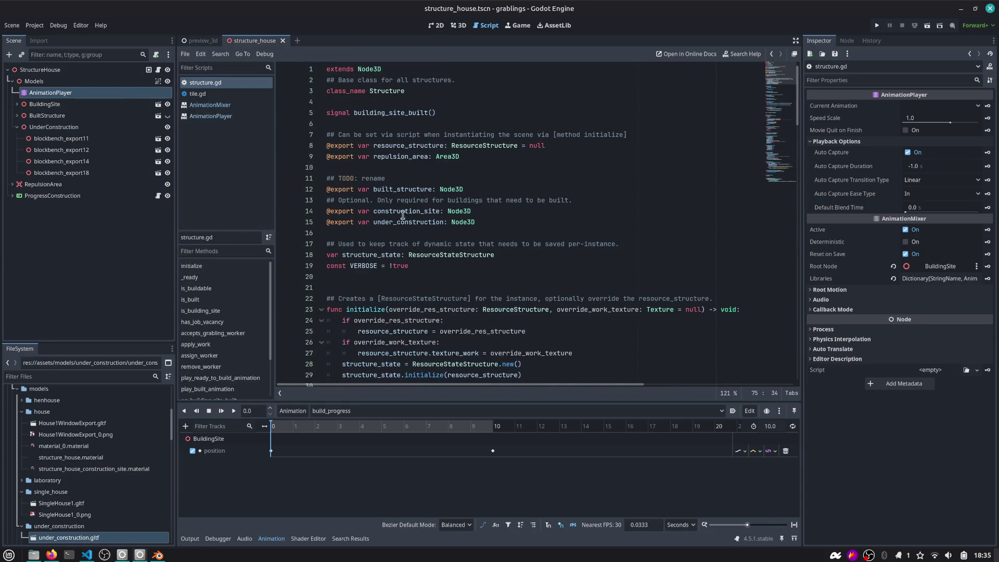
Step: Read through _ready and play_ready_to_build_animation, checking the seek method's documentation
{"action": "scroll", "coordinate": [396, 210], "scroll_direction": "down", "scroll_amount": 3}
{"action": "double_click", "coordinate": [379, 211]}
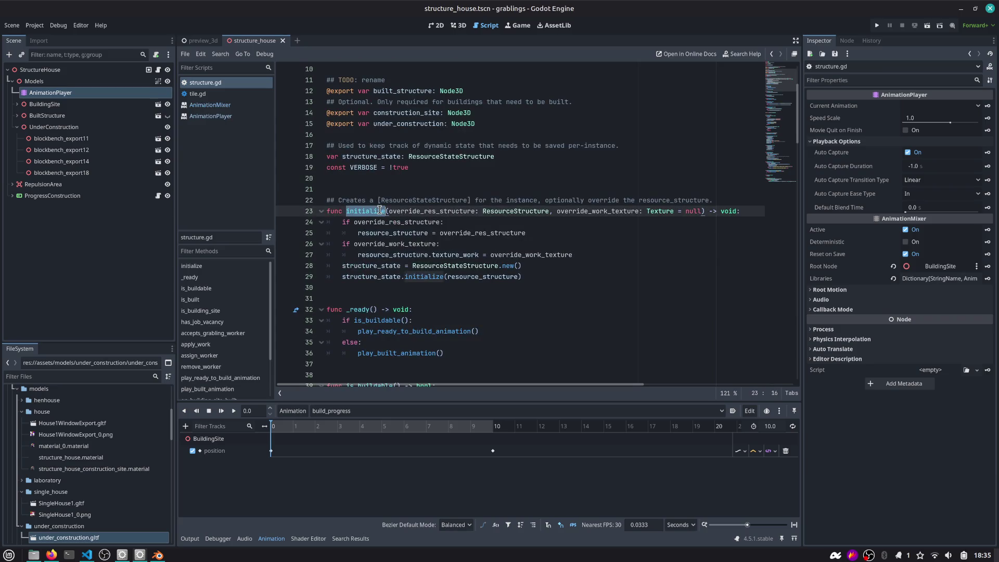
{"action": "scroll", "coordinate": [380, 212], "scroll_direction": "down", "scroll_amount": 2}
{"action": "left_click", "coordinate": [388, 266]}
{"action": "left_click", "coordinate": [429, 266], "text": "ctrl"}
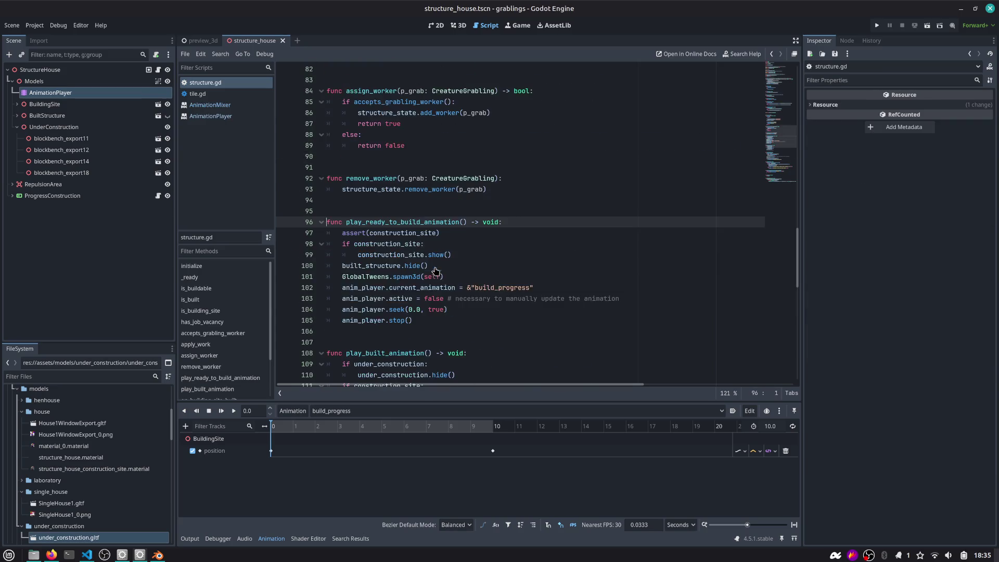
{"action": "double_click", "coordinate": [389, 277]}
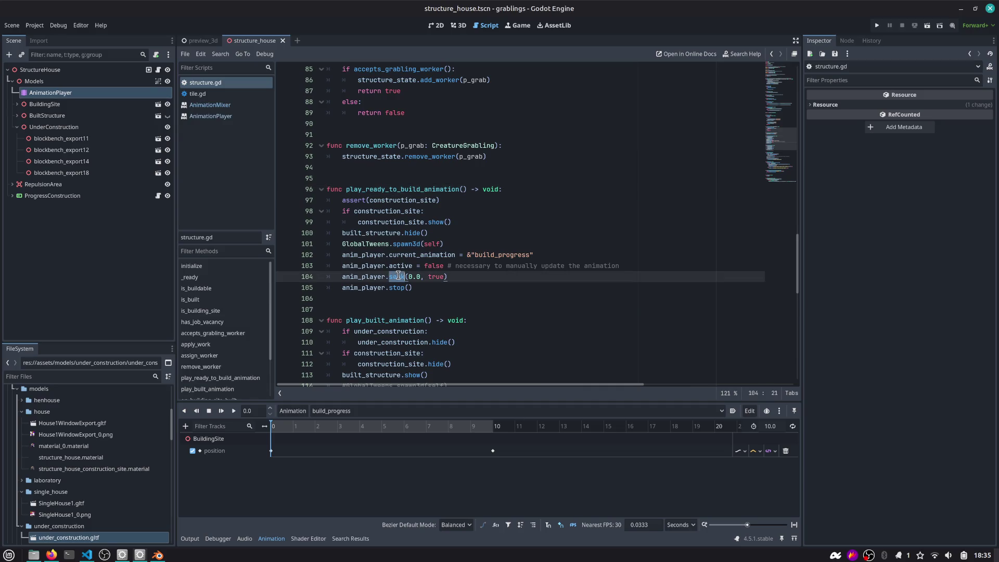
{"action": "mouse_move", "coordinate": [410, 288]}
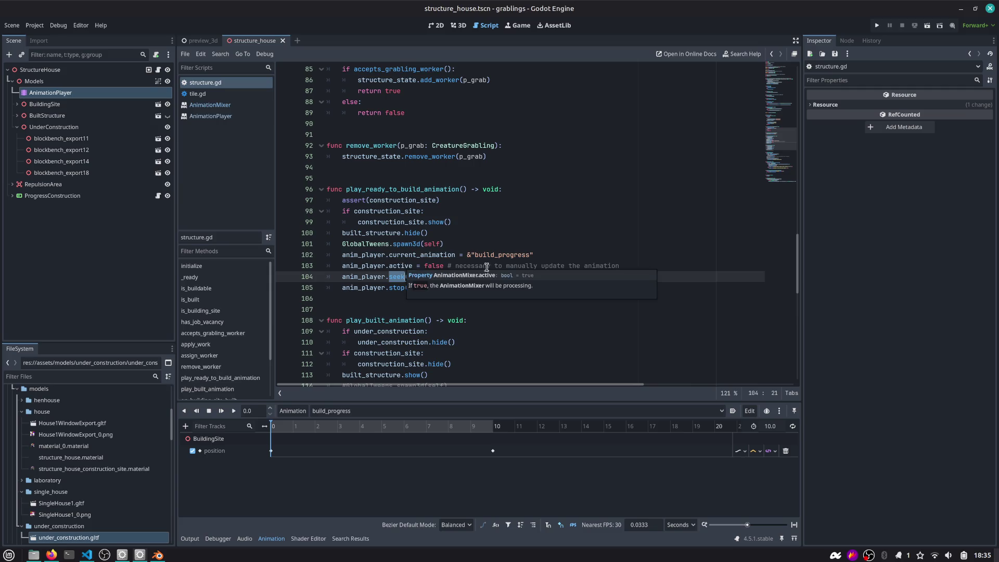
Step: Move the anim_player.active = false line up one and turn off the AnimationPlayer's Active property
{"action": "left_click", "coordinate": [104, 94]}
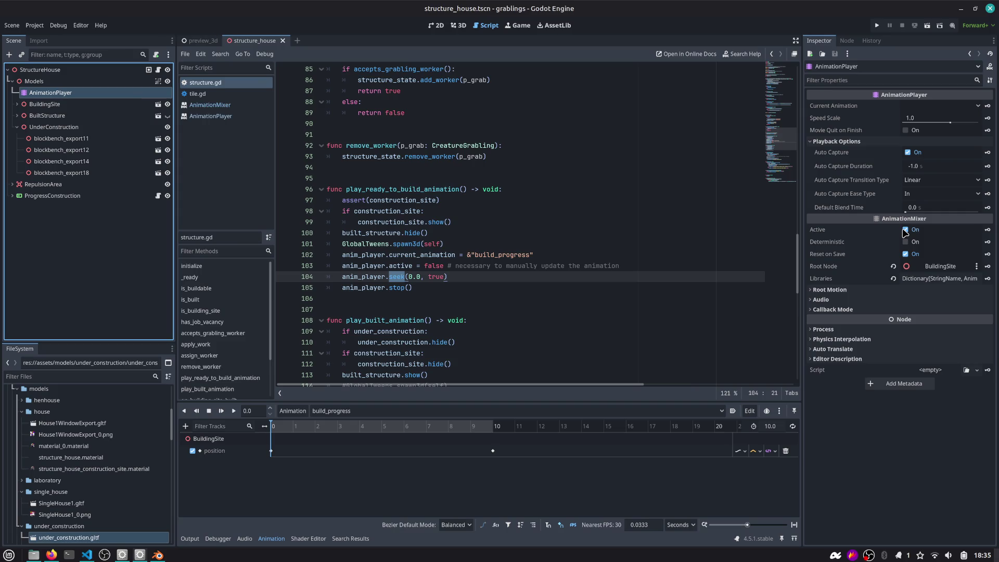
{"action": "left_click", "coordinate": [516, 269]}
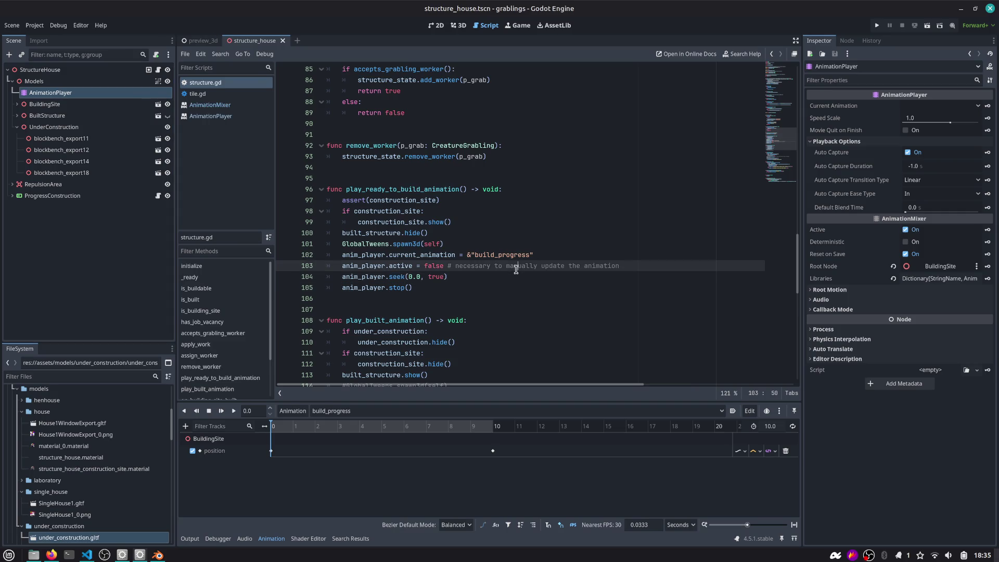
{"action": "key", "text": "alt+Up"}
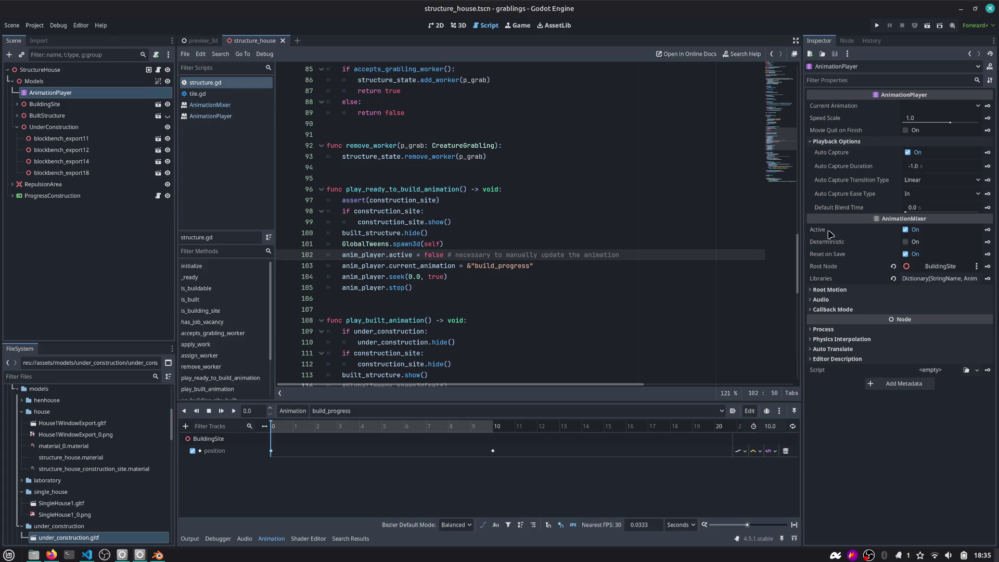
{"action": "left_click", "coordinate": [905, 229]}
Step: Test-run the game, assign a grabling to build the house, enable Active, then stop
{"action": "left_click", "coordinate": [877, 24]}
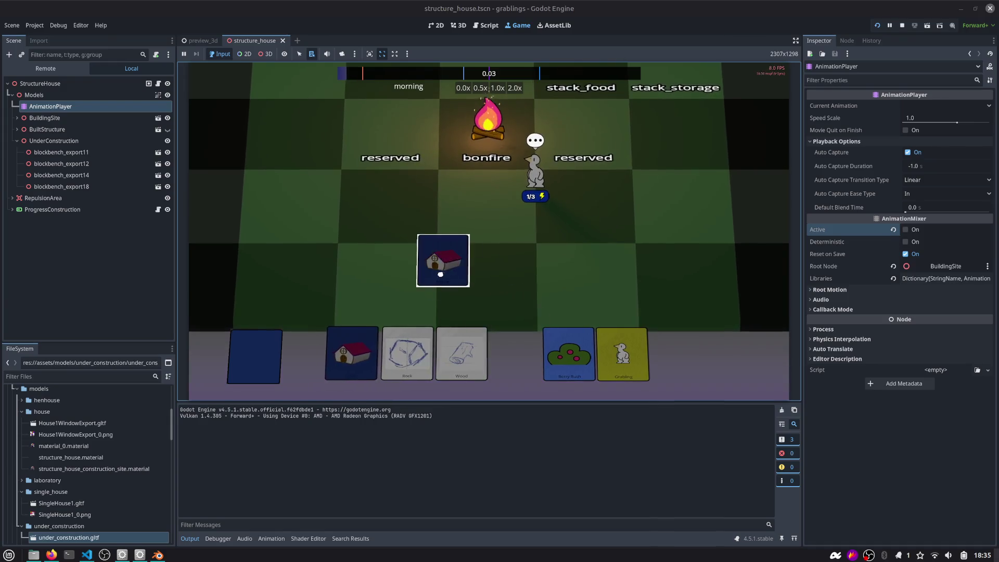
{"action": "left_click_drag", "start_coordinate": [475, 339], "coordinate": [430, 250]}
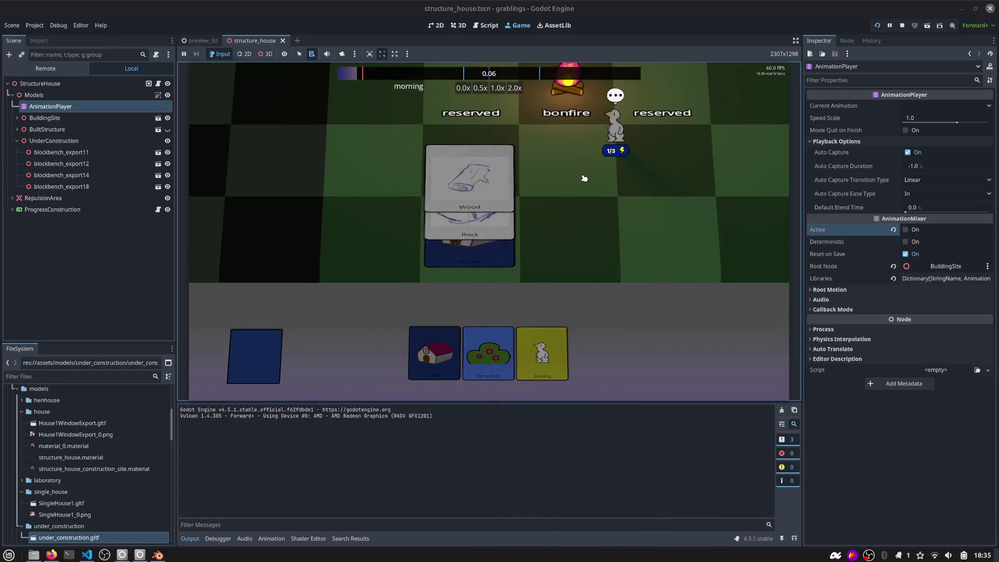
{"action": "left_click_drag", "start_coordinate": [555, 222], "coordinate": [477, 224]}
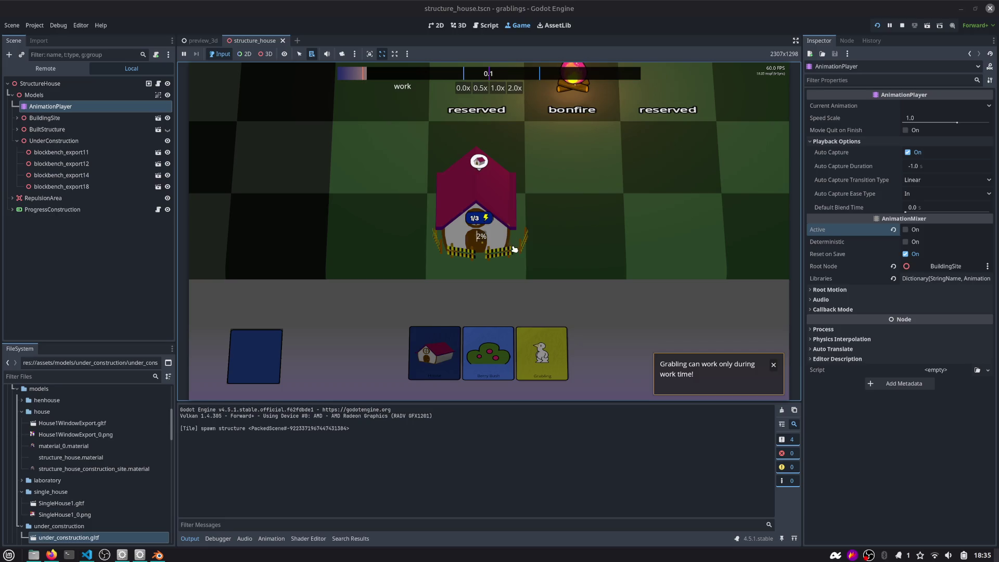
{"action": "left_click", "coordinate": [906, 230]}
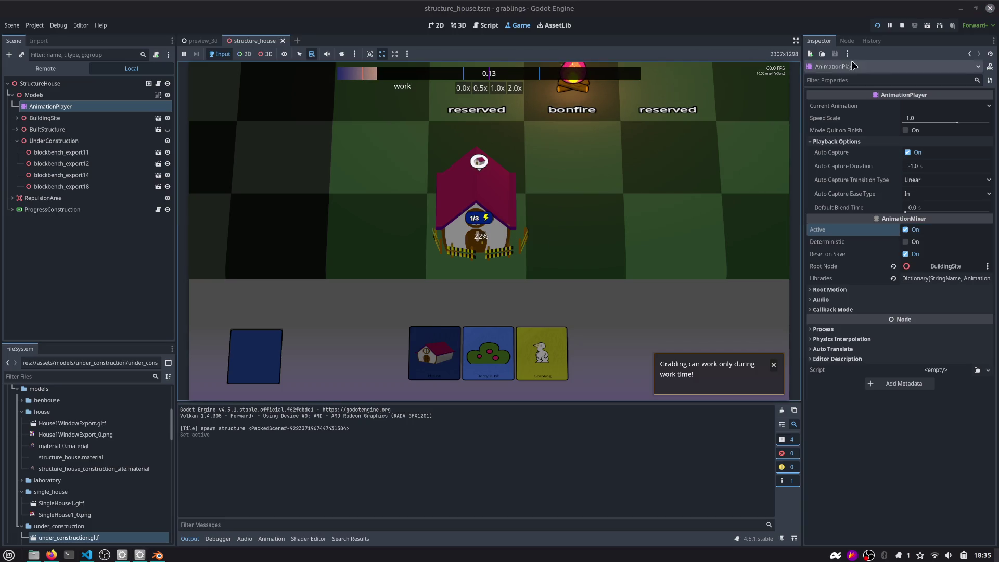
{"action": "left_click", "coordinate": [902, 25]}
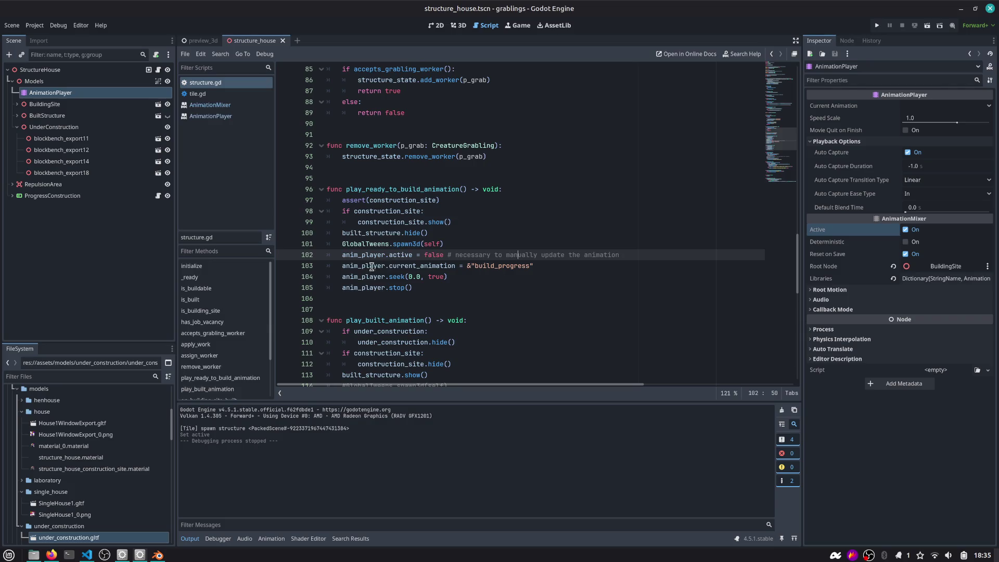
Step: In the 3D house scene, toggle the BuiltStructure and BuildingSite models' visibility and restore them
{"action": "left_click", "coordinate": [99, 115]}
{"action": "left_click", "coordinate": [458, 25]}
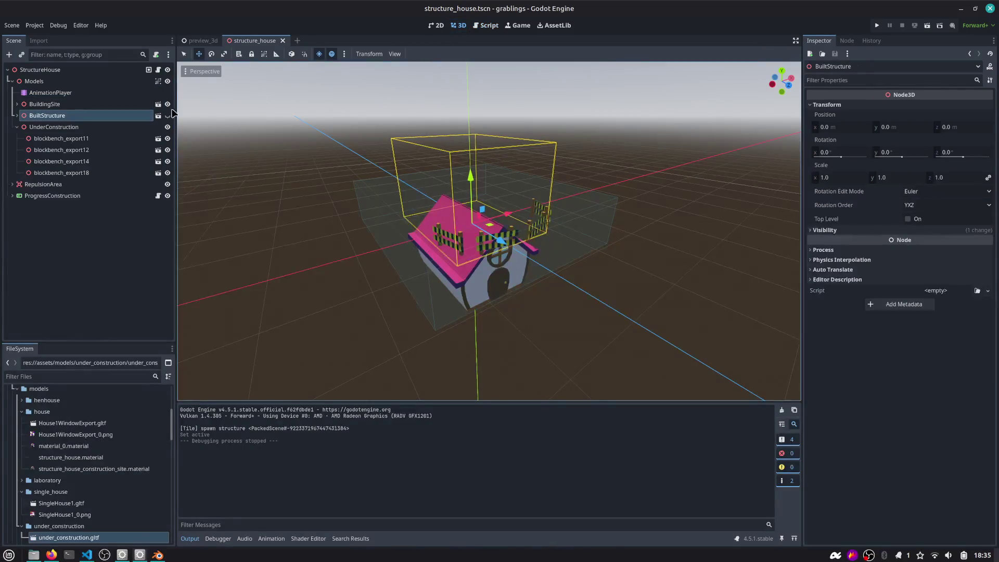
{"action": "left_click", "coordinate": [167, 116]}
{"action": "left_click", "coordinate": [168, 116]}
{"action": "left_click", "coordinate": [168, 104]}
{"action": "left_click", "coordinate": [168, 104]}
Step: Assign the UnderConstruction node to StructureHouse's Under Construction property
{"action": "left_click", "coordinate": [158, 69]}
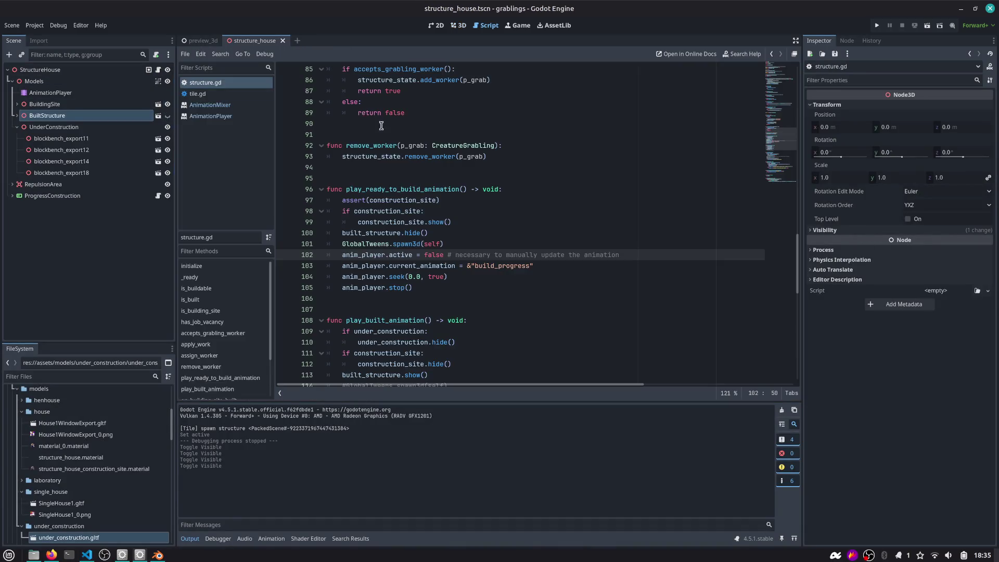
{"action": "left_click", "coordinate": [78, 71]}
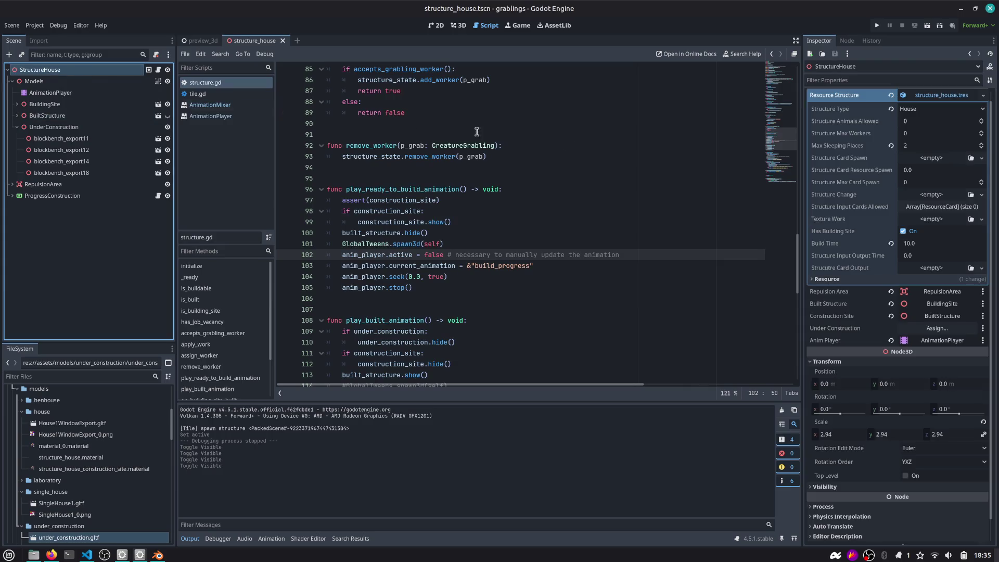
{"action": "left_click", "coordinate": [937, 328]}
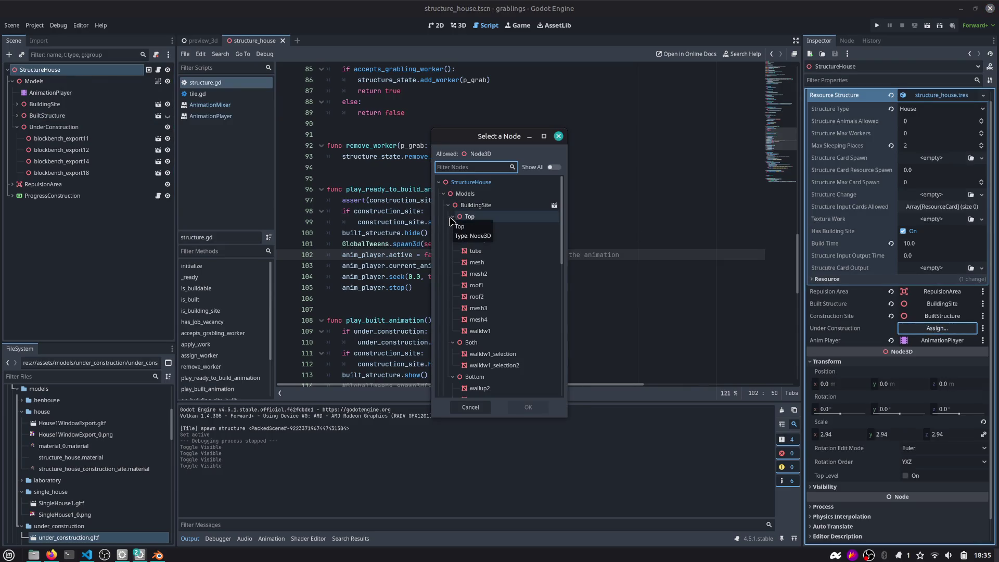
{"action": "left_click", "coordinate": [444, 193]}
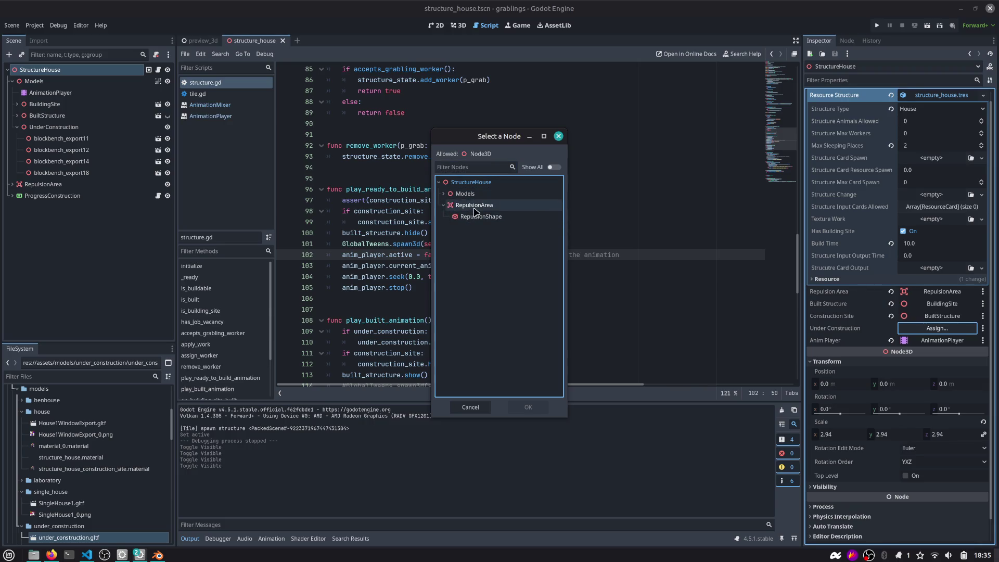
{"action": "left_click", "coordinate": [444, 194]}
{"action": "left_click", "coordinate": [449, 217]}
{"action": "double_click", "coordinate": [471, 228]}
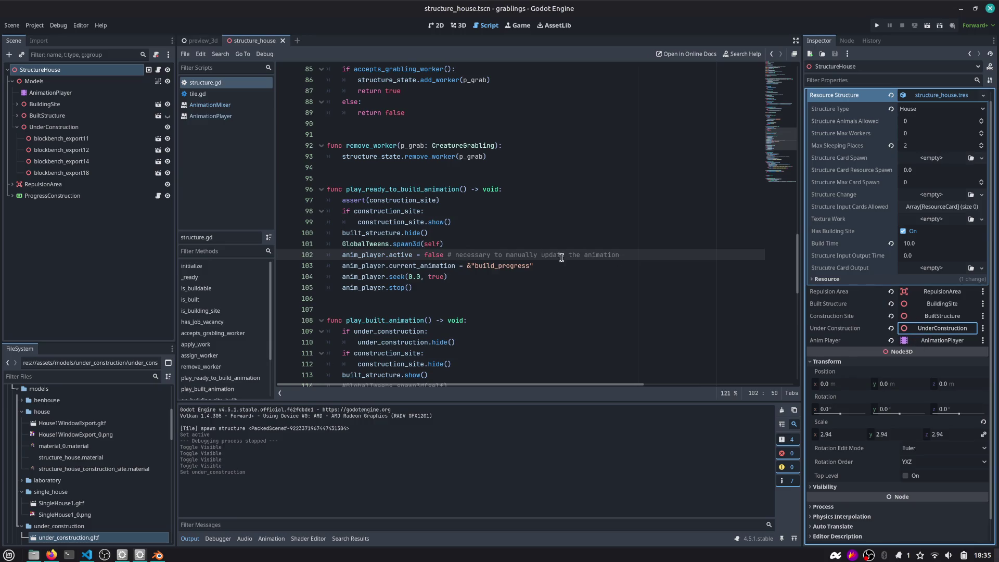
Step: Search structure.gd for every under_construction match
{"action": "scroll", "coordinate": [347, 240], "scroll_direction": "up", "scroll_amount": 20}
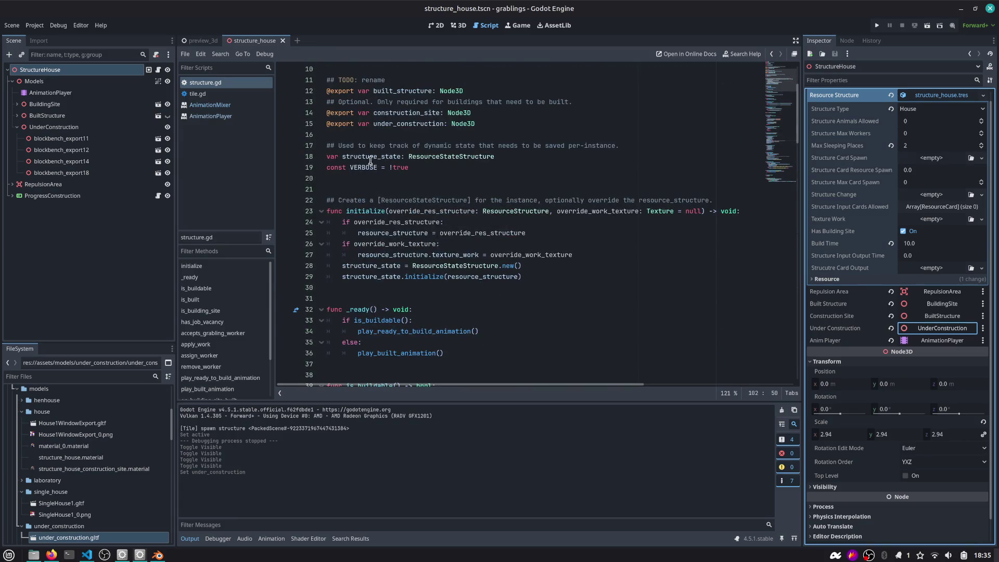
{"action": "scroll", "coordinate": [370, 162], "scroll_direction": "up", "scroll_amount": 3}
{"action": "double_click", "coordinate": [407, 156]}
{"action": "key", "text": "ctrl+f"}
{"action": "key", "text": "Return"}
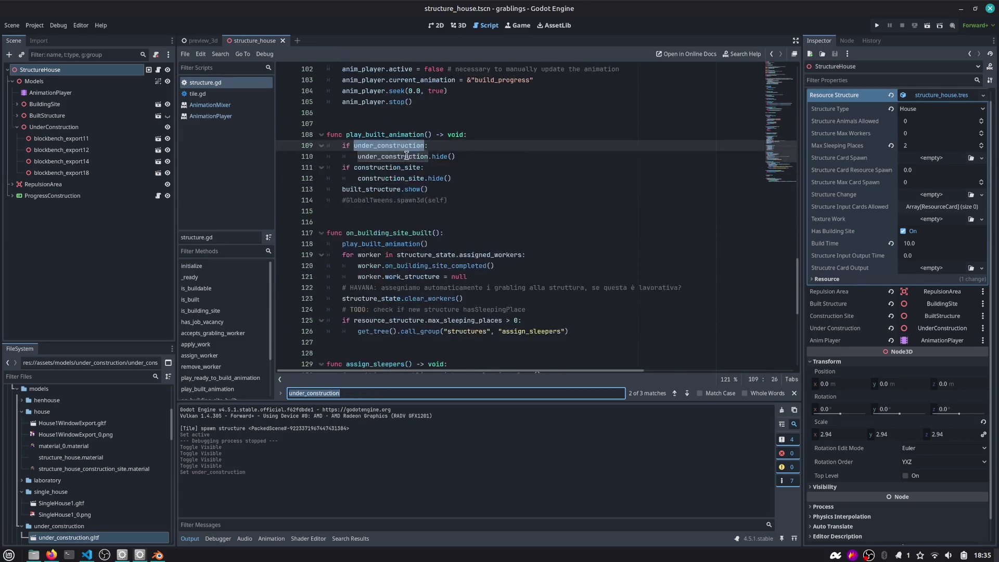
{"action": "key", "text": "Return"}
{"action": "key", "text": "Return"}
{"action": "key", "text": "Return"}
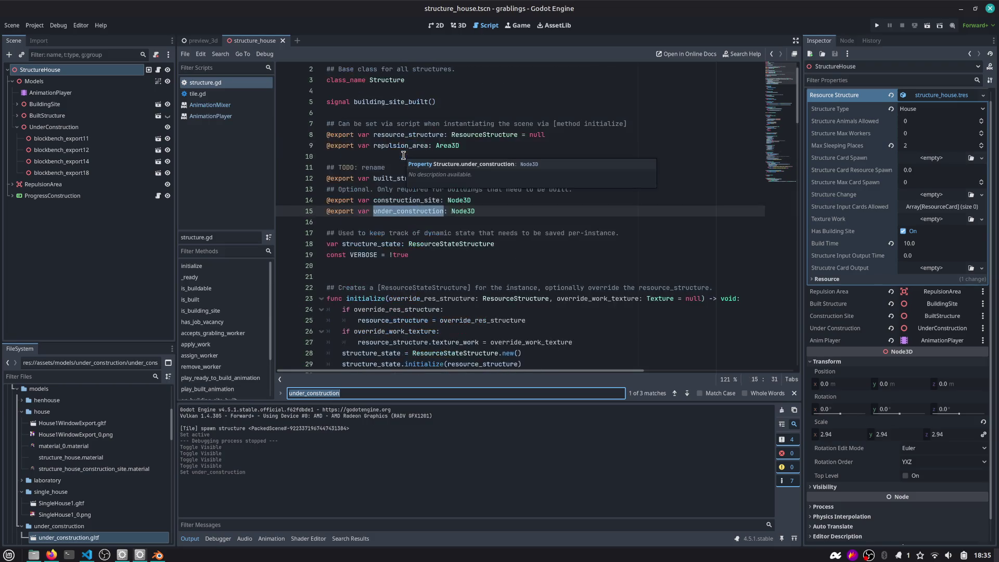
{"action": "key", "text": "Return"}
{"action": "key", "text": "Escape"}
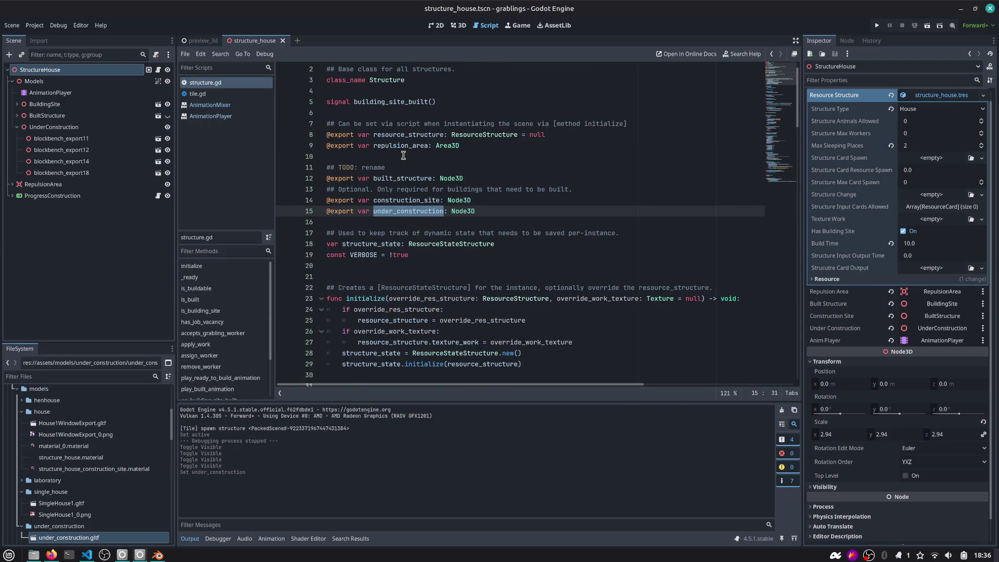
Step: Go to play_ready_to_build_animation and select anim_player on line 102
{"action": "scroll", "coordinate": [400, 223], "scroll_direction": "down", "scroll_amount": 1}
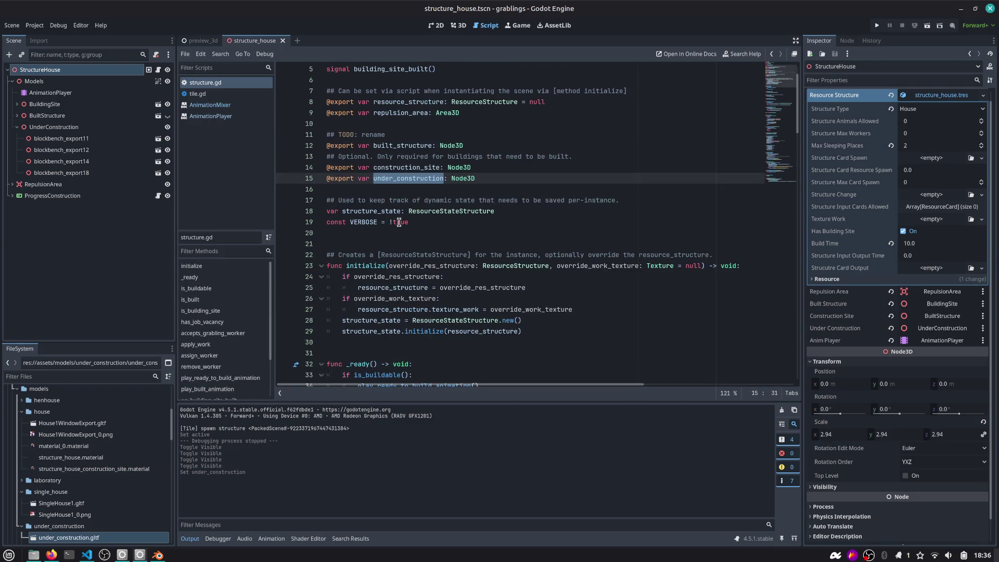
{"action": "scroll", "coordinate": [379, 271], "scroll_direction": "down", "scroll_amount": 1}
{"action": "left_click", "coordinate": [410, 255], "text": "ctrl"}
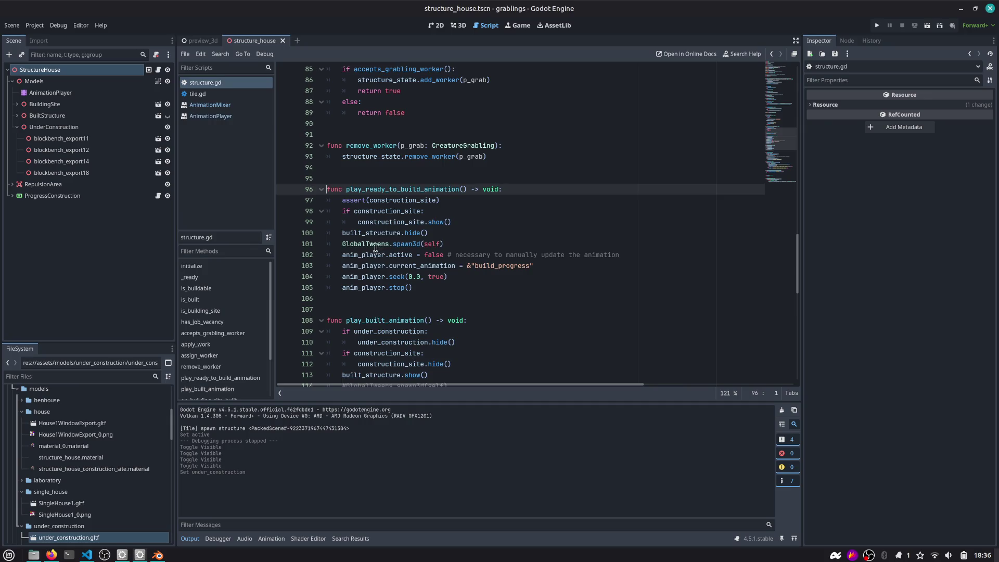
{"action": "double_click", "coordinate": [353, 255]}
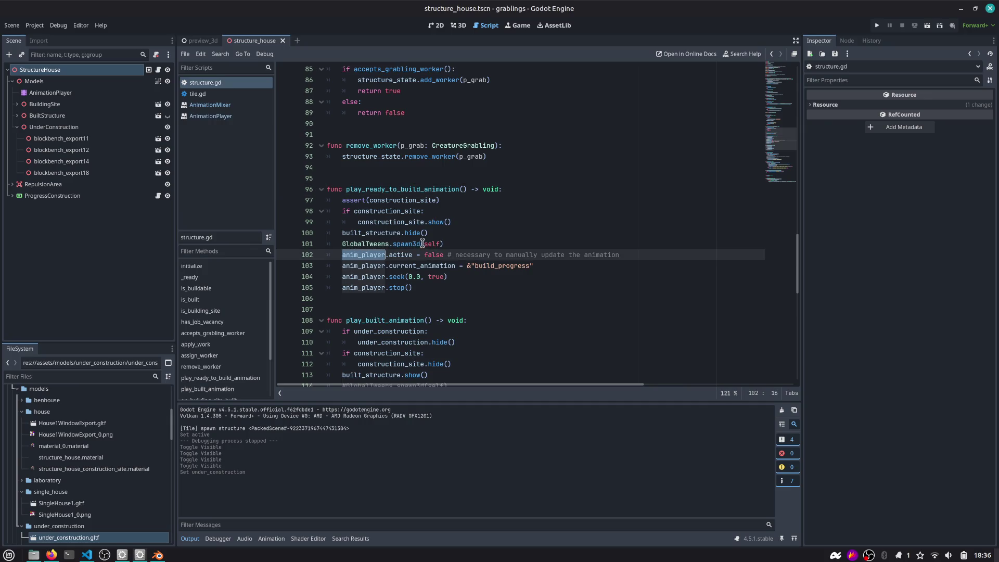
Step: Delete the GlobalTweens.spawn3d(self) line and its leftover empty line
{"action": "left_click_drag", "start_coordinate": [460, 243], "coordinate": [286, 246]}
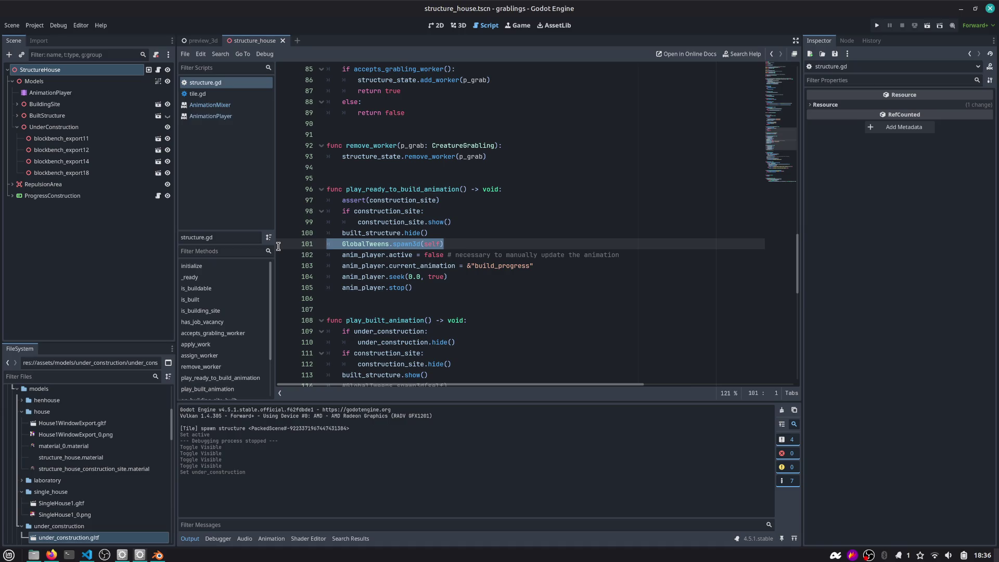
{"action": "key", "text": "BackSpace"}
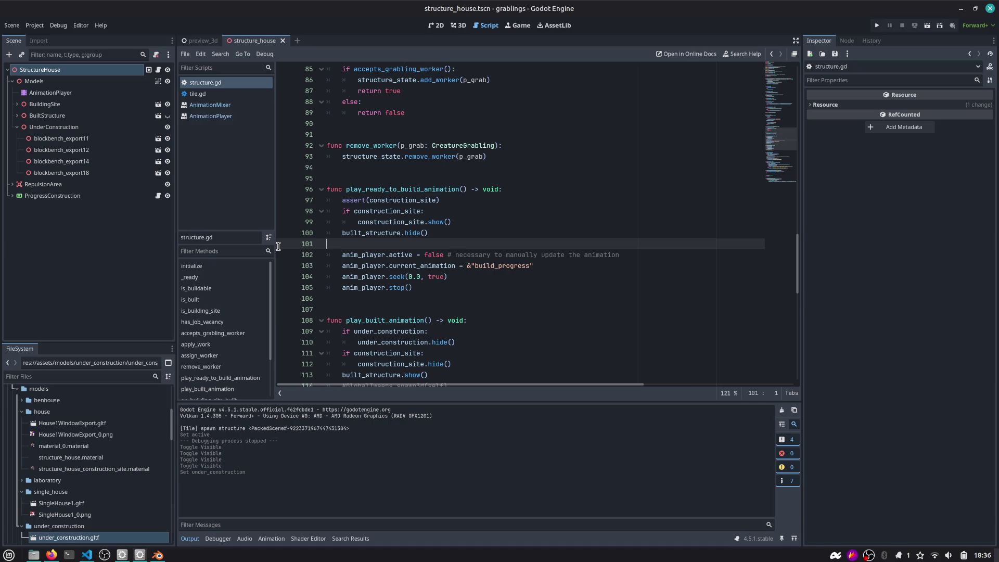
{"action": "key", "text": "Delete"}
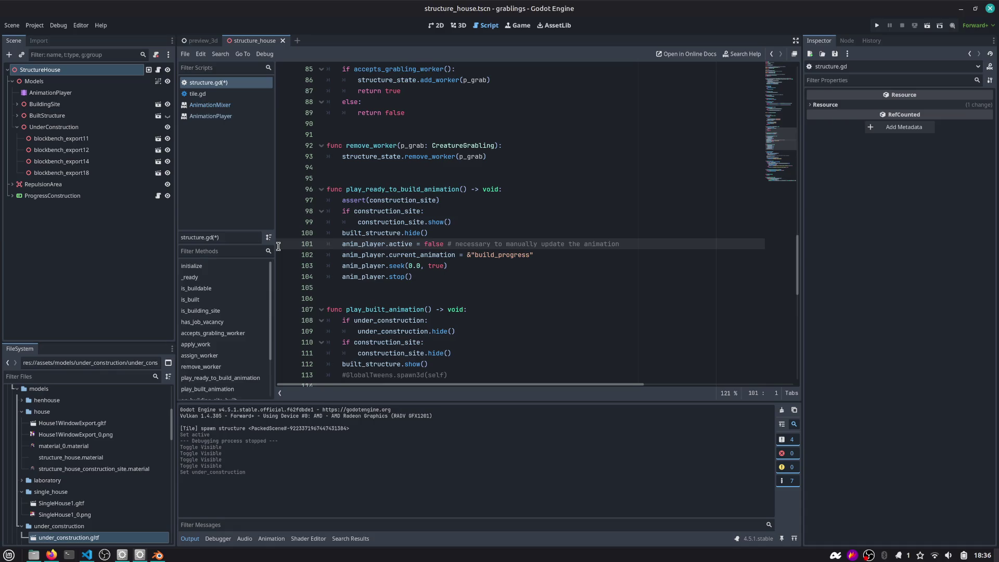
Step: Add 'if under_construction: under_construction.show()' after the construction_site check and save structure.gd
{"action": "double_click", "coordinate": [372, 233]}
{"action": "left_click", "coordinate": [439, 231]}
{"action": "double_click", "coordinate": [368, 222]}
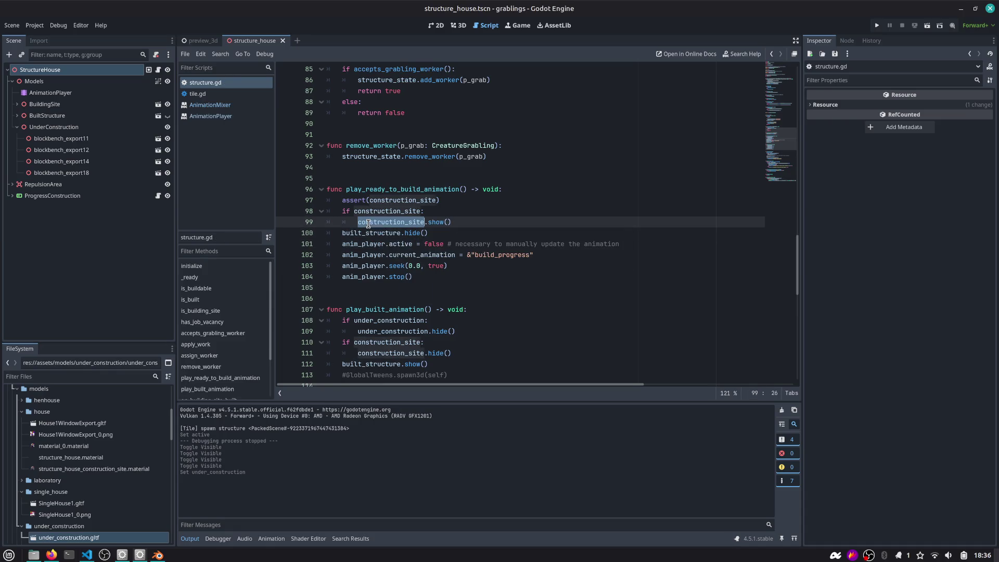
{"action": "left_click", "coordinate": [463, 222]}
{"action": "key", "text": "Return"}
{"action": "key", "text": "BackSpace"}
{"action": "type", "text": "if u"}
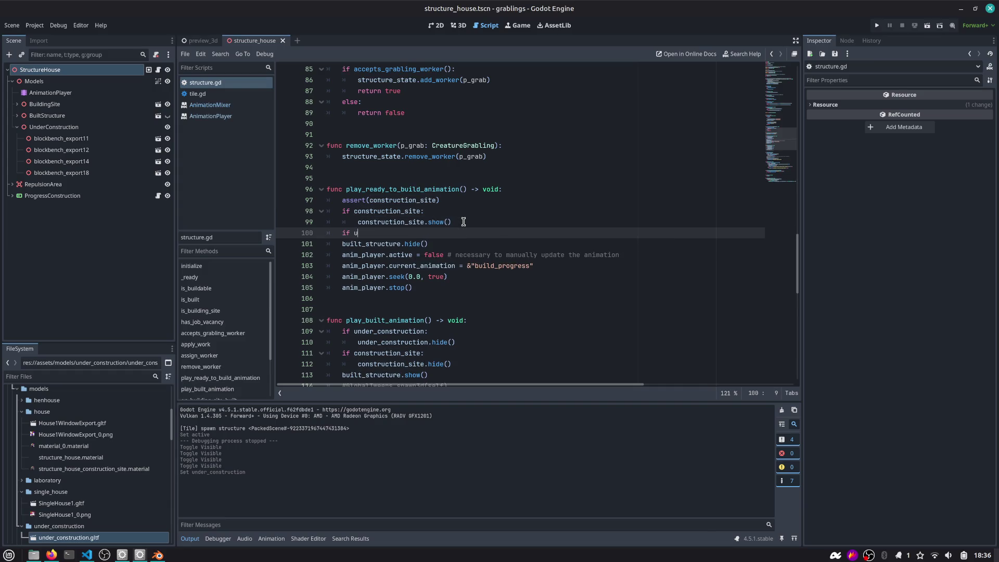
{"action": "type", "text": "nder_construction:"}
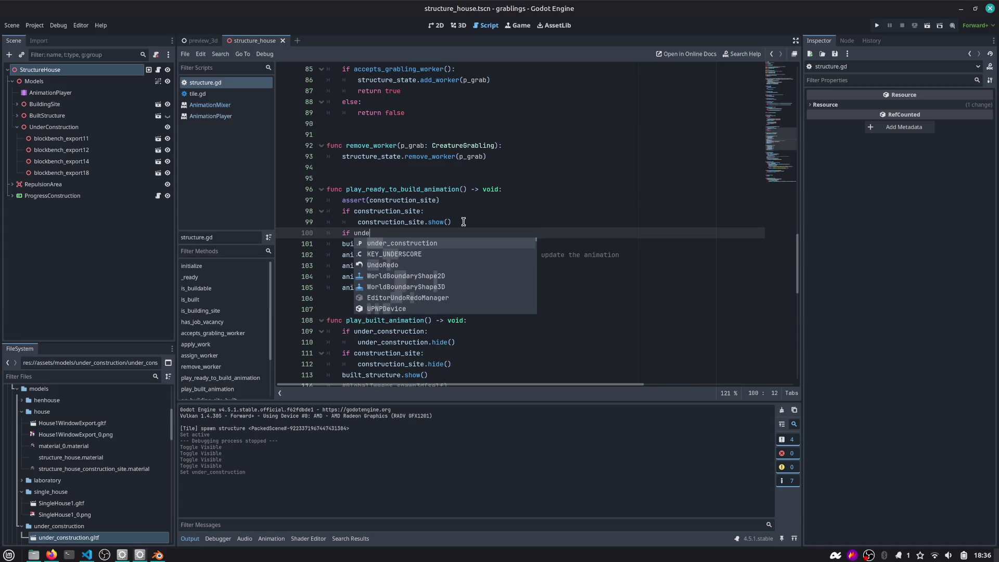
{"action": "key", "text": "Return"}
{"action": "type", "text": "under_construction."}
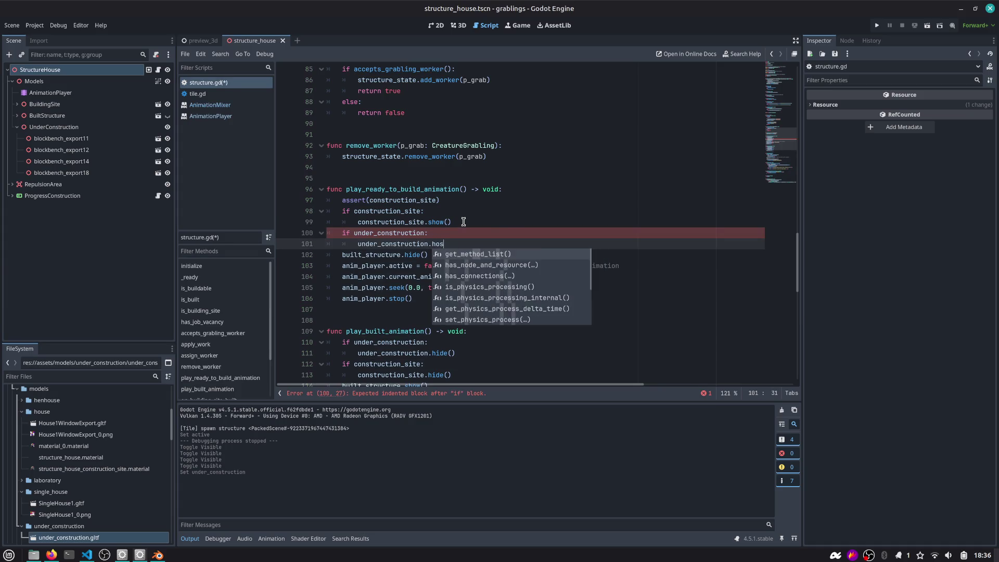
{"action": "type", "text": "show("}
{"action": "key", "text": "Return"}
{"action": "key", "text": "ctrl+s"}
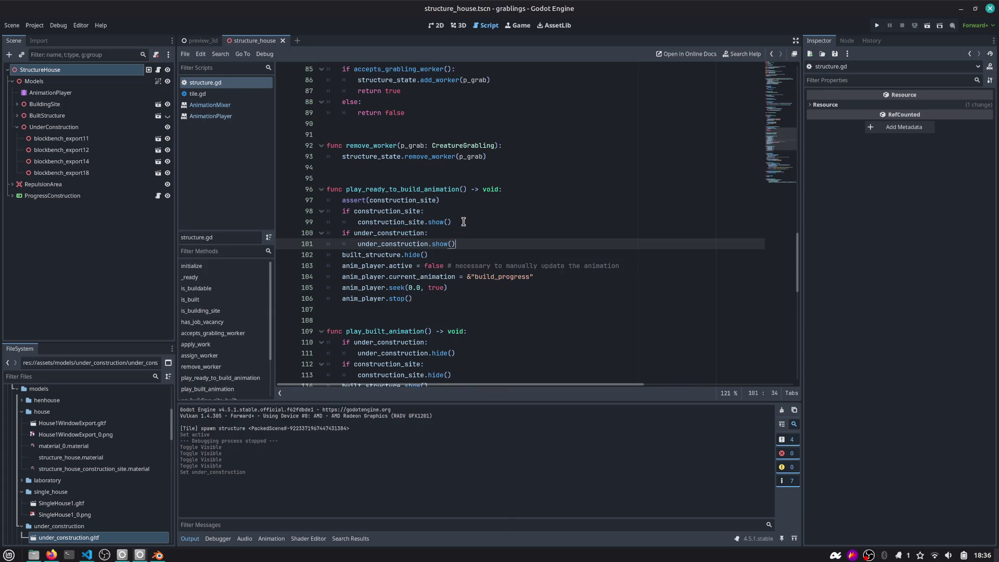
Step: Review the construction_site, under_construction and anim_player lines, then run the game
{"action": "double_click", "coordinate": [370, 212]}
{"action": "mouse_move", "coordinate": [473, 244]}
{"action": "left_mouse_down"}
{"action": "mouse_move", "coordinate": [495, 241]}
{"action": "mouse_move", "coordinate": [285, 214]}
{"action": "left_mouse_up"}
{"action": "double_click", "coordinate": [425, 201]}
{"action": "mouse_move", "coordinate": [375, 256]}
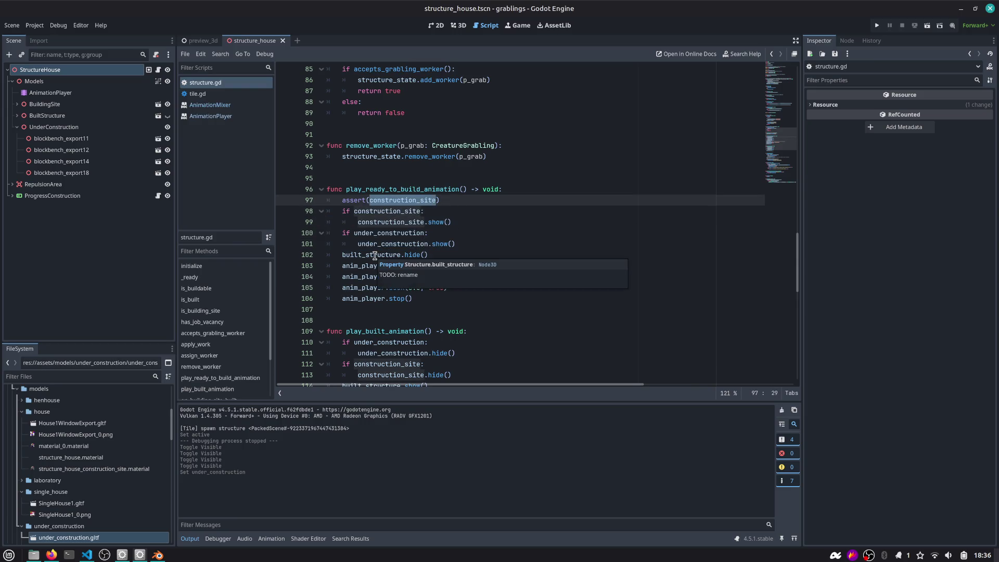
{"action": "double_click", "coordinate": [372, 234]}
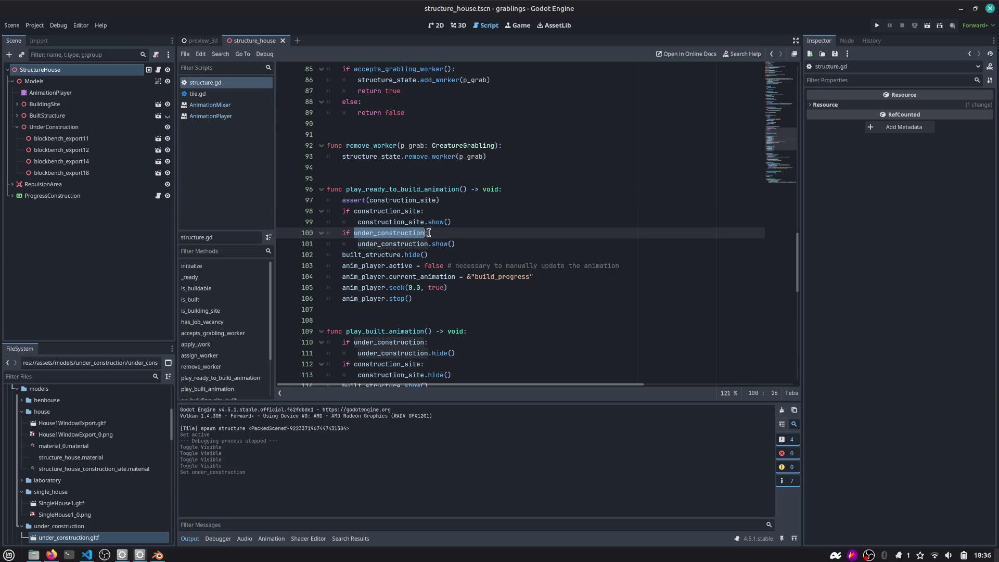
{"action": "double_click", "coordinate": [379, 254]}
{"action": "scroll", "coordinate": [385, 234], "scroll_direction": "down", "scroll_amount": 2}
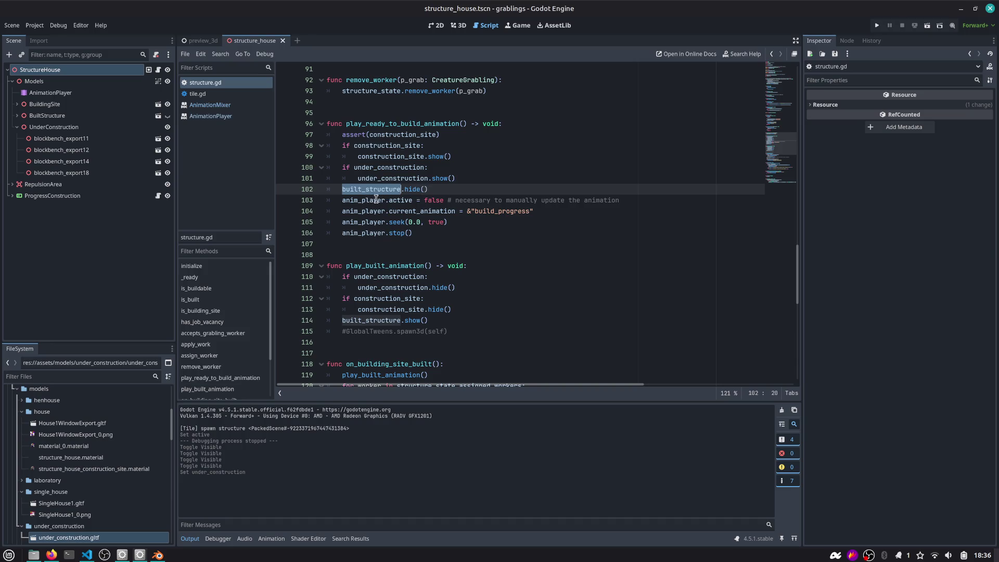
{"action": "mouse_move", "coordinate": [398, 210]}
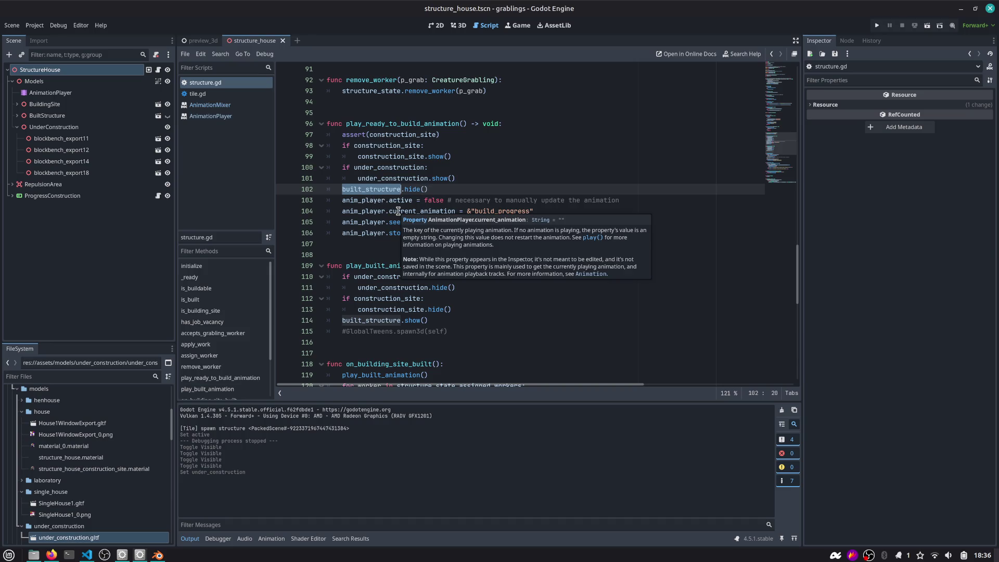
{"action": "double_click", "coordinate": [365, 199]}
{"action": "mouse_move", "coordinate": [424, 210]}
{"action": "left_mouse_down"}
{"action": "mouse_move", "coordinate": [561, 210]}
{"action": "mouse_move", "coordinate": [585, 244]}
{"action": "left_mouse_up"}
{"action": "left_click", "coordinate": [878, 26]}
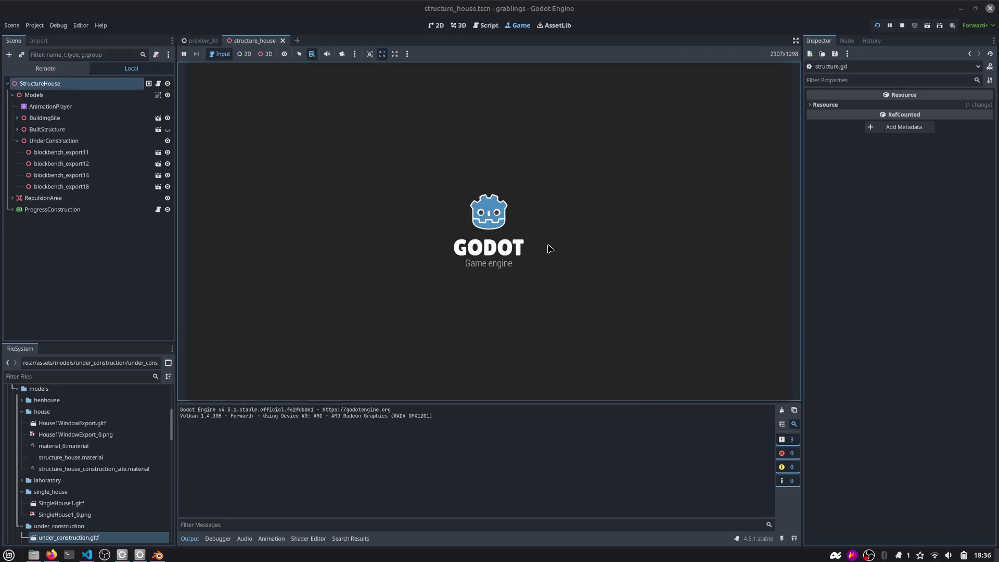
Step: In the running game, place the Berry Bush and House cards, then stack Wood and Rock on the House
{"action": "left_click", "coordinate": [490, 344]}
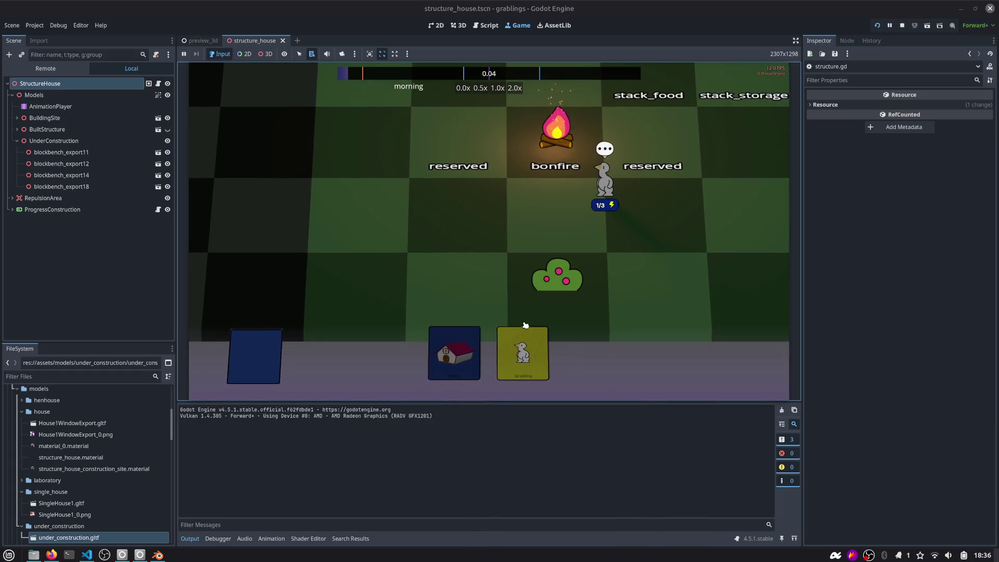
{"action": "left_click", "coordinate": [445, 320]}
{"action": "left_click", "coordinate": [492, 354]}
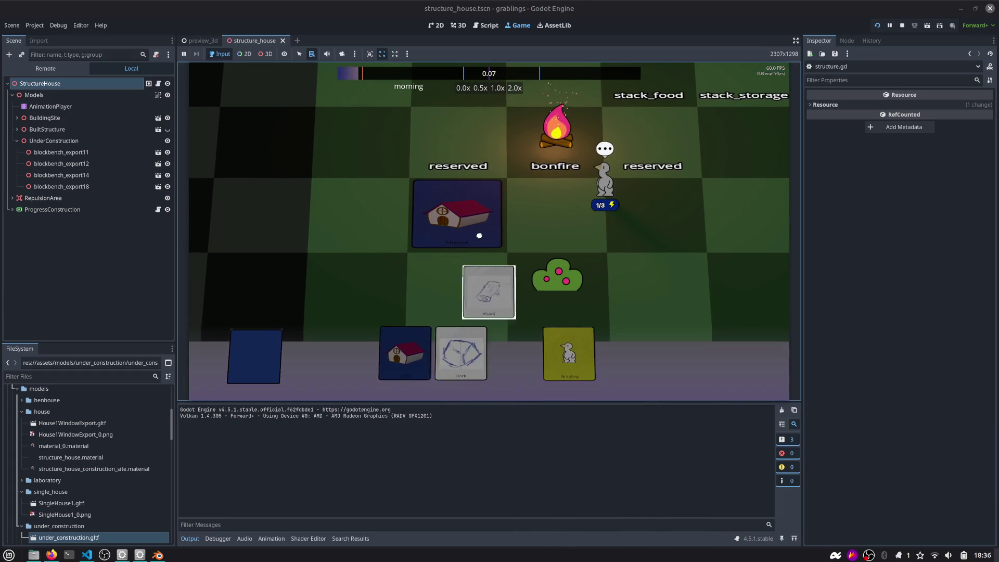
{"action": "left_click", "coordinate": [480, 346]}
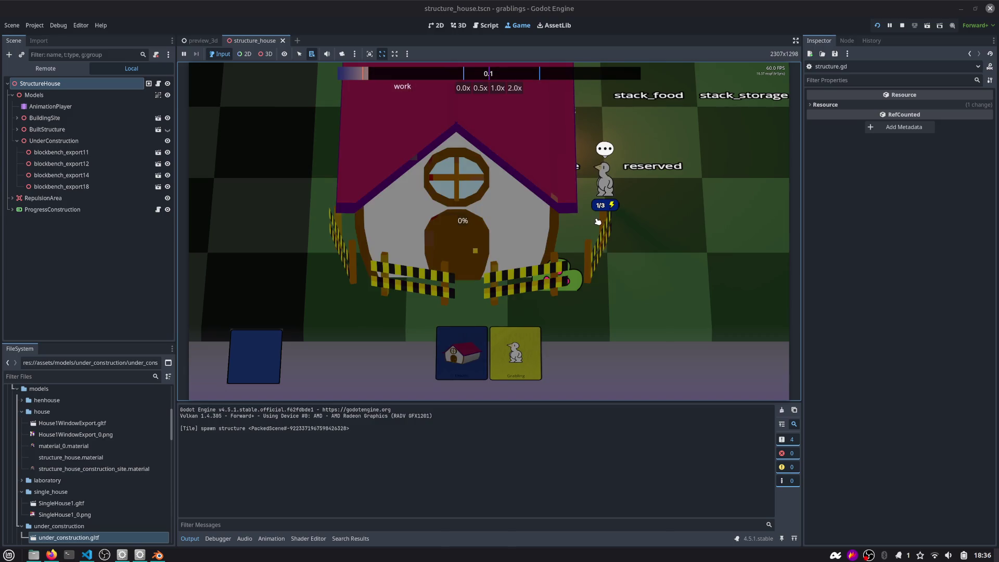
Step: Stop the test run and put the caret on line 93 of structure.gd
{"action": "scroll", "coordinate": [593, 221], "scroll_direction": "down", "scroll_amount": 3}
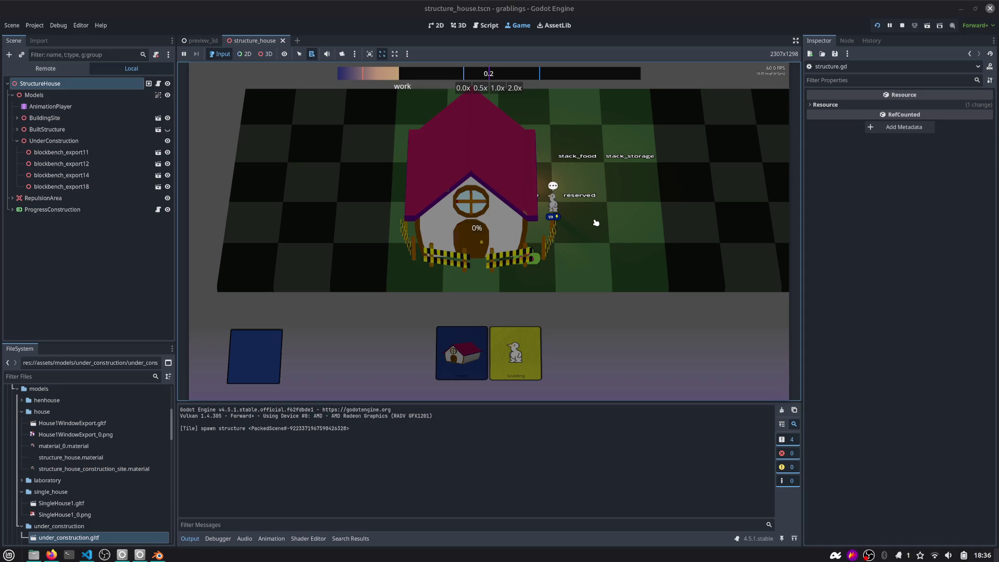
{"action": "left_click", "coordinate": [902, 25]}
{"action": "left_click", "coordinate": [404, 90]}
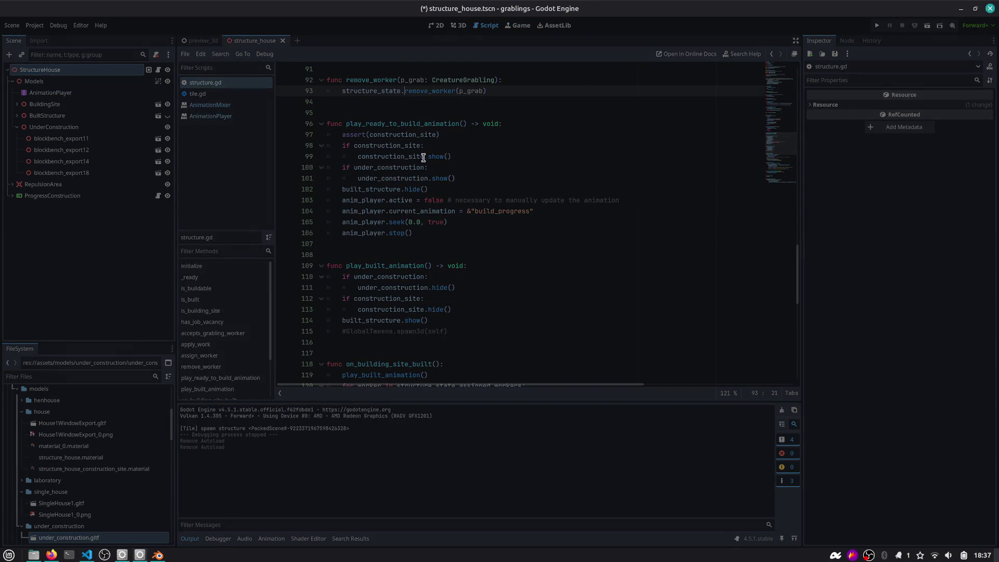
Step: Quit to the Project List, reopen grablings, and view structure_house.tscn in 3D
{"action": "key", "text": "ctrl+shift+q"}
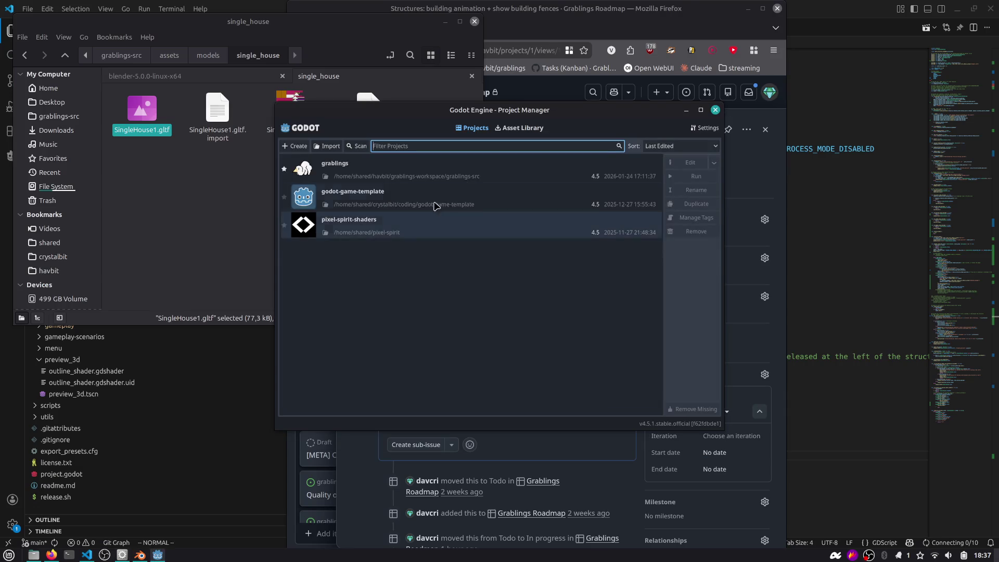
{"action": "double_click", "coordinate": [427, 177]}
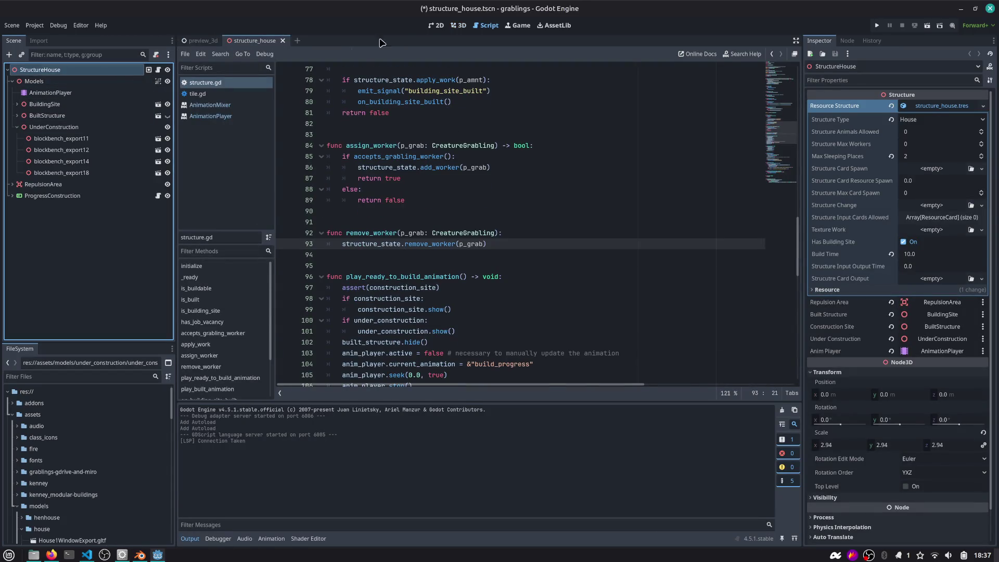
{"action": "left_click", "coordinate": [453, 28]}
{"action": "scroll", "coordinate": [458, 213], "scroll_direction": "up", "scroll_amount": 3}
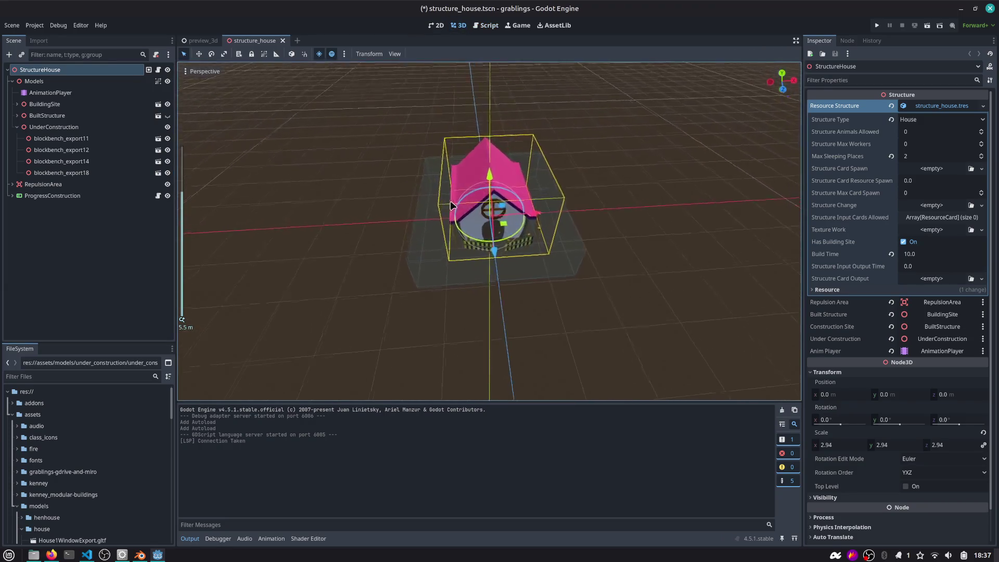
Step: Quick-open the tile.tscn and terrain_tiles_library.tscn scenes
{"action": "scroll", "coordinate": [458, 213], "scroll_direction": "up", "scroll_amount": 3}
{"action": "key", "text": "ctrl+shift+o"}
{"action": "key", "text": "Return"}
{"action": "scroll", "coordinate": [353, 131], "scroll_direction": "down", "scroll_amount": 2}
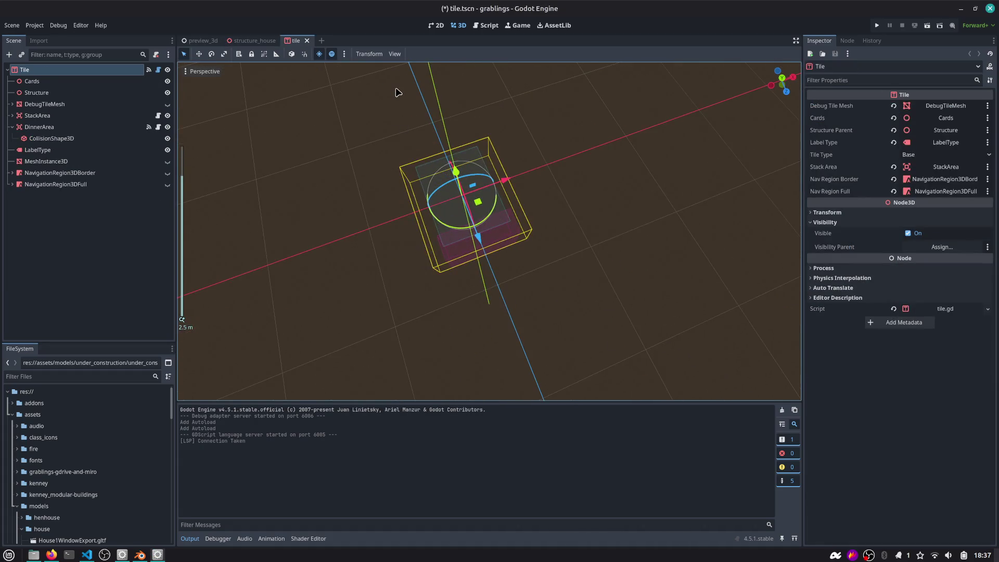
{"action": "key", "text": "ctrl+shift+o"}
{"action": "type", "text": "terra"}
{"action": "key", "text": "Return"}
Step: Focus Tile1, measure its width (about 0.76 m) with the ruler, and return to structure_house
{"action": "scroll", "coordinate": [390, 152], "scroll_direction": "up", "scroll_amount": 5}
{"action": "key", "text": "f"}
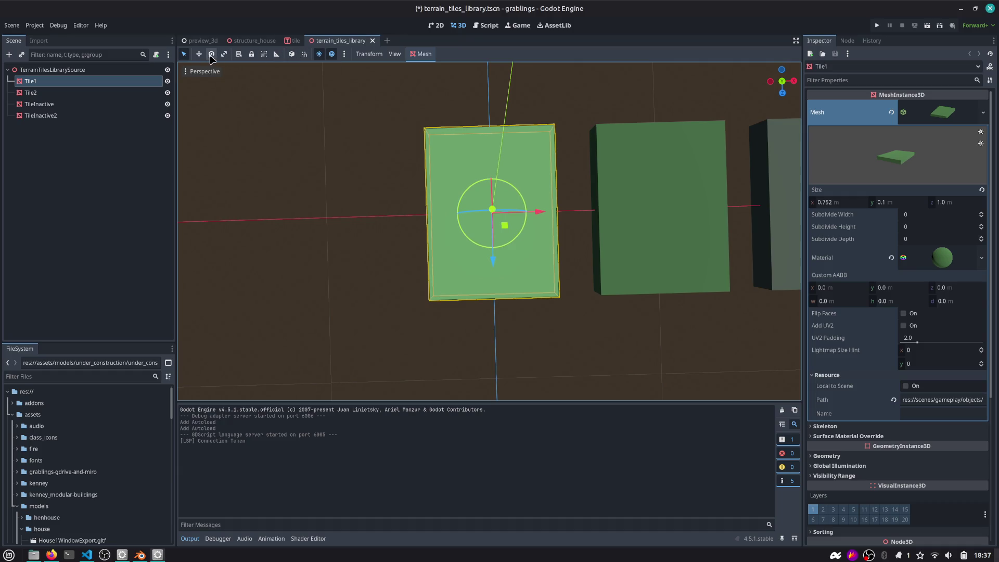
{"action": "left_click", "coordinate": [276, 54]}
{"action": "left_click_drag", "start_coordinate": [430, 214], "coordinate": [556, 211]}
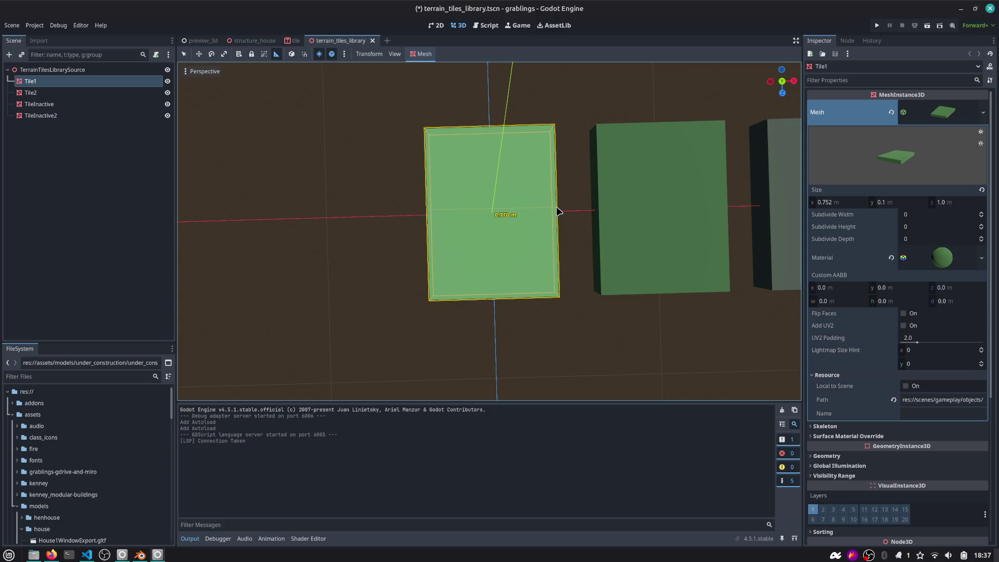
{"action": "left_click", "coordinate": [254, 41]}
{"action": "scroll", "coordinate": [458, 177], "scroll_direction": "up", "scroll_amount": 5}
{"action": "scroll", "coordinate": [456, 176], "scroll_direction": "down", "scroll_amount": 3}
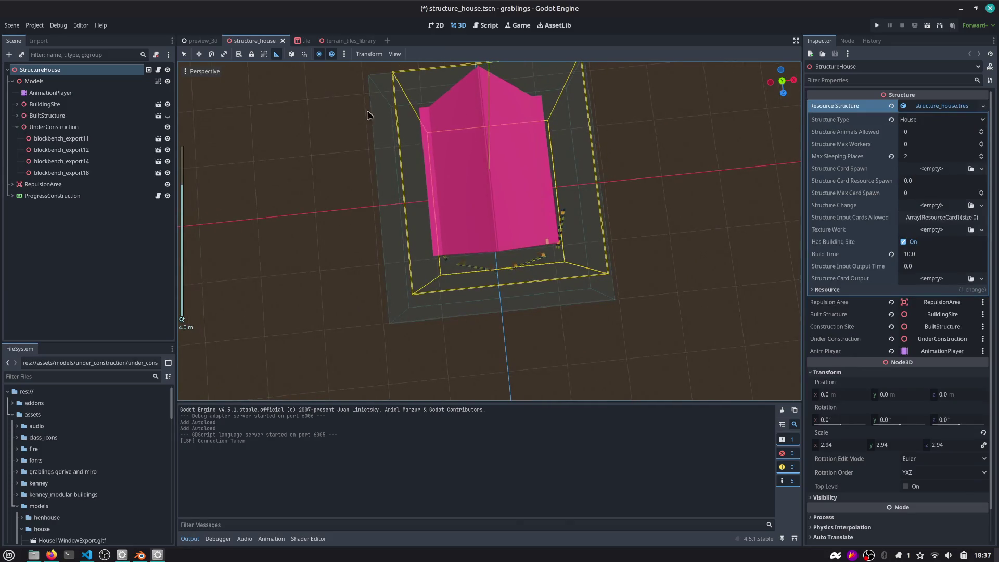
Step: Measure the house at about 2.086 m wide and inspect its UnderConstruction, BuildingSite, BuiltStructure and Models nodes
{"action": "left_click_drag", "start_coordinate": [435, 179], "coordinate": [555, 172]}
{"action": "left_click", "coordinate": [138, 230]}
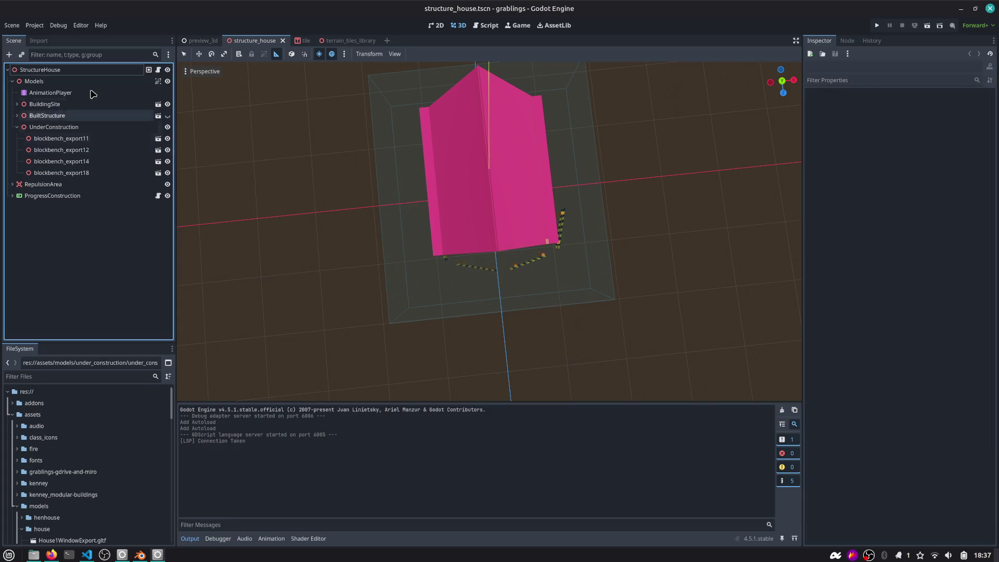
{"action": "left_click", "coordinate": [52, 127]}
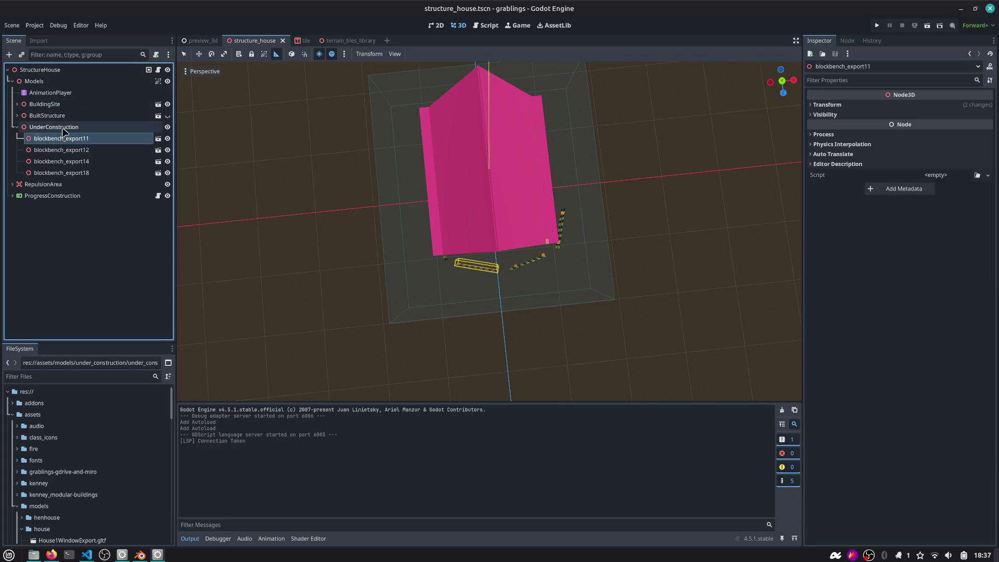
{"action": "left_click", "coordinate": [18, 104]}
{"action": "left_click", "coordinate": [36, 104]}
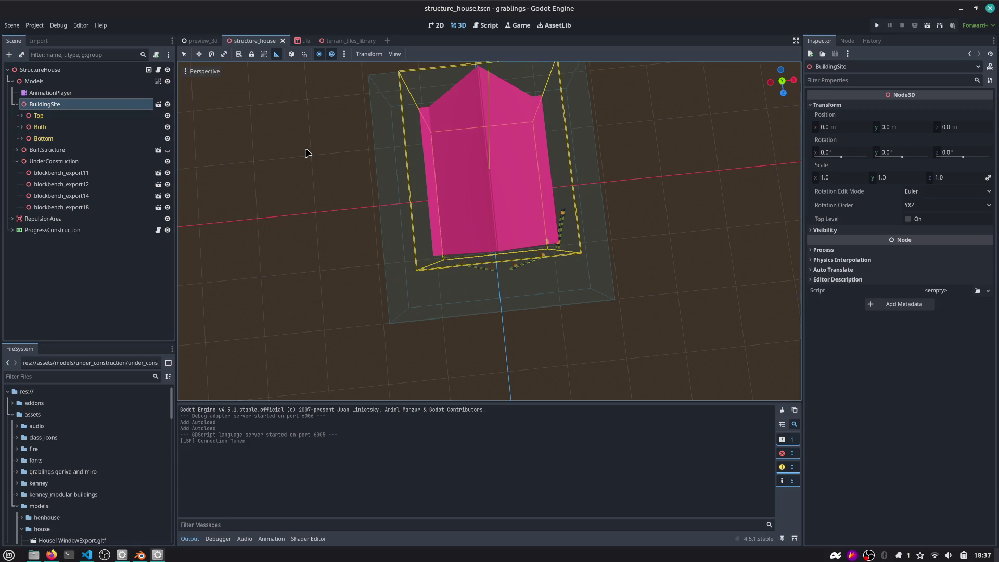
{"action": "left_click", "coordinate": [17, 150]}
{"action": "left_click", "coordinate": [47, 153]}
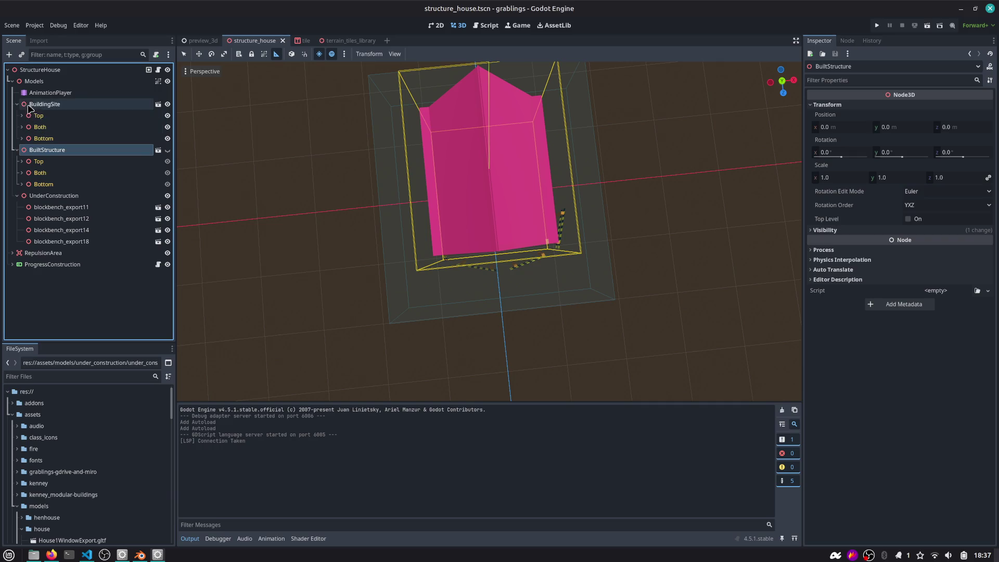
{"action": "left_click", "coordinate": [34, 82]}
{"action": "left_click", "coordinate": [38, 71]}
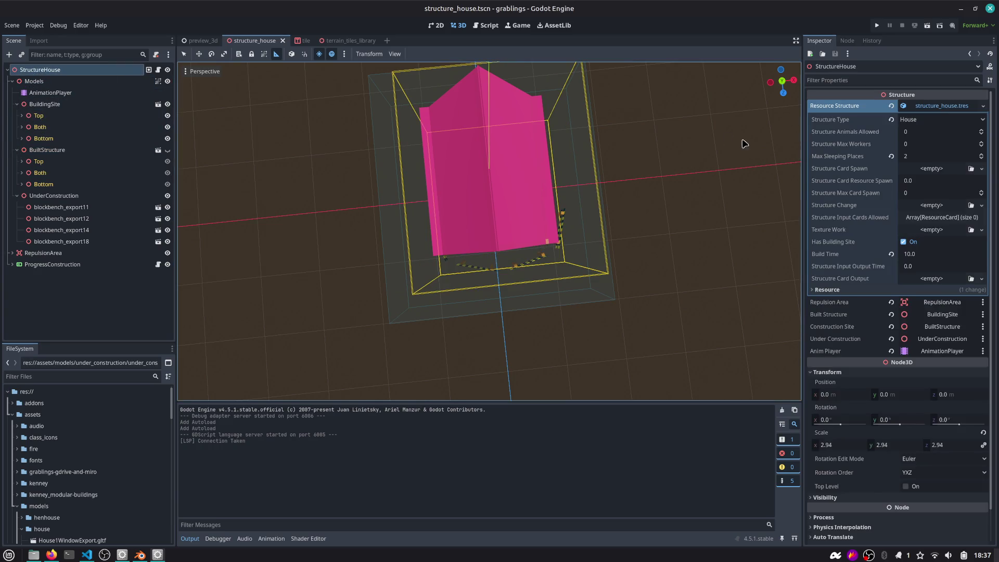
Step: Revert StructureHouse's scale from 2.94 to 1.0, save the scene, and run the game
{"action": "left_click", "coordinate": [984, 432]}
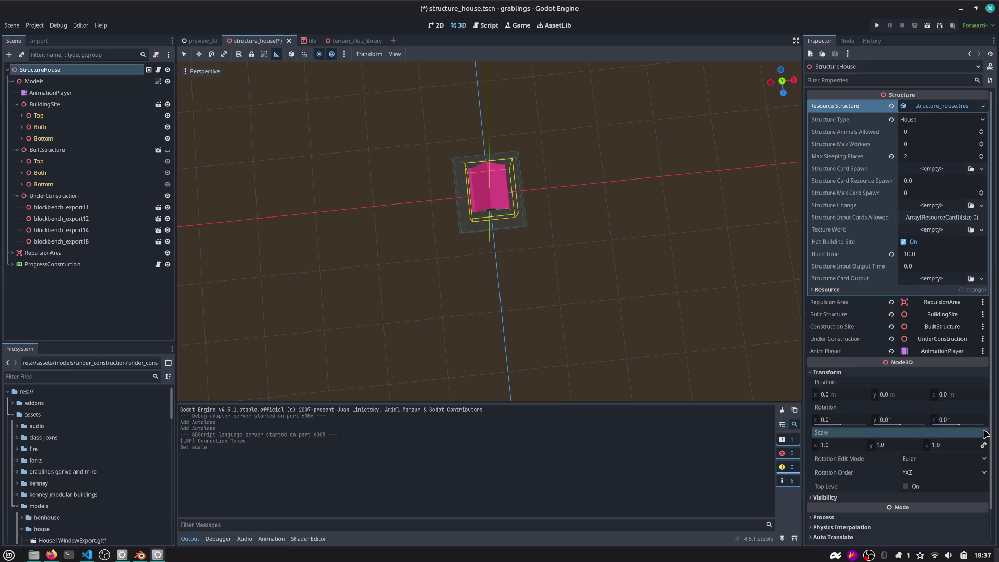
{"action": "left_click_drag", "start_coordinate": [681, 328], "coordinate": [576, 217]}
{"action": "scroll", "coordinate": [565, 216], "scroll_direction": "up", "scroll_amount": 3}
{"action": "key", "text": "ctrl+s"}
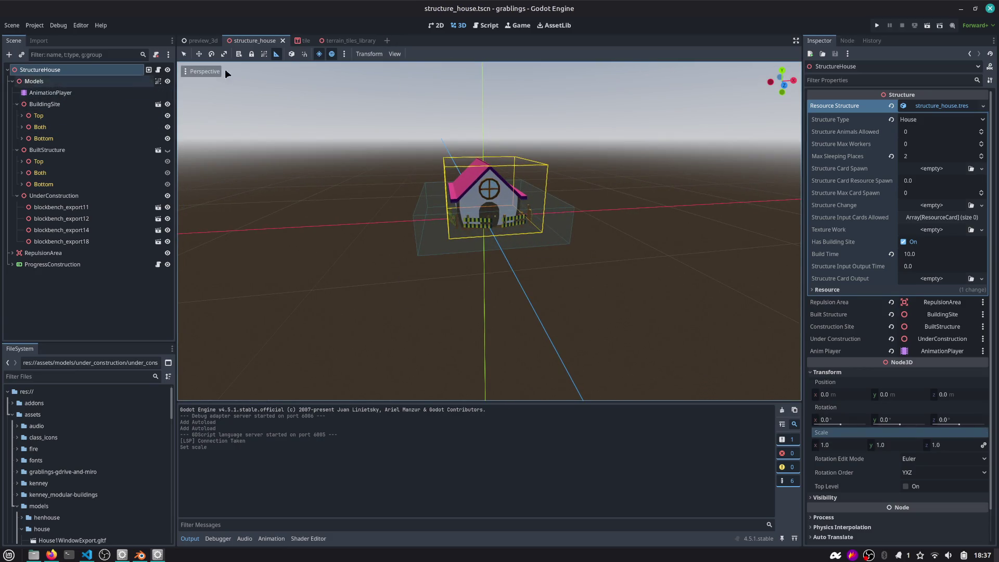
{"action": "left_click", "coordinate": [877, 25]}
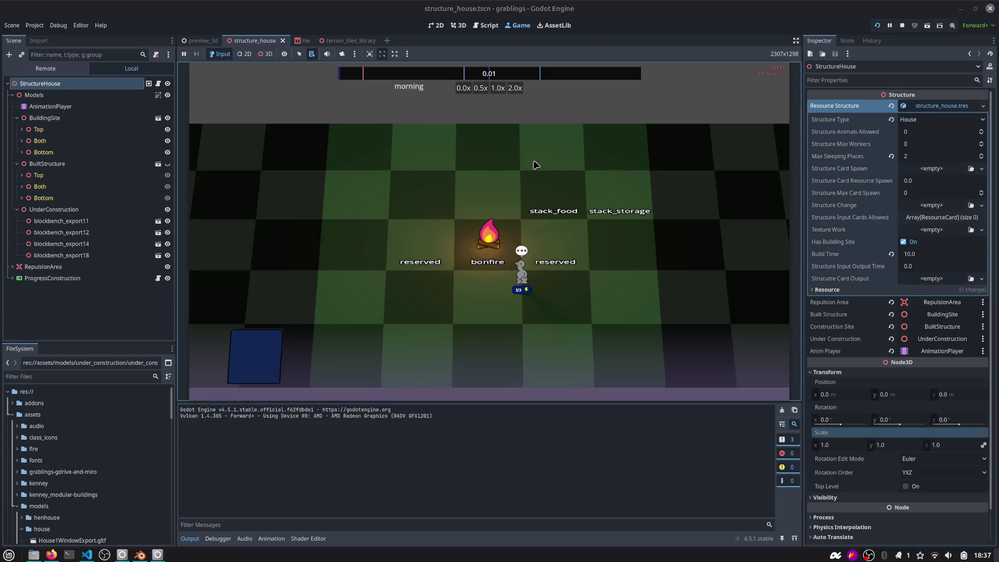
Step: Drag the House card onto the board and stack another card onto it
{"action": "left_click_drag", "start_coordinate": [507, 346], "coordinate": [391, 203]}
{"action": "mouse_move", "coordinate": [409, 354]}
{"action": "left_mouse_down"}
{"action": "mouse_move", "coordinate": [457, 339]}
{"action": "mouse_move", "coordinate": [391, 190]}
{"action": "left_mouse_up"}
{"action": "left_click_drag", "start_coordinate": [458, 354], "coordinate": [391, 177]}
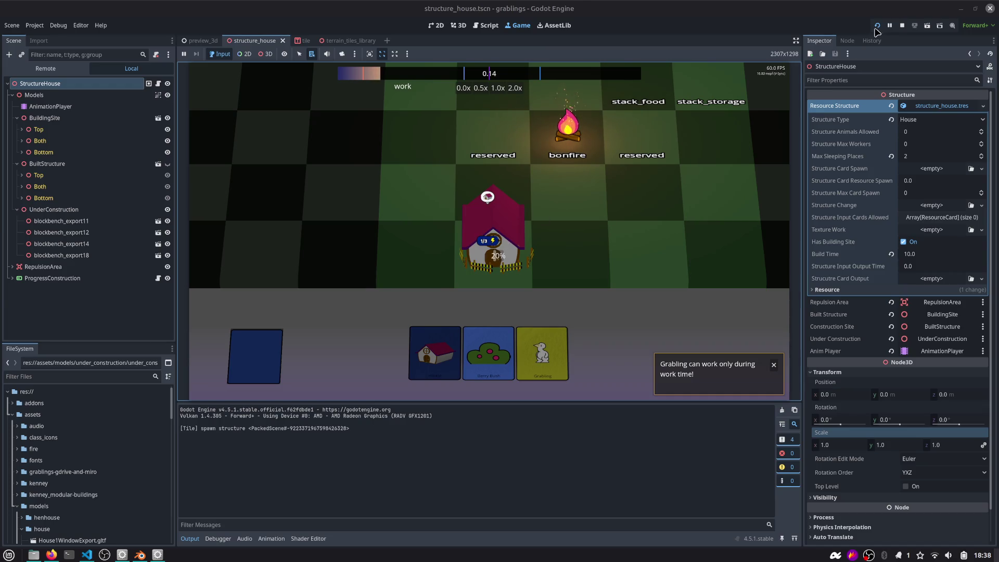
Step: Pause the game and select the live StructureHouse node in the Remote scene tree
{"action": "key", "text": "F7"}
{"action": "left_click", "coordinate": [45, 68]}
{"action": "left_click", "coordinate": [75, 54]}
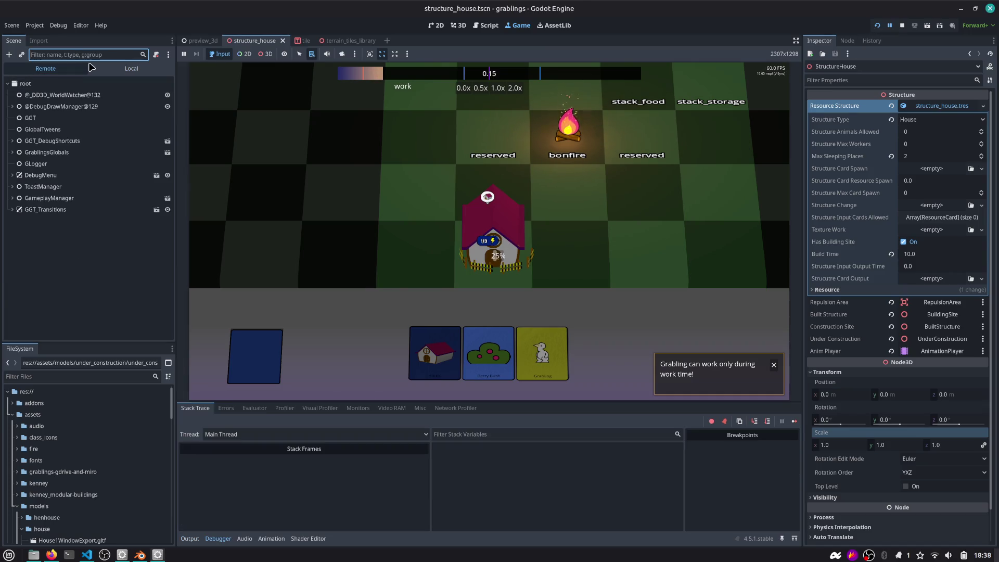
{"action": "type", "text": "st"}
{"action": "type", "text": "urte"}
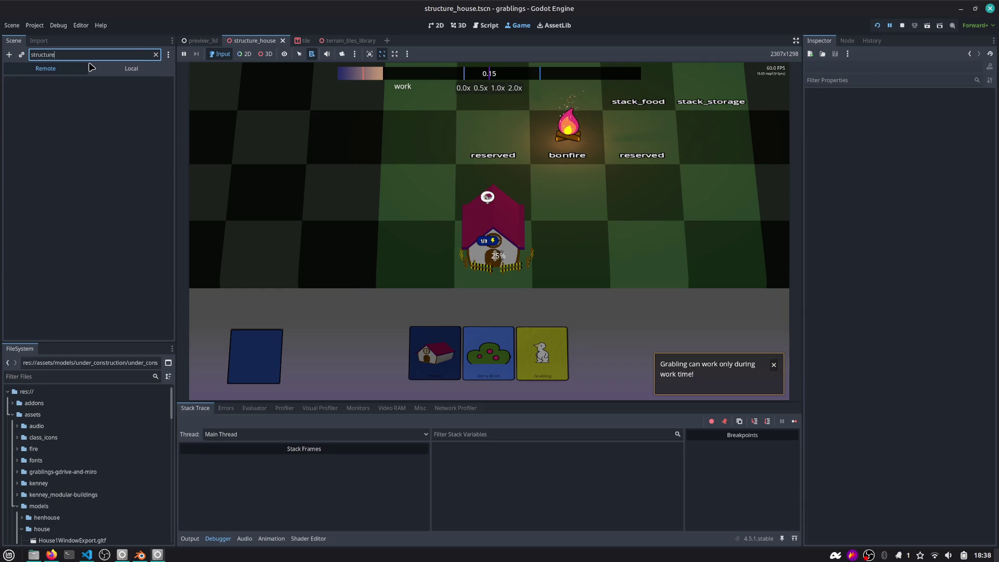
{"action": "type", "text": "hou"}
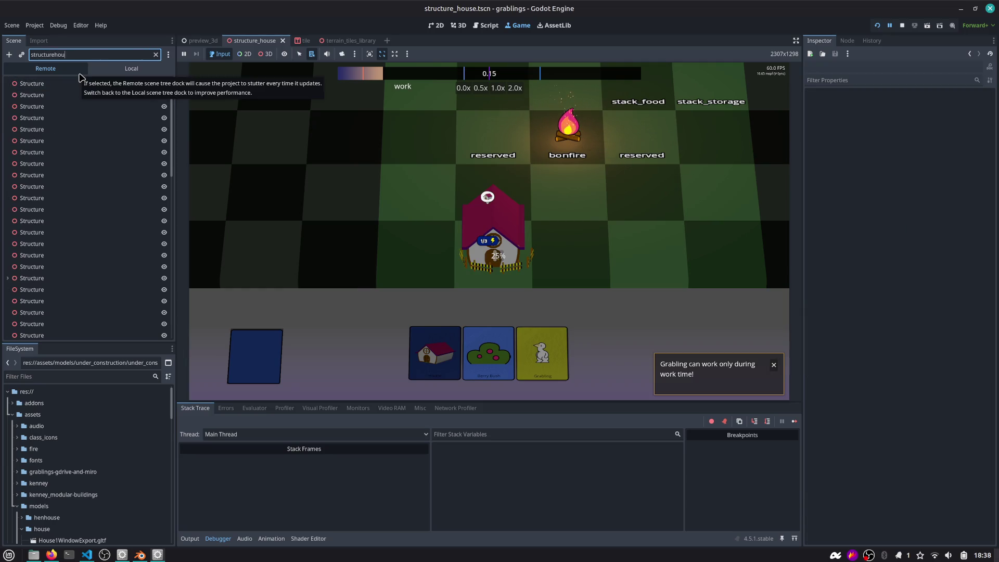
{"action": "type", "text": "e"}
{"action": "left_click", "coordinate": [78, 85]}
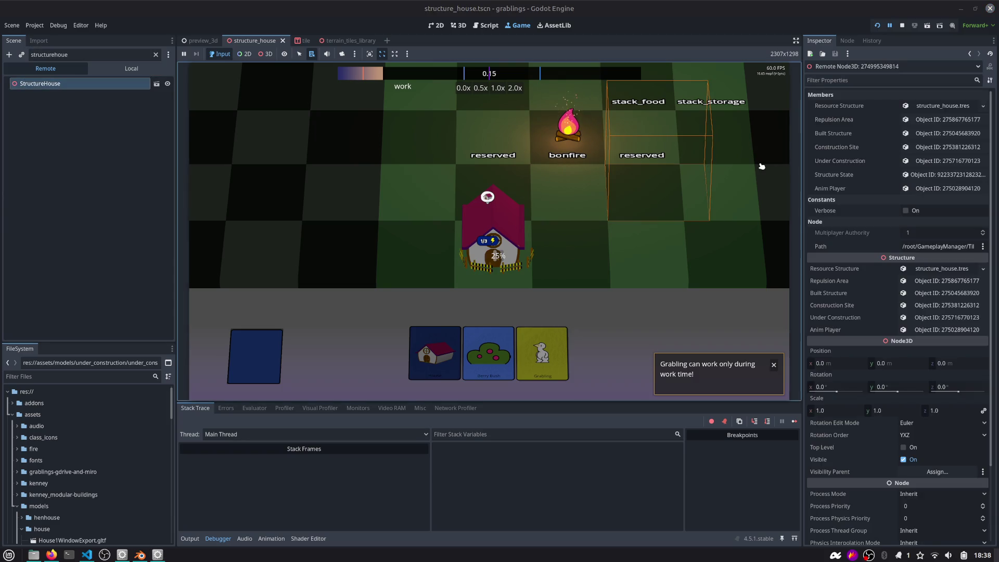
{"action": "scroll", "coordinate": [865, 283], "scroll_direction": "down", "scroll_amount": 3}
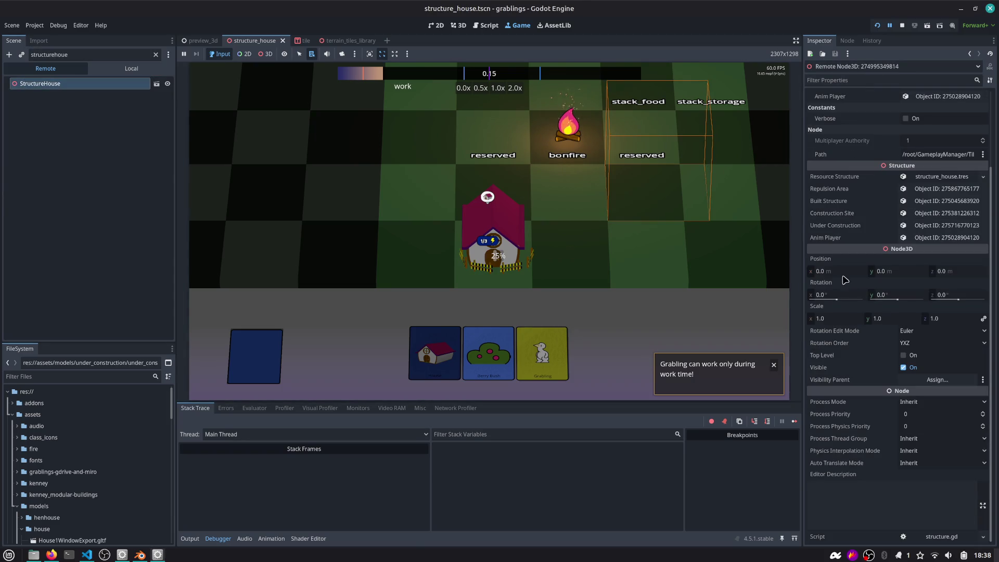
{"action": "left_click", "coordinate": [155, 55]}
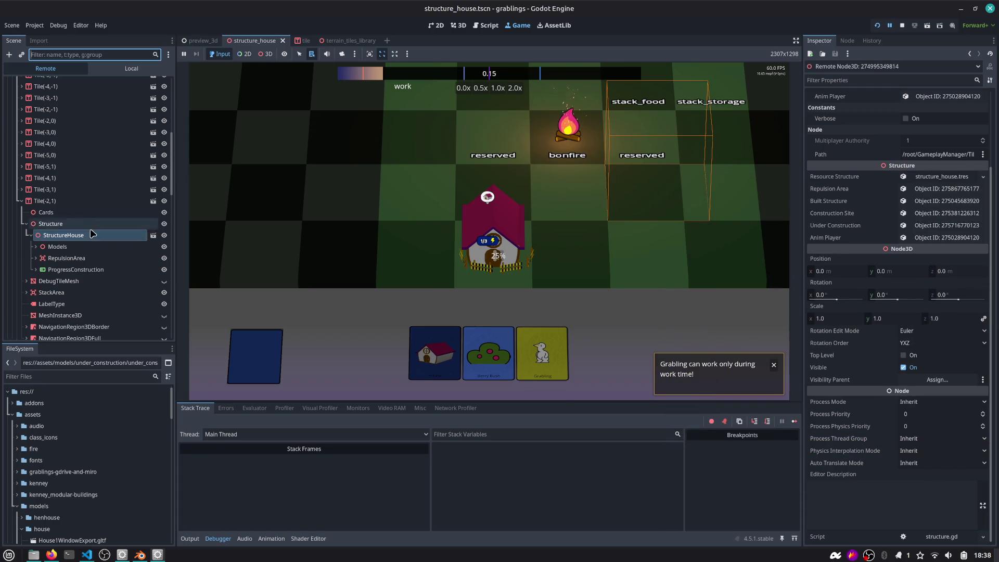
Step: Hide the live house's BuiltStructure, show its BuildingSite, then stop the game
{"action": "left_click", "coordinate": [52, 246]}
{"action": "left_click", "coordinate": [35, 247]}
{"action": "left_click", "coordinate": [754, 297]}
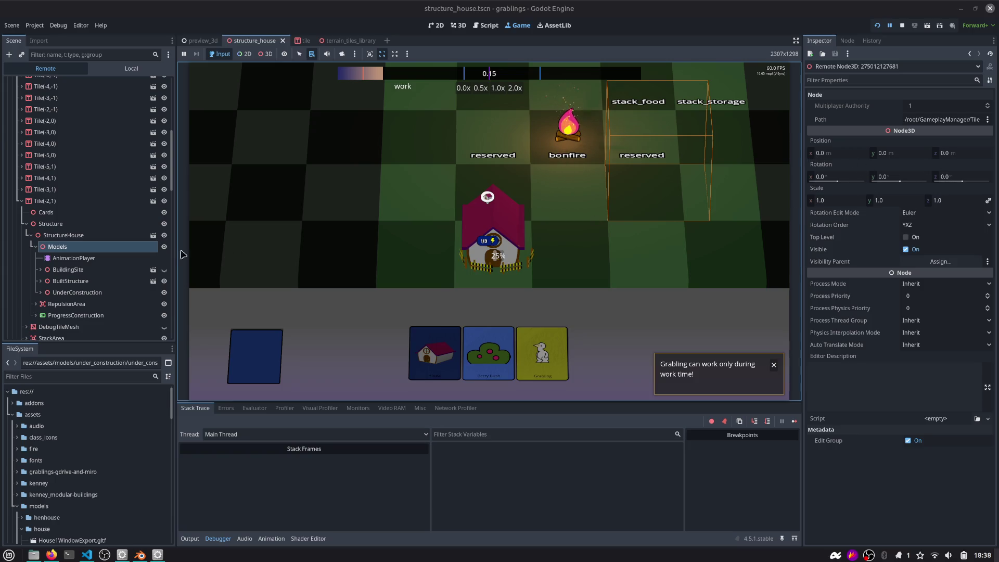
{"action": "double_click", "coordinate": [59, 270]}
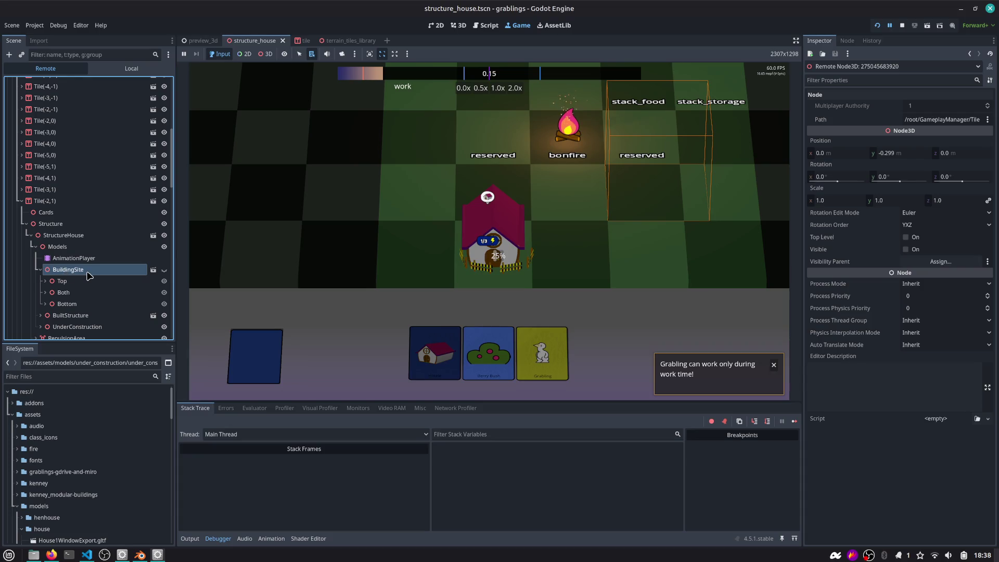
{"action": "left_click", "coordinate": [41, 270]}
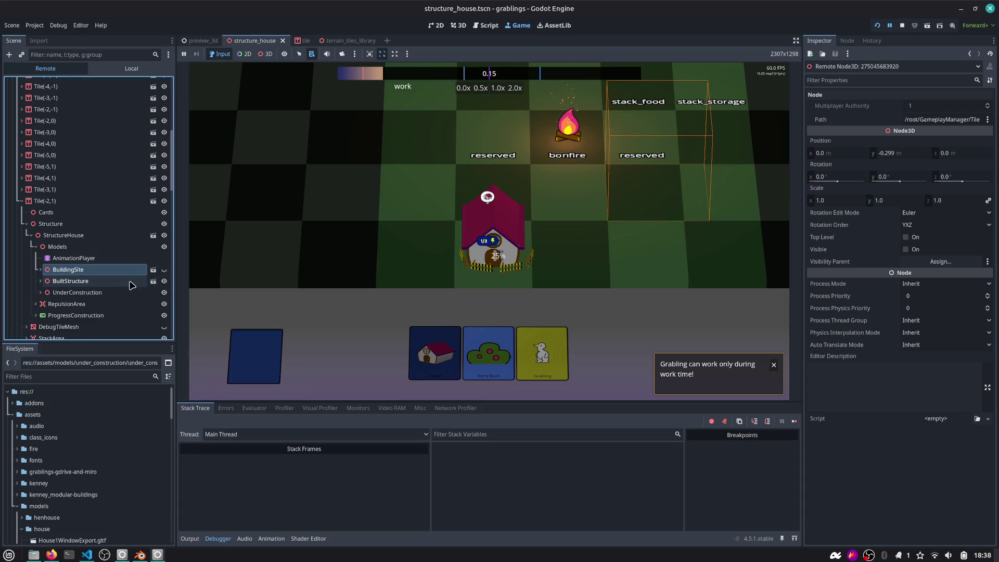
{"action": "left_click", "coordinate": [164, 282]}
{"action": "left_click", "coordinate": [164, 270]}
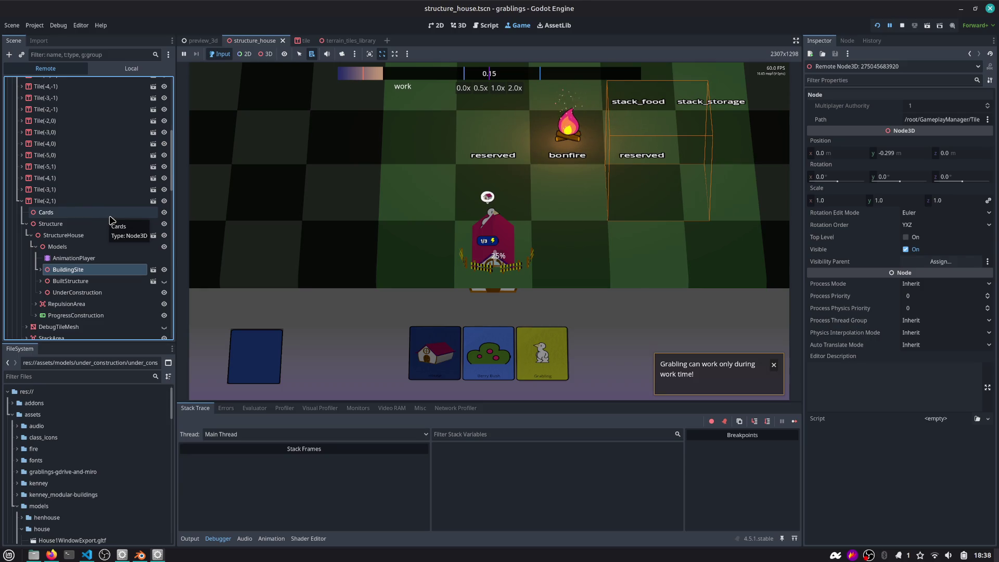
{"action": "left_click", "coordinate": [902, 25]}
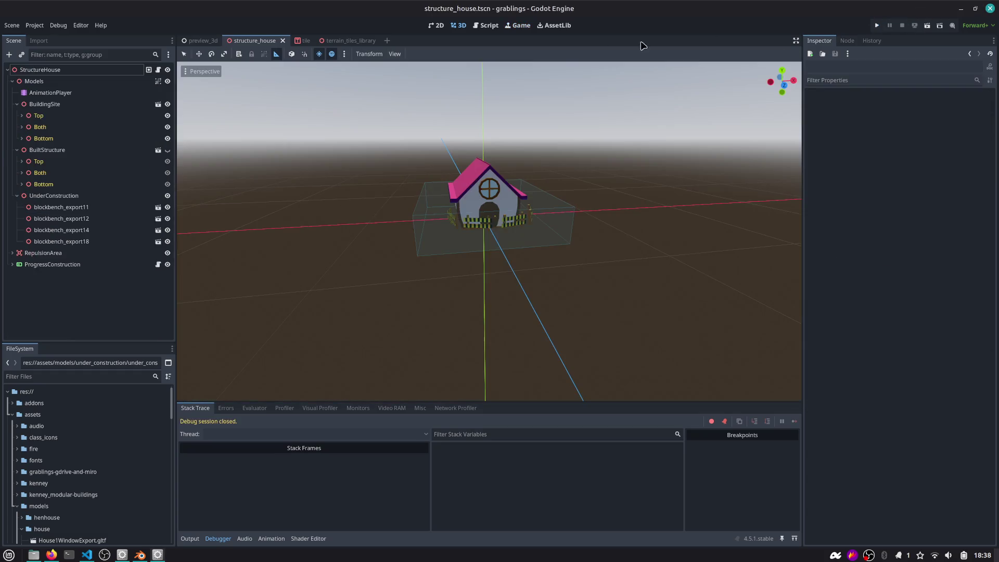
Step: Select StructureHouse and clear its Built Structure and Construction Site references
{"action": "left_click", "coordinate": [490, 29]}
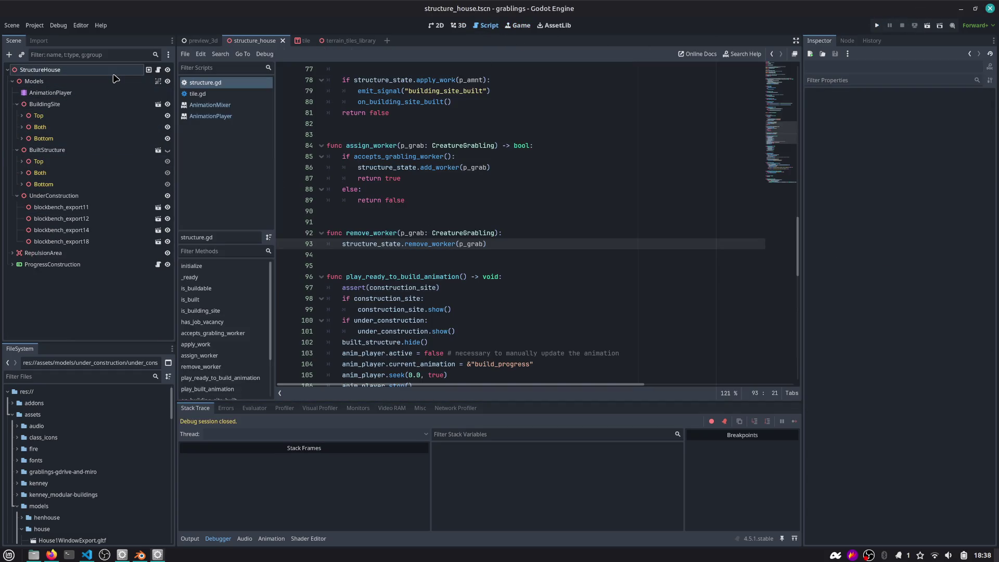
{"action": "left_click", "coordinate": [83, 70]}
{"action": "left_click", "coordinate": [12, 81]}
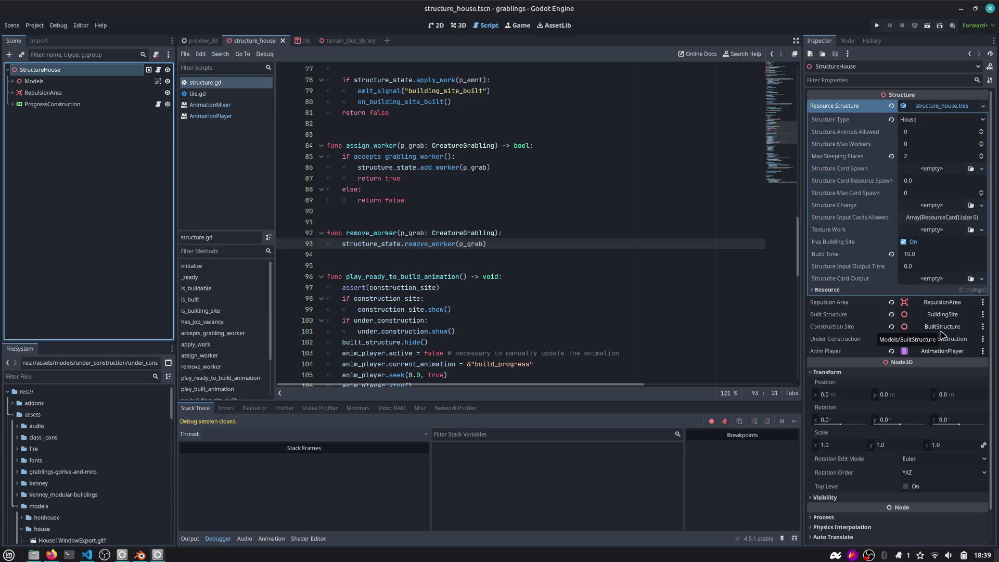
{"action": "left_click", "coordinate": [891, 327]}
{"action": "left_click", "coordinate": [891, 314]}
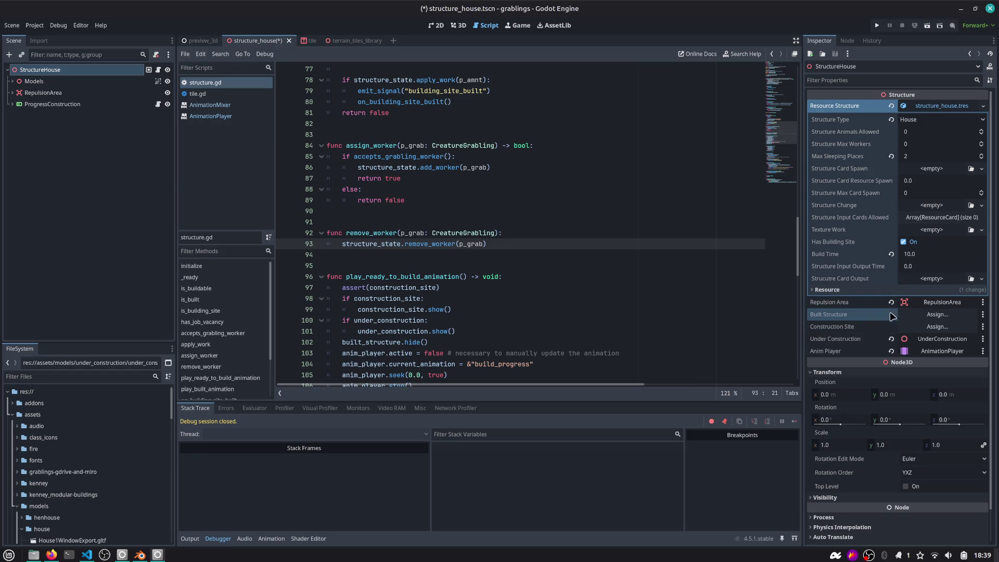
Step: Assign BuiltStructure to Built Structure and BuildingSite to Construction Site, then run the project
{"action": "left_click", "coordinate": [937, 315]}
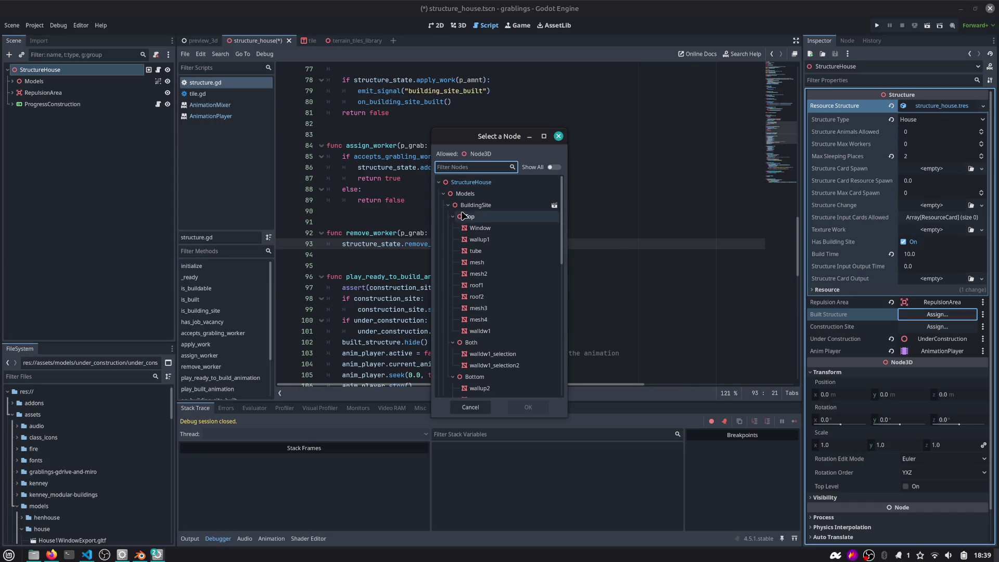
{"action": "left_click", "coordinate": [447, 206]}
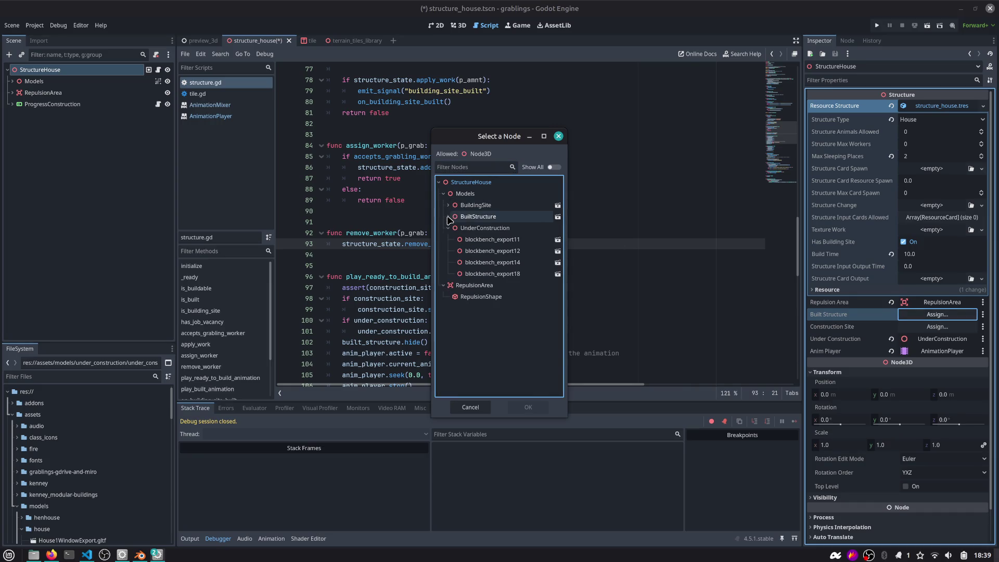
{"action": "left_click", "coordinate": [509, 219]}
{"action": "double_click", "coordinate": [509, 219]}
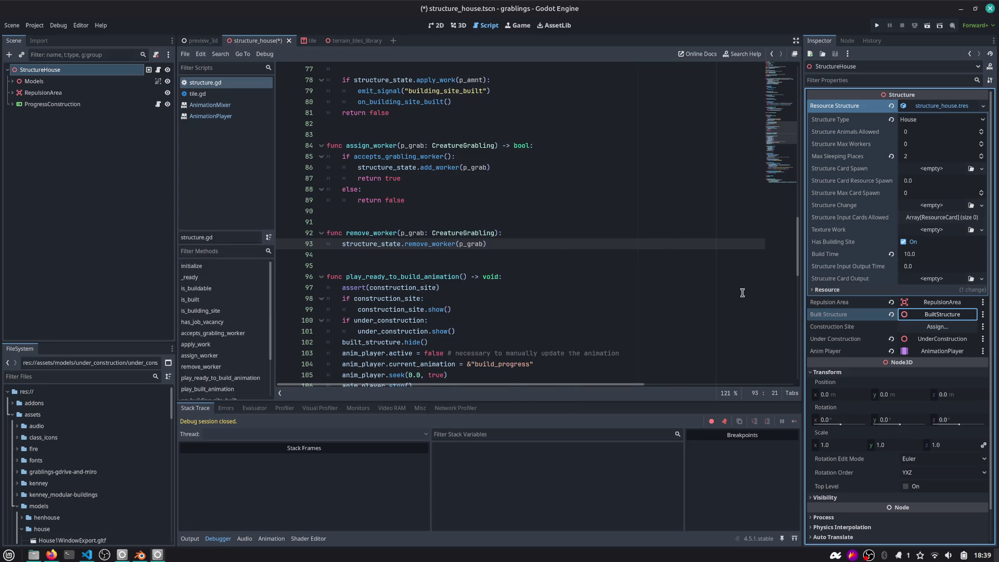
{"action": "left_click", "coordinate": [926, 326]}
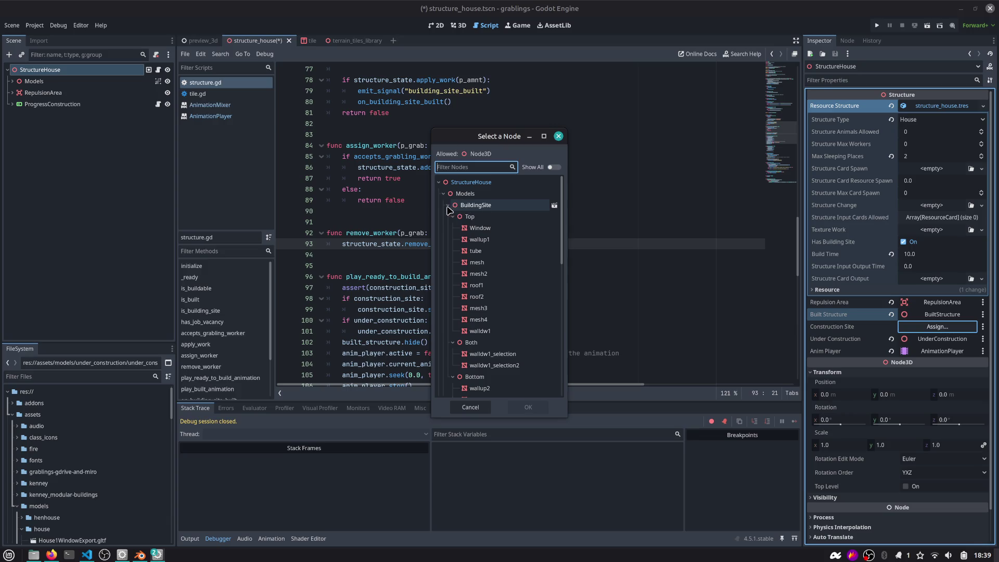
{"action": "double_click", "coordinate": [479, 207]}
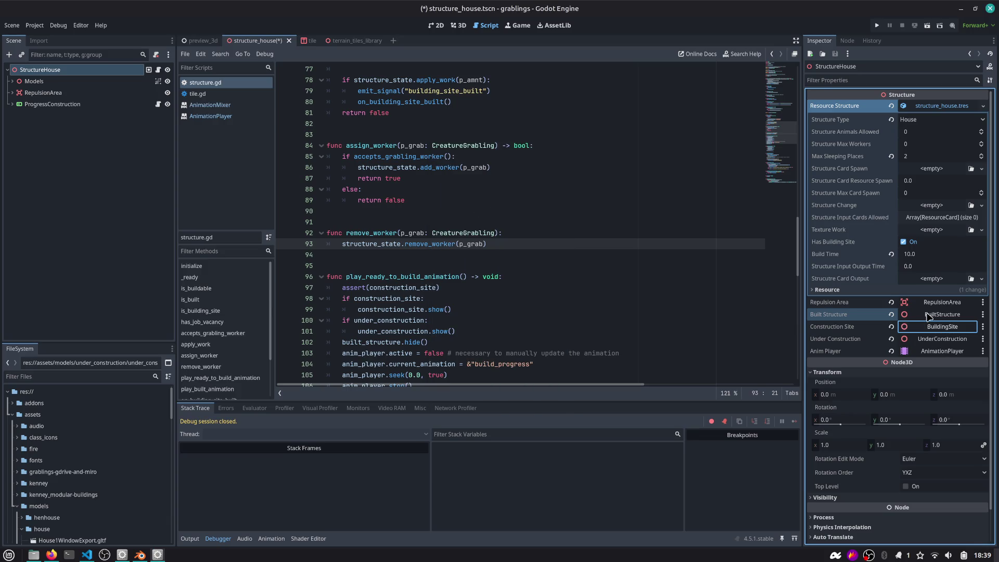
{"action": "left_click", "coordinate": [877, 25]}
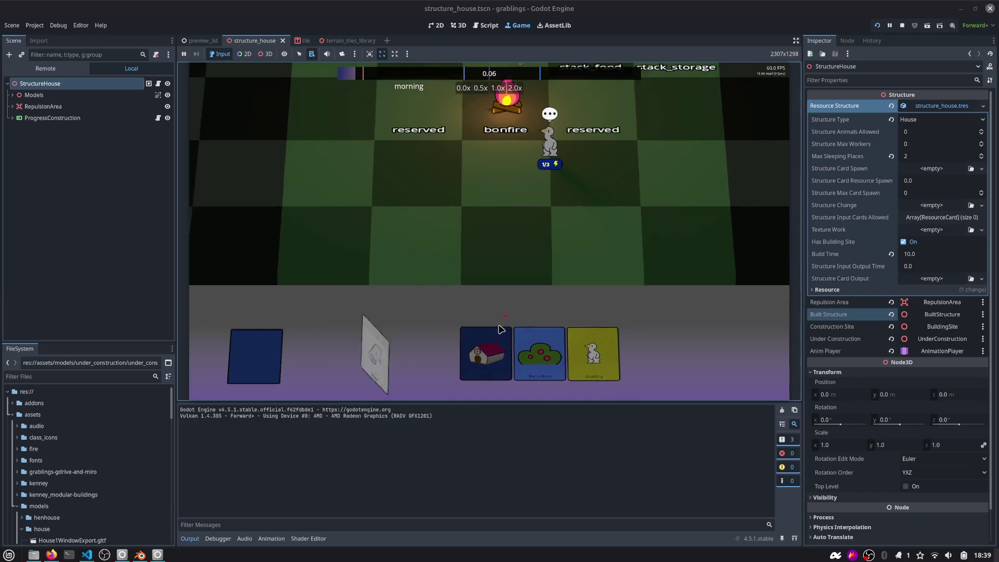
Step: In Firefox, edit the GitHub issue description and add a blank line above its image
{"action": "key", "text": "alt+Tab"}
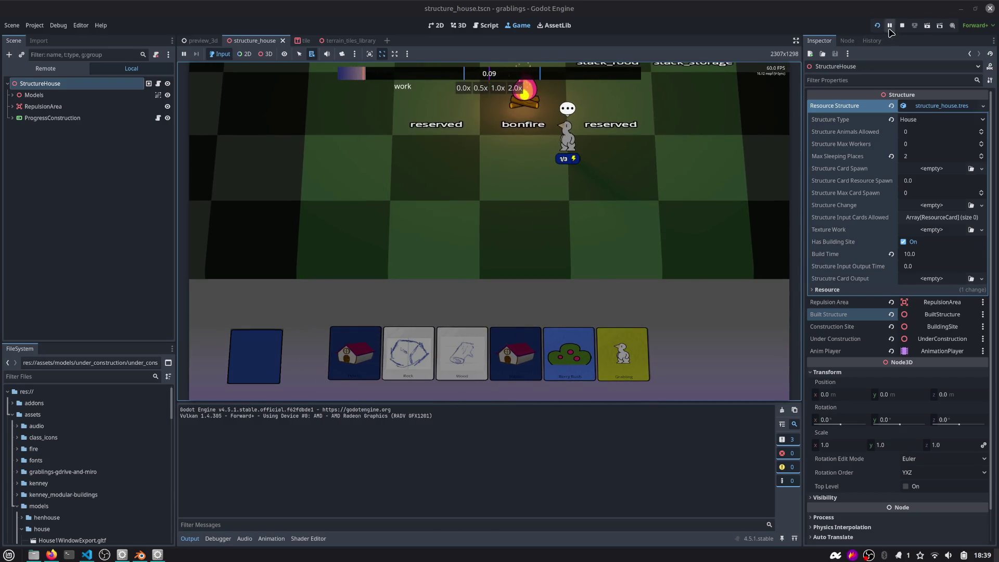
{"action": "key", "text": "alt+Tab"}
{"action": "key", "text": "alt+Tab"}
{"action": "key", "text": "alt+Tab"}
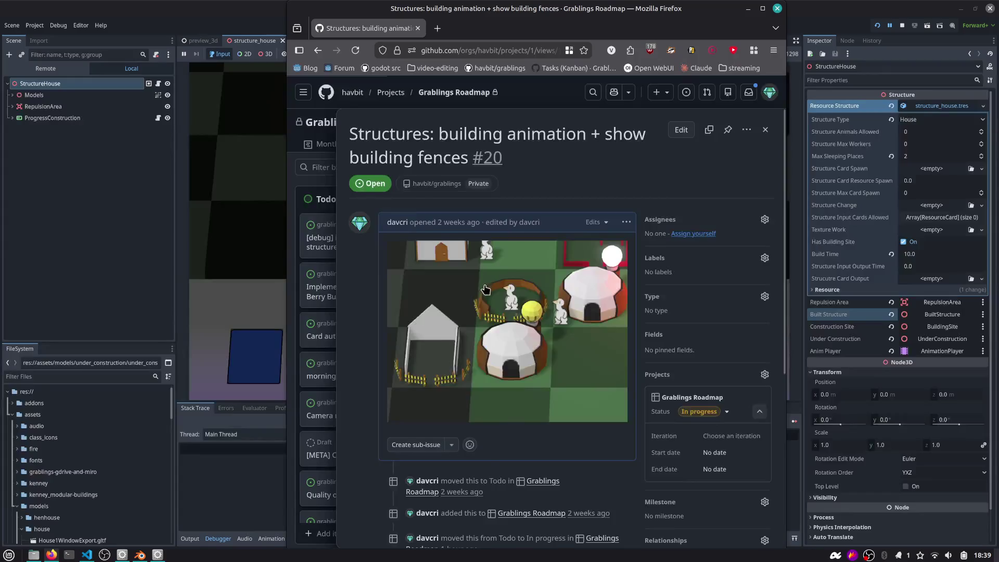
{"action": "scroll", "coordinate": [494, 312], "scroll_direction": "down", "scroll_amount": 3}
{"action": "scroll", "coordinate": [494, 312], "scroll_direction": "up", "scroll_amount": 3}
{"action": "left_click", "coordinate": [626, 222]}
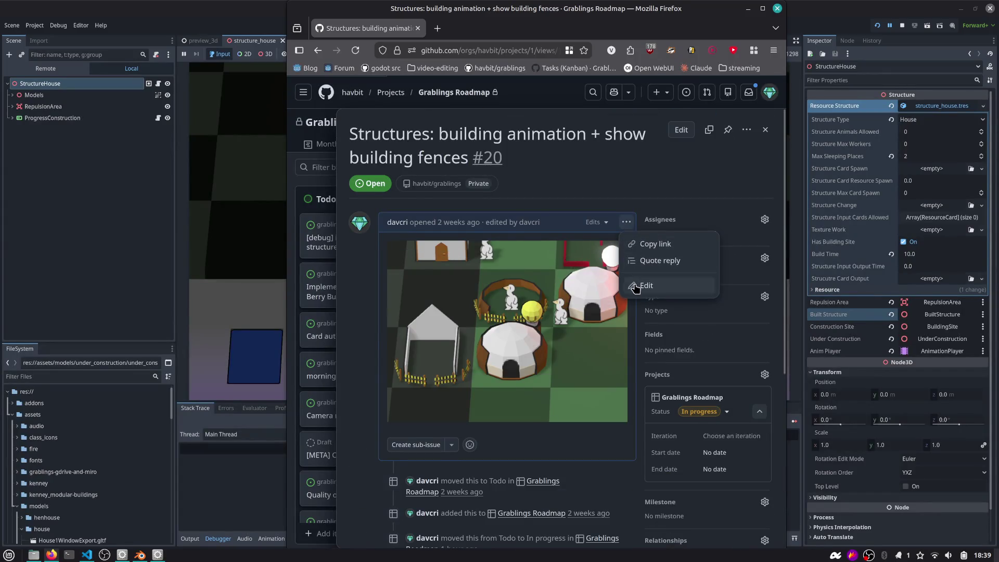
{"action": "left_click", "coordinate": [638, 285]}
{"action": "key", "text": "Return"}
{"action": "key", "text": "Return"}
{"action": "key", "text": "Up"}
{"action": "key", "text": "Up"}
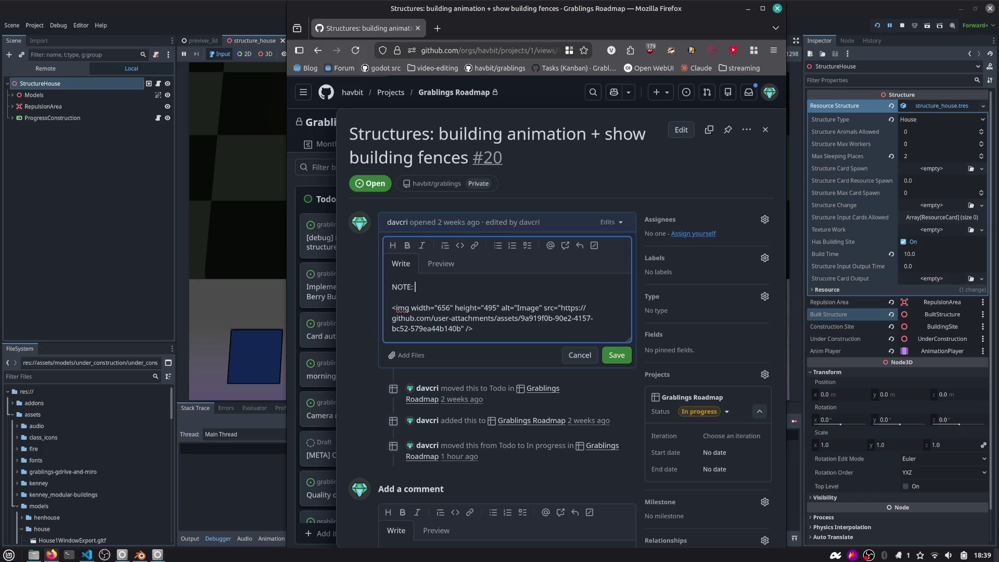
{"action": "key", "text": "alt+Tab"}
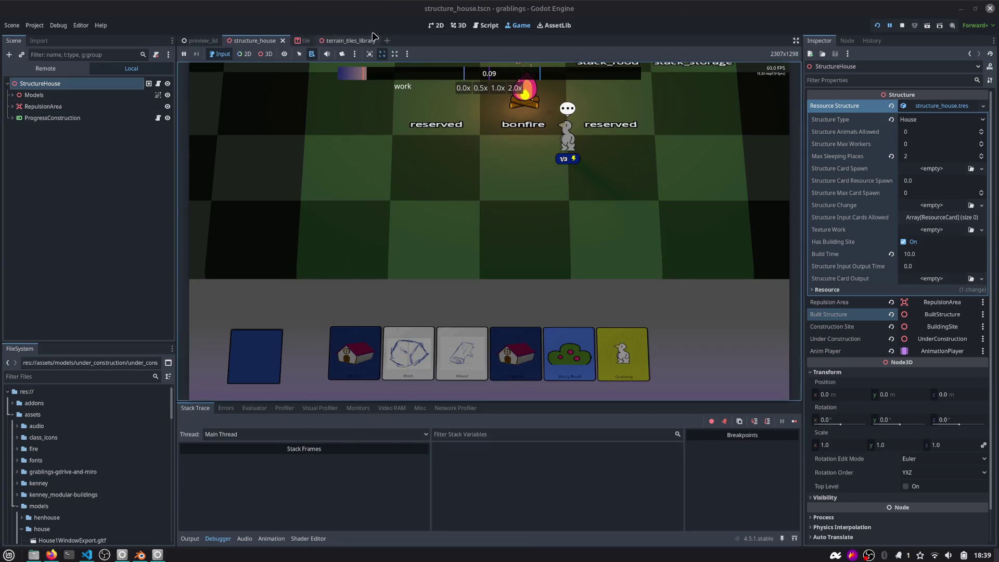
Step: Show the house in 3D with Models expanded and BuildingSite and BuiltStructure collapsed
{"action": "left_click", "coordinate": [458, 25]}
{"action": "left_click", "coordinate": [12, 95]}
{"action": "left_click", "coordinate": [17, 119]}
{"action": "left_click", "coordinate": [17, 129]}
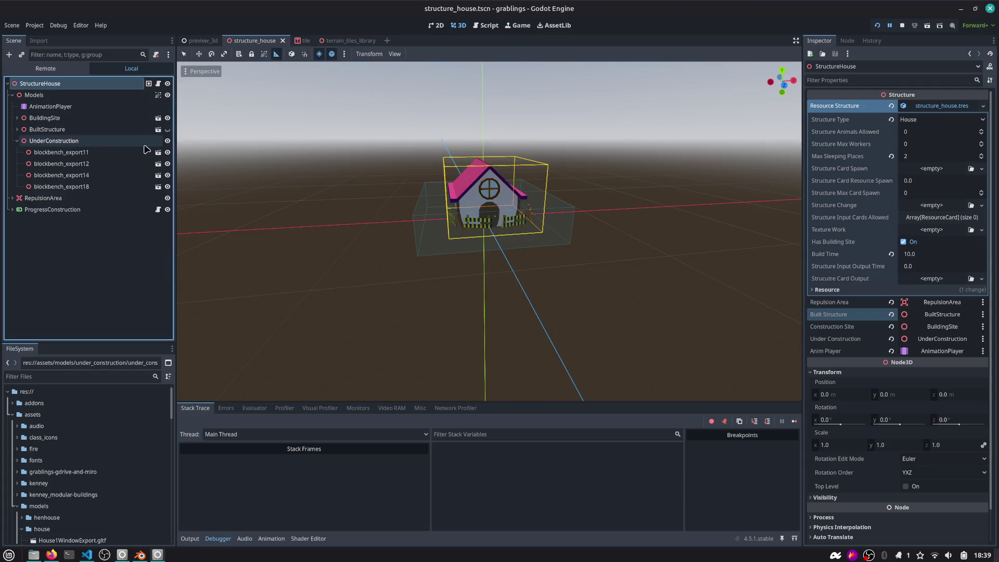
Step: Orbit around the house, capture a region screenshot of the editor, and copy it
{"action": "key", "text": "Print"}
{"action": "key", "text": "Escape"}
{"action": "left_click_drag", "start_coordinate": [501, 185], "coordinate": [590, 165]}
{"action": "mouse_move", "coordinate": [522, 161]}
{"action": "left_mouse_down"}
{"action": "mouse_move", "coordinate": [529, 176]}
{"action": "mouse_move", "coordinate": [447, 203]}
{"action": "left_mouse_up"}
{"action": "key", "text": "Print"}
{"action": "left_click_drag", "start_coordinate": [3, 59], "coordinate": [429, 311]}
{"action": "key", "text": "ctrl+c"}
{"action": "key", "text": "alt+Tab"}
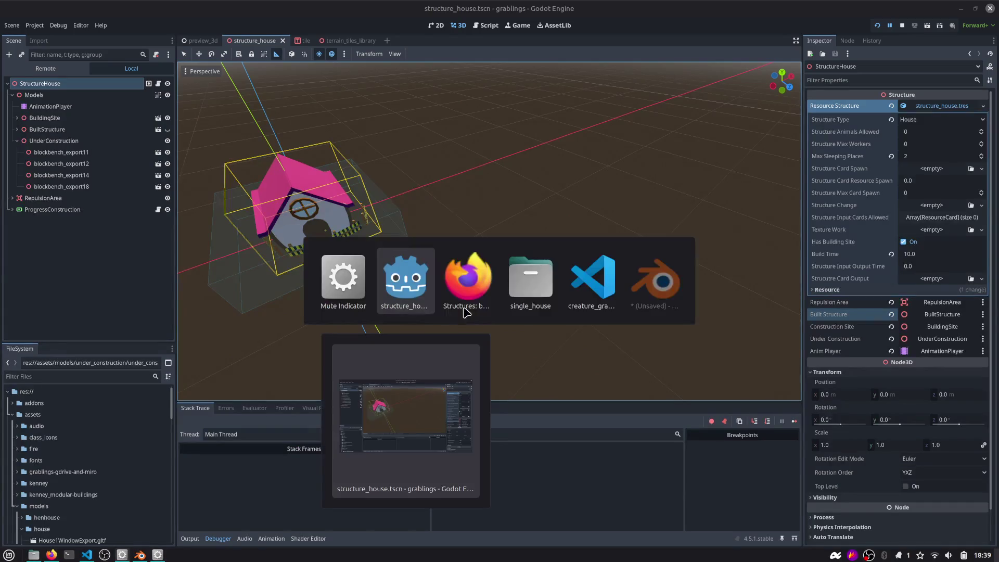
Step: Paste the screenshot and write a note that BuiltStructure and BuildingSite could share one 3D model
{"action": "key", "text": "ctrl+v"}
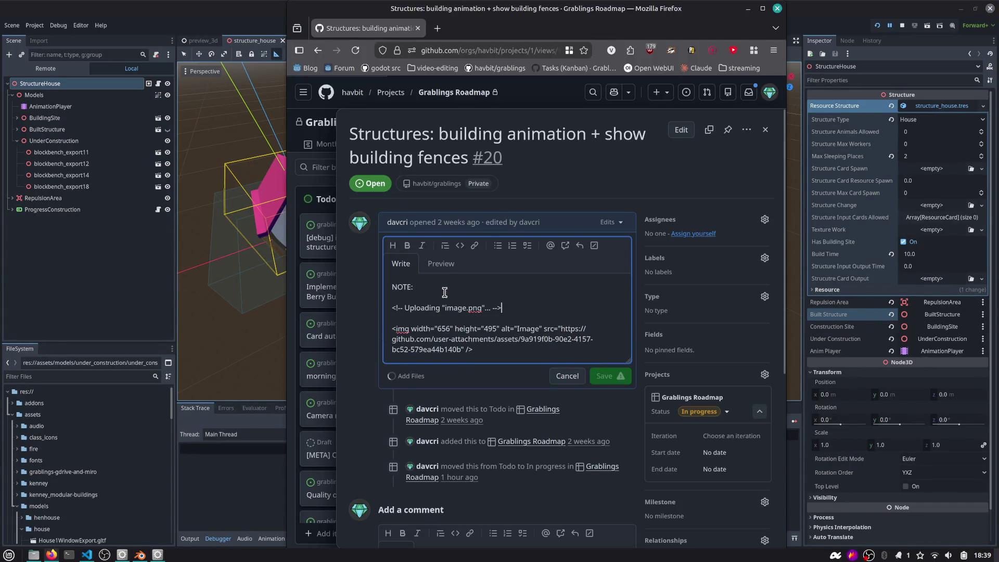
{"action": "type", "text": "Built st"}
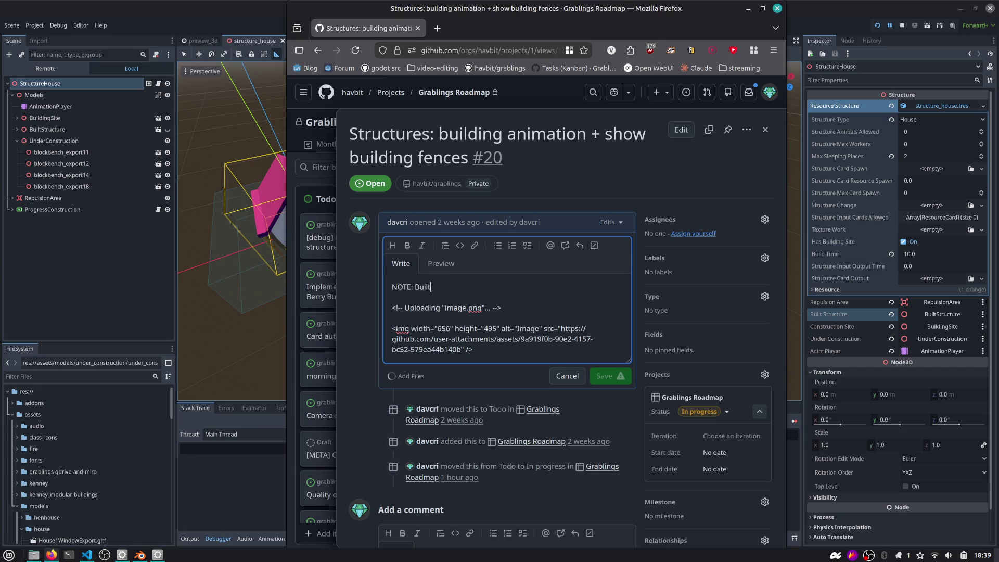
{"action": "type", "text": "ure and BuildingSite could be"}
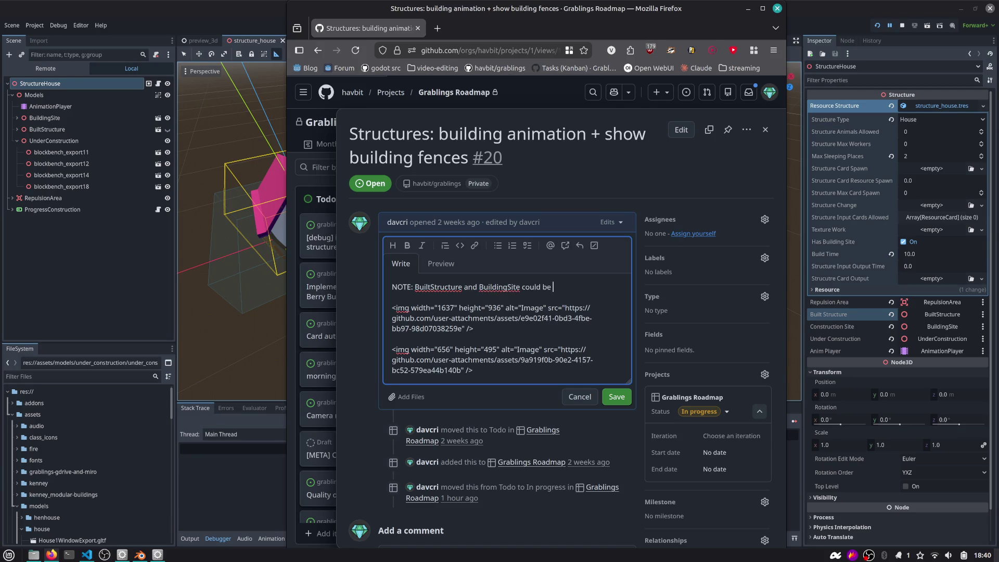
{"action": "type", "text": "ame 3D model."}
{"action": "key", "text": "Return"}
{"action": "type", "text": "If this is true for all rthe"}
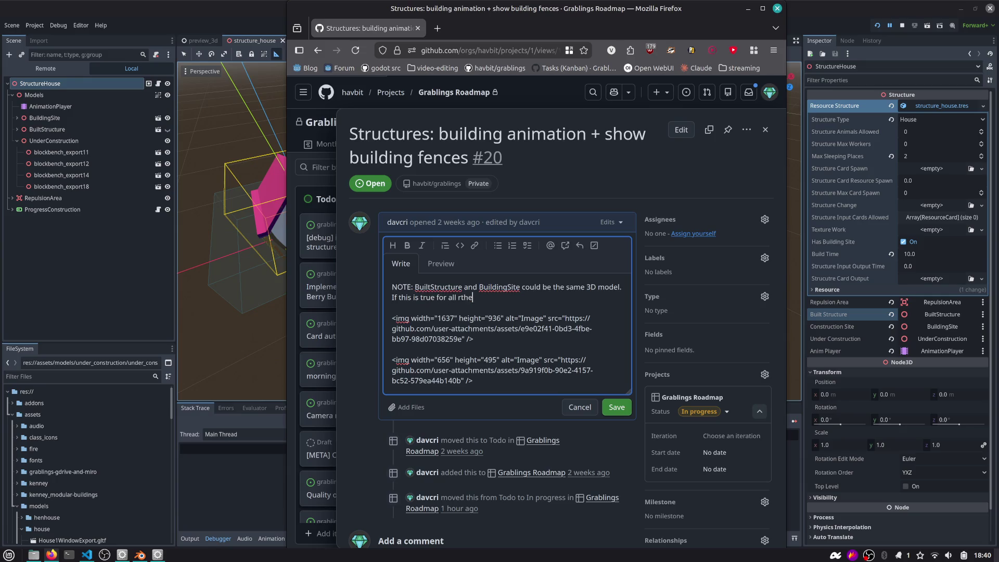
{"action": "type", "text": " models, then we can safely"}
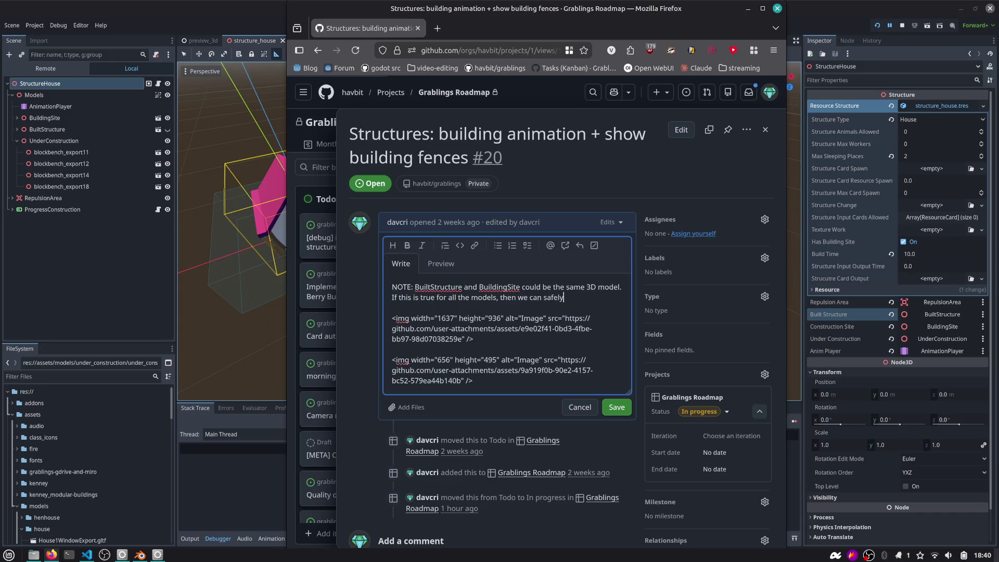
{"action": "type", "text": "remo"}
{"action": "type", "text": "m."}
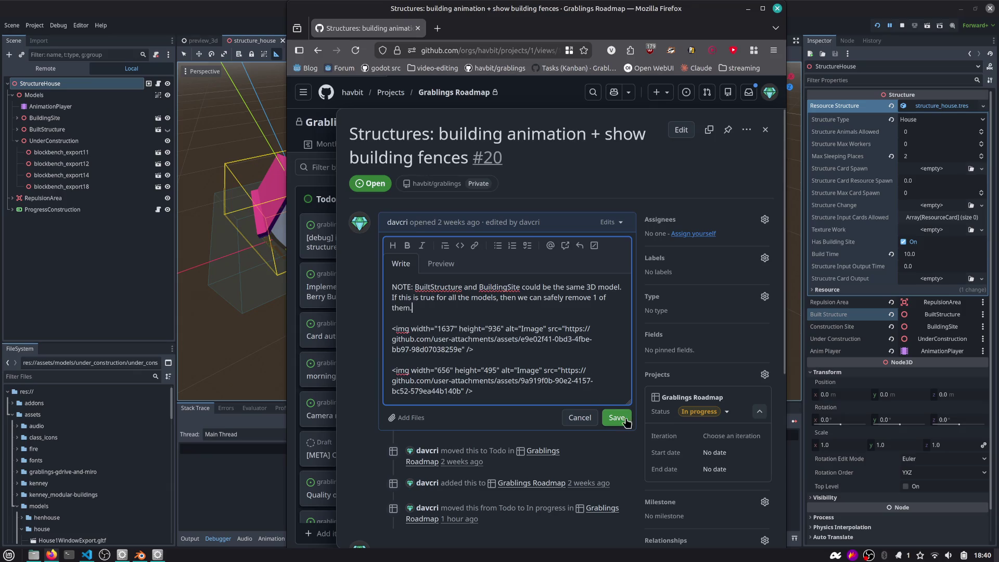
Step: Add a --- separator line before the old image and save the issue description
{"action": "left_click", "coordinate": [491, 361]}
{"action": "key", "text": "Return"}
{"action": "type", "text": "-"}
{"action": "key", "text": "Return"}
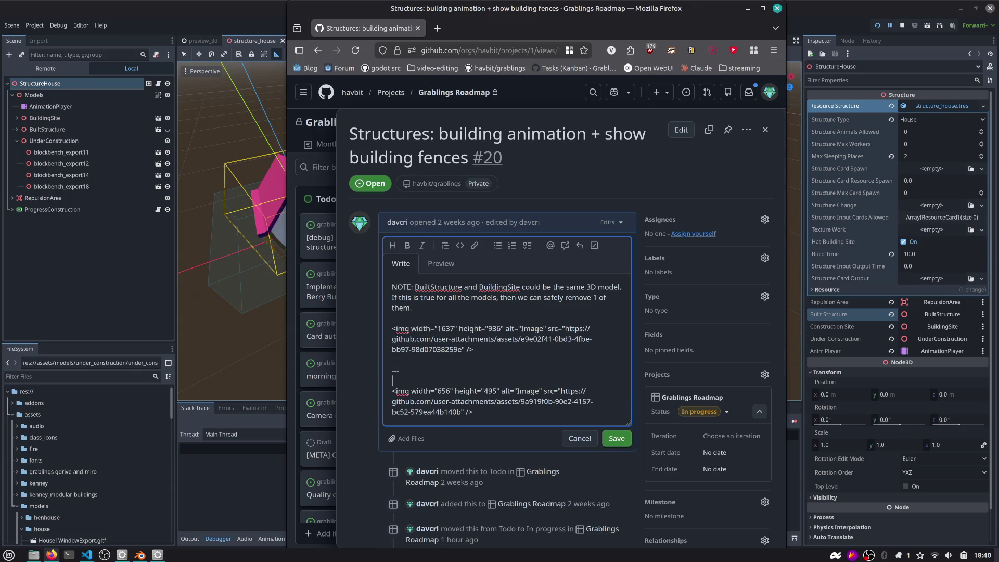
{"action": "left_click", "coordinate": [612, 438]}
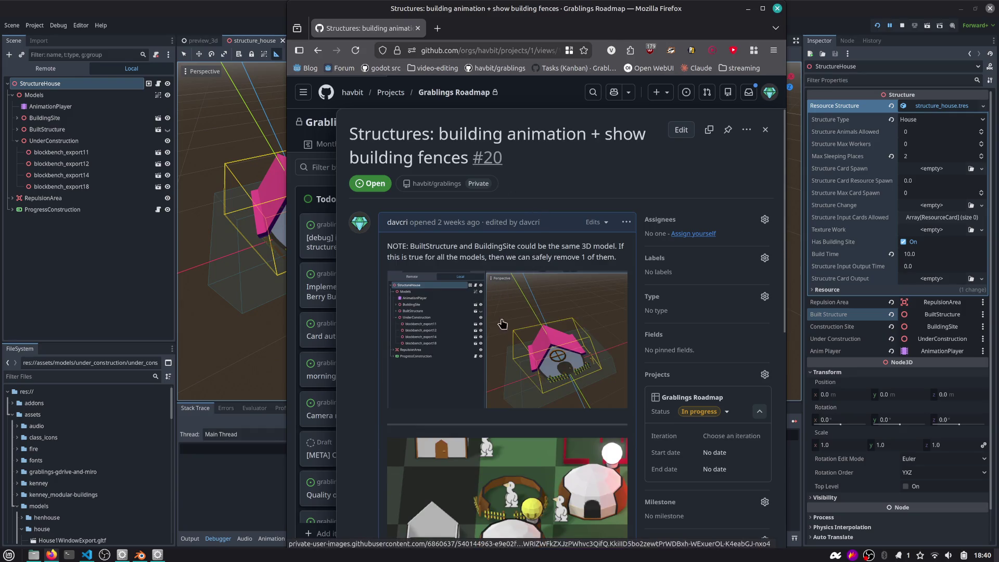
{"action": "left_click", "coordinate": [135, 255]}
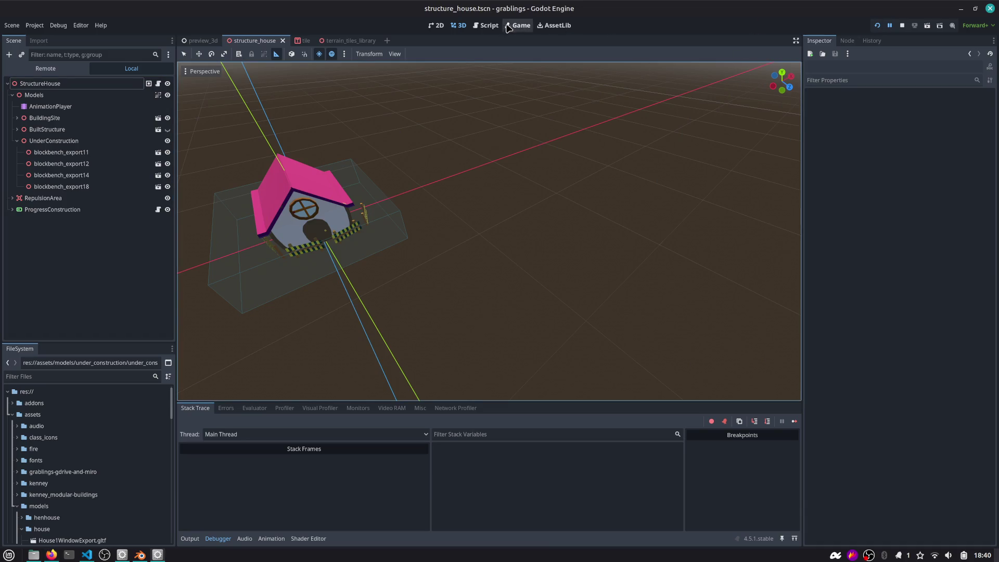
Step: Resume the running game, build a house using the House, Rock, Wood and Grabling cards, then stop the game
{"action": "left_click", "coordinate": [509, 26]}
{"action": "left_click", "coordinate": [890, 25]}
{"action": "left_click", "coordinate": [365, 349]}
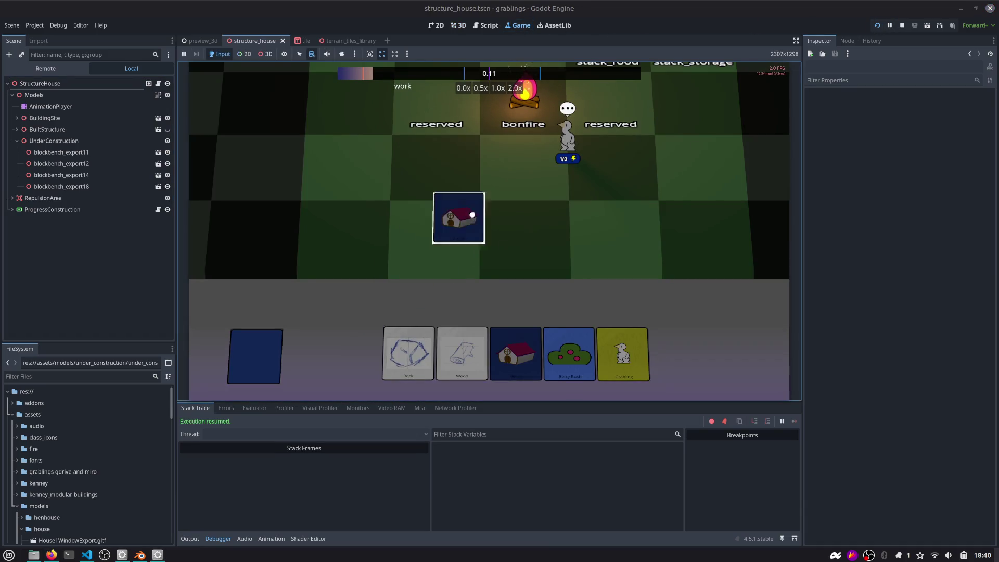
{"action": "left_click_drag", "start_coordinate": [395, 343], "coordinate": [434, 229]}
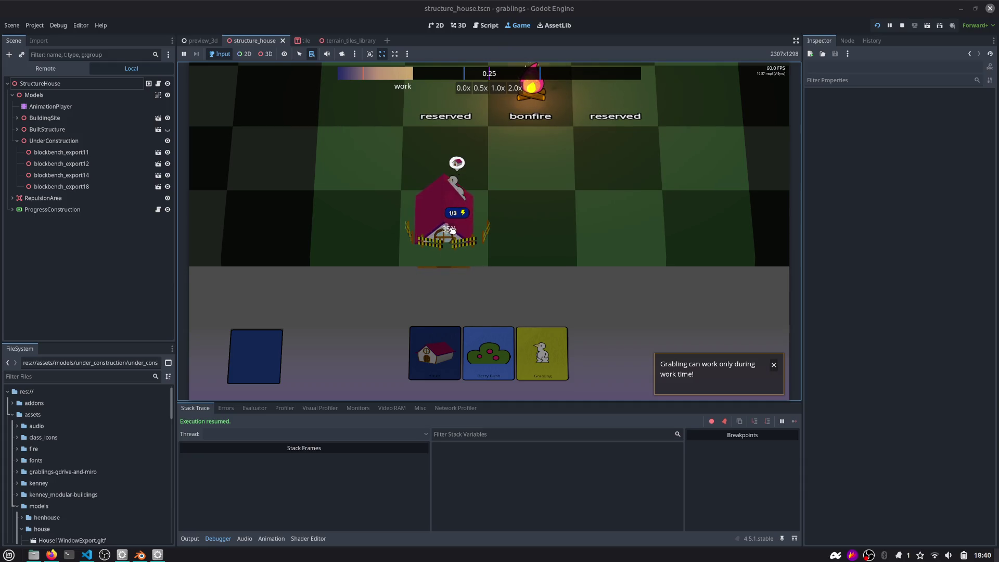
{"action": "left_click_drag", "start_coordinate": [458, 229], "coordinate": [569, 194]}
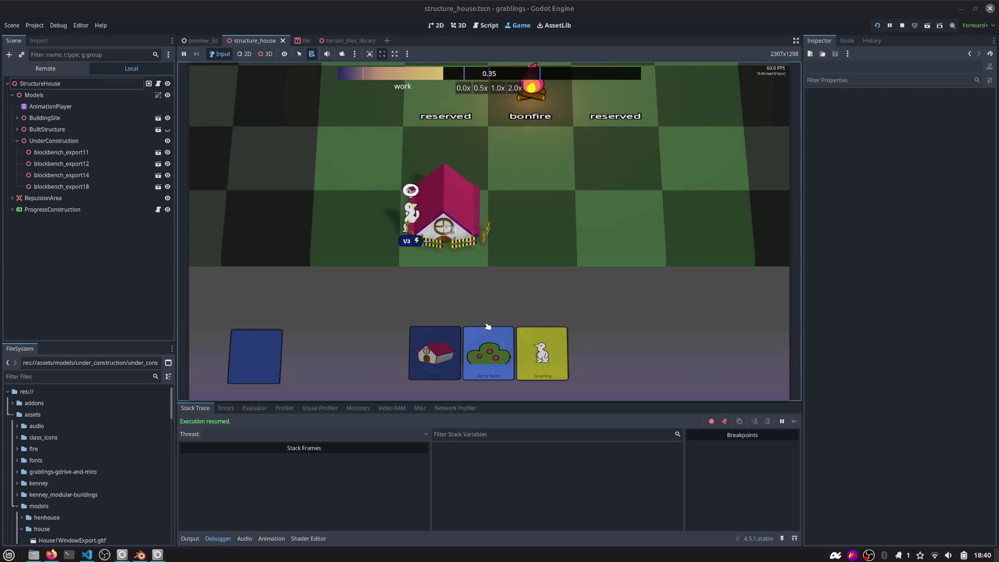
{"action": "left_click_drag", "start_coordinate": [542, 354], "coordinate": [573, 224]}
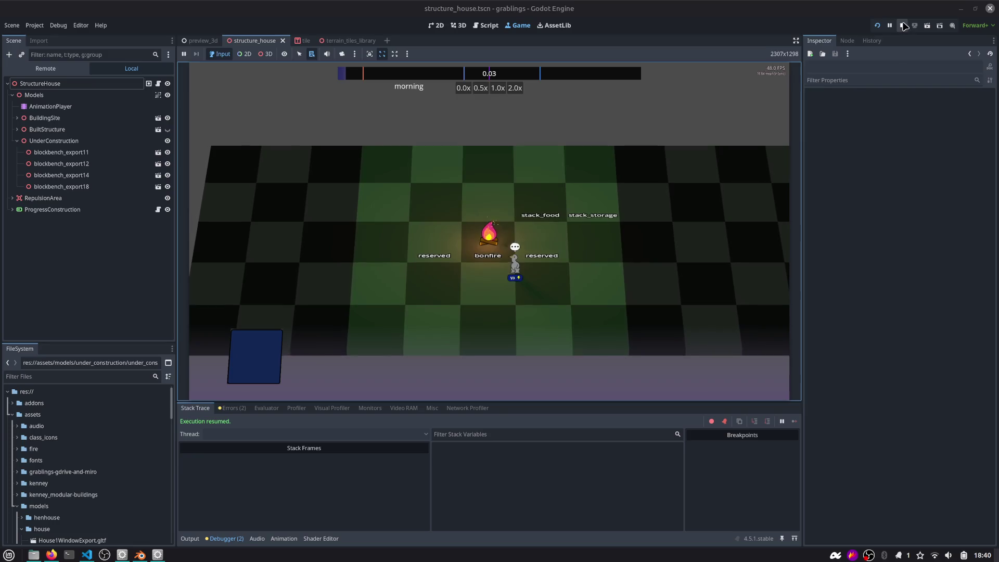
{"action": "key", "text": "F8"}
Step: Open resource_creature_base.gd, creature.gd and creature_grabling.gd through the quick script search
{"action": "left_click", "coordinate": [448, 102]}
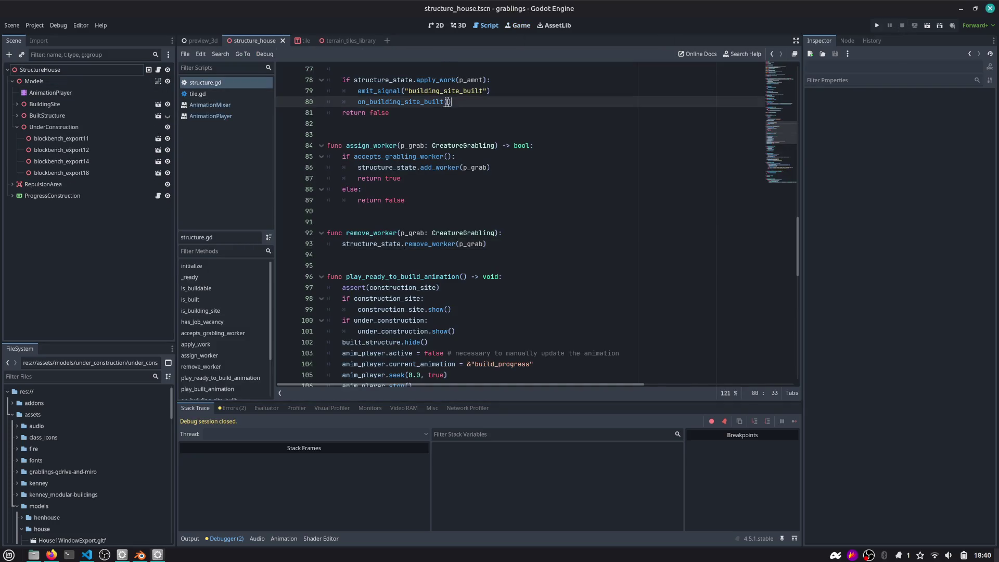
{"action": "key", "text": "ctrl+alt+o"}
{"action": "type", "text": "creautre"}
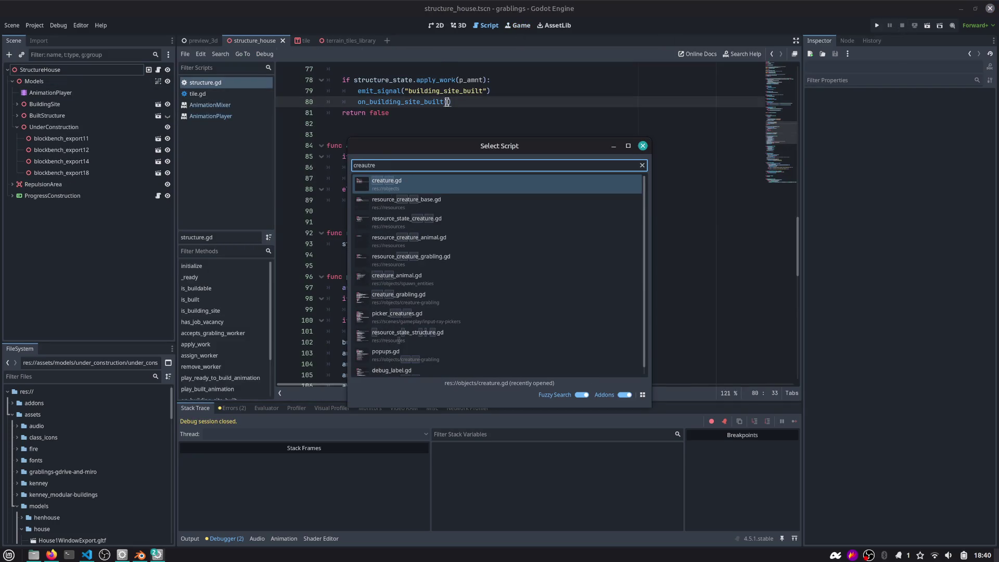
{"action": "key", "text": "Down"}
{"action": "key", "text": "Return"}
{"action": "key", "text": "ctrl+alt+o"}
{"action": "type", "text": "creature"}
{"action": "key", "text": "Return"}
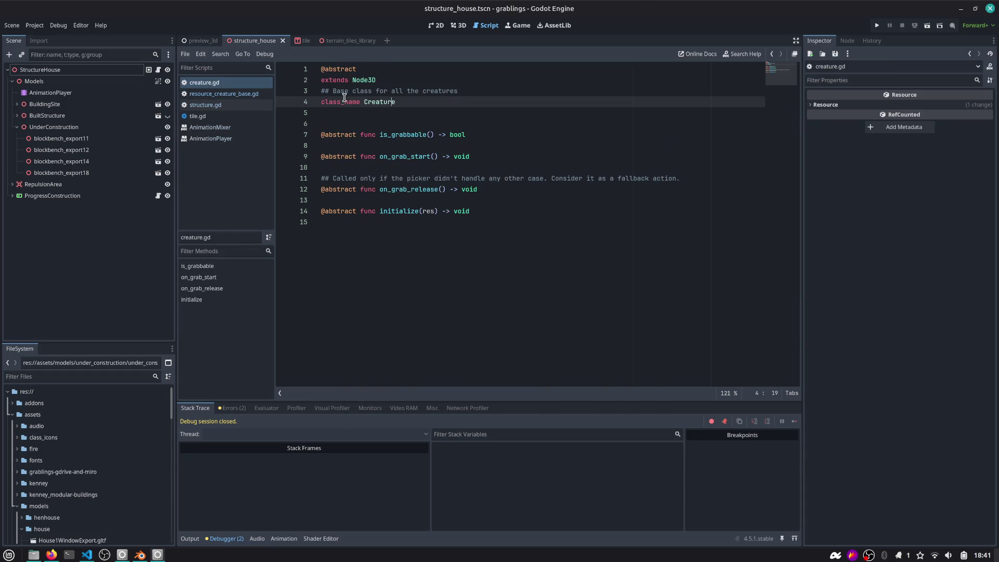
{"action": "key", "text": "ctrl+alt+o"}
{"action": "type", "text": "crea_"}
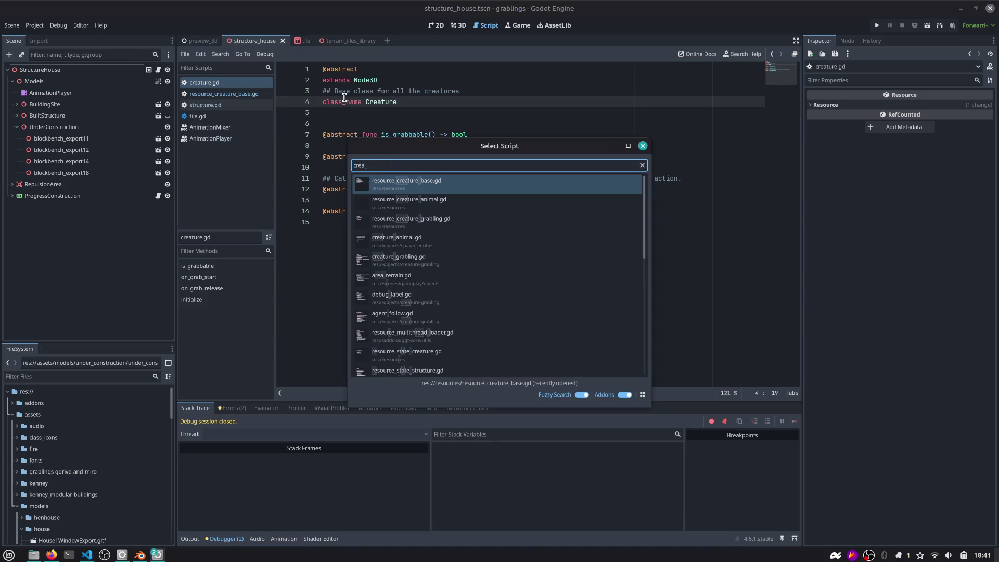
{"action": "key", "text": "Down"}
{"action": "key", "text": "Down"}
{"action": "key", "text": "Down"}
{"action": "key", "text": "Down"}
{"action": "key", "text": "Return"}
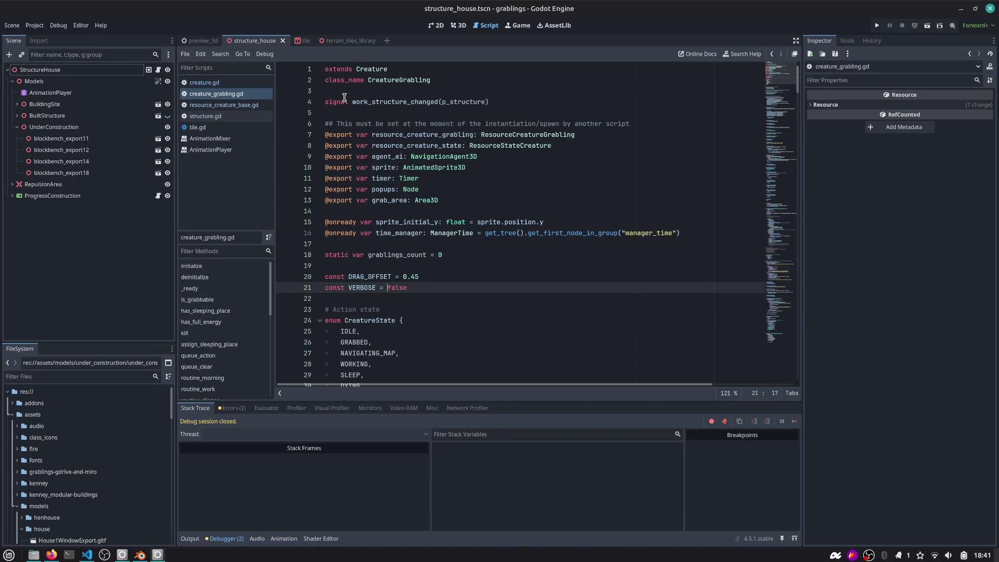
Step: Find and delete the energy_points = 1 line in creature_grabling.gd
{"action": "left_click", "coordinate": [344, 102]}
{"action": "key", "text": "ctrl+f"}
{"action": "type", "text": "= 1"}
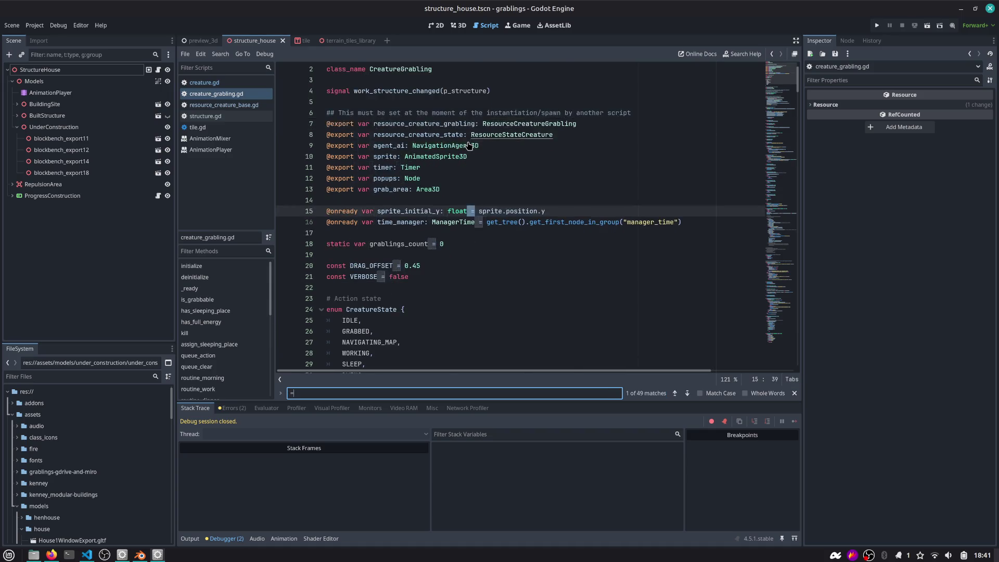
{"action": "key", "text": "ctrl+shift+k"}
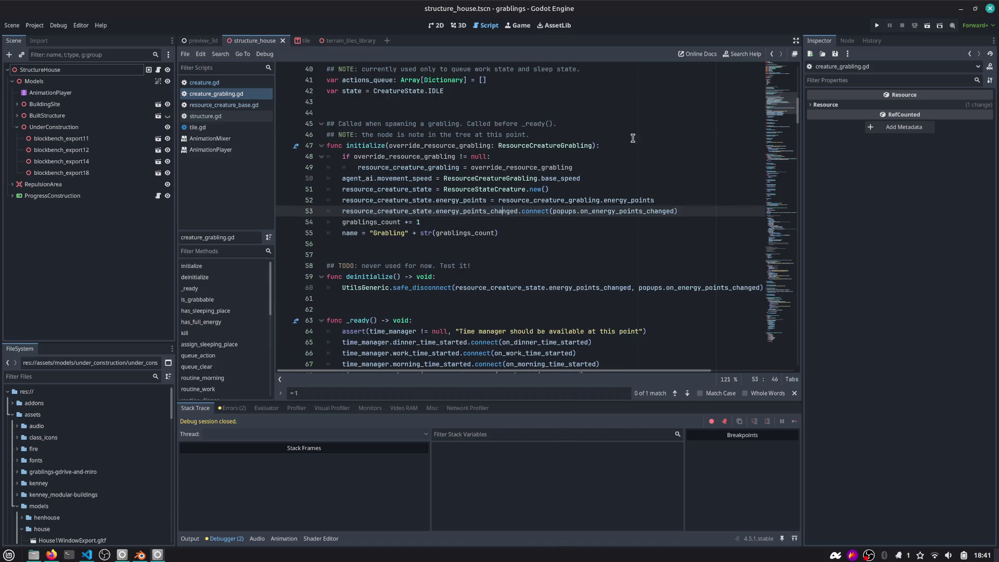
Step: Close the creature scripts and AnimationMixer/AnimationPlayer help tabs, then select the AnimationPlayer node
{"action": "middle_click", "coordinate": [239, 97]}
{"action": "middle_click", "coordinate": [219, 85]}
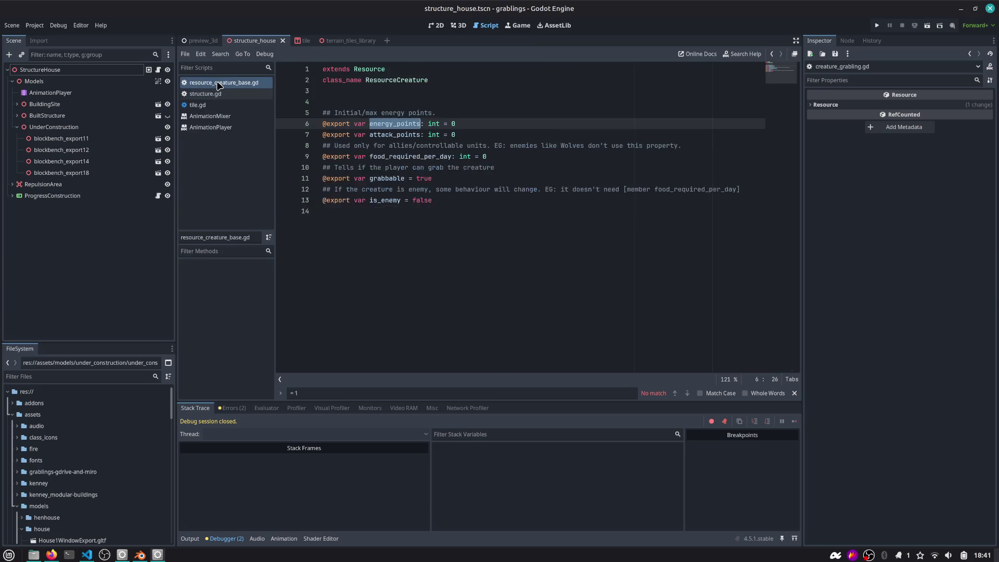
{"action": "middle_click", "coordinate": [219, 85]}
{"action": "middle_click", "coordinate": [217, 104]}
{"action": "middle_click", "coordinate": [217, 101]}
{"action": "scroll", "coordinate": [384, 182], "scroll_direction": "up", "scroll_amount": 10}
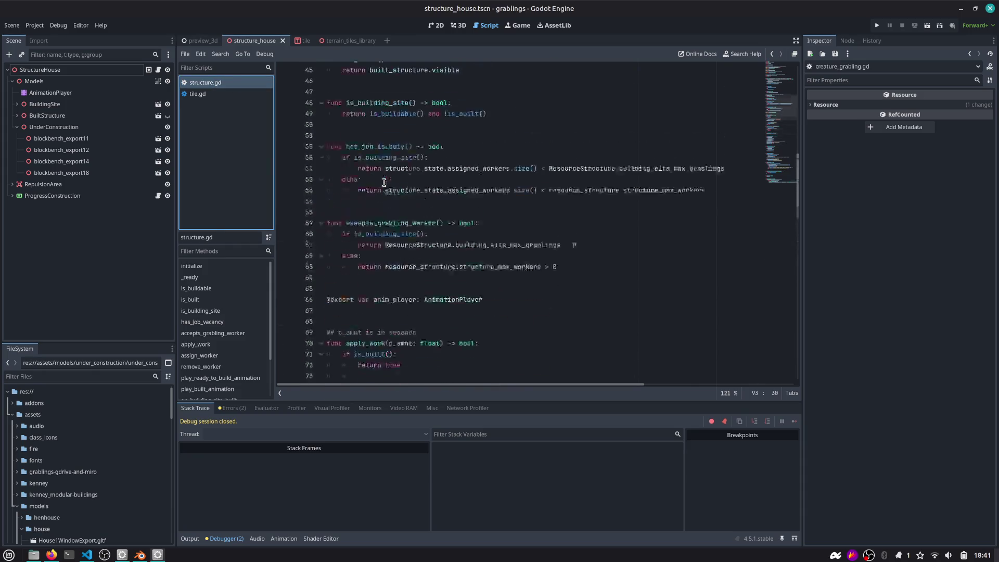
{"action": "scroll", "coordinate": [384, 182], "scroll_direction": "up", "scroll_amount": 8}
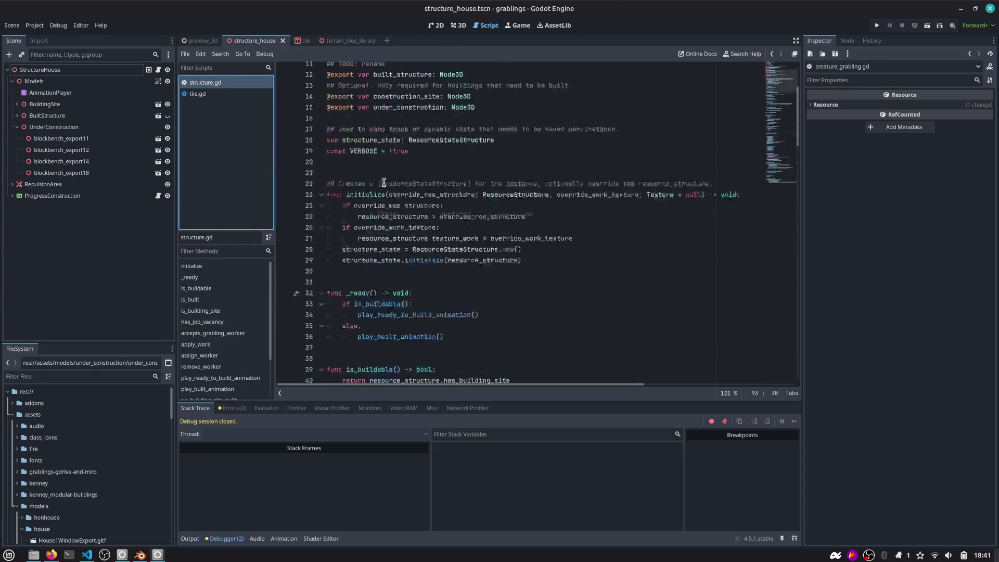
{"action": "left_click", "coordinate": [52, 93]}
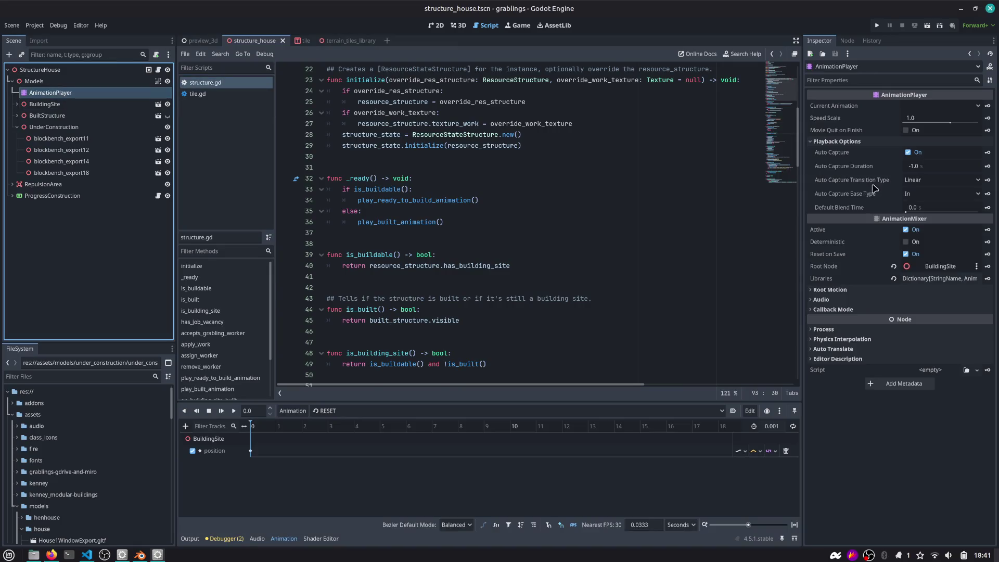
Step: Turn the AnimationPlayer's Active setting off and back on, saving the house scene each time
{"action": "left_click", "coordinate": [906, 230]}
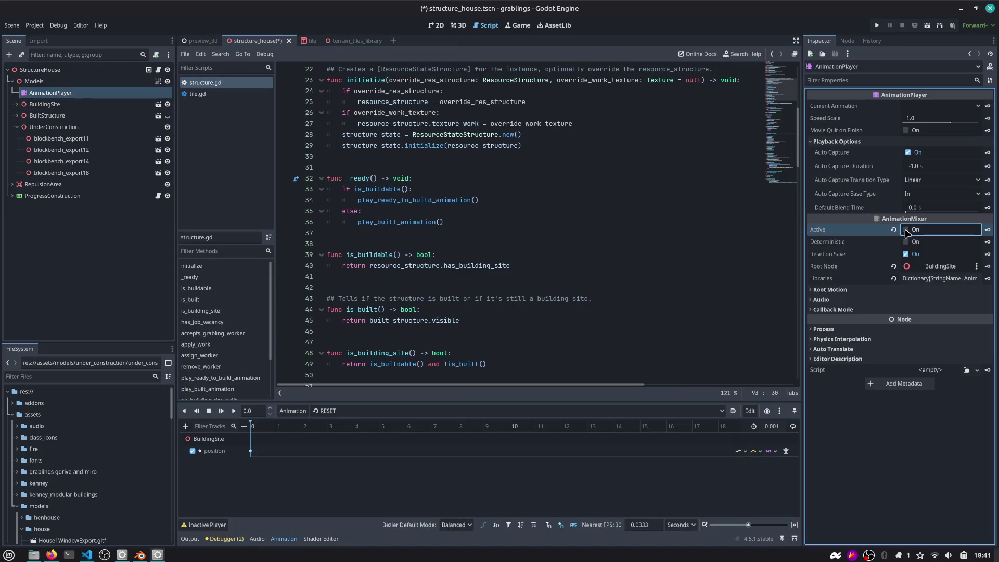
{"action": "key", "text": "ctrl+s"}
{"action": "left_click", "coordinate": [908, 231]}
{"action": "key", "text": "ctrl+s"}
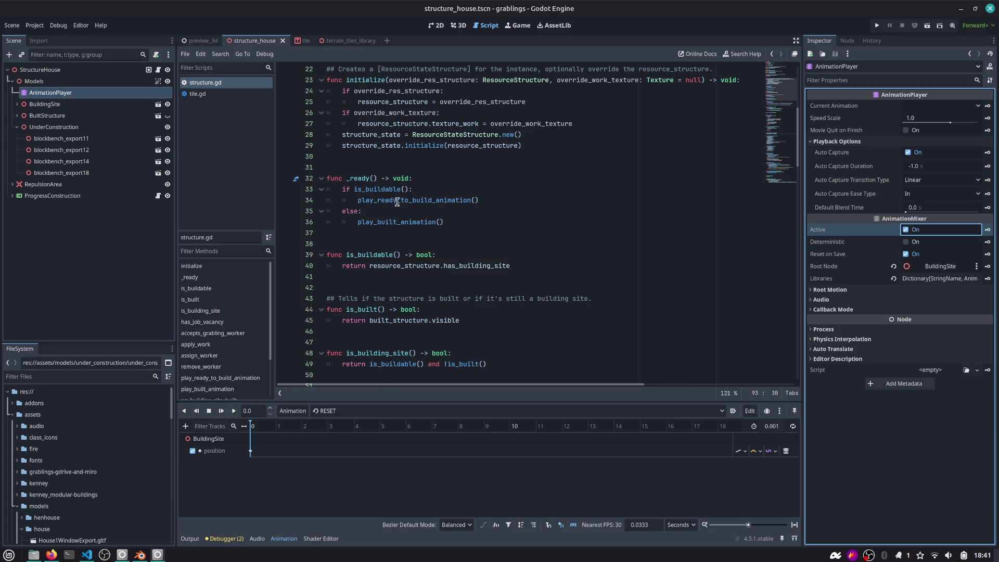
Step: Search structure.gd for 'active =' to reach line 103
{"action": "scroll", "coordinate": [398, 202], "scroll_direction": "down", "scroll_amount": 3}
{"action": "left_click", "coordinate": [361, 199]}
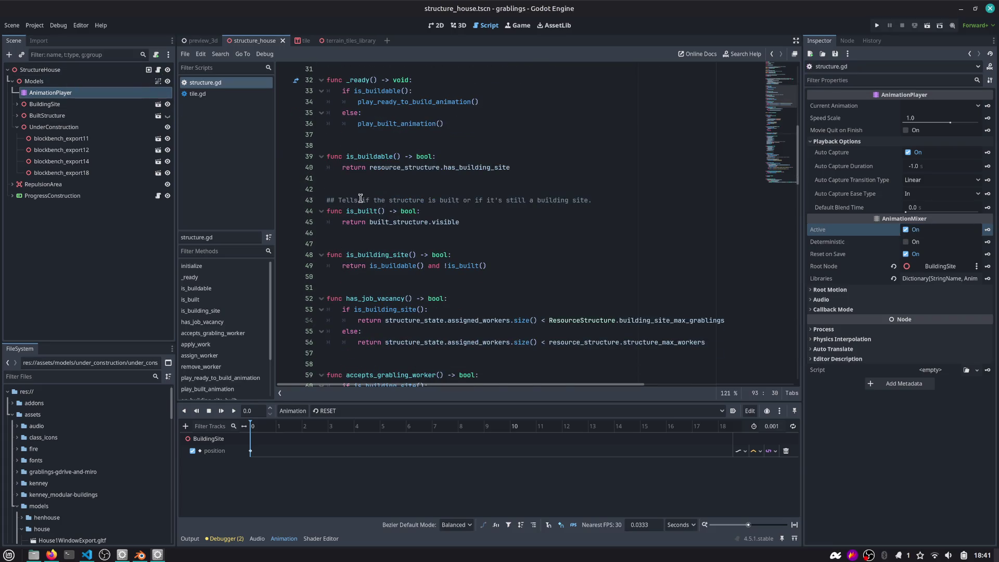
{"action": "key", "text": "ctrl+f"}
{"action": "type", "text": "active ="}
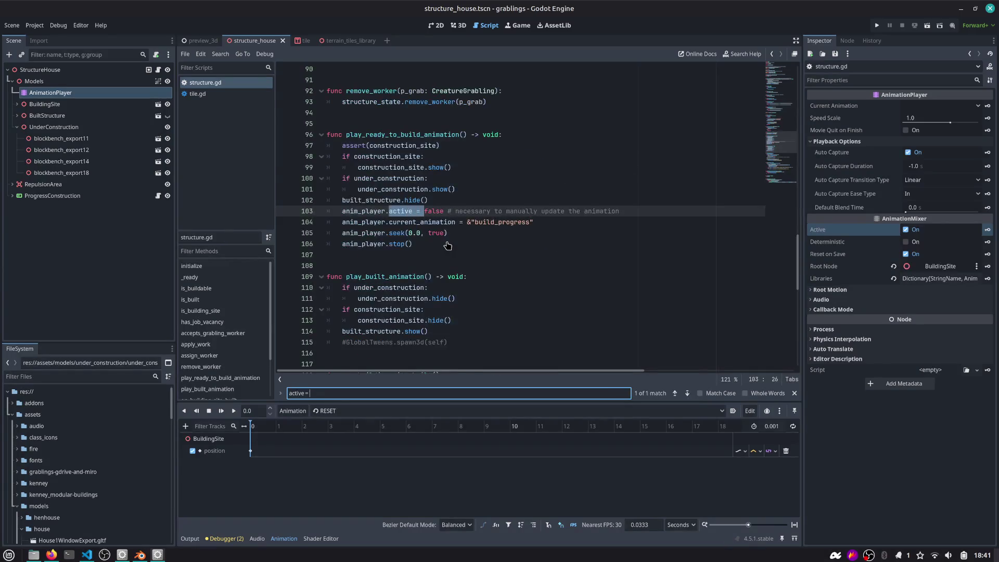
{"action": "left_click", "coordinate": [490, 221]}
{"action": "key", "text": "Escape"}
Step: Inspect the current_animation and seek lines and the construction_site description
{"action": "left_click_drag", "start_coordinate": [386, 210], "coordinate": [583, 211]}
{"action": "double_click", "coordinate": [398, 232]}
{"action": "left_click", "coordinate": [428, 244]}
{"action": "left_click", "coordinate": [462, 236]}
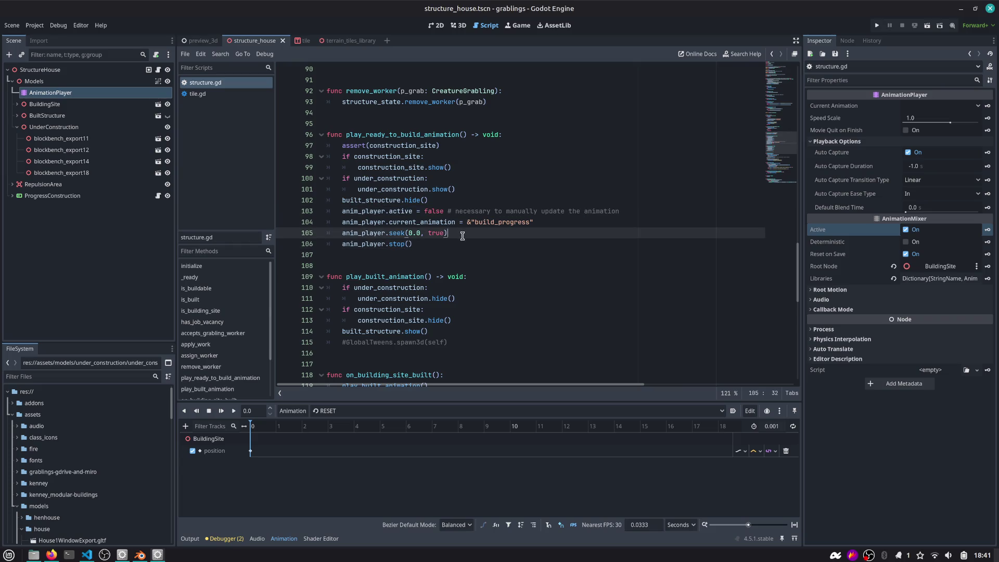
{"action": "double_click", "coordinate": [394, 233]}
{"action": "left_click_drag", "start_coordinate": [460, 232], "coordinate": [281, 221]}
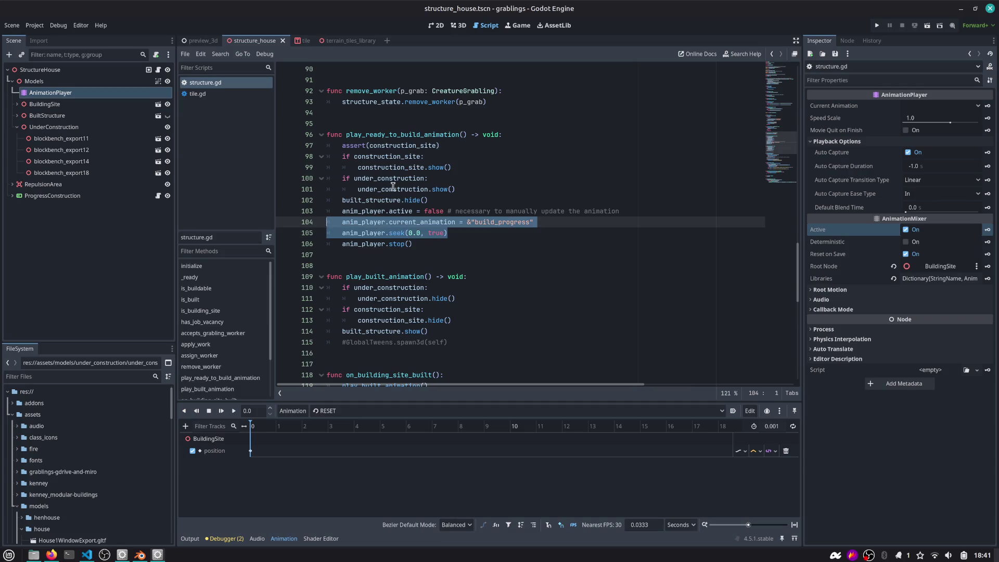
{"action": "double_click", "coordinate": [380, 157]}
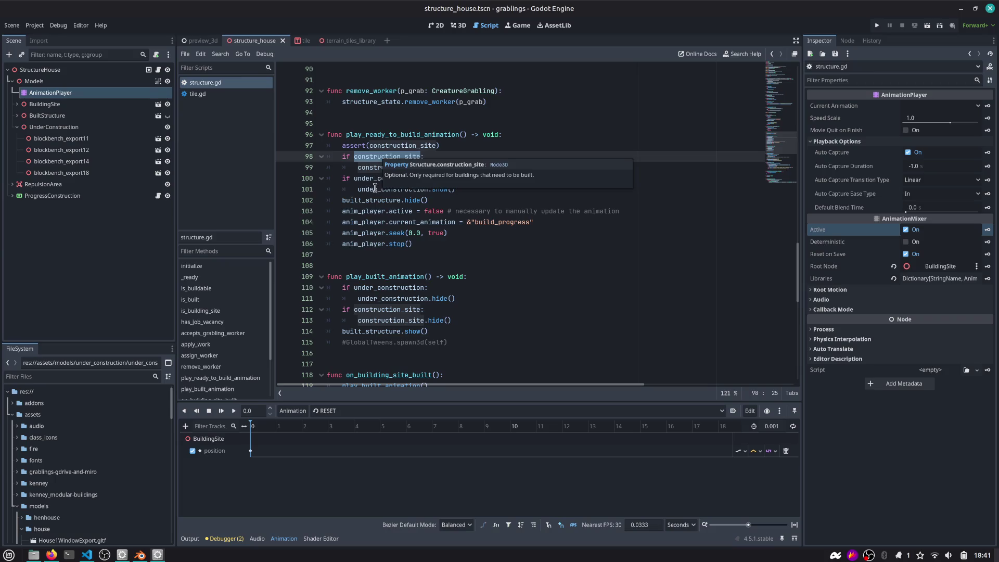
{"action": "left_click", "coordinate": [375, 188]}
Step: Review line 103's comment, the seek and stop lines, and the current_animation documentation
{"action": "mouse_move", "coordinate": [383, 204]}
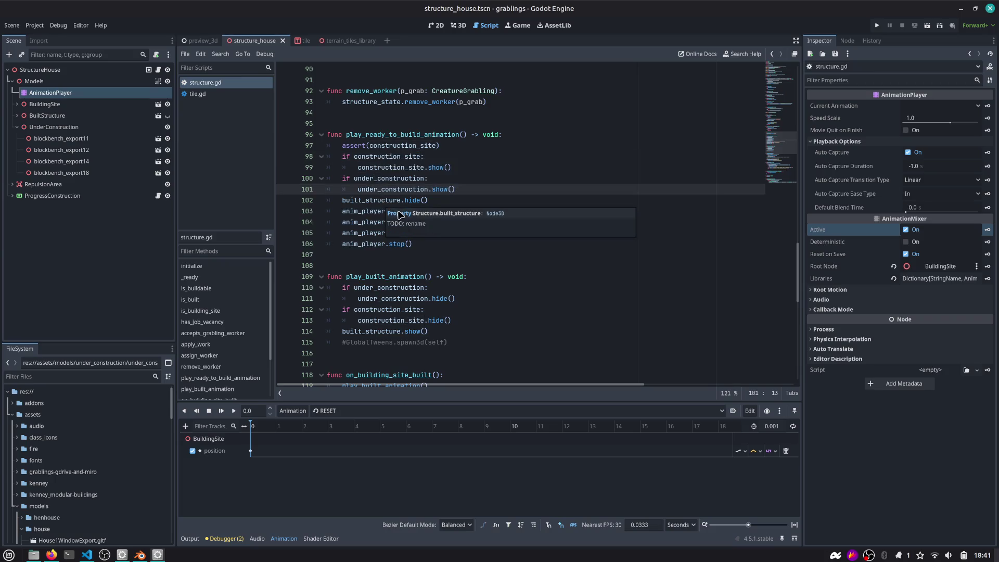
{"action": "left_click_drag", "start_coordinate": [437, 211], "coordinate": [593, 213]}
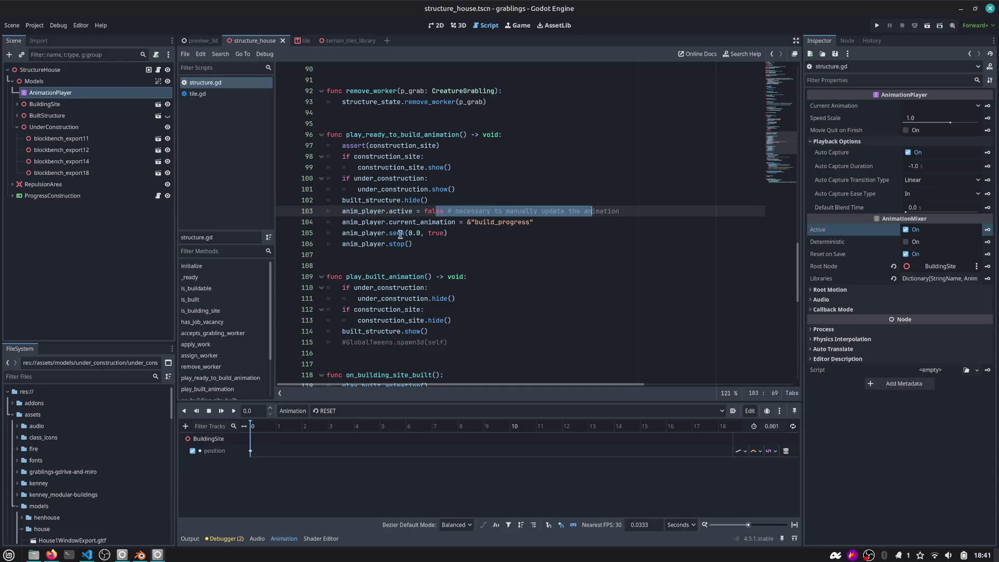
{"action": "left_click_drag", "start_coordinate": [350, 243], "coordinate": [348, 238]}
{"action": "double_click", "coordinate": [363, 222]}
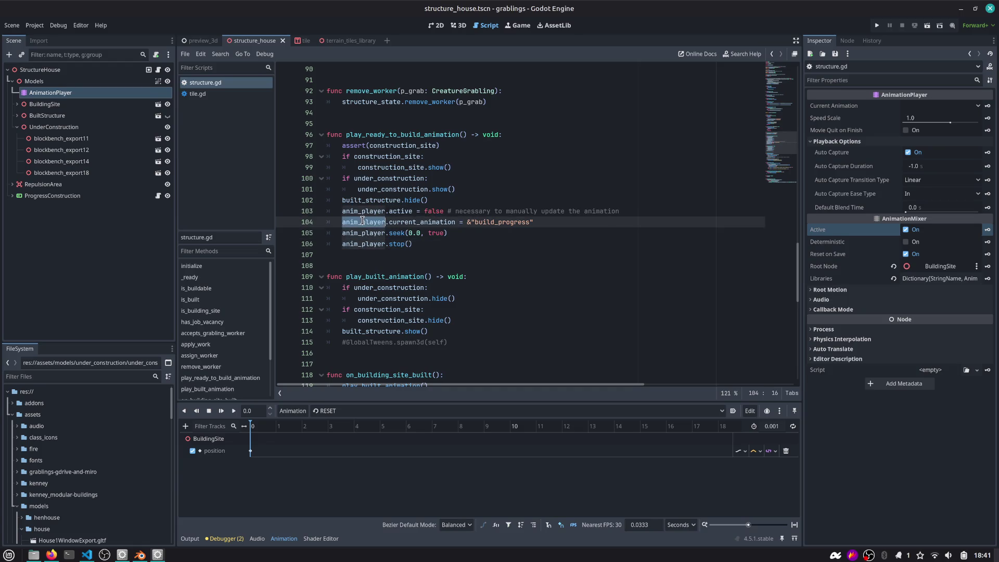
{"action": "double_click", "coordinate": [431, 222]}
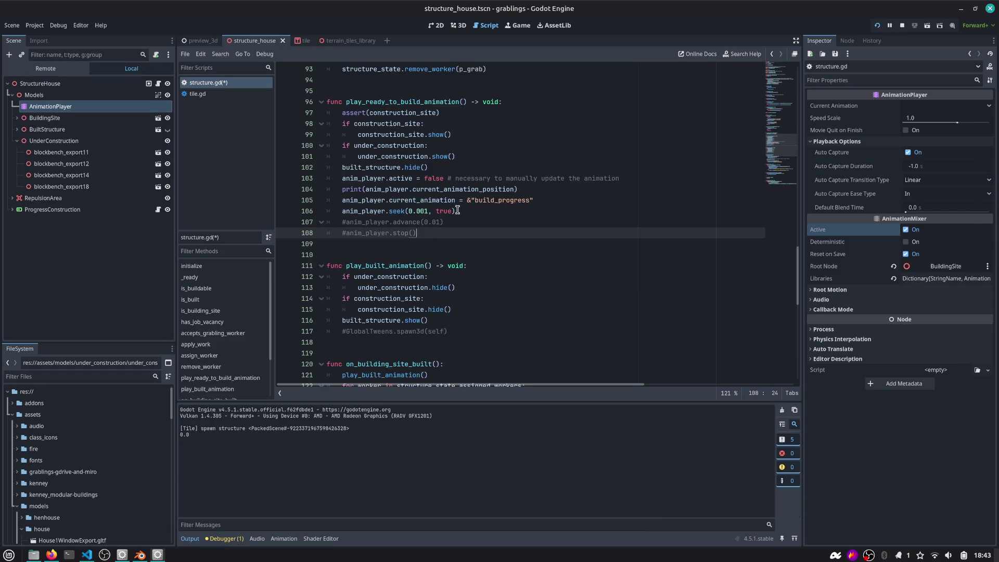
Step: Save structure.gd, restart the game, and jump to the line causing the AnimationPlayer error
{"action": "key", "text": "ctrl+s"}
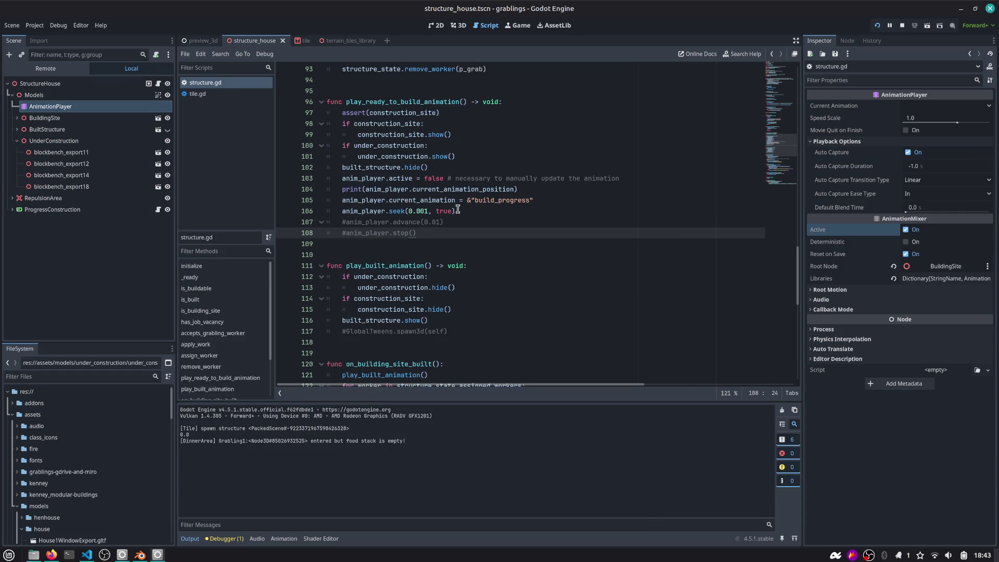
{"action": "left_click", "coordinate": [877, 26]}
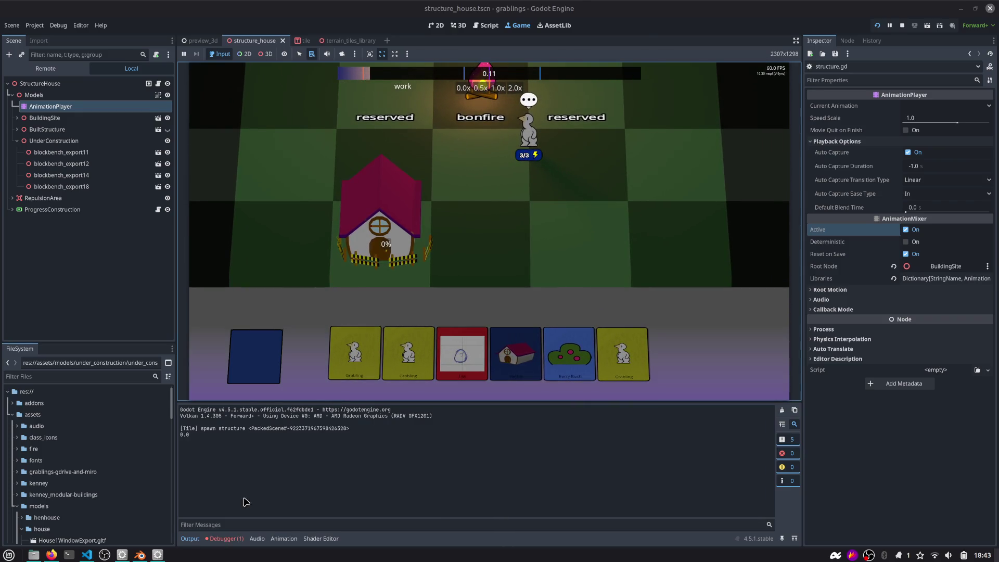
{"action": "left_click", "coordinate": [227, 538]}
{"action": "left_click", "coordinate": [232, 409]}
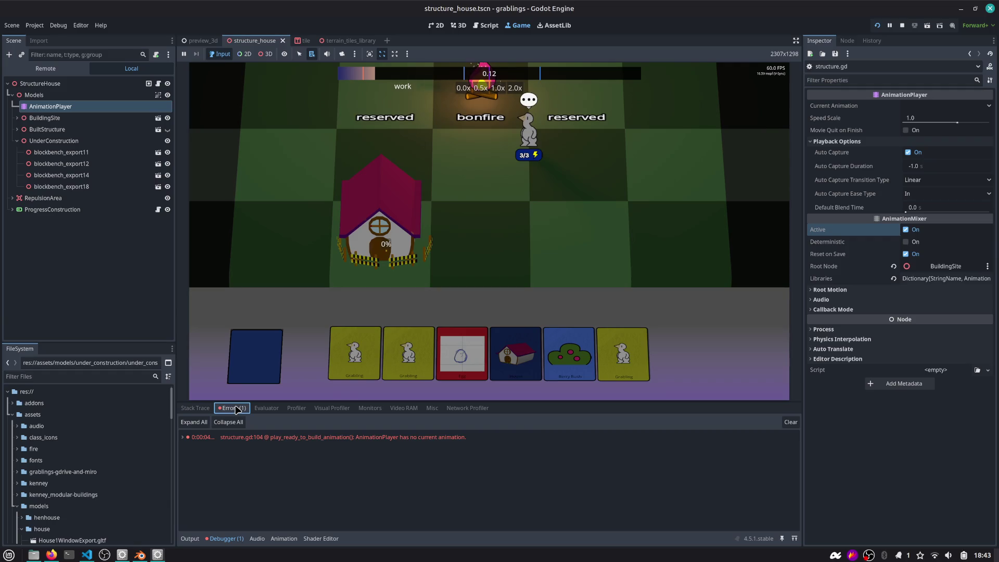
{"action": "double_click", "coordinate": [316, 442]}
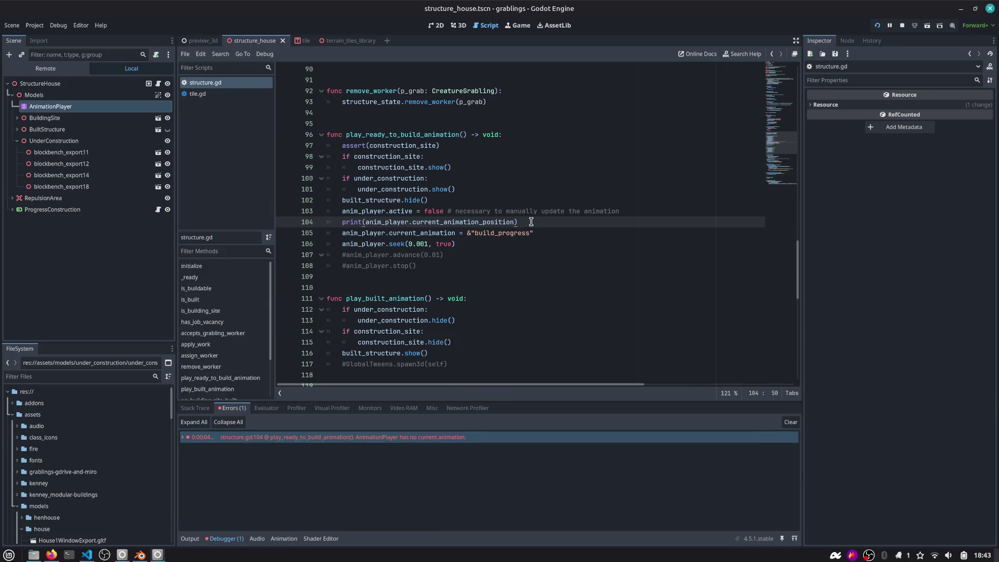
Step: Move the print line below current_animation, change seek(0.001) to seek(0.1), and test-build a house
{"action": "key", "text": "alt+Down"}
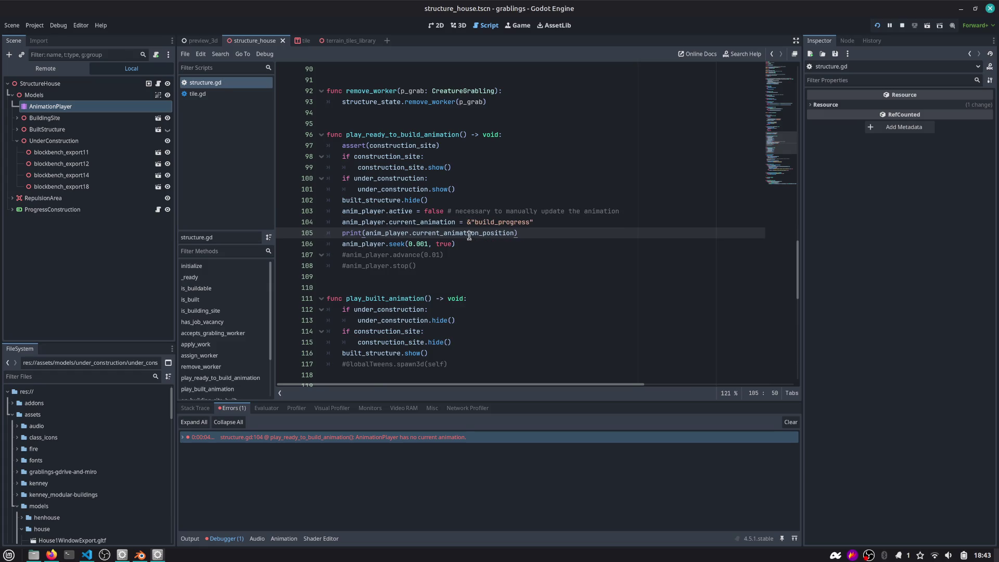
{"action": "left_click", "coordinate": [420, 243]}
{"action": "key", "text": "Delete"}
{"action": "key", "text": "Delete"}
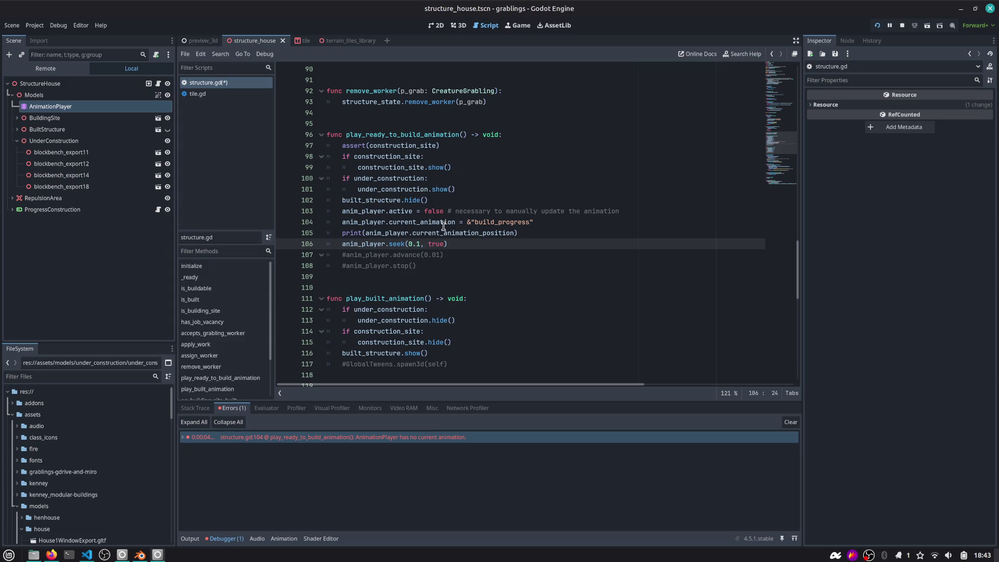
{"action": "key", "text": "F5"}
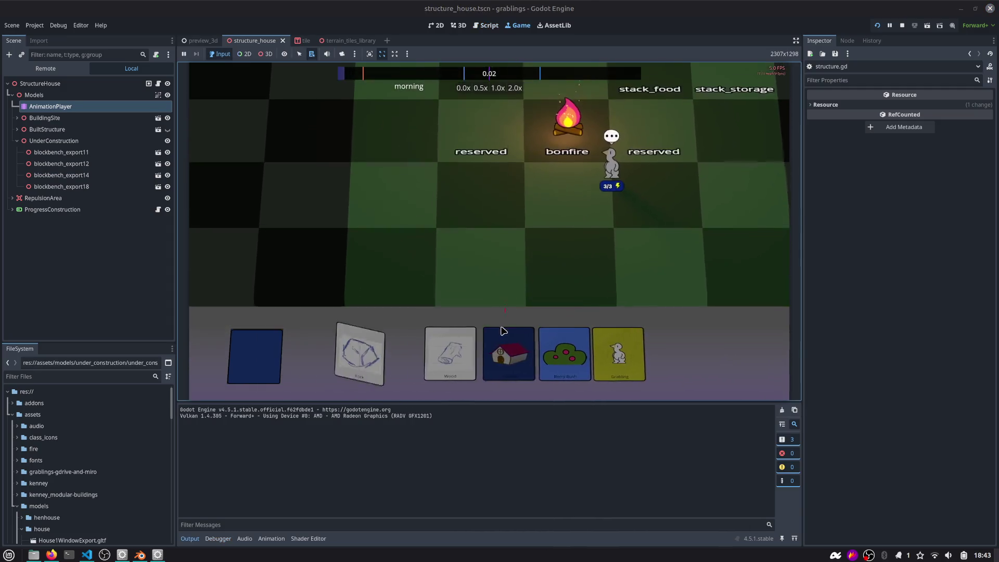
{"action": "left_click_drag", "start_coordinate": [504, 331], "coordinate": [492, 239]}
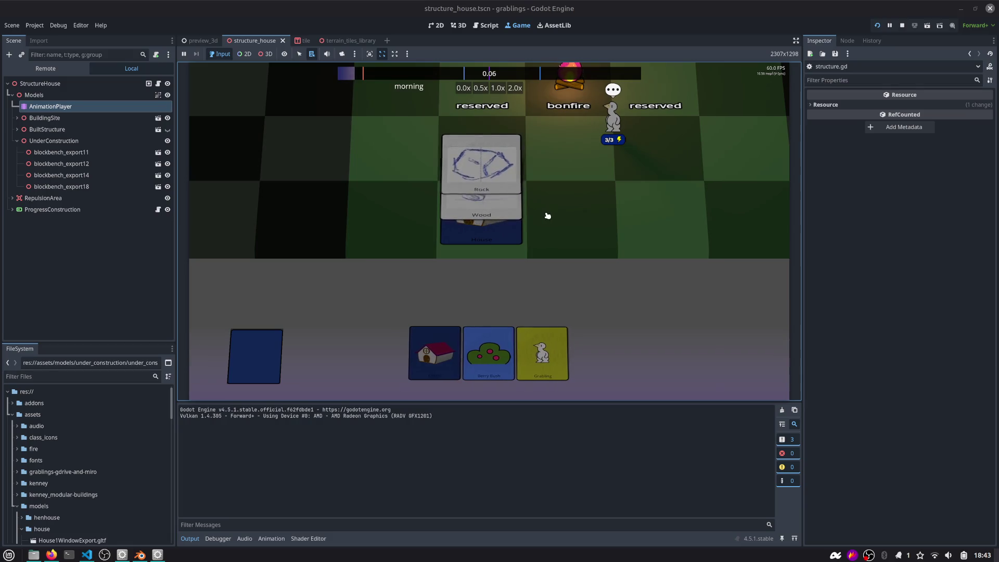
{"action": "key", "text": "ctrl+F3"}
{"action": "double_click", "coordinate": [439, 245]}
{"action": "left_click", "coordinate": [403, 247], "text": "ctrl"}
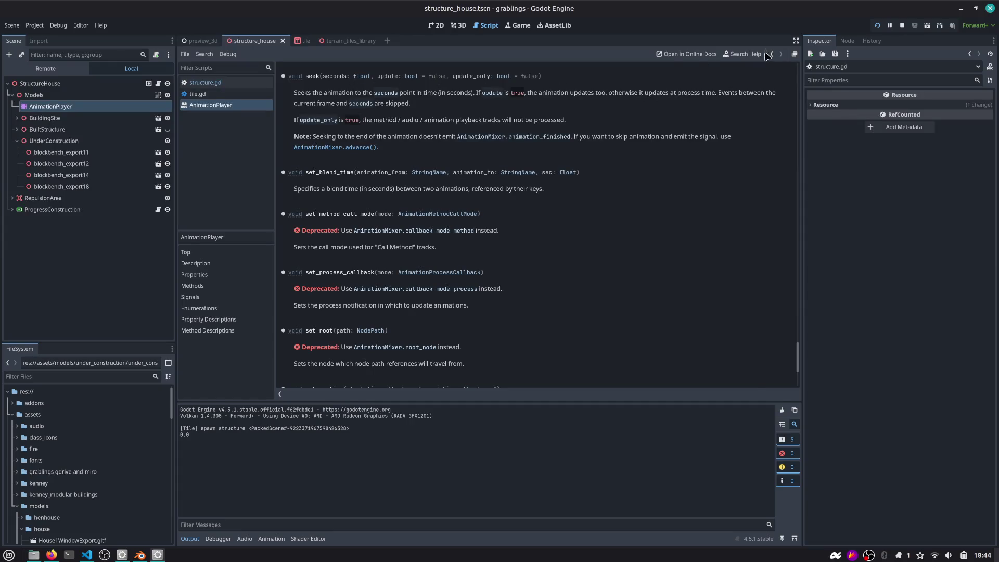
Step: Delete the true argument from the seek(0.1, true) call
{"action": "left_click", "coordinate": [772, 53]}
{"action": "double_click", "coordinate": [437, 244]}
{"action": "key", "text": "BackSpace"}
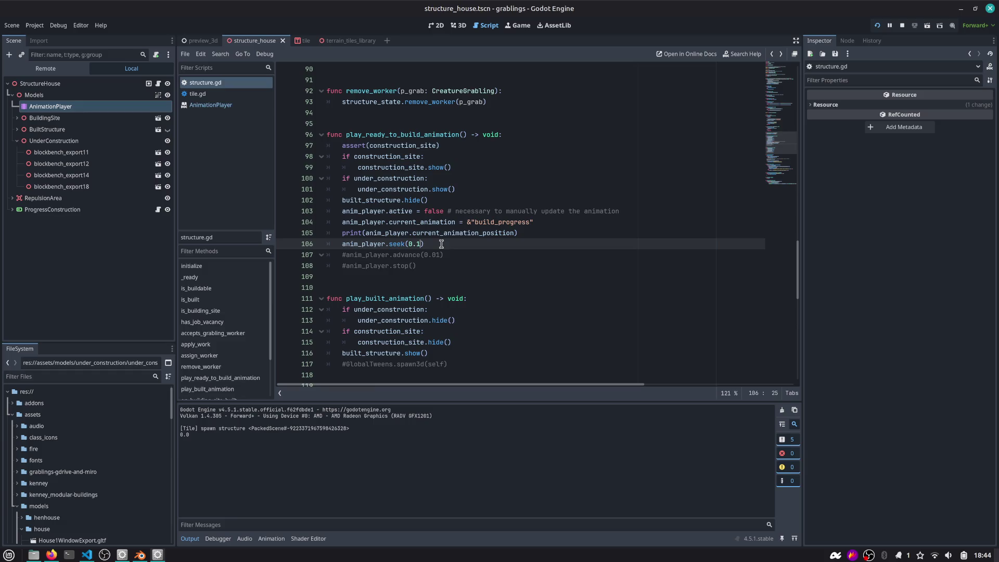
Step: Read the seek documentation on update_only and the update parameter
{"action": "left_click", "coordinate": [398, 244], "text": "ctrl"}
{"action": "double_click", "coordinate": [472, 77]}
{"action": "left_click_drag", "start_coordinate": [379, 120], "coordinate": [576, 121]}
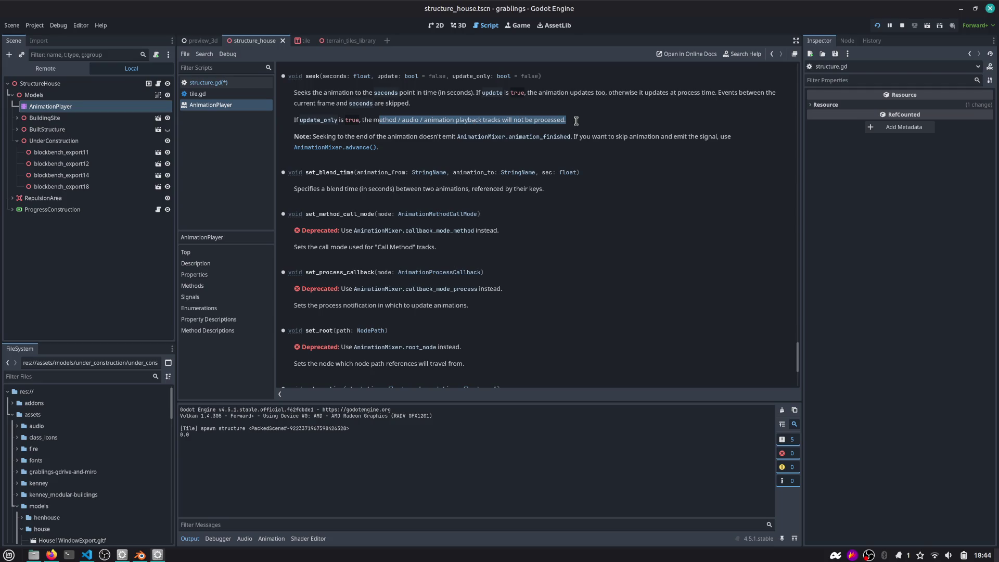
{"action": "left_click", "coordinate": [315, 138]}
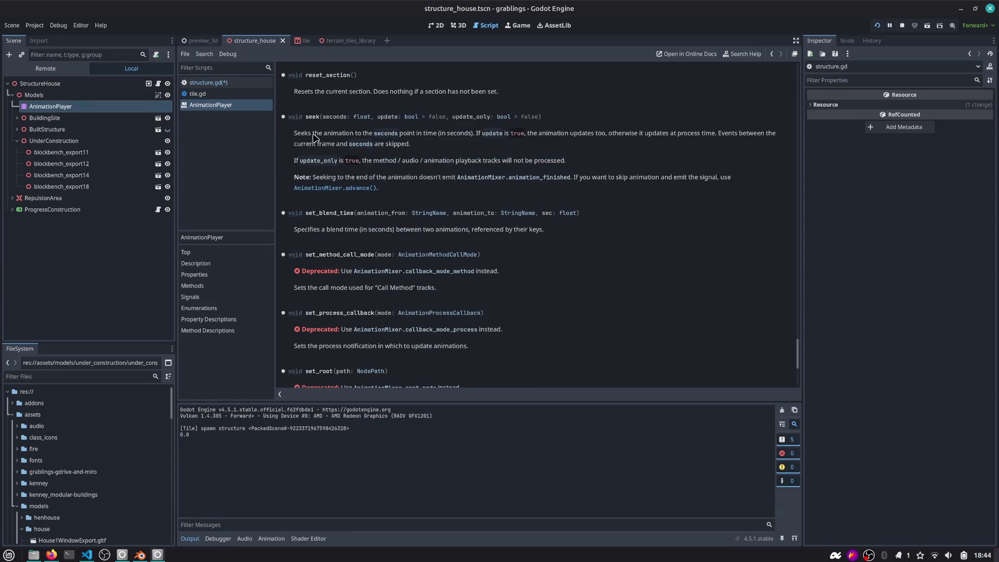
{"action": "double_click", "coordinate": [386, 117]}
{"action": "left_click_drag", "start_coordinate": [483, 135], "coordinate": [771, 137]}
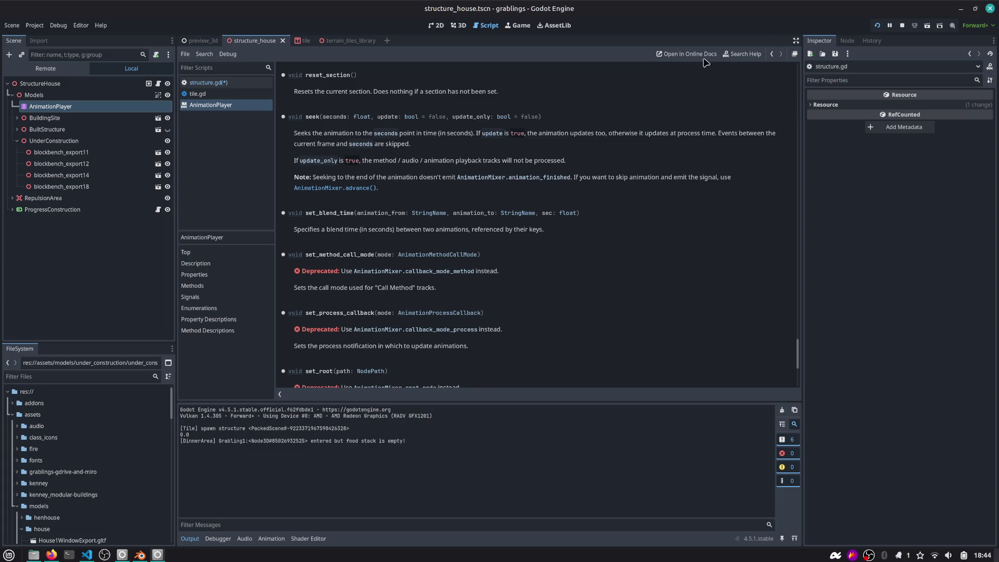
Step: Check the seek(0.1) line in structure.gd and run the project again
{"action": "left_click", "coordinate": [771, 53]}
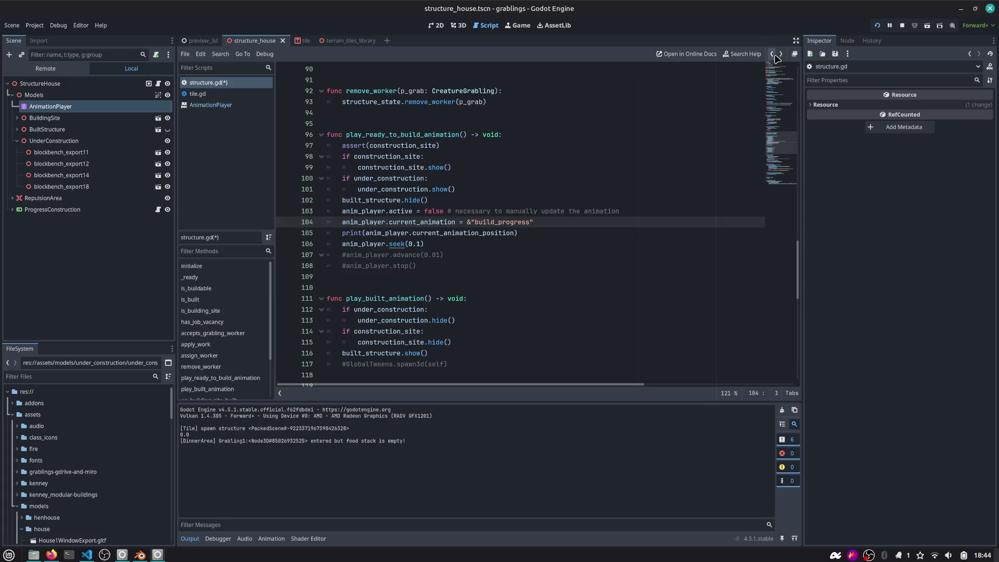
{"action": "left_click", "coordinate": [430, 242]}
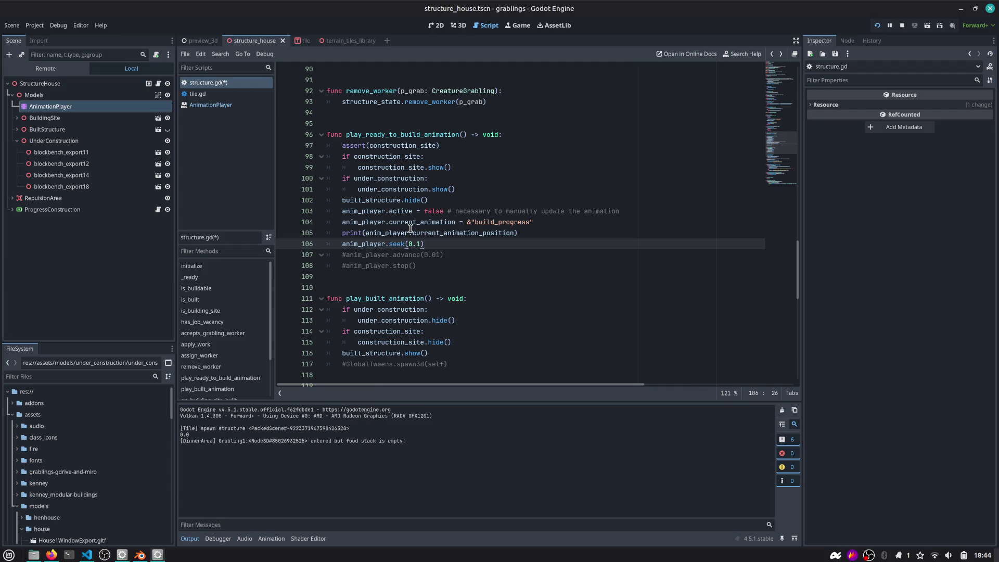
{"action": "double_click", "coordinate": [399, 244]}
{"action": "mouse_move", "coordinate": [398, 244]}
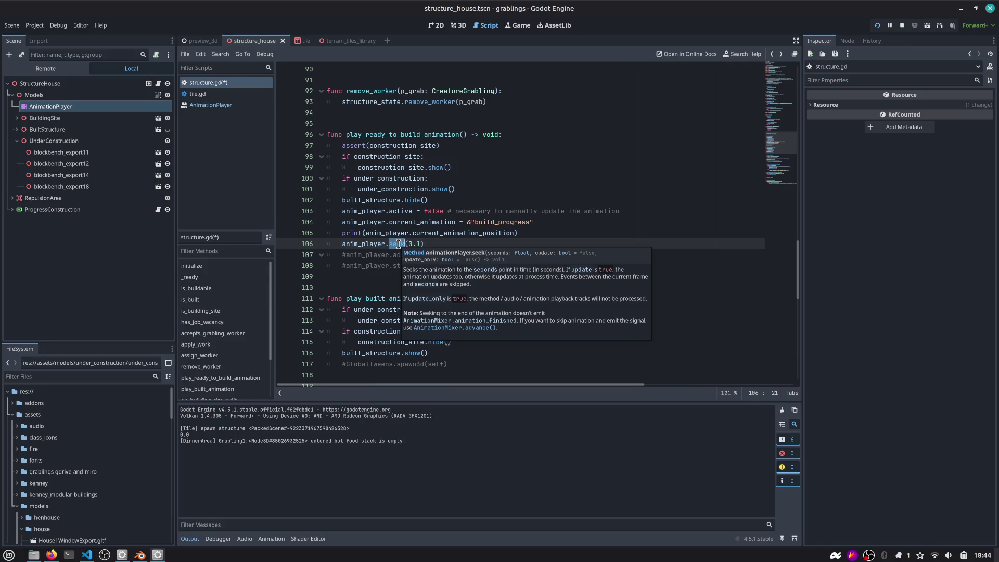
{"action": "key", "text": "Home"}
{"action": "key", "text": "shift+ctrl+Right"}
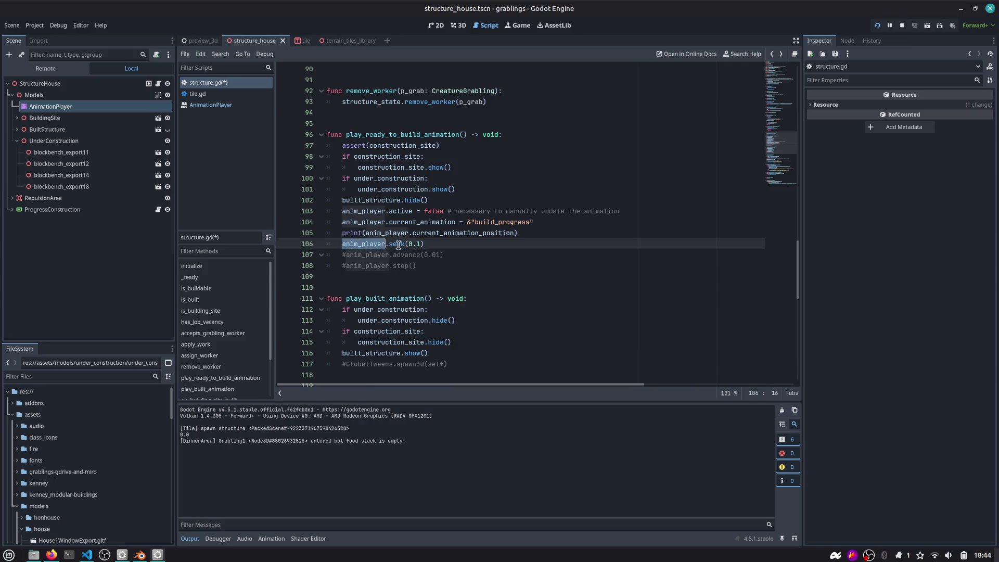
{"action": "left_click", "coordinate": [421, 244]}
{"action": "left_click", "coordinate": [878, 26]}
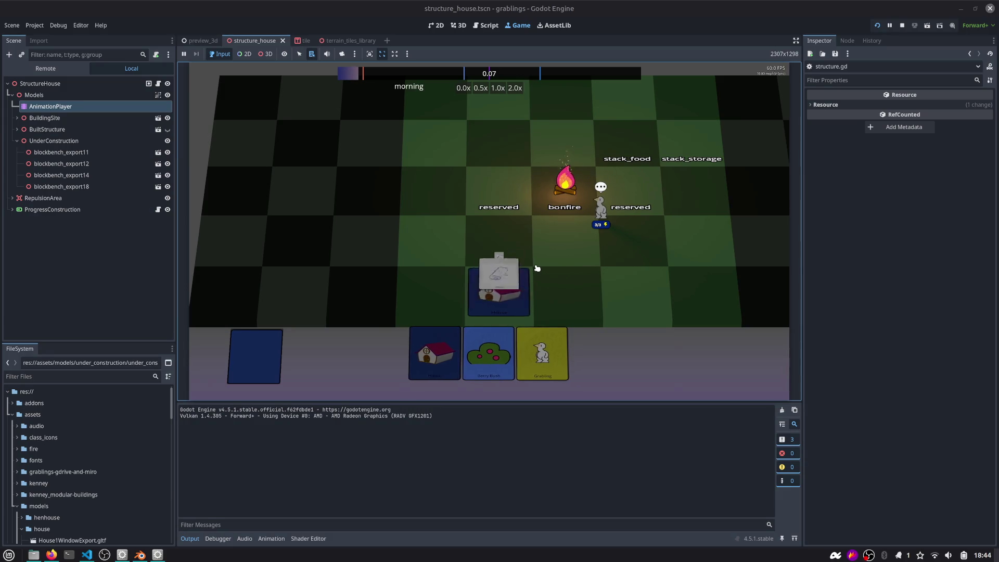
Step: Run the game, stack a card on Wood to spawn a house, and check the printed 0.0
{"action": "left_click", "coordinate": [488, 26]}
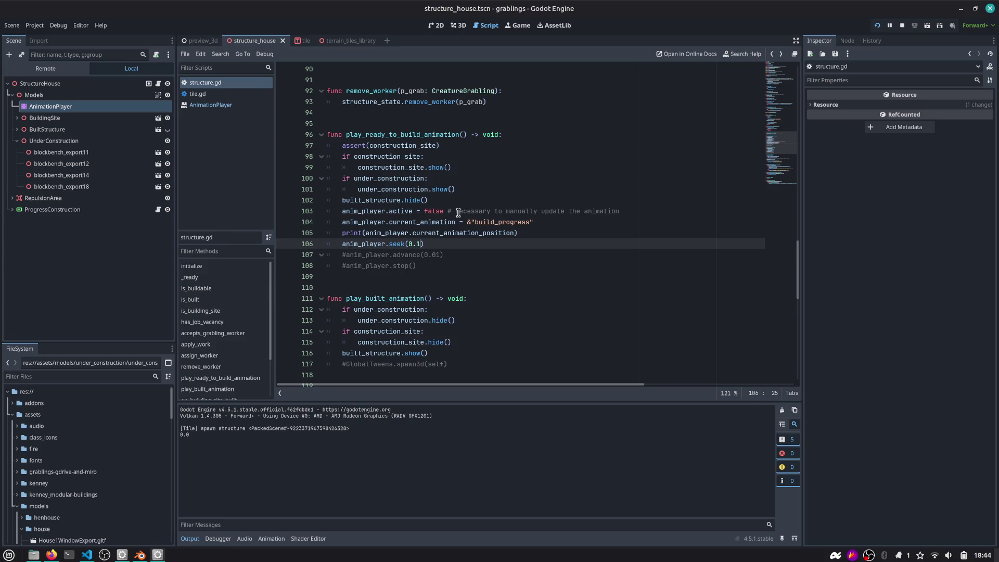
{"action": "key", "text": "F5"}
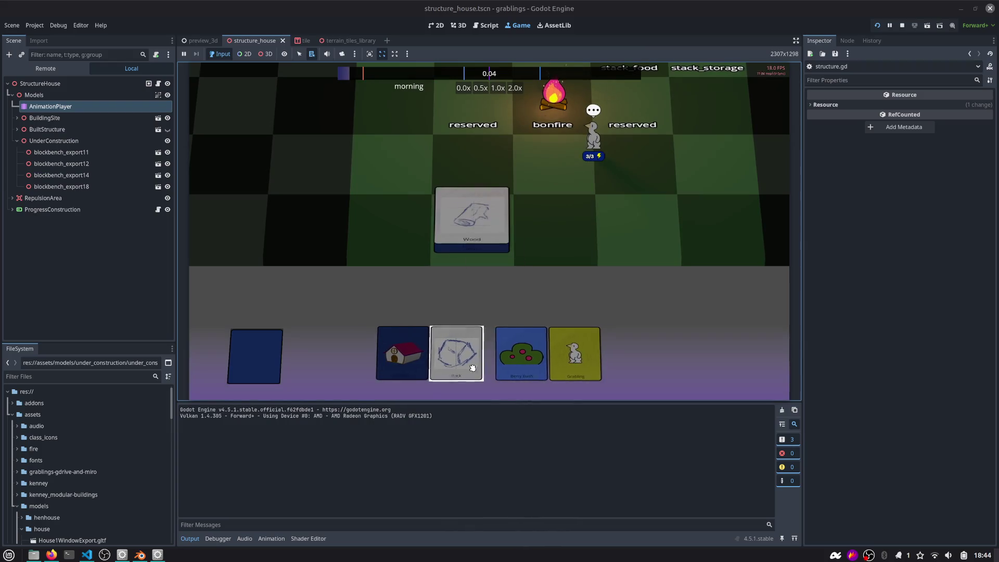
{"action": "left_click_drag", "start_coordinate": [473, 368], "coordinate": [507, 237]}
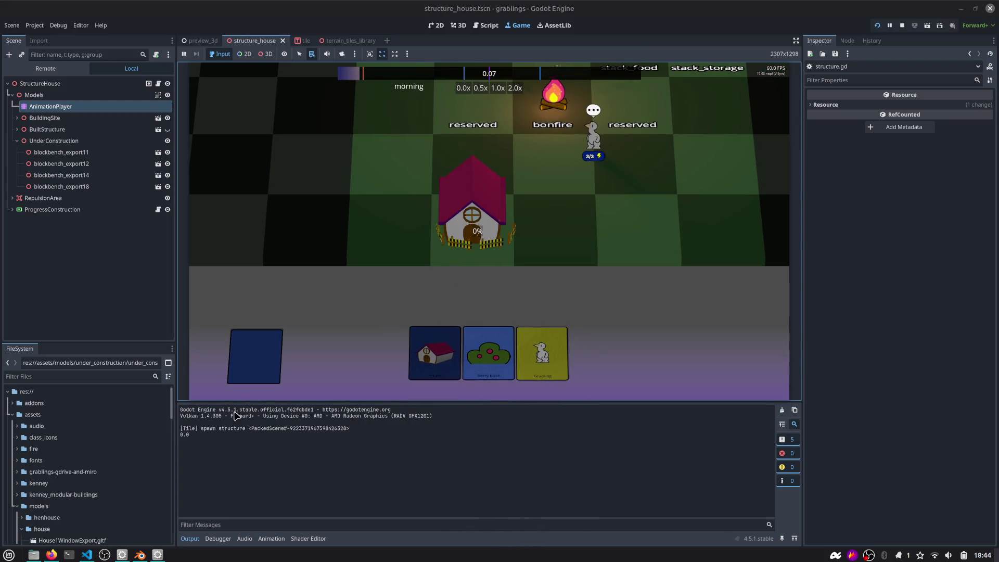
{"action": "triple_click", "coordinate": [201, 428]}
{"action": "left_click", "coordinate": [197, 440]}
{"action": "left_click_drag", "start_coordinate": [198, 440], "coordinate": [177, 435]}
Step: Go back to structure.gd and inspect the seek(0.1) and active = false lines
{"action": "left_click", "coordinate": [486, 25]}
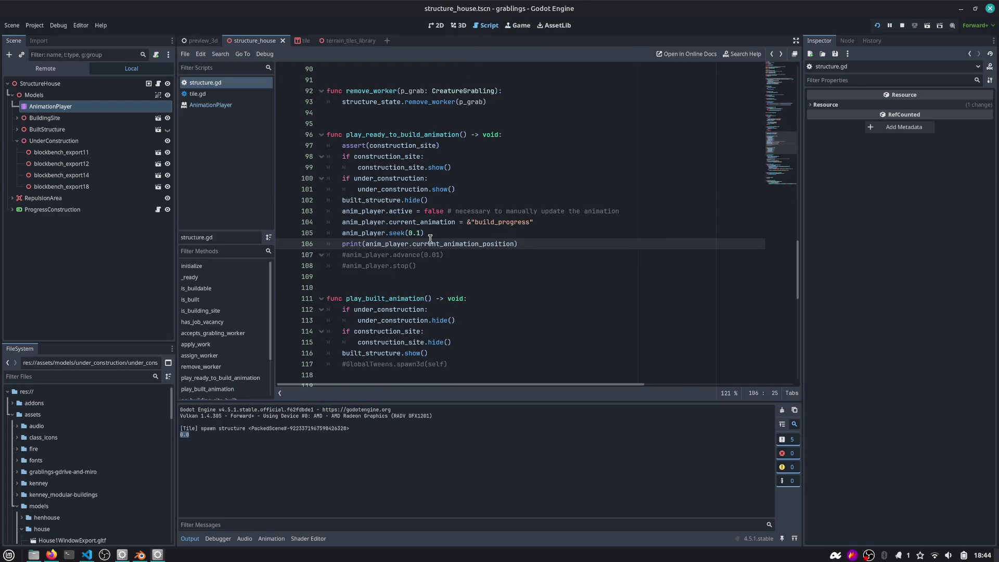
{"action": "left_click_drag", "start_coordinate": [430, 237], "coordinate": [363, 234]}
{"action": "mouse_move", "coordinate": [406, 231]}
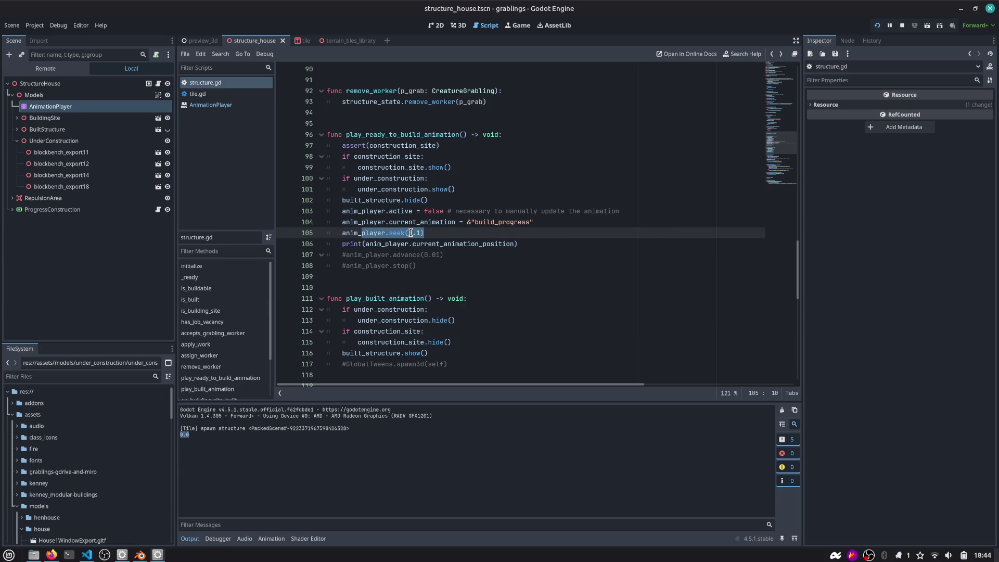
{"action": "left_click", "coordinate": [425, 212]}
{"action": "key", "text": "Down"}
{"action": "key", "text": "Down"}
Step: Add a commented '#anim_player.' line and move 'anim_player.active = false' below seek(0.1)
{"action": "key", "text": "Return"}
{"action": "key", "text": "BackSpace"}
{"action": "type", "text": "_player"}
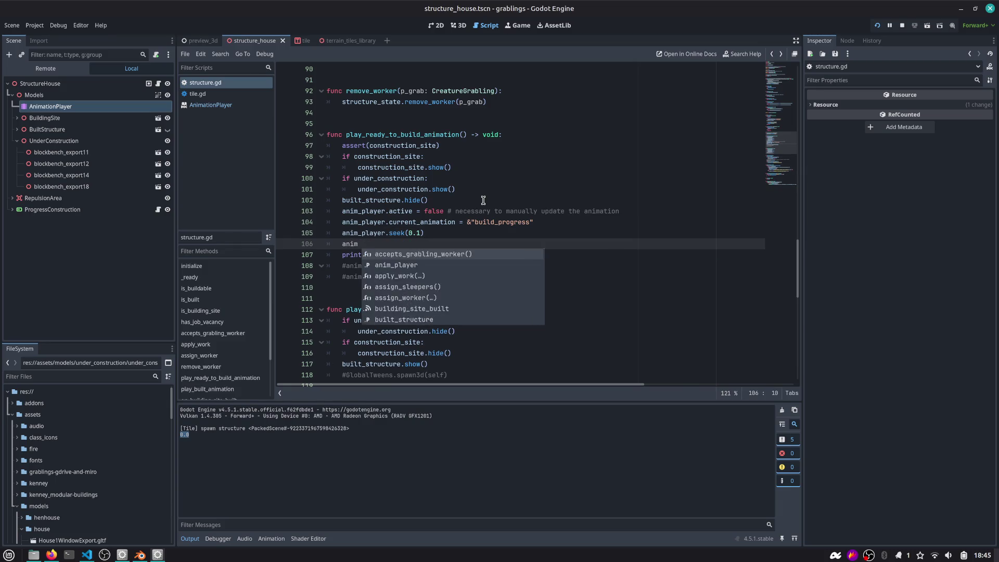
{"action": "type", "text": "."}
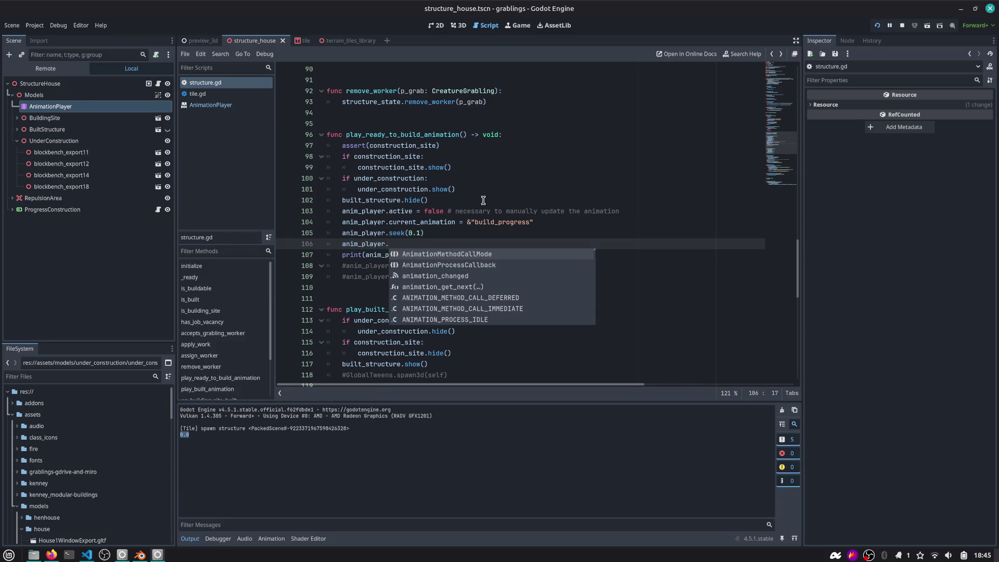
{"action": "key", "text": "ctrl+k"}
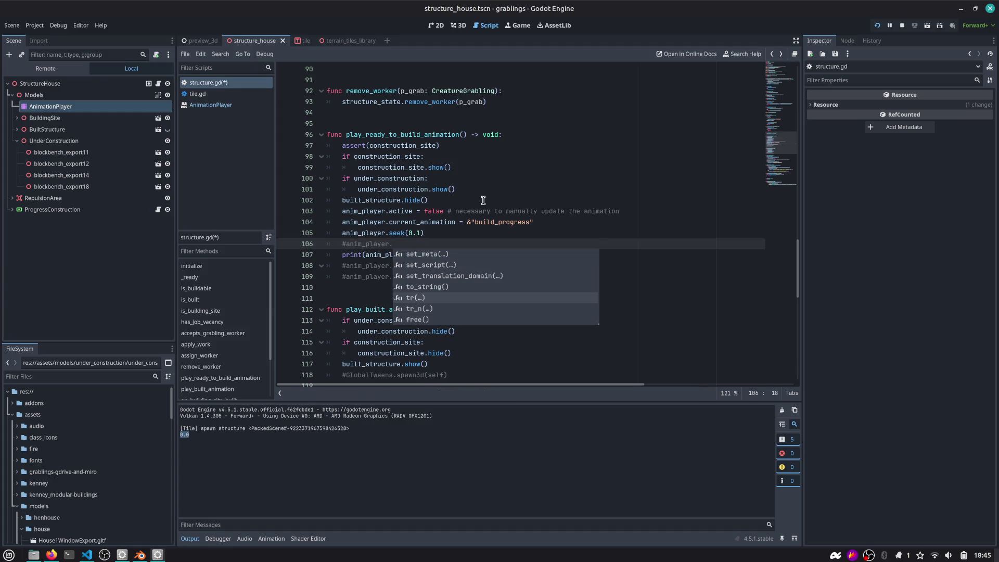
{"action": "key", "text": "Up"}
{"action": "key", "text": "Up"}
{"action": "key", "text": "Up"}
{"action": "key", "text": "alt+Down"}
{"action": "key", "text": "alt+Down"}
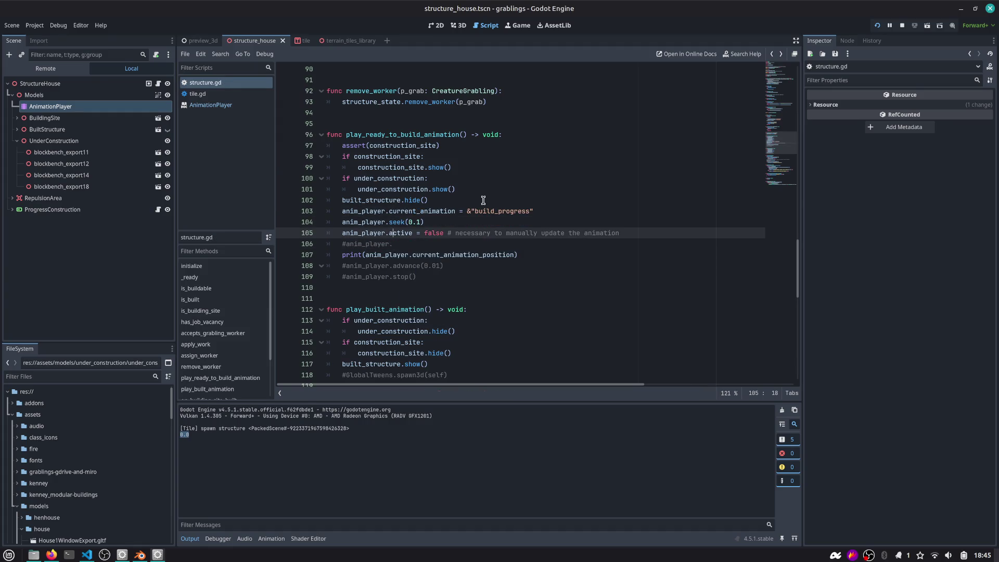
{"action": "double_click", "coordinate": [396, 222]}
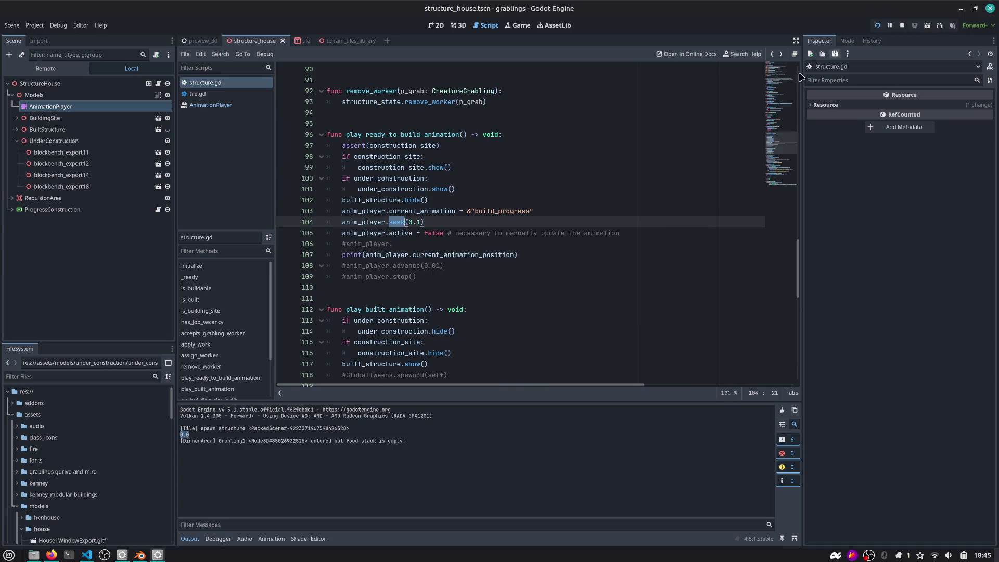
{"action": "key", "text": "alt+Tab"}
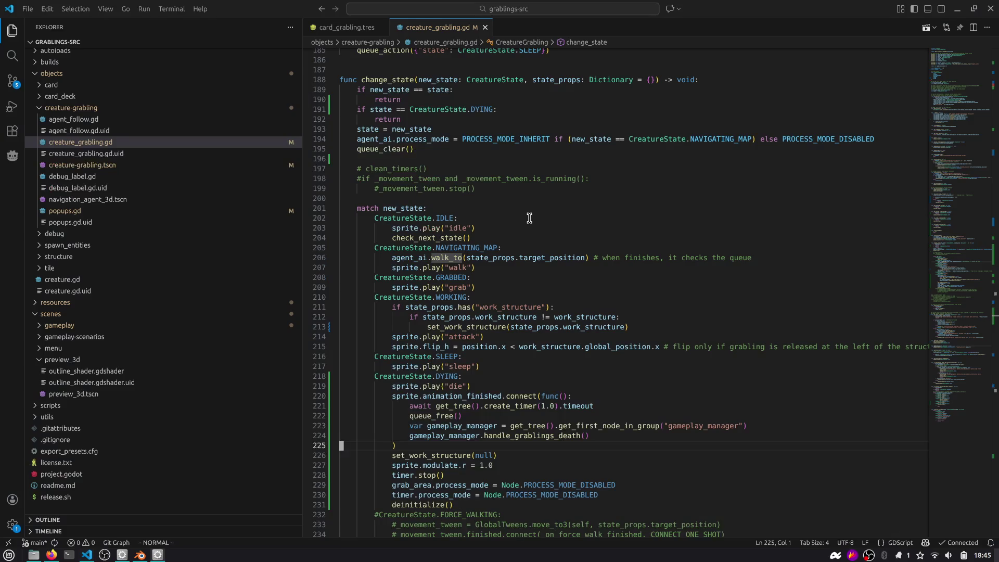
Step: Open a new VS Code window and search recent folders for 'godot'
{"action": "key", "text": "ctrl+shift+n"}
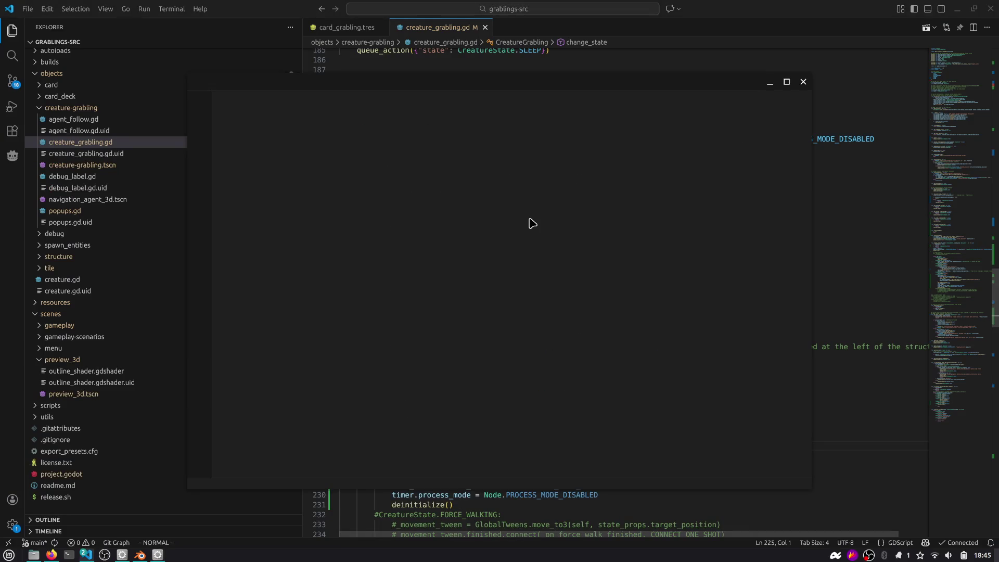
{"action": "key", "text": "ctrl+shift+p"}
{"action": "key", "text": "Return"}
{"action": "type", "text": "godot"}
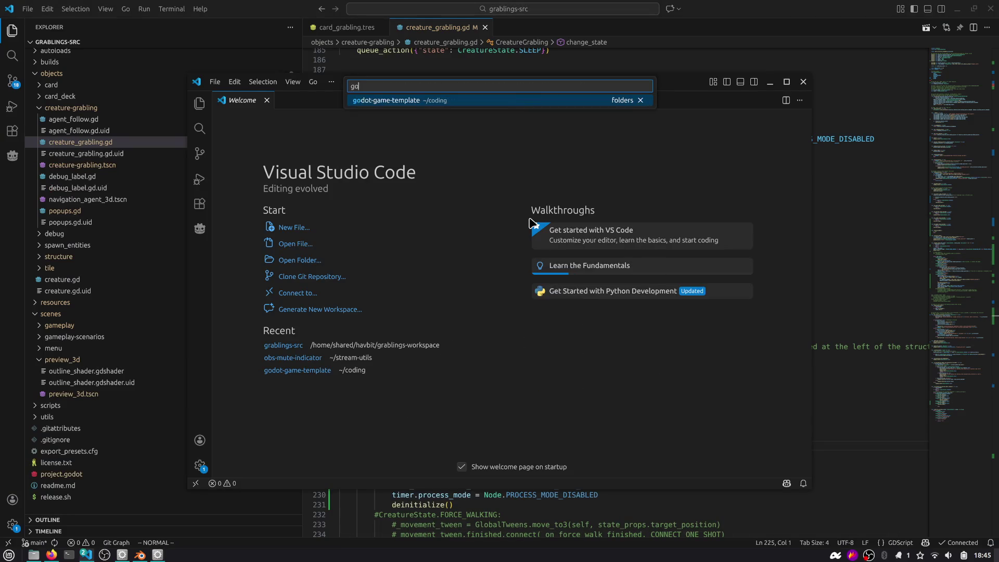
{"action": "key", "text": "Escape"}
Step: Browse the shared and home folders with Open Folder, cancelling without choosing one
{"action": "key", "text": "ctrl+shift+p"}
{"action": "type", "text": "opn fo"}
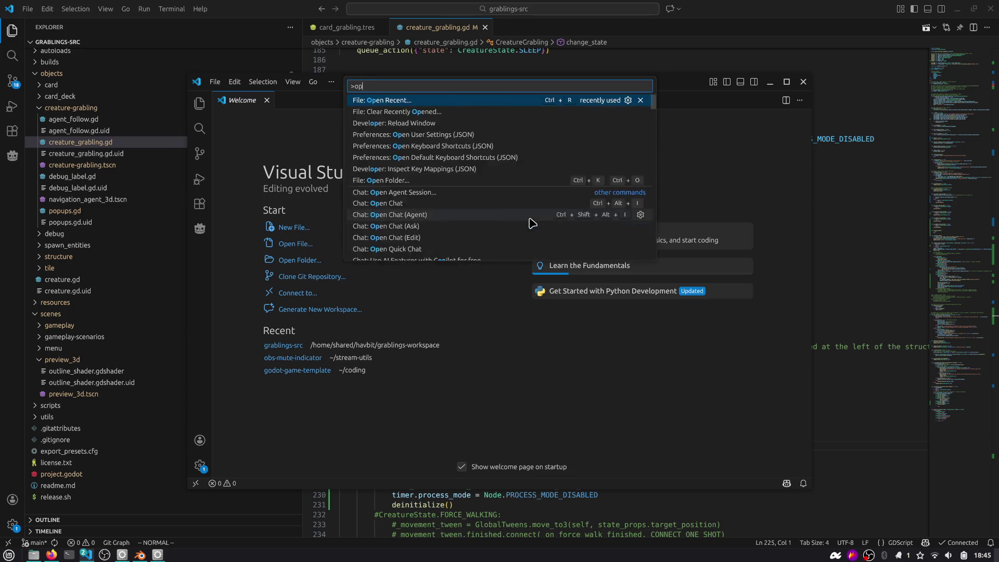
{"action": "key", "text": "BackSpace"}
{"action": "key", "text": "BackSpace"}
{"action": "key", "text": "BackSpace"}
{"action": "type", "text": "en fol"}
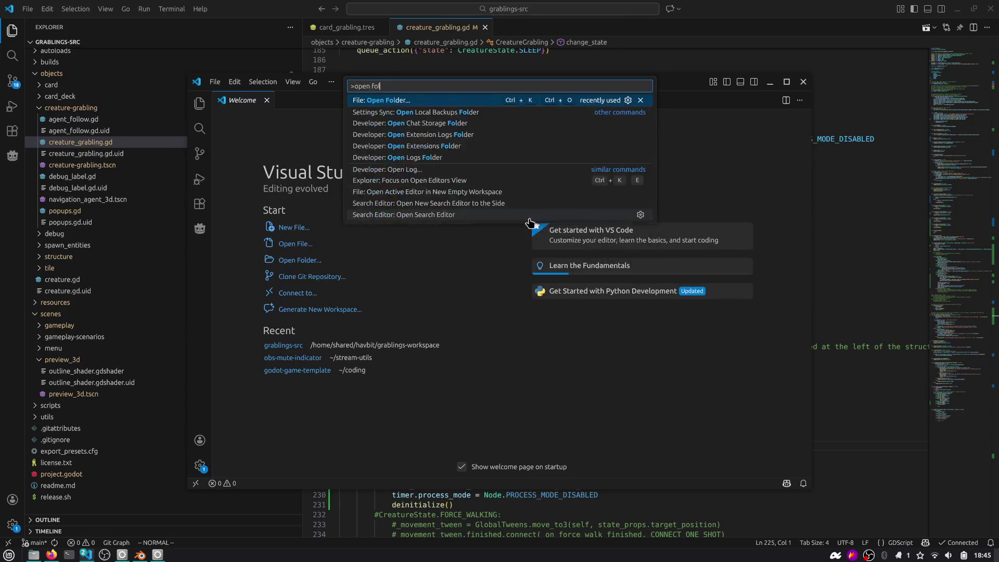
{"action": "key", "text": "Return"}
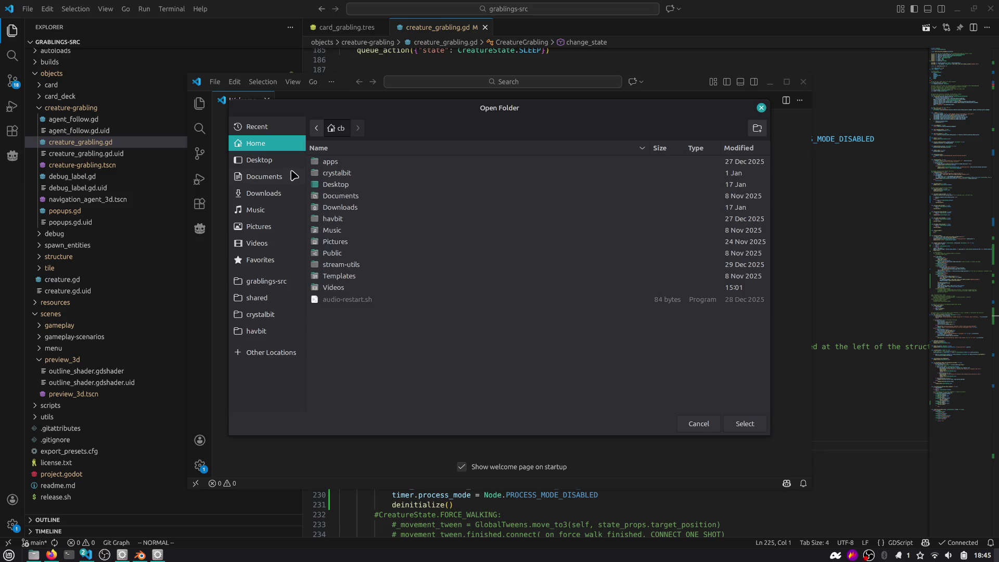
{"action": "left_click", "coordinate": [281, 297]}
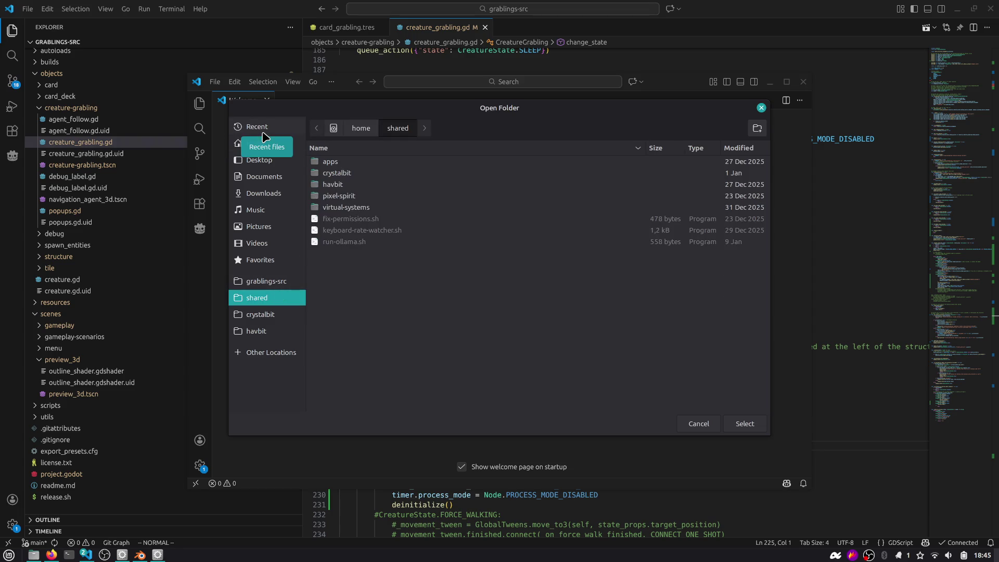
{"action": "left_click", "coordinate": [273, 147]}
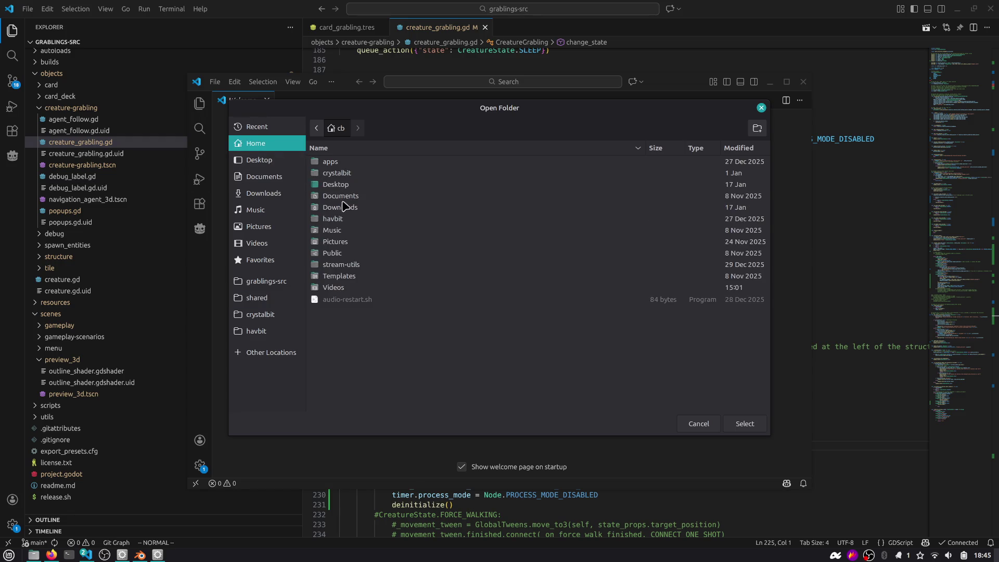
{"action": "key", "text": "Escape"}
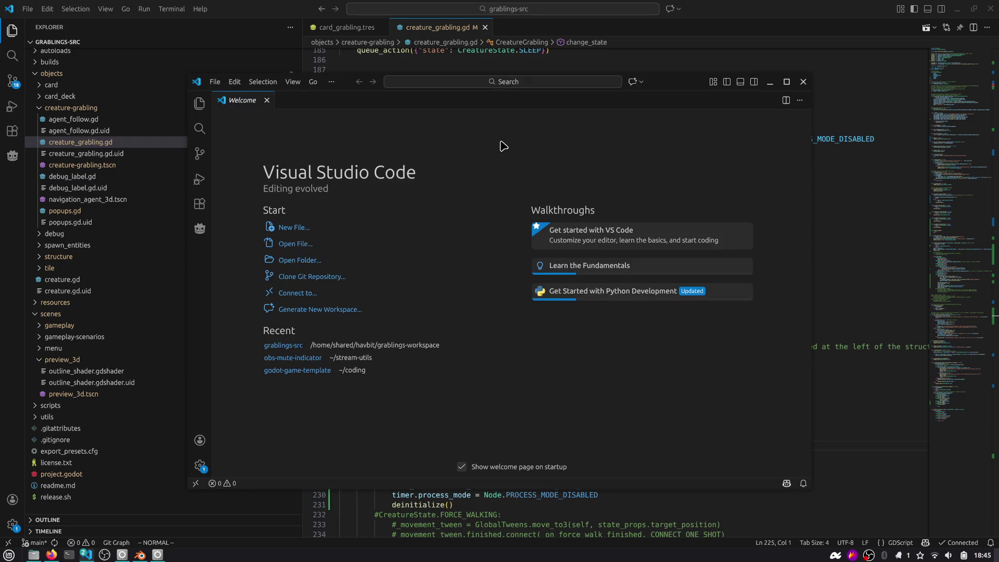
Step: Try Git: Clone, decline the GitHub sign-in, and open an integrated terminal
{"action": "key", "text": "ctrl+shift+p"}
{"action": "type", "text": "git"}
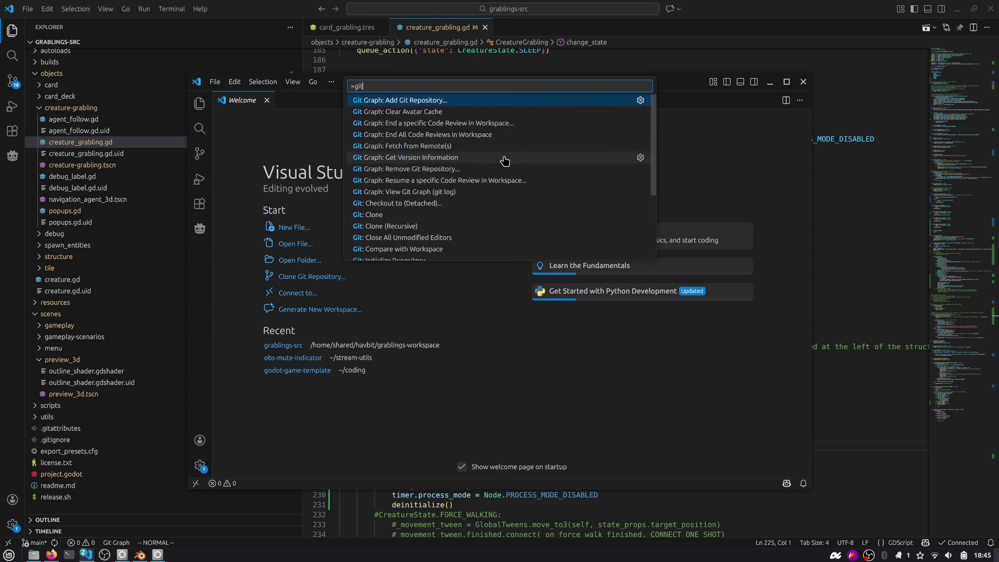
{"action": "type", "text": " cl"}
{"action": "key", "text": "Down"}
{"action": "key", "text": "Return"}
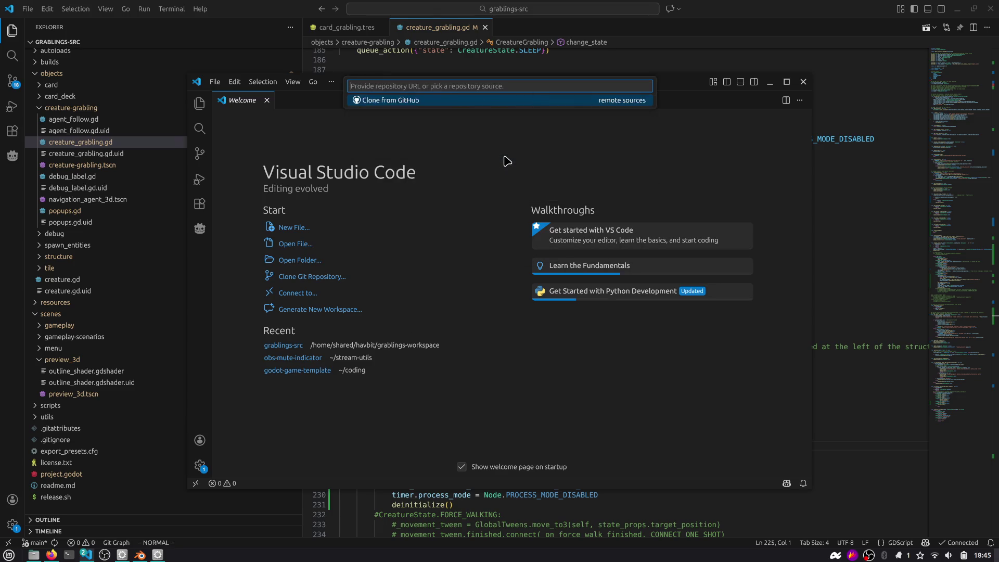
{"action": "key", "text": "Return"}
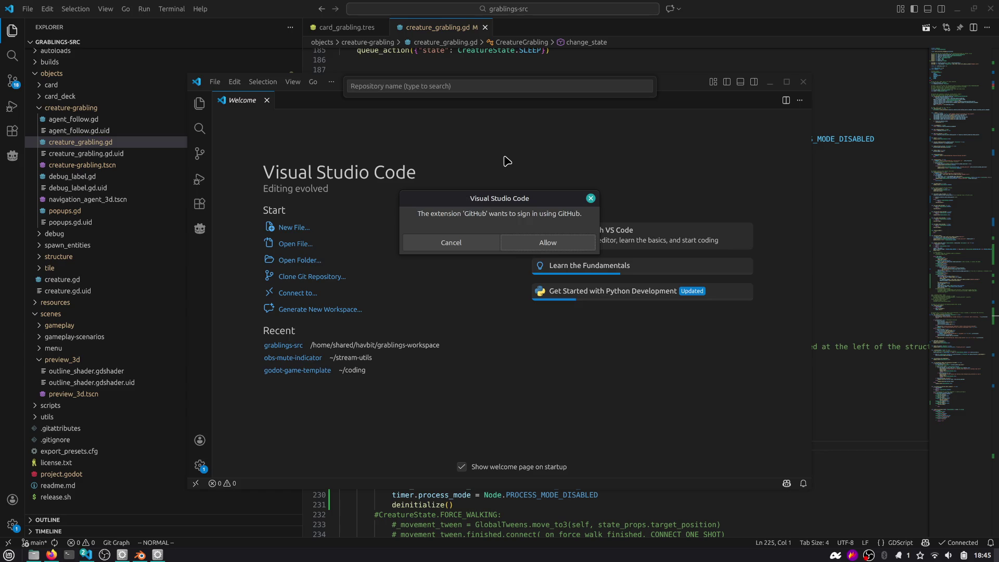
{"action": "left_click", "coordinate": [464, 244]}
{"action": "key", "text": "ctrl+grave"}
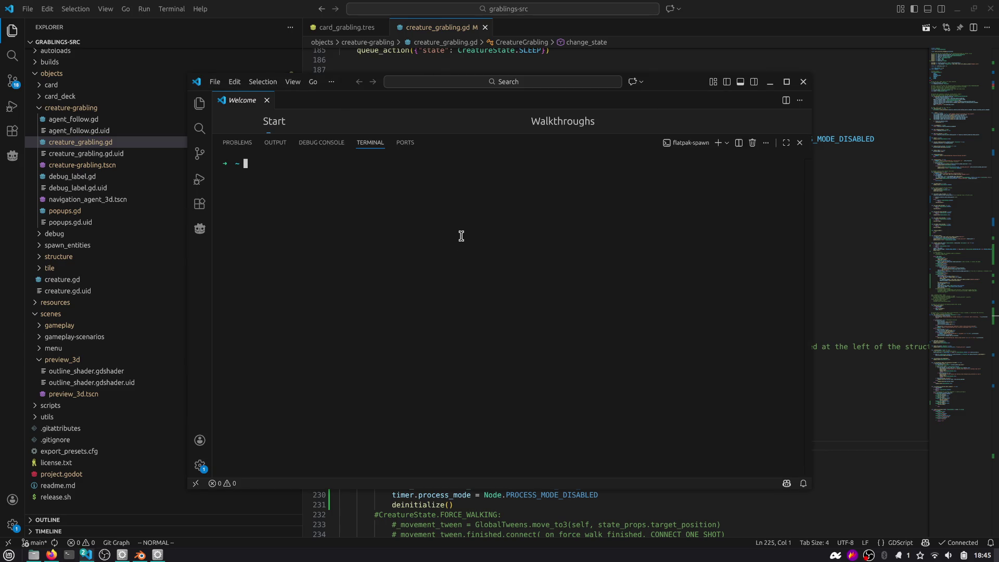
Step: Create the coding and coding/thirdparty folders from the terminal and move into thirdparty
{"action": "type", "text": "git clone ➜ ~ "}
{"action": "type", "text": "mkdir coding ➜ ~ cd coding"}
{"action": "key", "text": "Return"}
{"action": "type", "text": "mkdir thirdpar"}
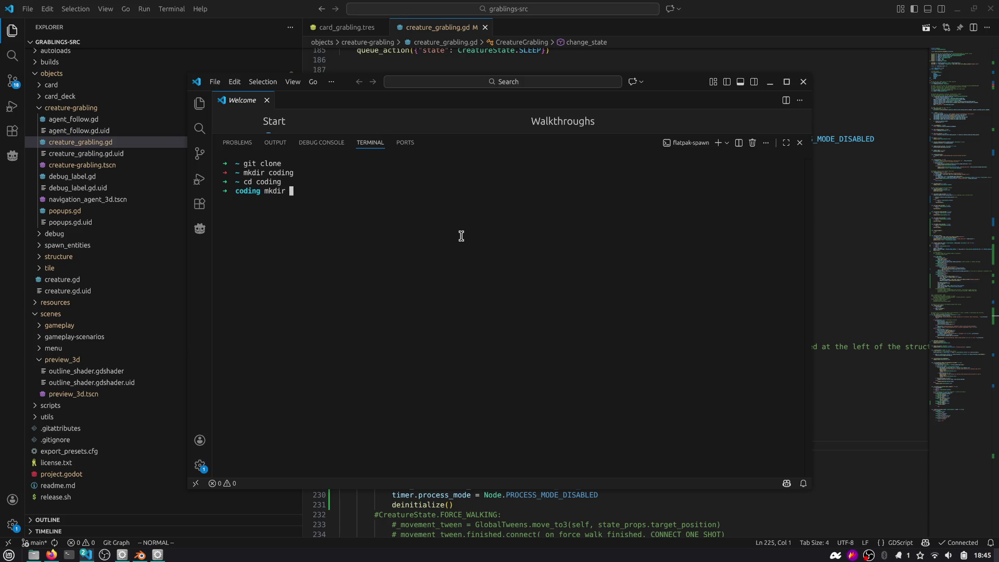
{"action": "type", "text": "ty"}
{"action": "key", "text": "Return"}
{"action": "type", "text": "cd thirdparty"}
{"action": "key", "text": "Return"}
Step: Begin the git clone command, then enter github.com/godotengine/godot in a new Firefox tab
{"action": "type", "text": "mkdi"}
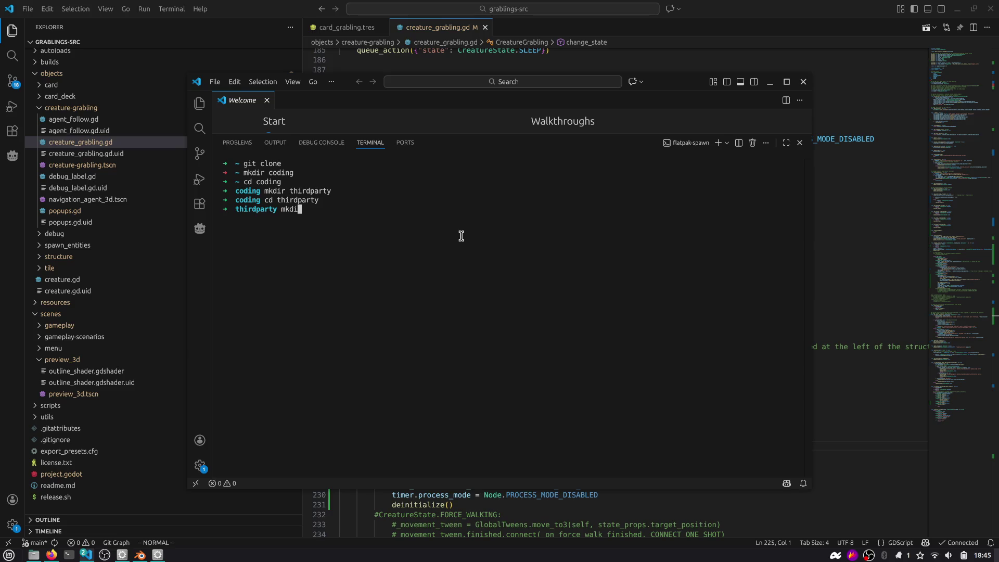
{"action": "key", "text": "BackSpace"}
{"action": "key", "text": "BackSpace"}
{"action": "key", "text": "BackSpace"}
{"action": "type", "text": "gone"}
{"action": "key", "text": "alt+Tab"}
{"action": "key", "text": "ctrl+t"}
{"action": "type", "text": "github.com/godotengine/godot"}
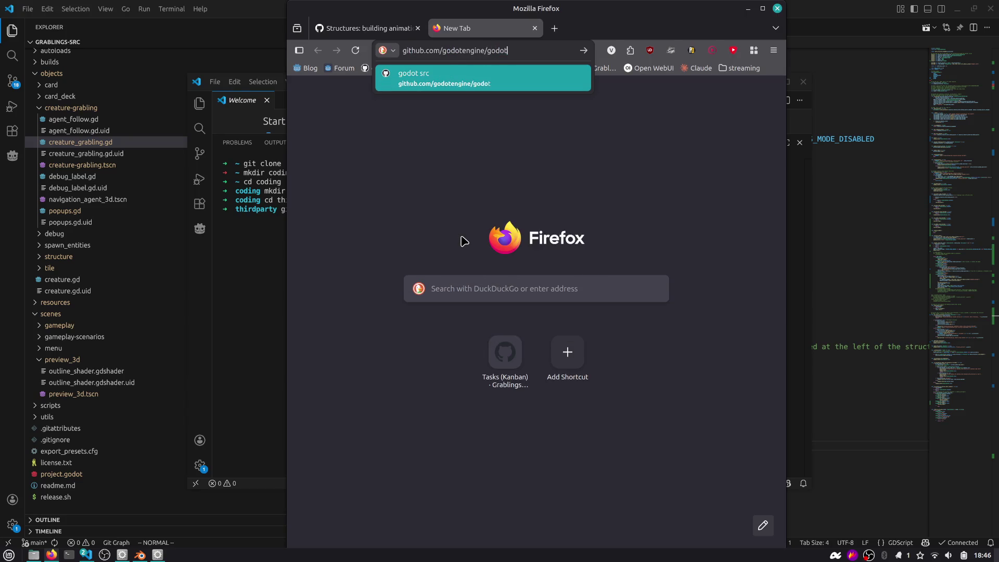
Step: Copy the godotengine/godot SSH clone address and run git clone with it in the terminal
{"action": "key", "text": "Return"}
{"action": "left_click", "coordinate": [626, 194]}
{"action": "left_click", "coordinate": [618, 288]}
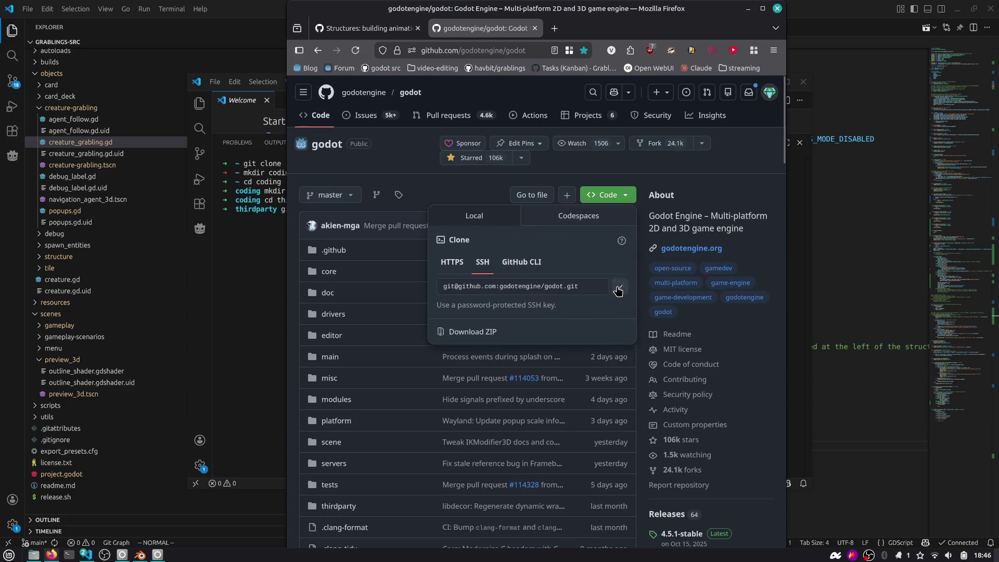
{"action": "left_click", "coordinate": [234, 256]}
{"action": "key", "text": "ctrl+shift+v"}
{"action": "key", "text": "Return"}
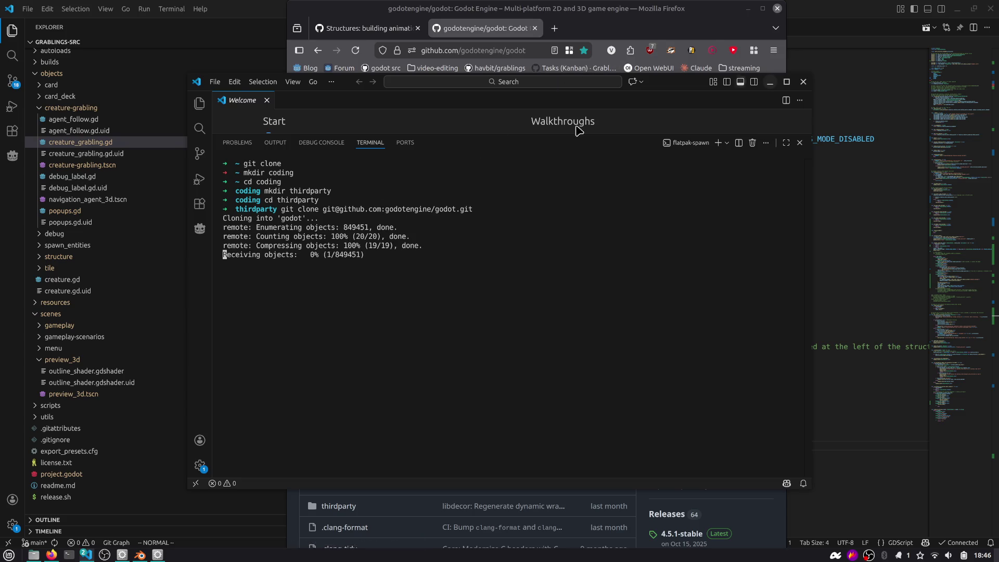
Step: Open btop with only the network graph and place it beside the terminal output
{"action": "key", "text": "alt+Tab"}
{"action": "key", "text": "alt+Tab"}
{"action": "key", "text": "alt+Tab"}
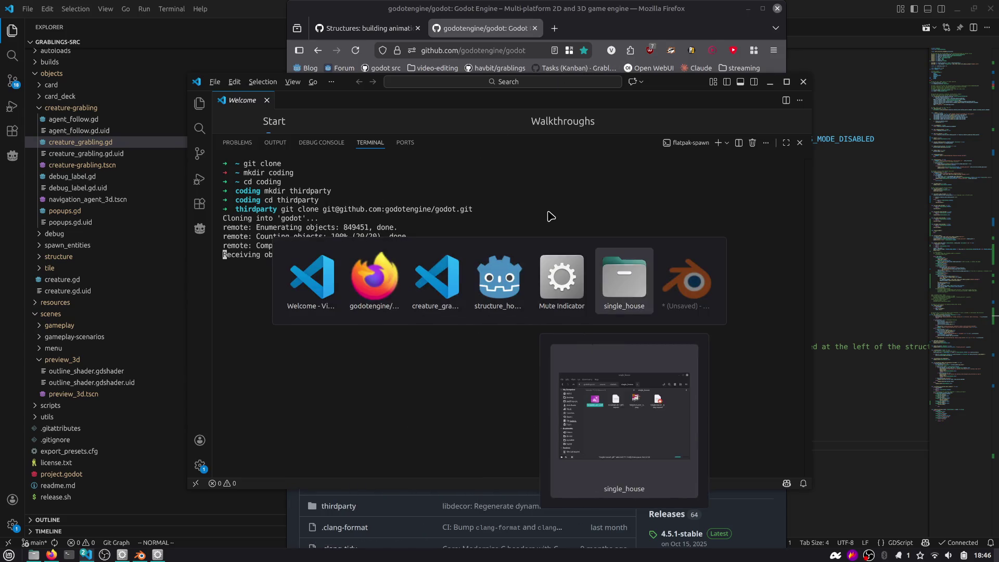
{"action": "key", "text": "Escape"}
{"action": "key", "text": "ctrl+shift+Escape"}
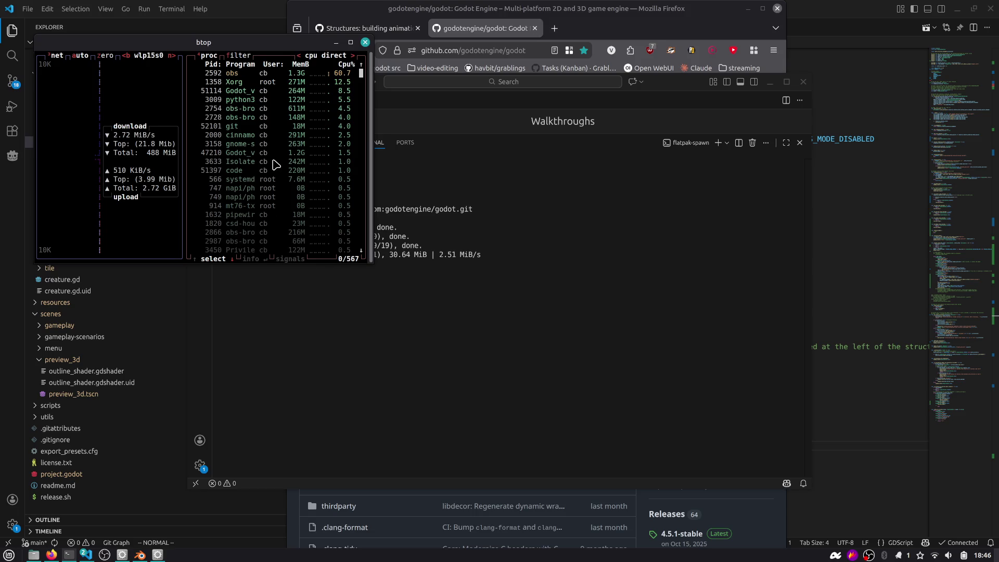
{"action": "key", "text": "3"}
{"action": "key", "text": "3"}
{"action": "key", "text": "4"}
{"action": "mouse_move", "coordinate": [315, 228]}
{"action": "left_mouse_down"}
{"action": "mouse_move", "coordinate": [776, 386]}
{"action": "mouse_move", "coordinate": [799, 379]}
{"action": "mouse_move", "coordinate": [853, 409]}
{"action": "left_mouse_up"}
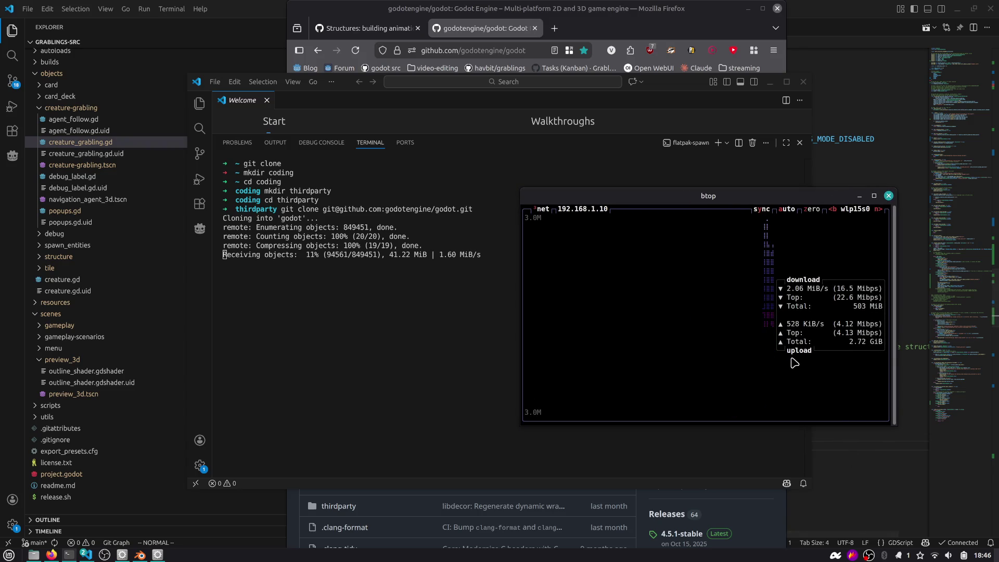
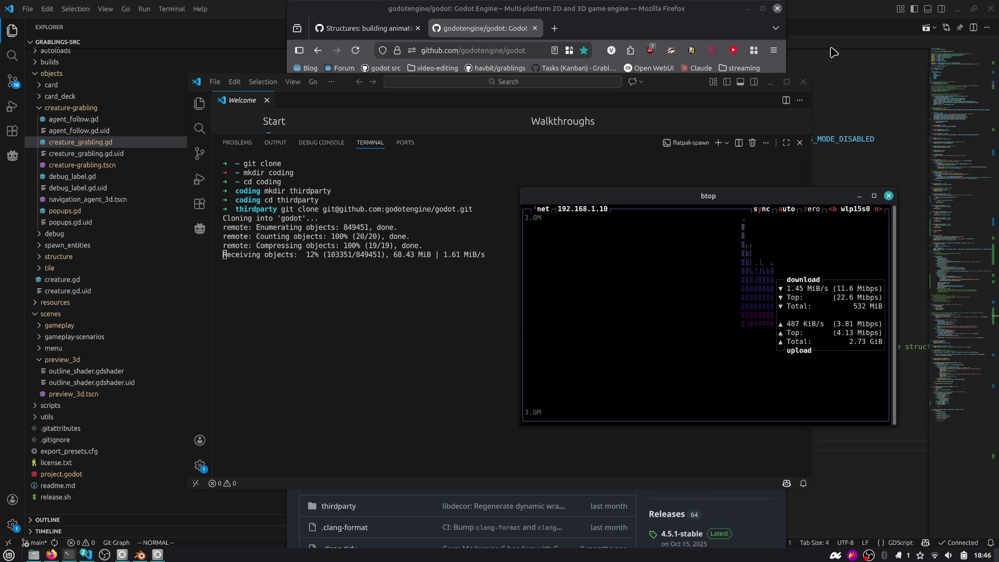
Step: Switch from the VS Code terminal to the Godot editor showing structure.gd
{"action": "key", "text": "alt+Tab"}
{"action": "key", "text": "alt+Tab"}
{"action": "key", "text": "alt+Tab"}
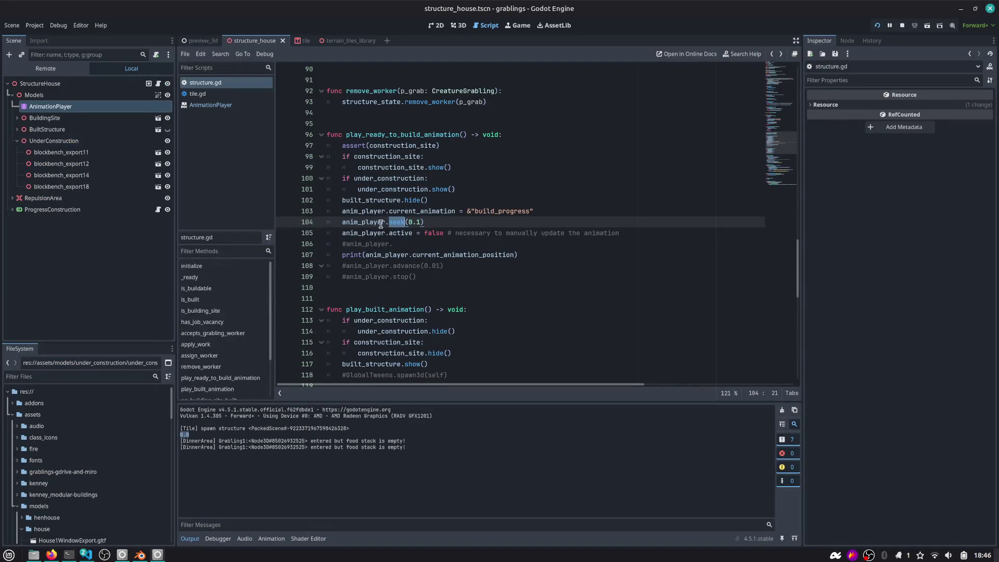
Step: Look up the animation player's active property, test-run the build animation, and return to structure.gd
{"action": "double_click", "coordinate": [400, 234]}
{"action": "left_click", "coordinate": [398, 223]}
{"action": "left_click", "coordinate": [878, 26]}
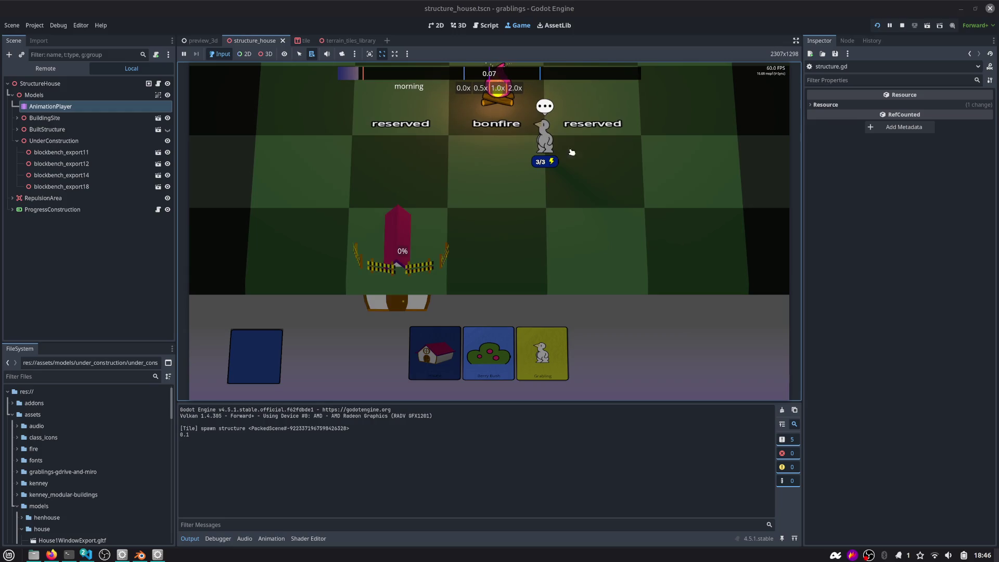
{"action": "key", "text": "ctrl+F3"}
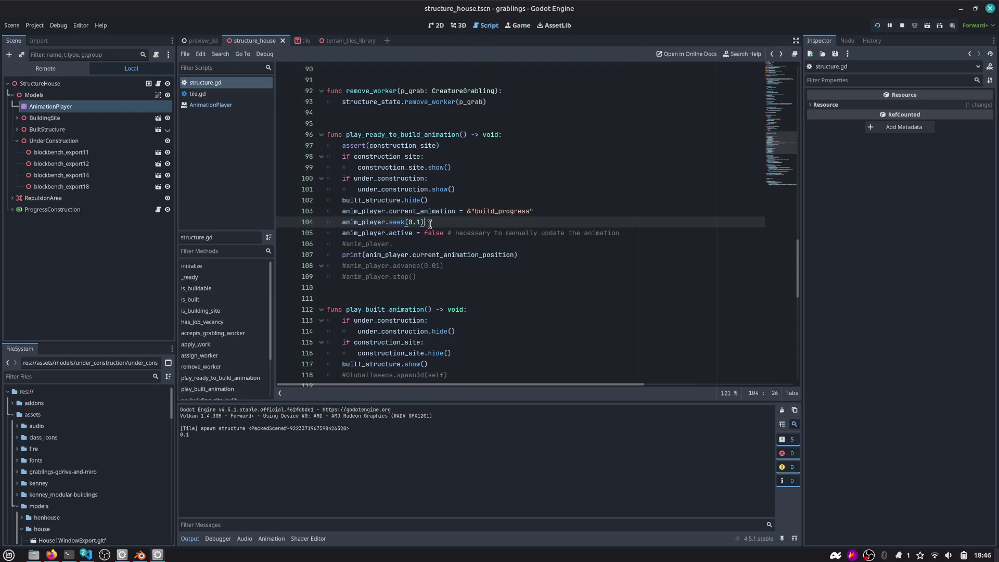
Step: Add anim_player.advance(0.0) below the seek call and move the uncommented 'active = false' above seek
{"action": "key", "text": "Return"}
{"action": "type", "text": "anim_player.adv"}
{"action": "key", "text": "Return"}
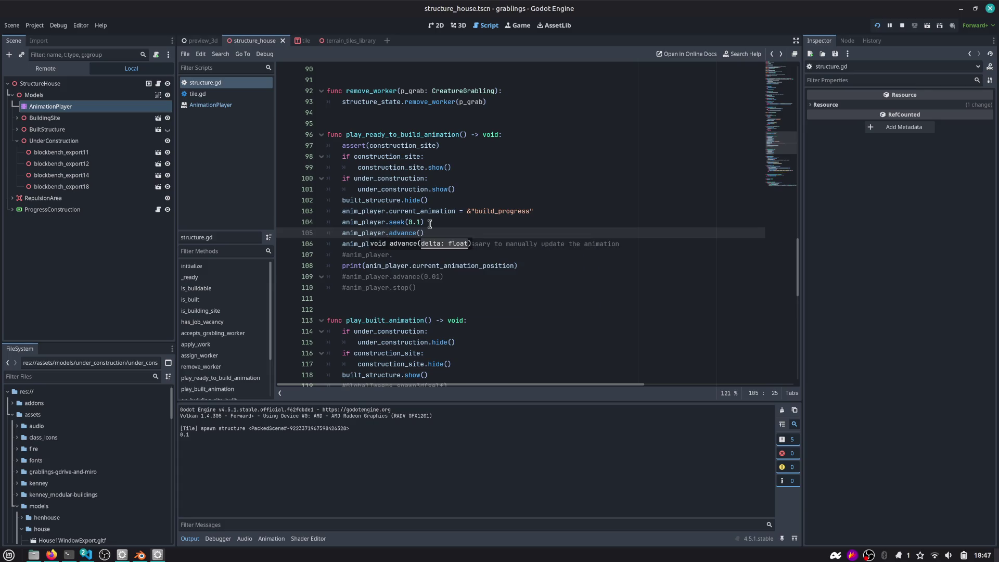
{"action": "key", "text": "Up"}
{"action": "key", "text": "Down"}
{"action": "key", "text": "Down"}
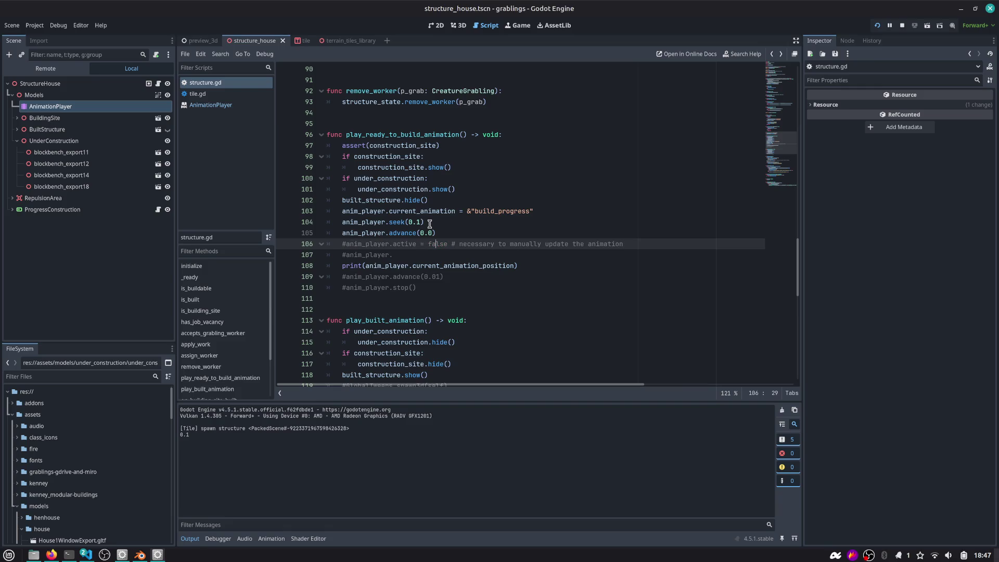
{"action": "key", "text": "ctrl+k"}
{"action": "key", "text": "alt+Up"}
{"action": "key", "text": "alt+Up"}
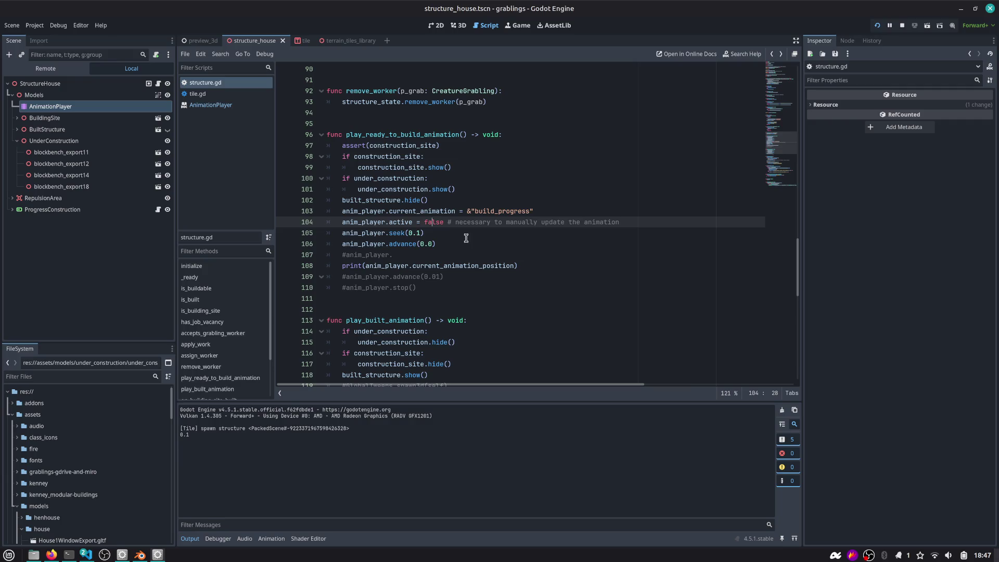
Step: Review the active, seek(0.1) and advance lines on lines 104–106, then run the game with F5
{"action": "left_click", "coordinate": [410, 224]}
{"action": "double_click", "coordinate": [435, 222]}
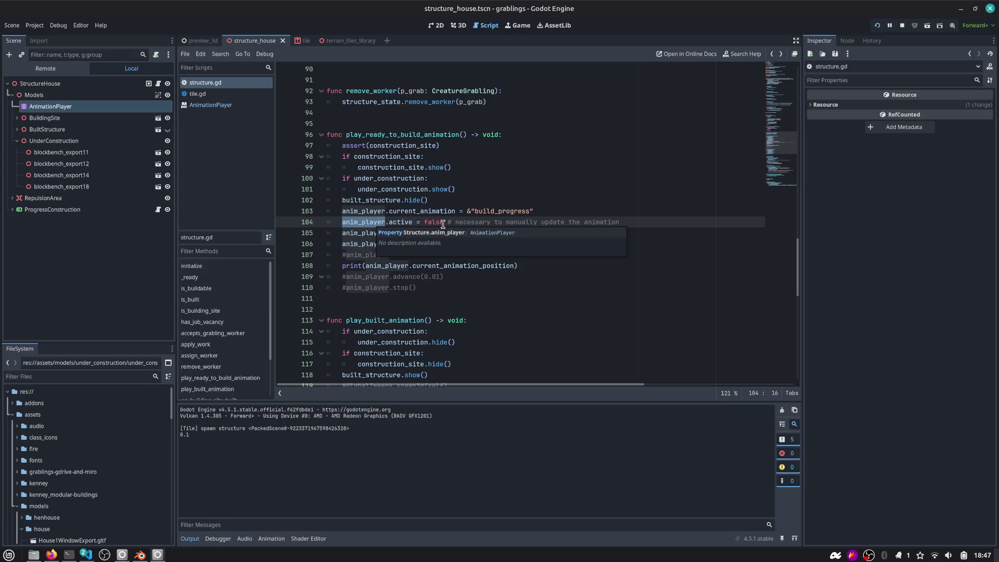
{"action": "key", "text": "Right"}
{"action": "left_click_drag", "start_coordinate": [385, 233], "coordinate": [432, 234]}
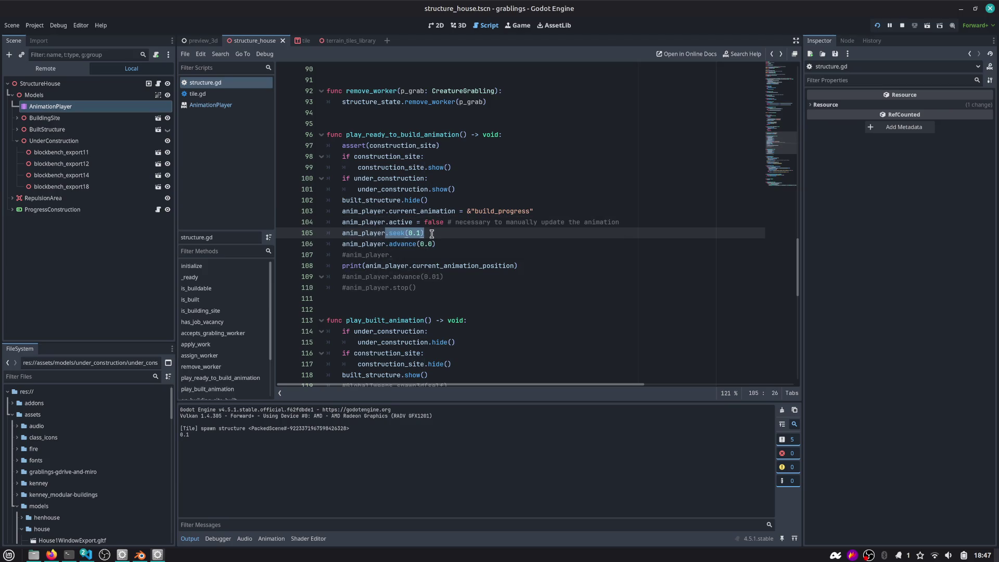
{"action": "double_click", "coordinate": [415, 244]}
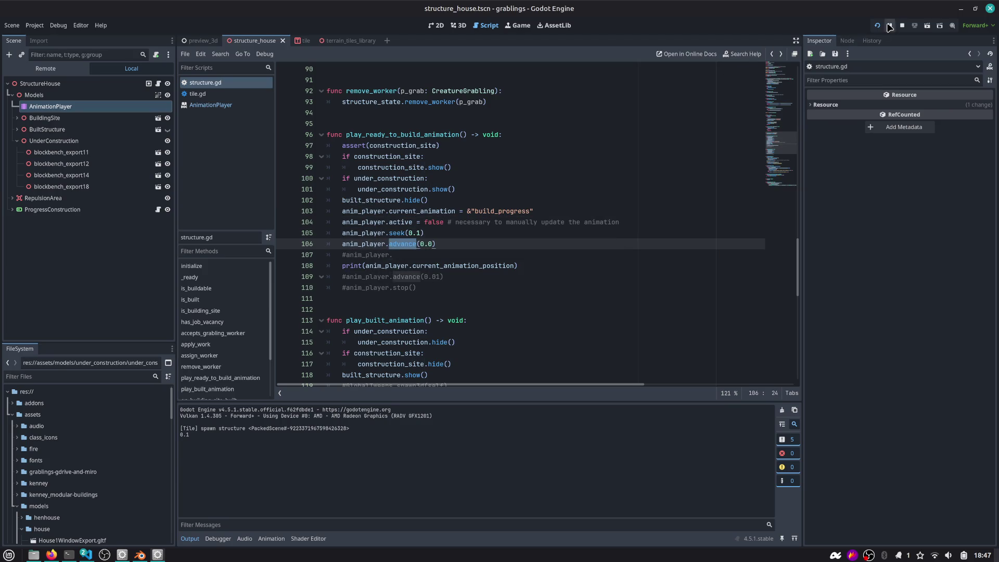
{"action": "left_click", "coordinate": [407, 243]}
{"action": "key", "text": "F5"}
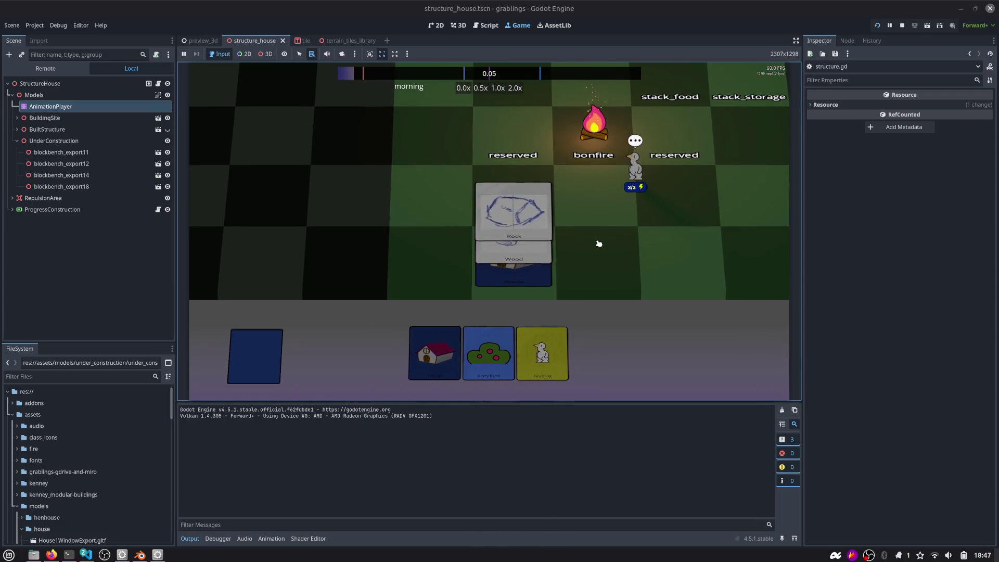
Step: Comment out the advance(0.0) line in structure.gd and rerun the game to compare
{"action": "left_click", "coordinate": [485, 25]}
{"action": "double_click", "coordinate": [399, 244]}
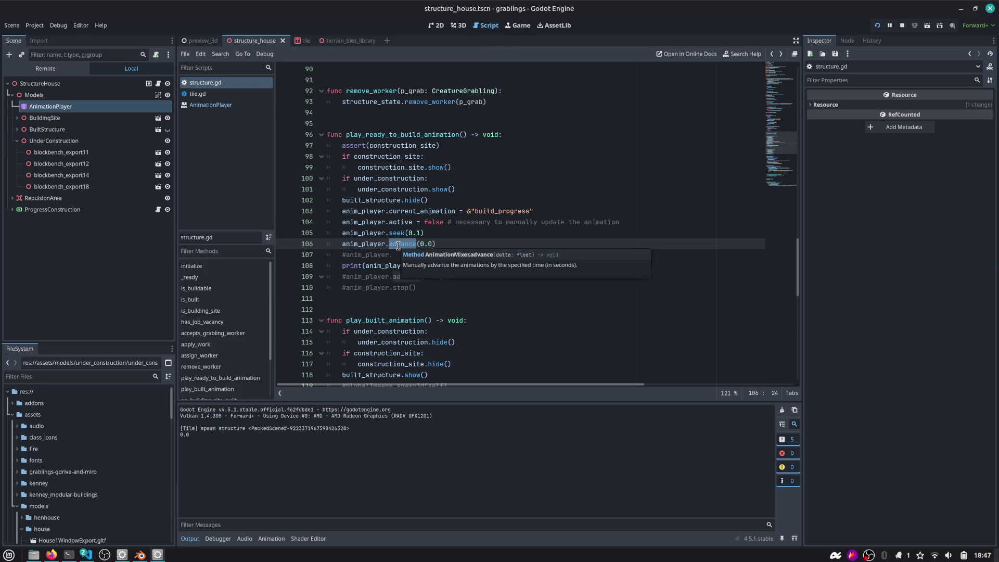
{"action": "left_click_drag", "start_coordinate": [436, 244], "coordinate": [369, 249]}
{"action": "key", "text": "ctrl+k"}
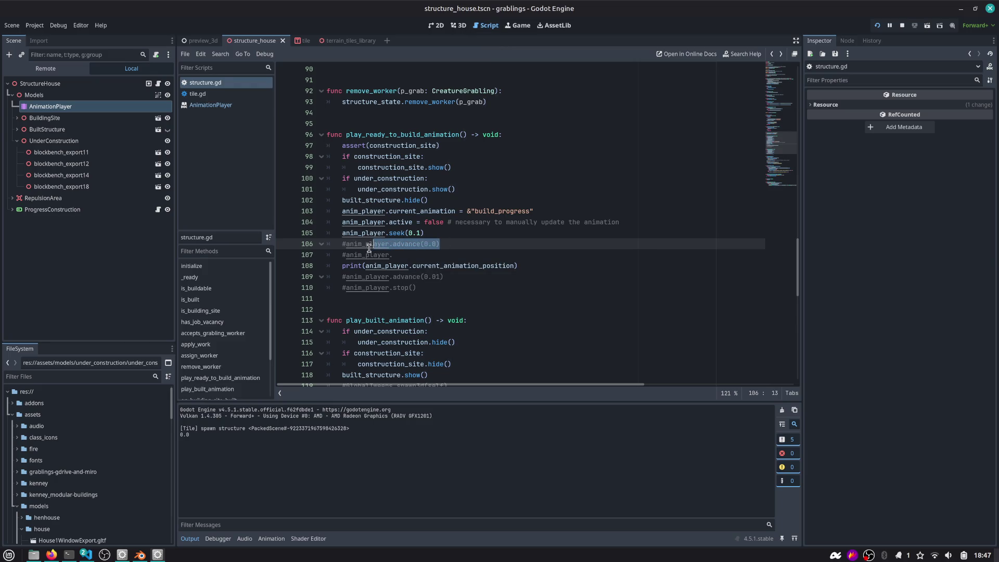
{"action": "left_click", "coordinate": [877, 25]}
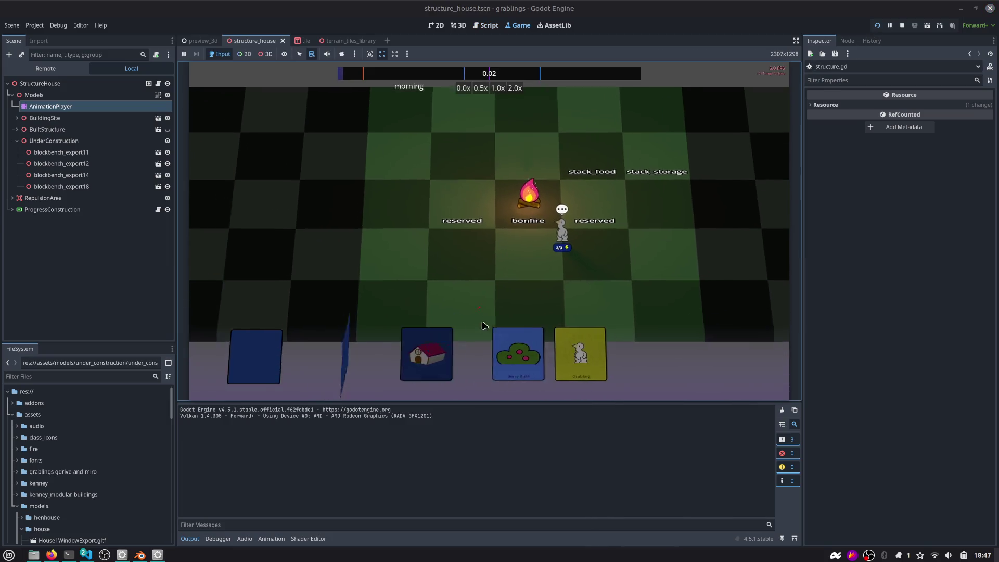
Step: After stacking Rock on Wood in-game, uncomment advance(0.0) and make its comment name AnimationPlayer
{"action": "left_click_drag", "start_coordinate": [452, 354], "coordinate": [493, 268]}
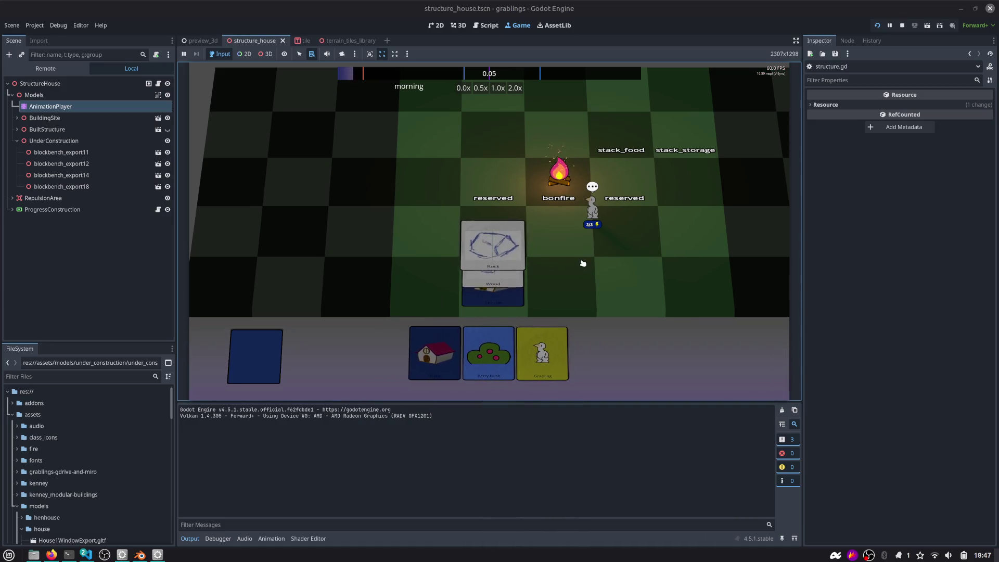
{"action": "left_click", "coordinate": [489, 25]}
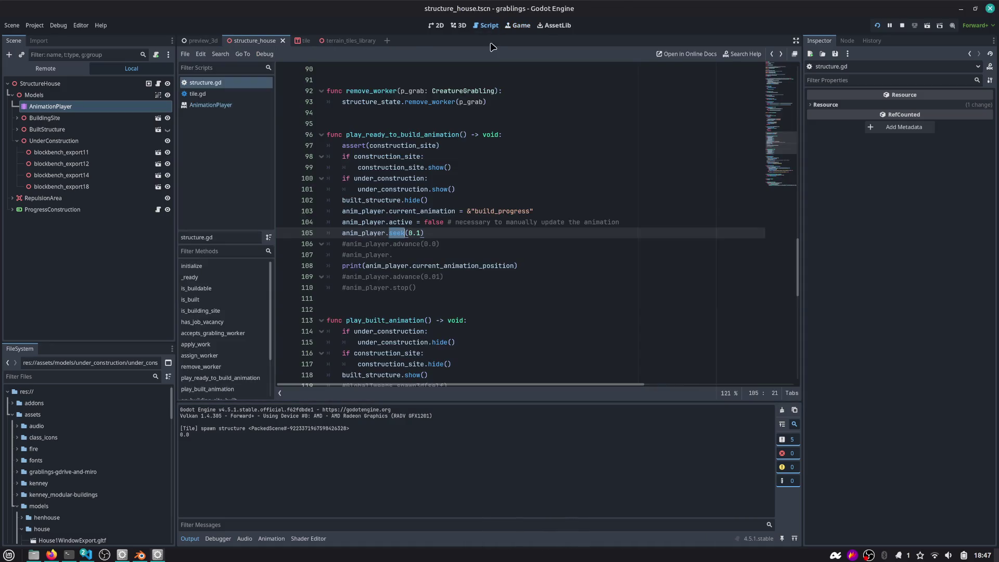
{"action": "left_click", "coordinate": [458, 235]}
{"action": "key", "text": "Down"}
{"action": "key", "text": "ctrl+k"}
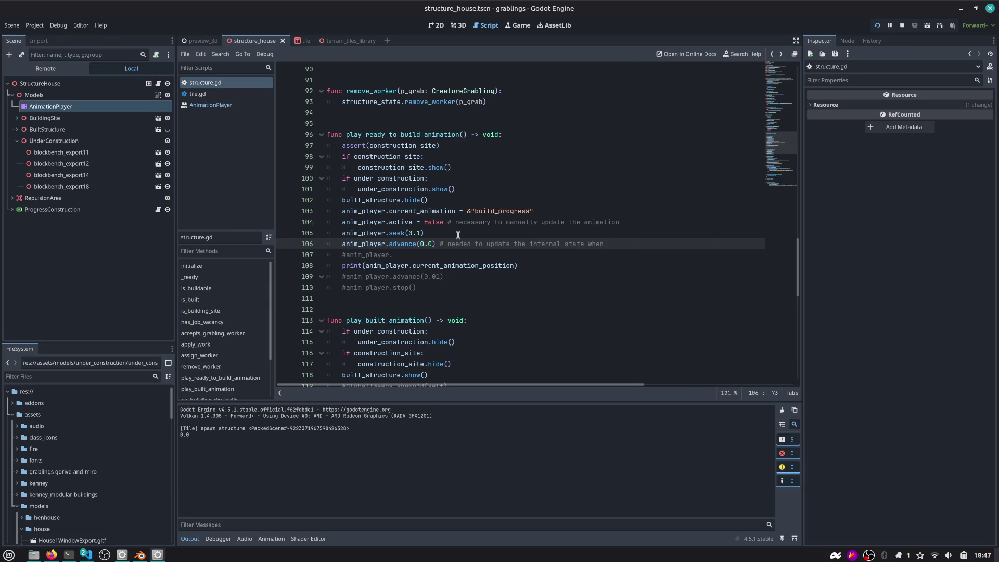
{"action": "key", "text": "ctrl+shift+Left"}
{"action": "type", "text": "Anim"}
Step: Delete the leftover debug lines while keeping the stop line
{"action": "left_click", "coordinate": [445, 255]}
{"action": "key", "text": "ctrl+shift+k"}
{"action": "key", "text": "ctrl+shift+k"}
{"action": "key", "text": "ctrl+shift+k"}
{"action": "key", "text": "ctrl+shift+k"}
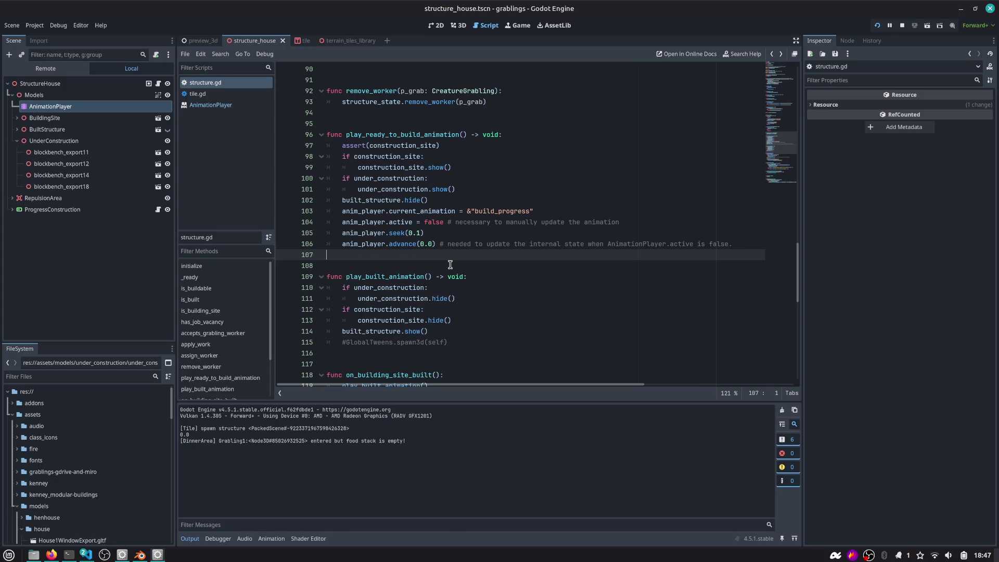
{"action": "key", "text": "ctrl+z"}
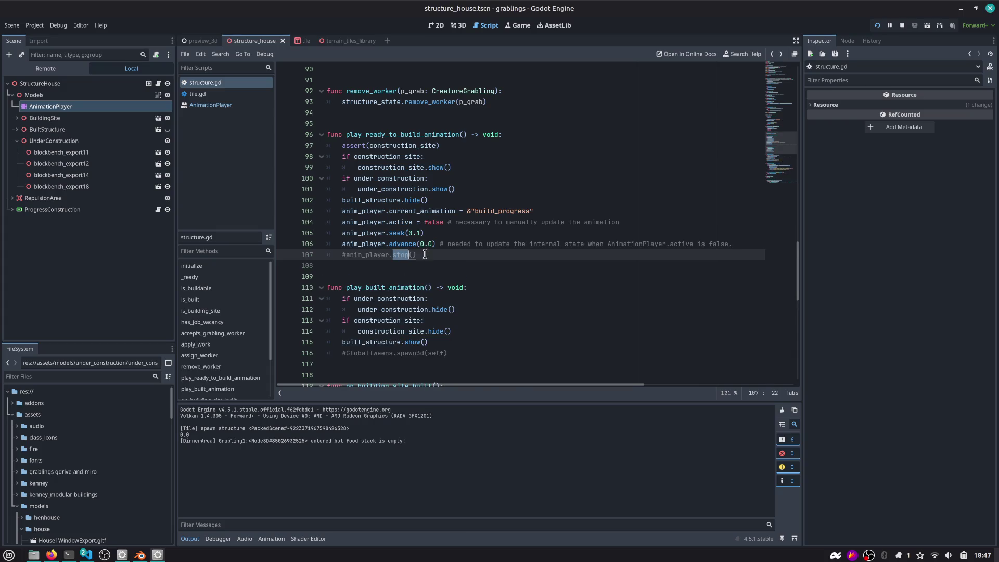
{"action": "left_click", "coordinate": [431, 254]}
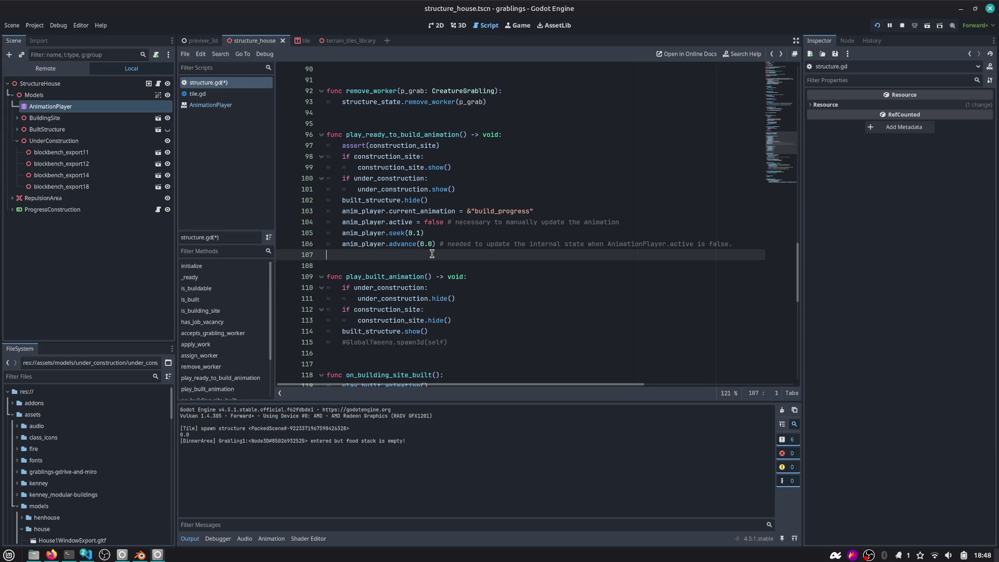
Step: Rerun the game, drop Wood and Rock onto the house card, and assign a second grabling
{"action": "left_click", "coordinate": [878, 26]}
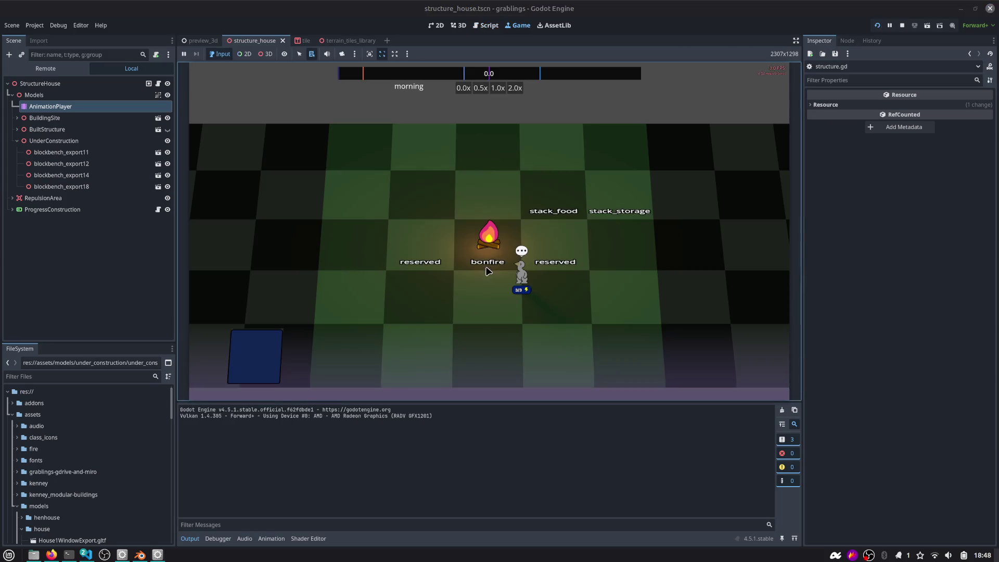
{"action": "left_click_drag", "start_coordinate": [503, 344], "coordinate": [505, 226]}
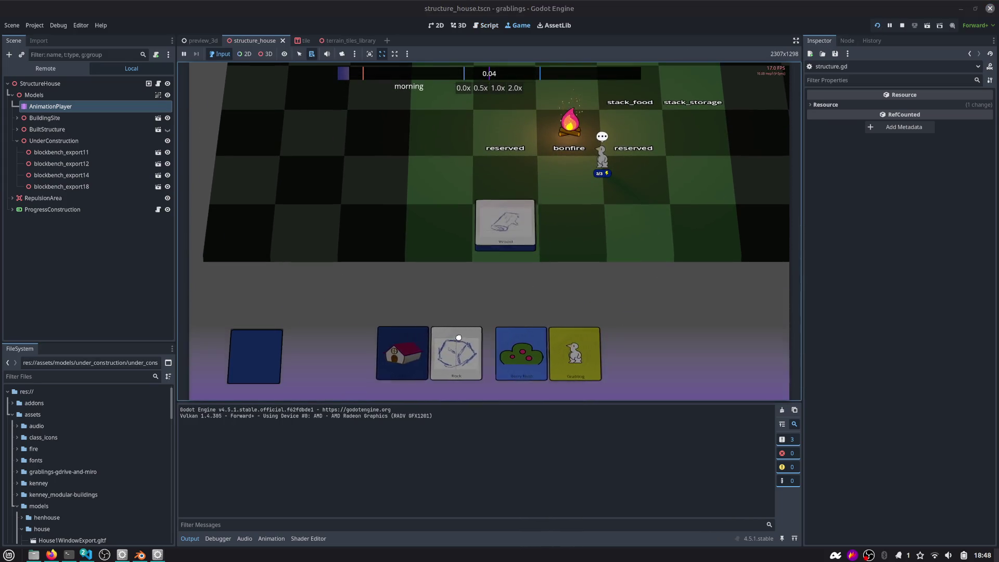
{"action": "left_click_drag", "start_coordinate": [461, 354], "coordinate": [507, 229]}
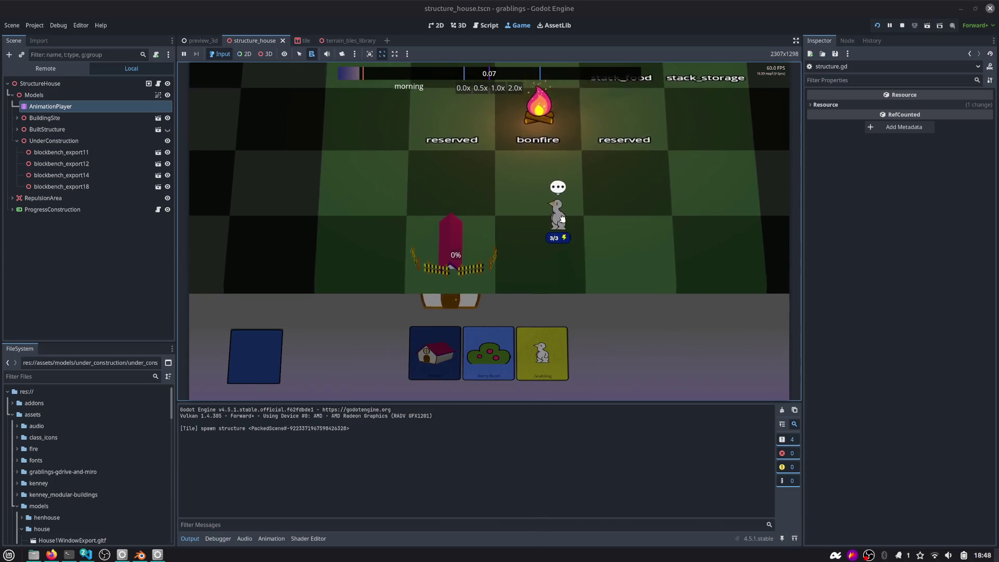
{"action": "left_click_drag", "start_coordinate": [435, 283], "coordinate": [411, 266]}
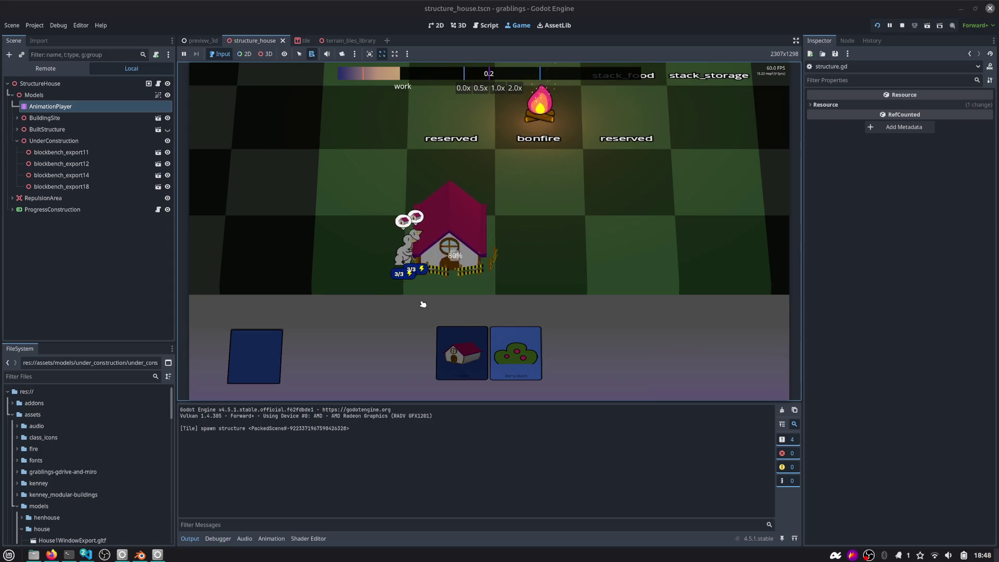
Step: Change seek(0.1) to seek(0.0) on line 105, rerun, move a grabling to the site, then stop
{"action": "left_click", "coordinate": [486, 25]}
{"action": "double_click", "coordinate": [401, 244]}
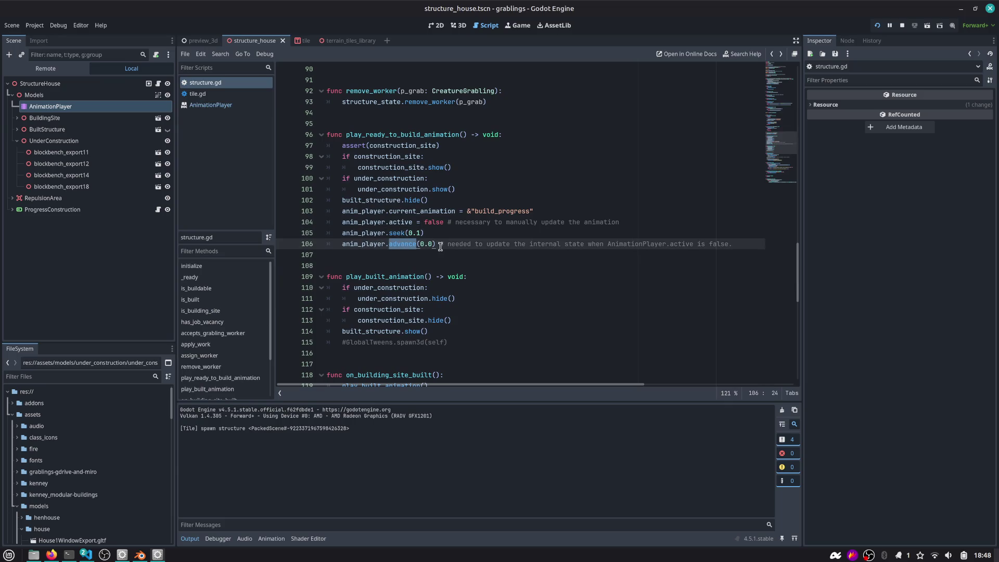
{"action": "scroll", "coordinate": [402, 245], "scroll_direction": "down", "scroll_amount": 4}
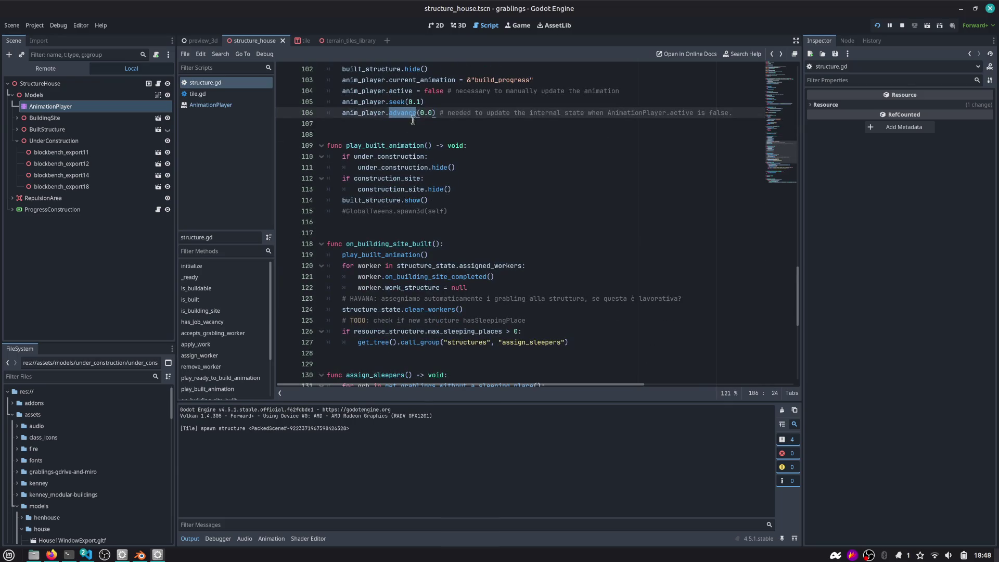
{"action": "left_click", "coordinate": [422, 102]}
{"action": "type", "text": "0"}
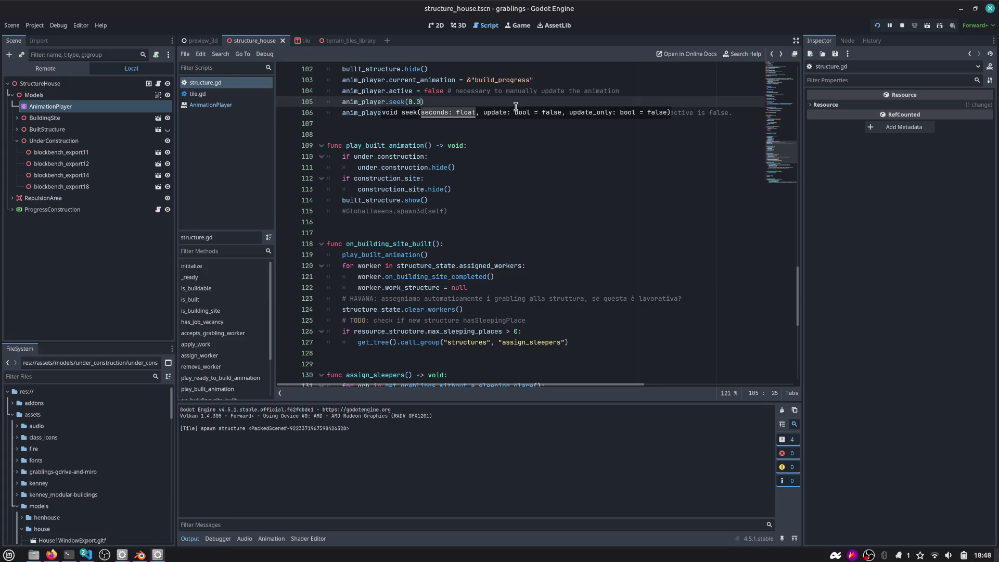
{"action": "key", "text": "F5"}
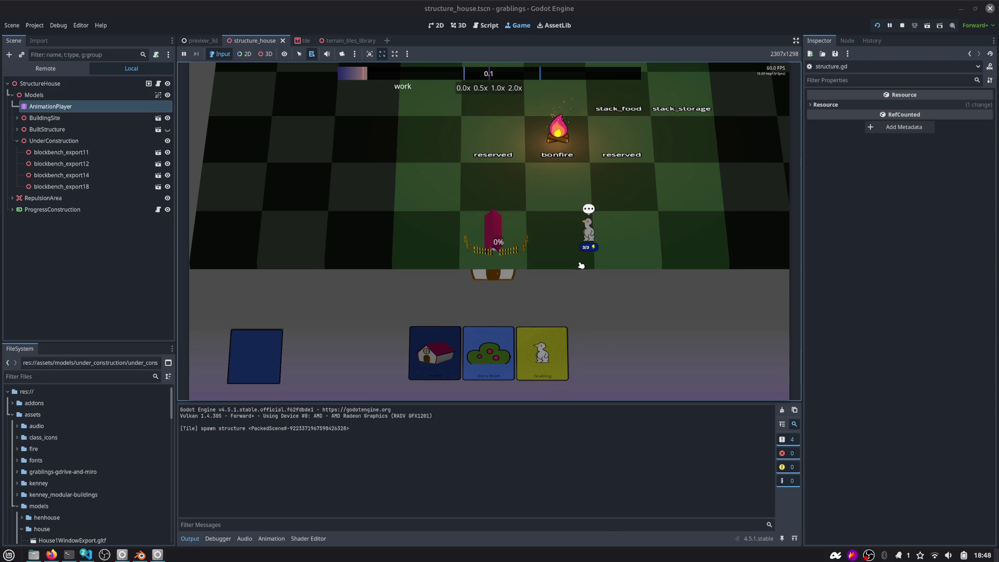
{"action": "left_click_drag", "start_coordinate": [584, 238], "coordinate": [457, 242]}
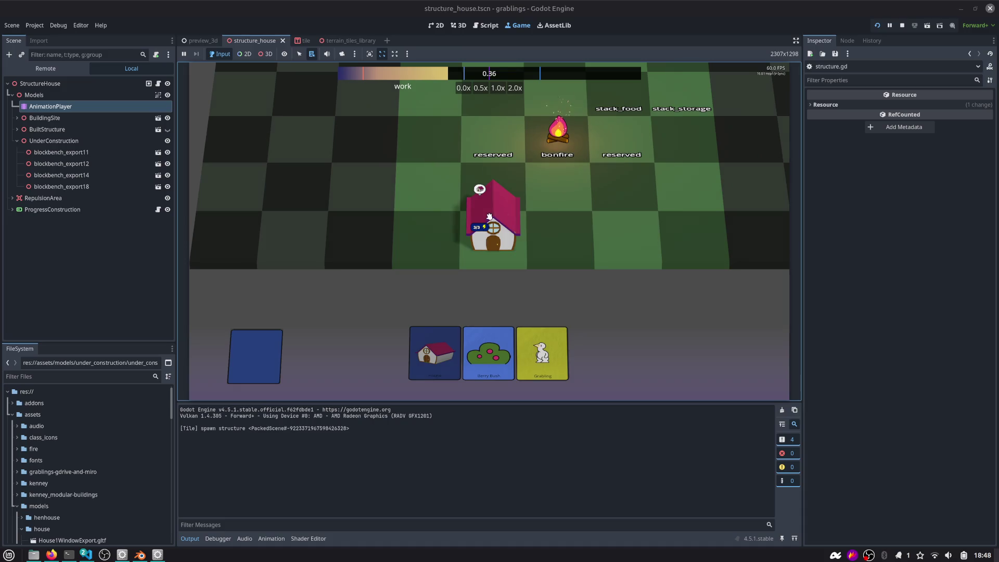
{"action": "left_click", "coordinate": [902, 25]}
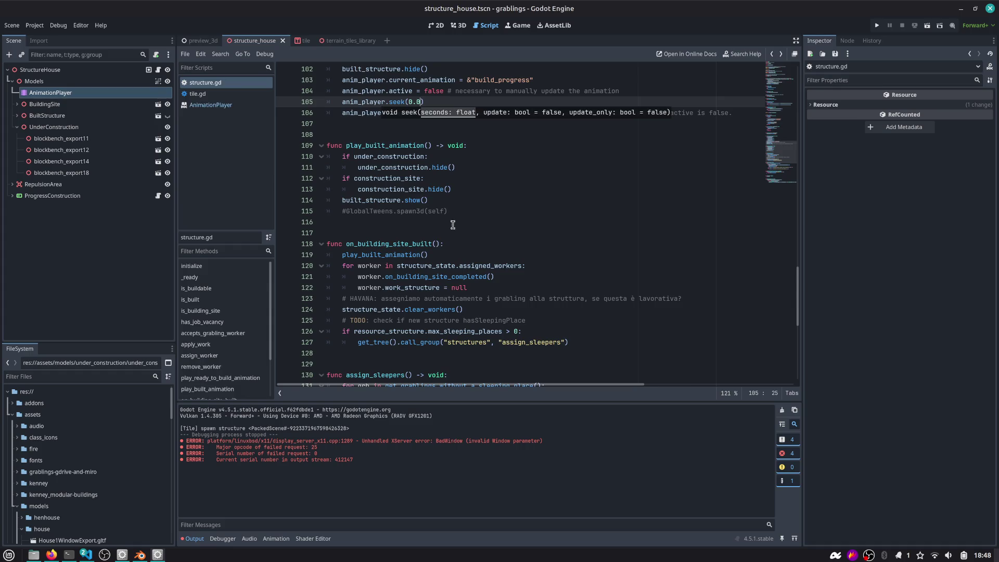
Step: Browse structure.gd around lines 115–125
{"action": "left_click", "coordinate": [452, 225]}
{"action": "scroll", "coordinate": [453, 221], "scroll_direction": "down", "scroll_amount": 2}
{"action": "scroll", "coordinate": [452, 217], "scroll_direction": "up", "scroll_amount": 2}
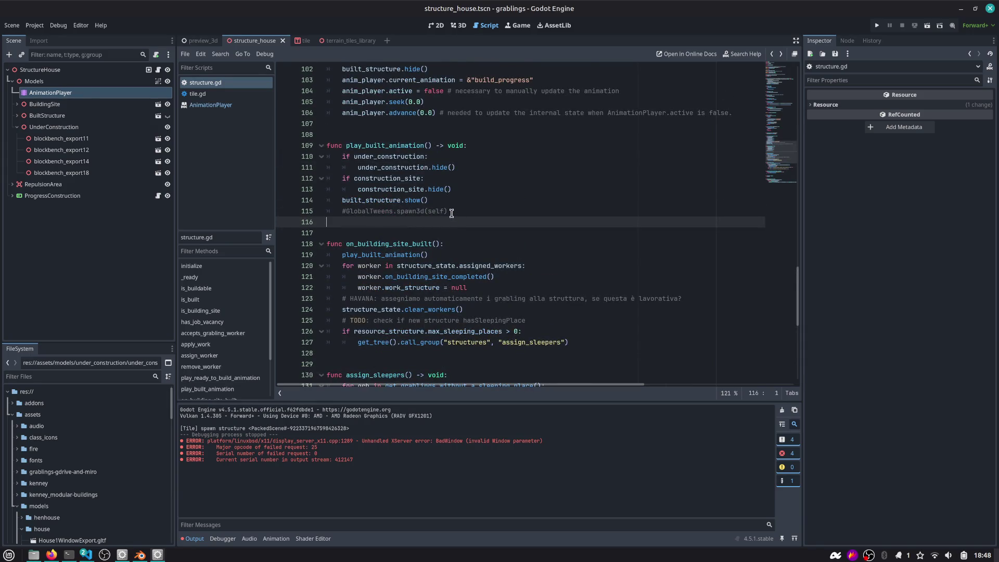
{"action": "left_click", "coordinate": [452, 213]}
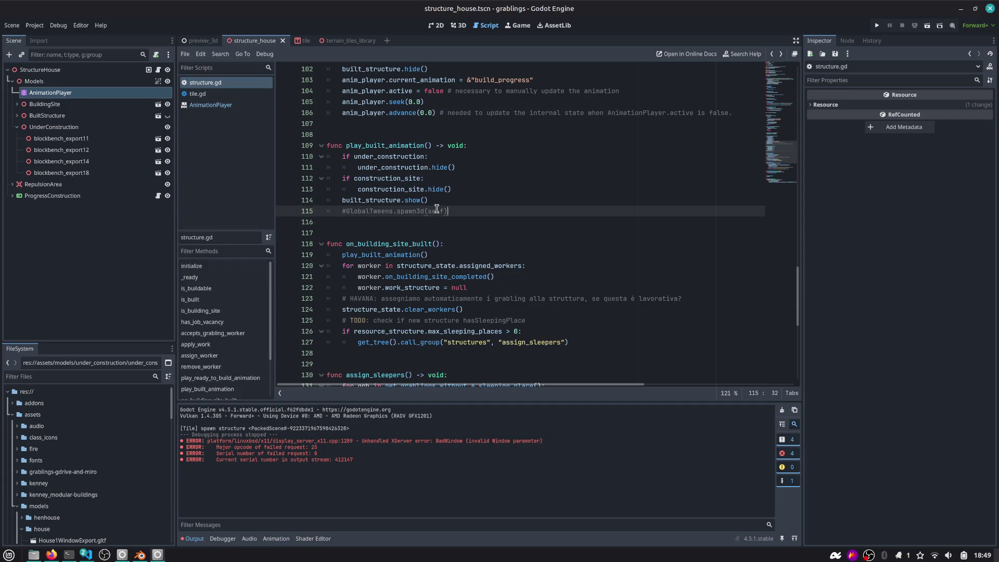
{"action": "scroll", "coordinate": [469, 234], "scroll_direction": "up", "scroll_amount": 7}
{"action": "left_click", "coordinate": [782, 410]}
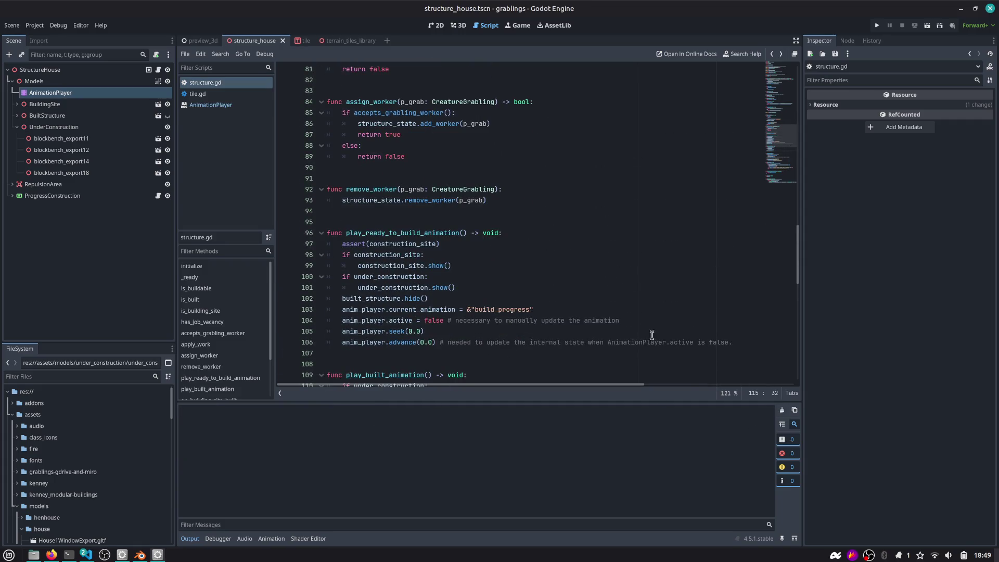
{"action": "scroll", "coordinate": [625, 312], "scroll_direction": "down", "scroll_amount": 8}
{"action": "left_click", "coordinate": [577, 287]}
{"action": "key", "text": "alt+Tab"}
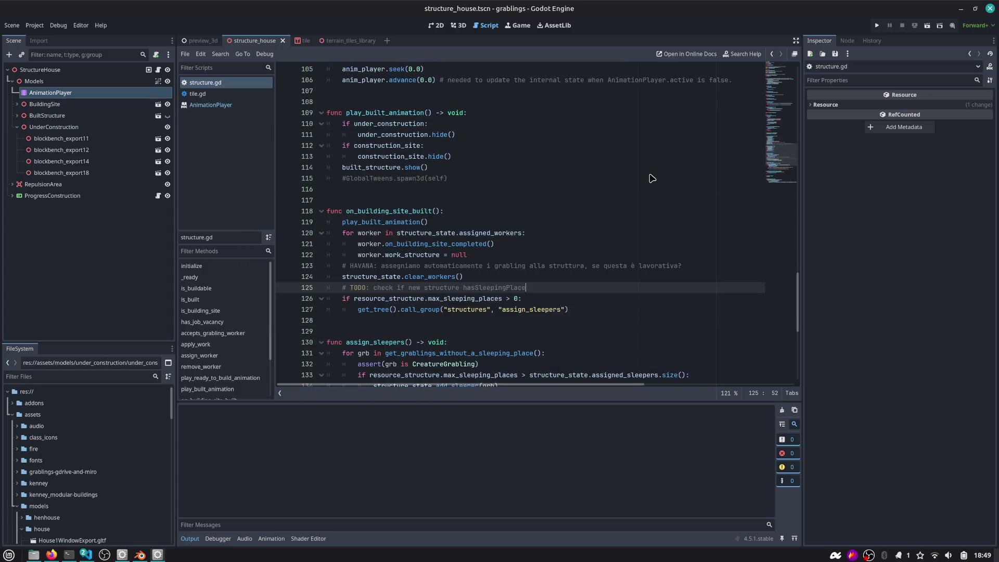
Step: Run the project, place a house and start building it, then return to structure.gd
{"action": "left_click", "coordinate": [877, 25]}
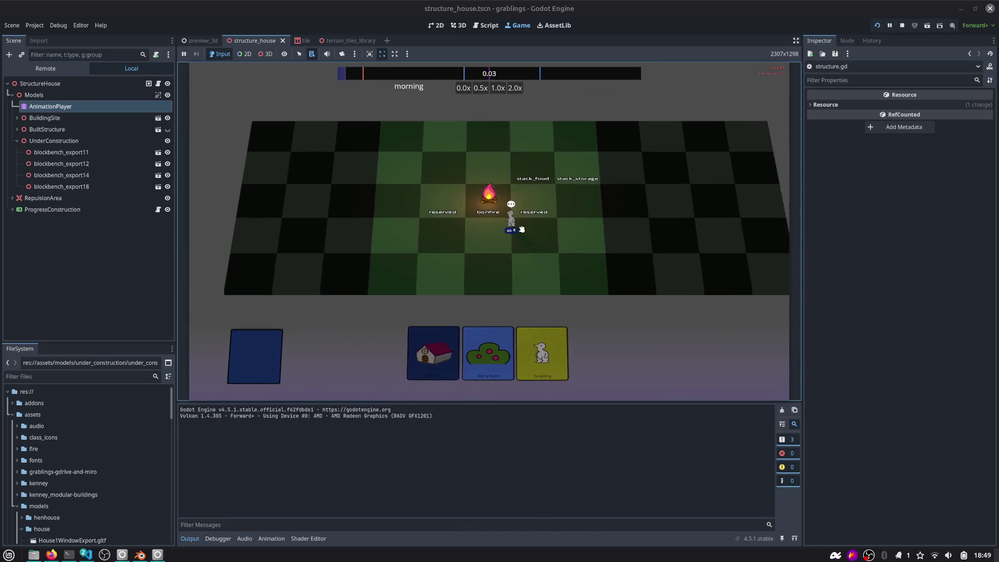
{"action": "left_click_drag", "start_coordinate": [430, 352], "coordinate": [437, 296]}
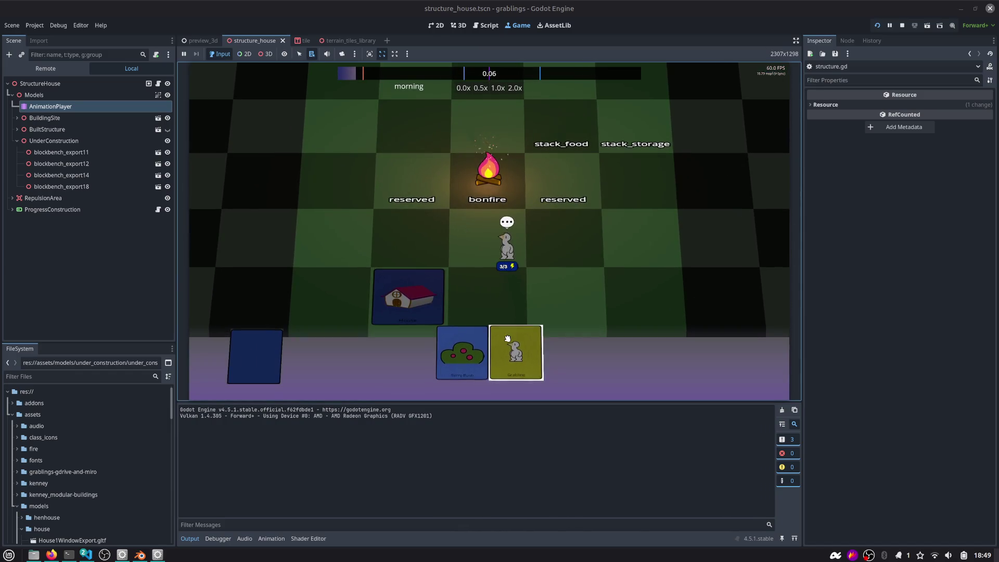
{"action": "left_click_drag", "start_coordinate": [450, 352], "coordinate": [414, 257]}
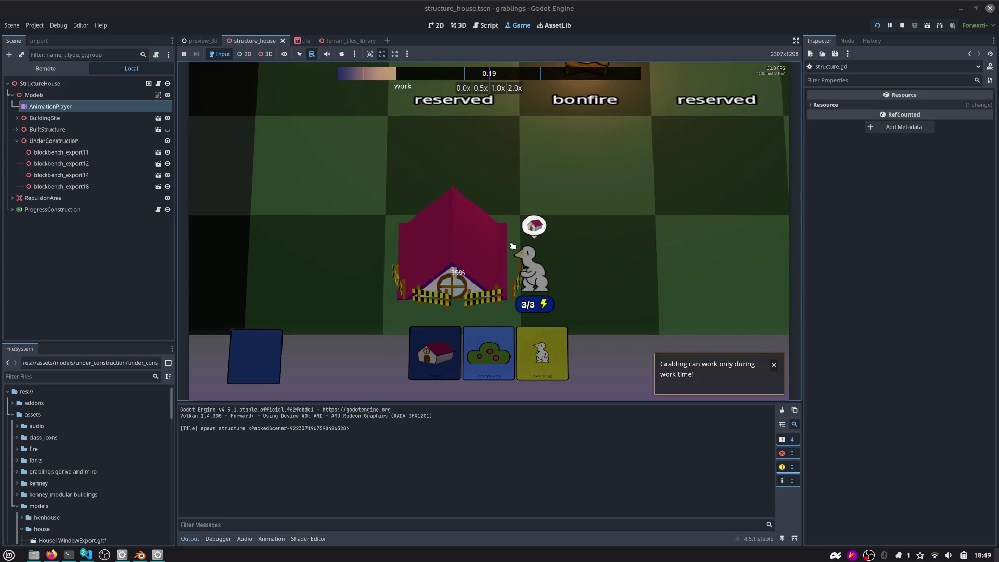
{"action": "left_click", "coordinate": [486, 25]}
{"action": "left_click", "coordinate": [17, 141]}
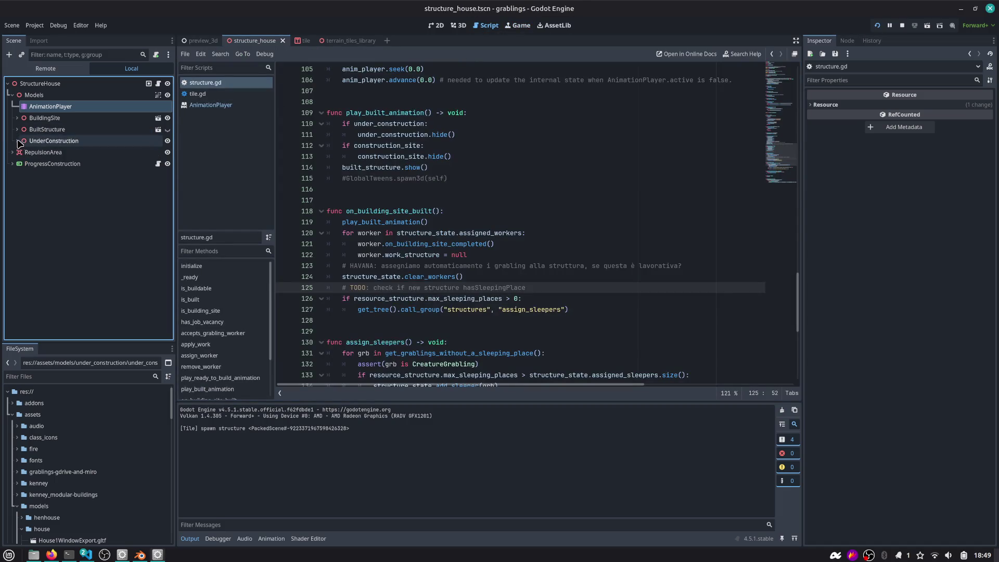
Step: Close the structure_house scene tab
{"action": "left_click", "coordinate": [367, 112]}
{"action": "left_click", "coordinate": [283, 41]}
{"action": "left_click", "coordinate": [398, 102]}
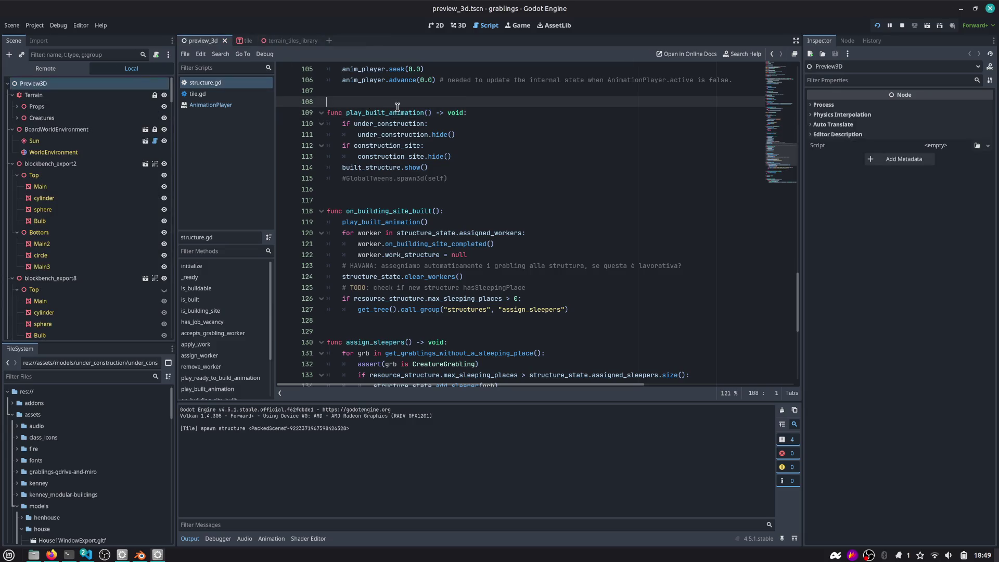
Step: Quick-open creature-grabling.tscn, expand Sprite3D, and select the Popups node to show popups.gd
{"action": "key", "text": "ctrl+shift+o"}
{"action": "type", "text": "creatre"}
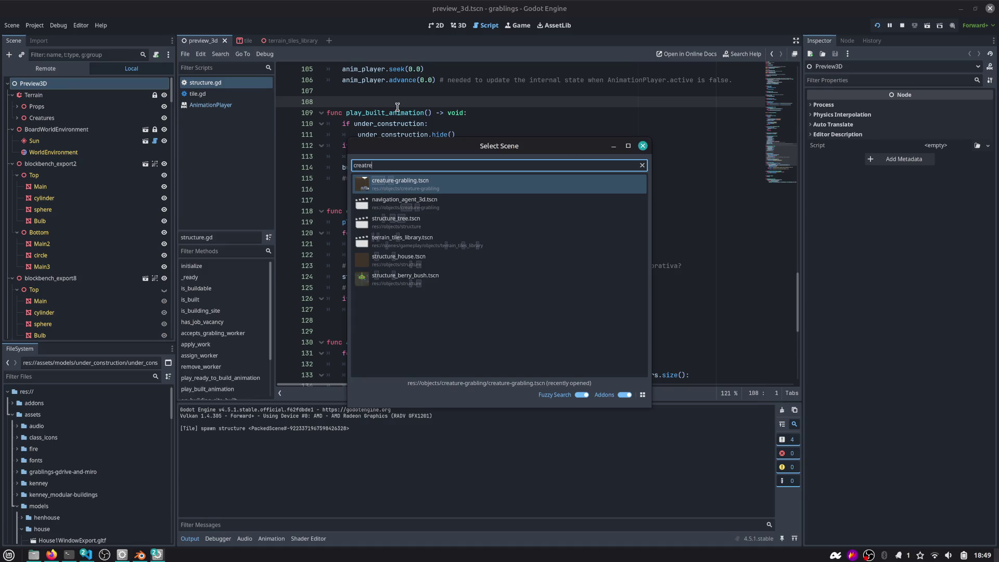
{"action": "key", "text": "Return"}
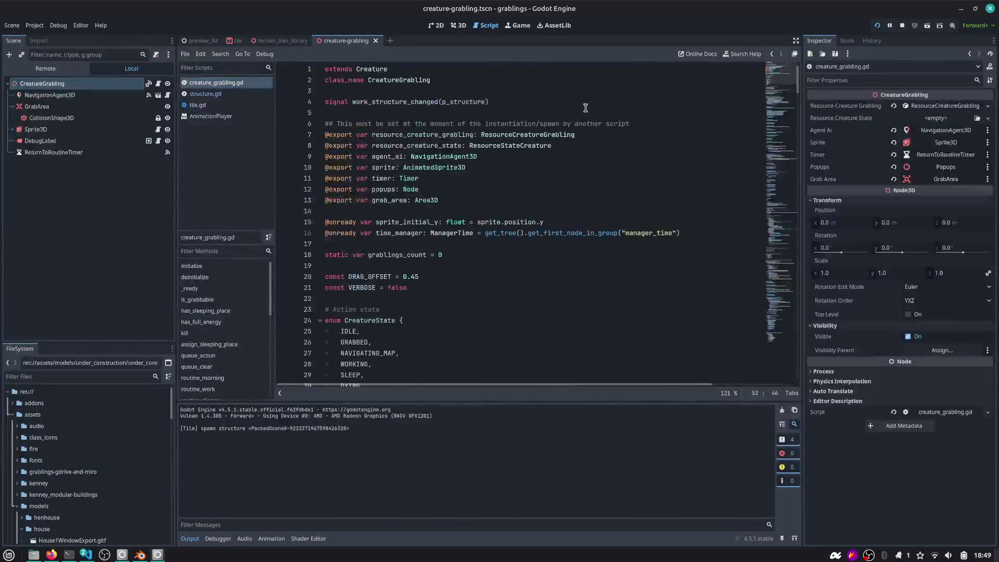
{"action": "double_click", "coordinate": [411, 80]}
{"action": "scroll", "coordinate": [432, 201], "scroll_direction": "down", "scroll_amount": 5}
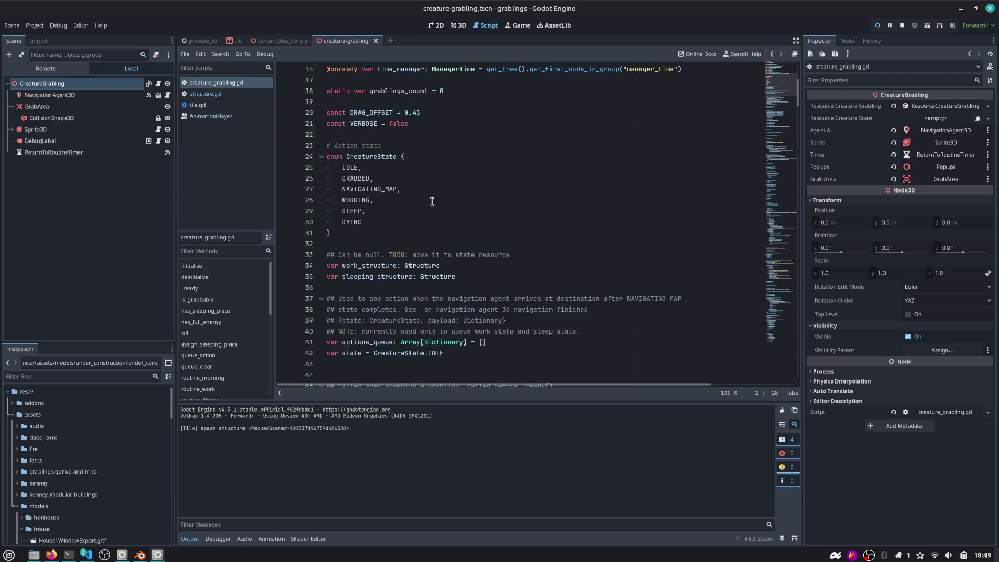
{"action": "left_click", "coordinate": [12, 130]}
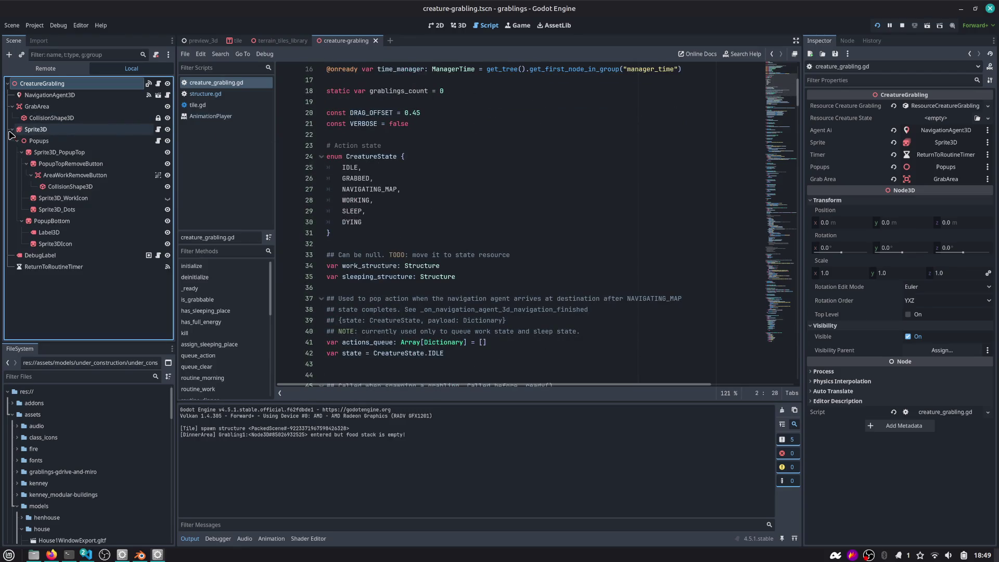
{"action": "left_click", "coordinate": [158, 140]}
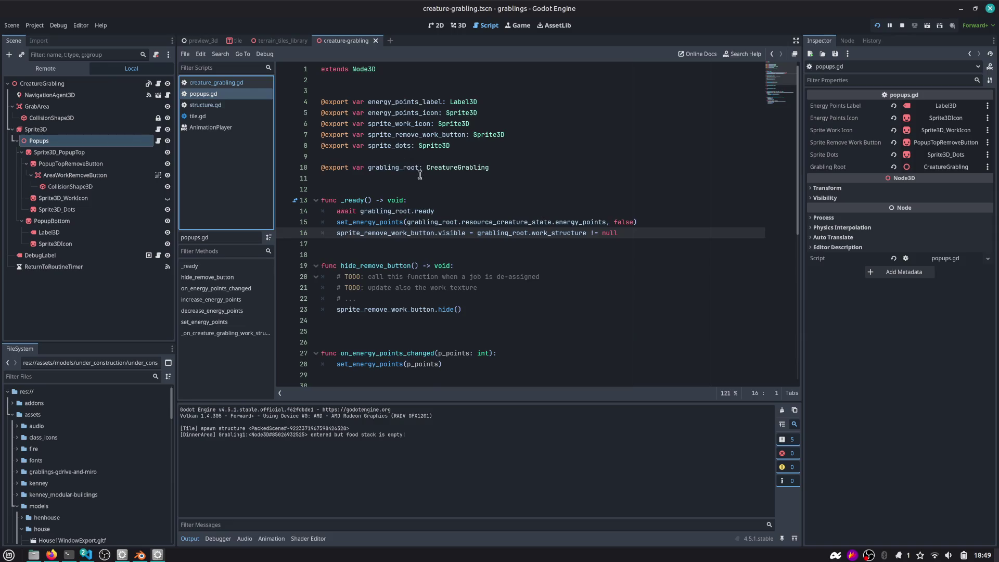
Step: Find uses of sprite_remove_work_button and select its visibility assignment on line 16
{"action": "left_click", "coordinate": [421, 182]}
{"action": "scroll", "coordinate": [422, 184], "scroll_direction": "up", "scroll_amount": 2}
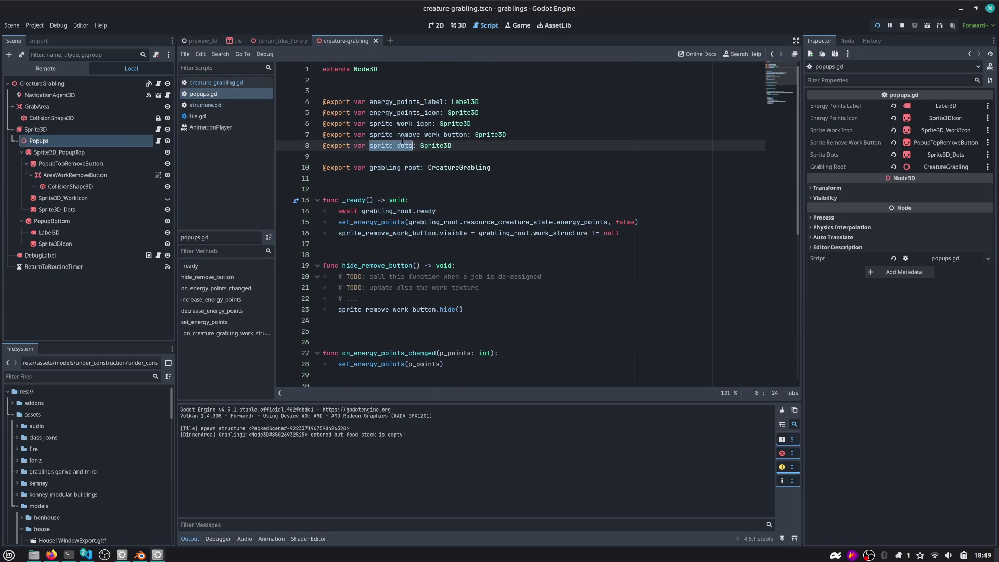
{"action": "double_click", "coordinate": [458, 134]}
{"action": "key", "text": "ctrl+f"}
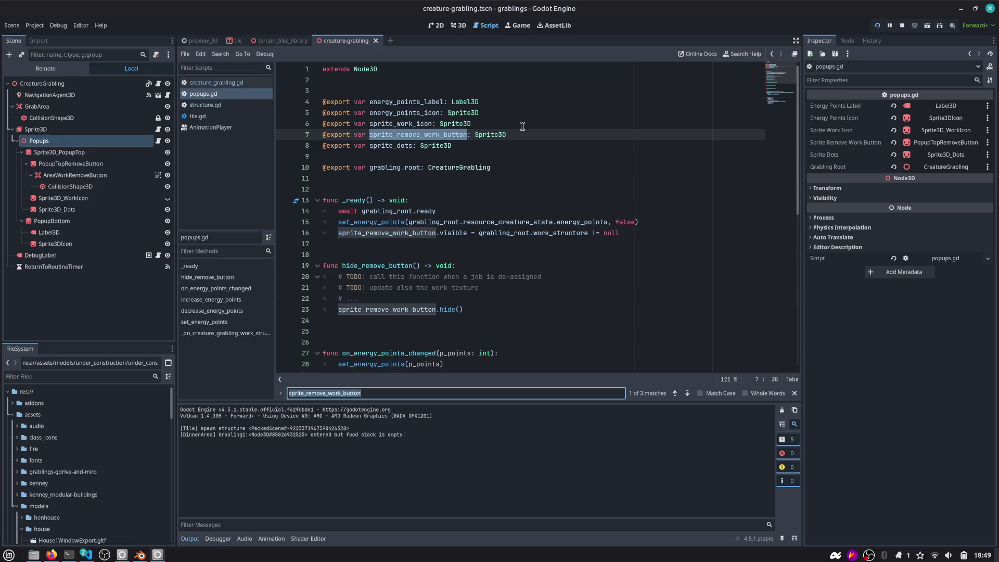
{"action": "key", "text": "Return"}
{"action": "left_click", "coordinate": [676, 213]}
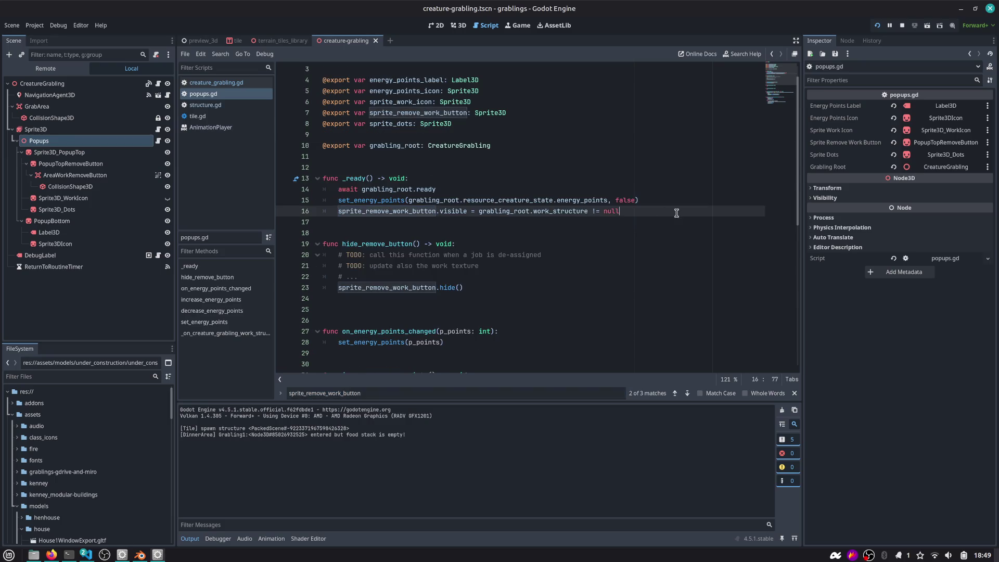
{"action": "key", "text": "shift+Home"}
{"action": "key", "text": "ctrl+c"}
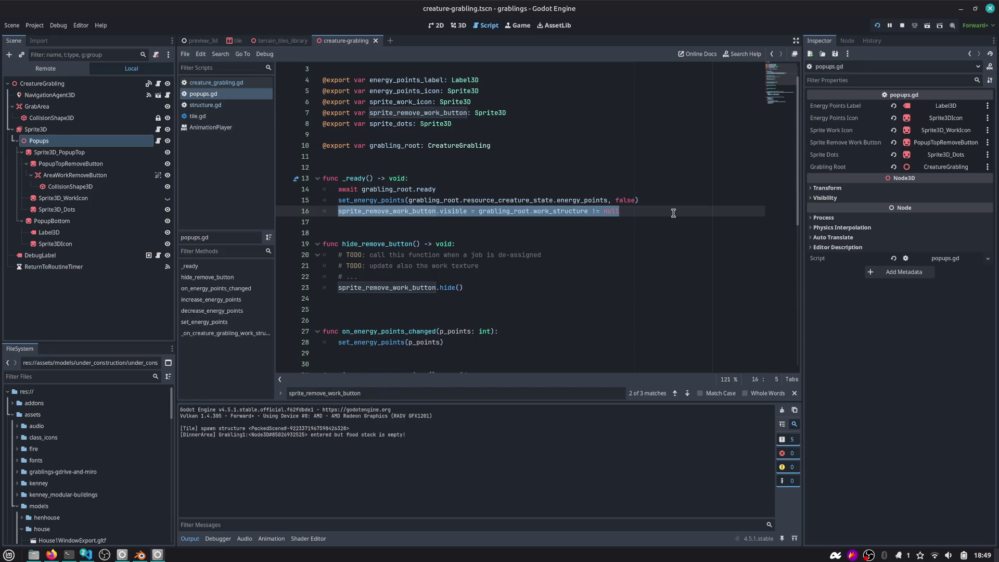
{"action": "scroll", "coordinate": [463, 265], "scroll_direction": "down", "scroll_amount": 9}
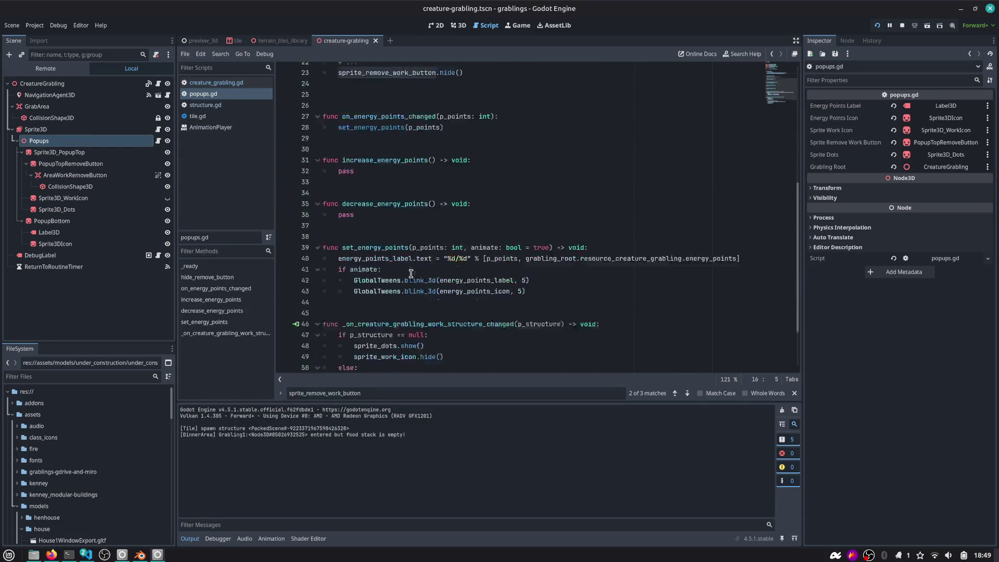
Step: Add _process at the script end setting sprite_remove_work_button.visible = grabling_root.work_structure != null
{"action": "left_click", "coordinate": [475, 331]}
{"action": "left_click", "coordinate": [464, 342]}
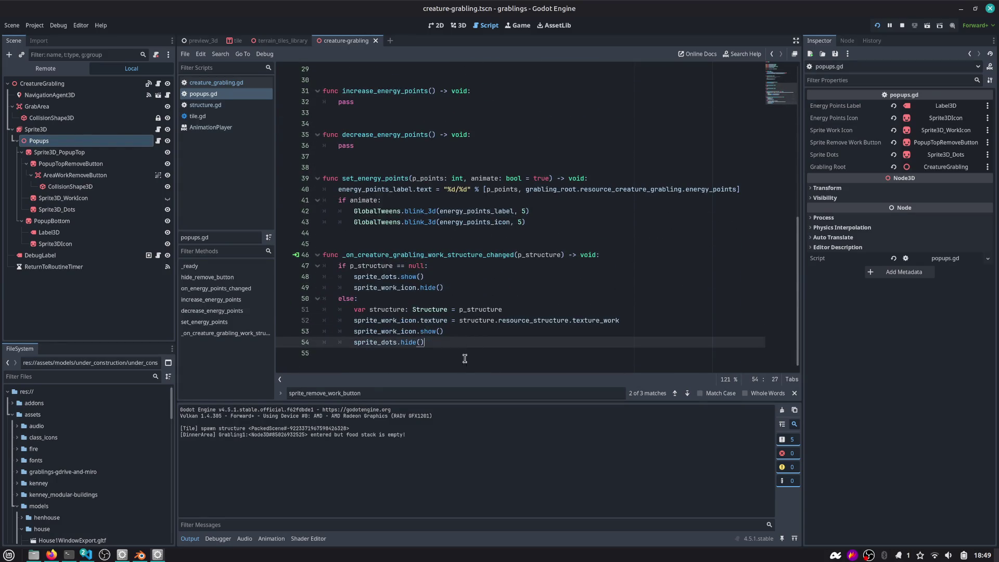
{"action": "key", "text": "Return"}
{"action": "key", "text": "BackSpace"}
{"action": "key", "text": "Return"}
{"action": "key", "text": "Return"}
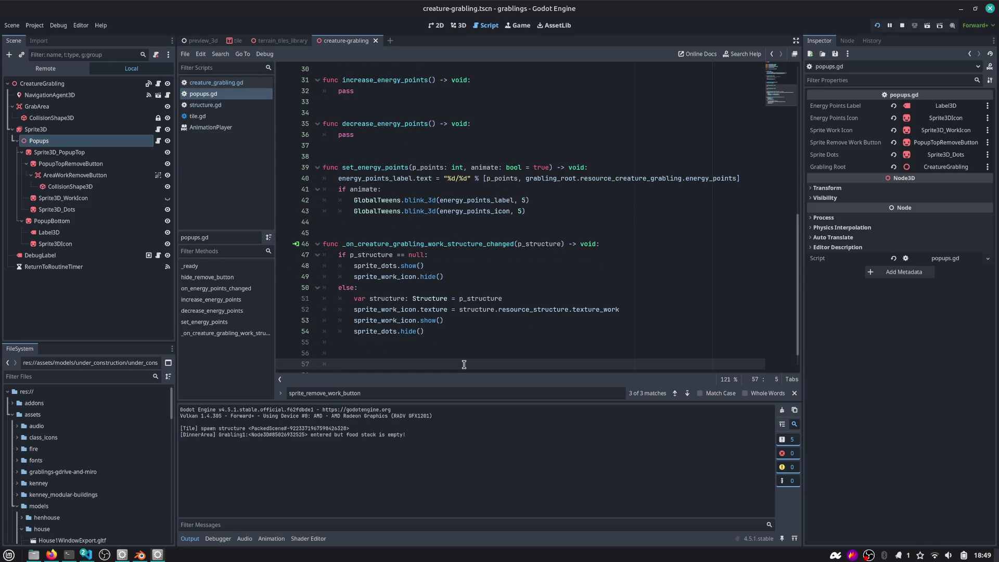
{"action": "type", "text": "func _pro"}
{"action": "key", "text": "Return"}
{"action": "key", "text": "Return"}
{"action": "key", "text": "ctrl+v"}
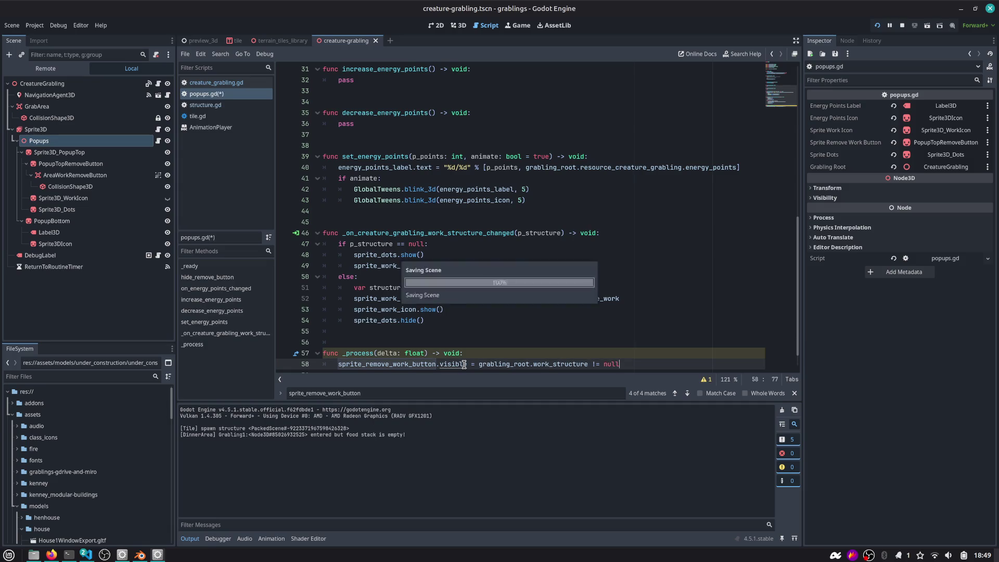
{"action": "scroll", "coordinate": [464, 362], "scroll_direction": "down", "scroll_amount": 1}
{"action": "left_click", "coordinate": [359, 331]}
{"action": "double_click", "coordinate": [359, 331]}
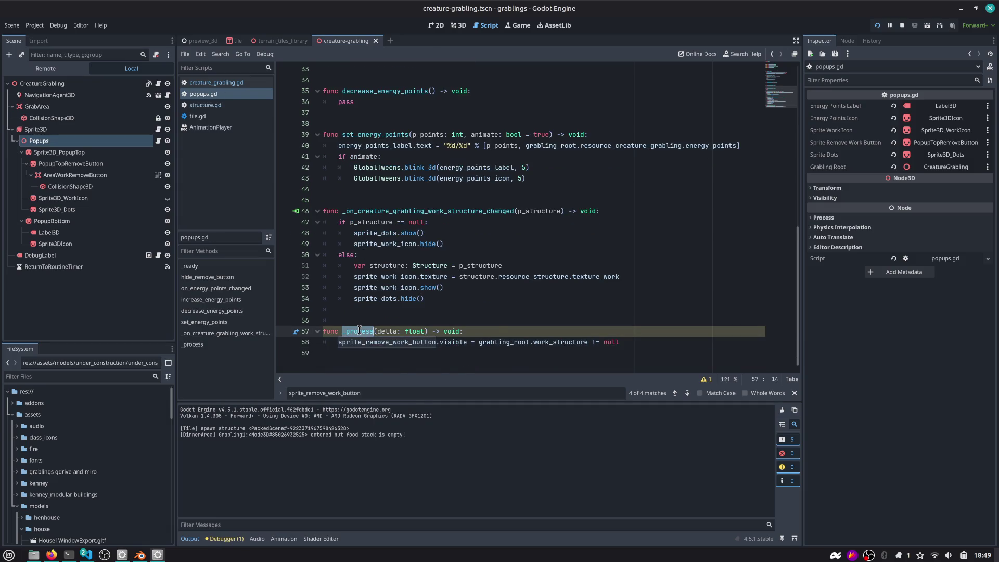
{"action": "left_click", "coordinate": [503, 331]}
{"action": "mouse_move", "coordinate": [516, 338]}
{"action": "left_click", "coordinate": [390, 223]}
{"action": "key", "text": "F1"}
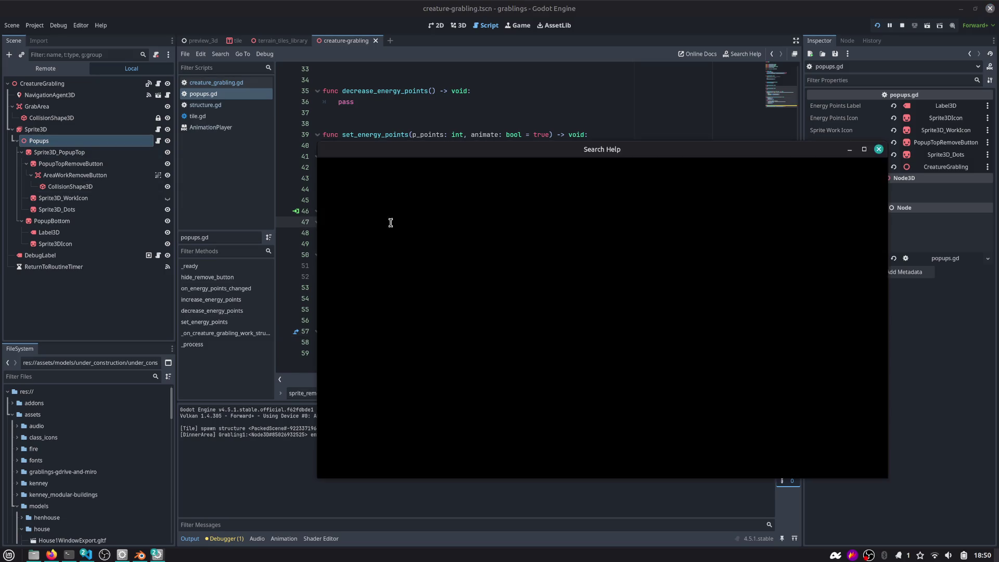
{"action": "type", "text": "time_sli"}
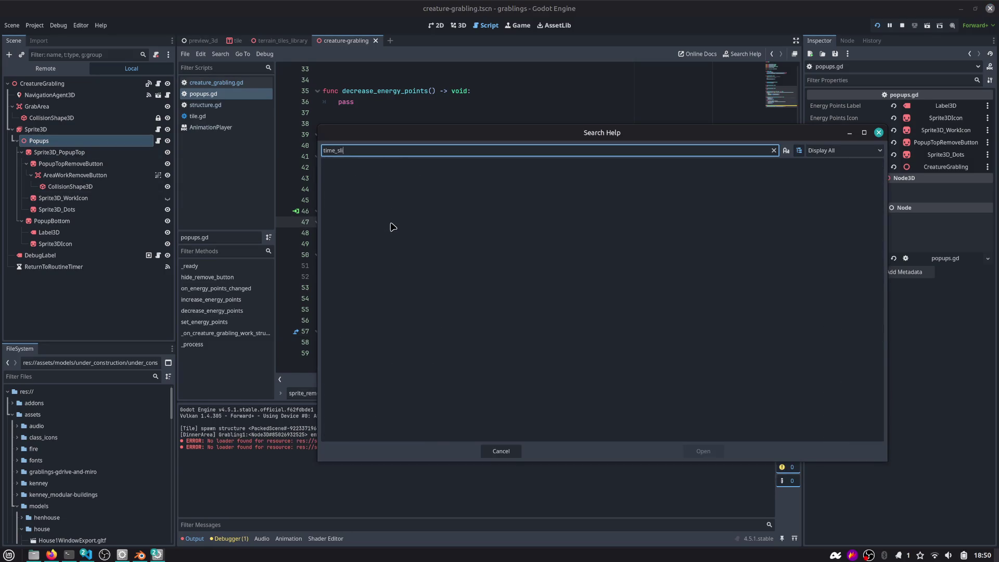
{"action": "key", "text": "ctrl+a"}
{"action": "type", "text": "slice"}
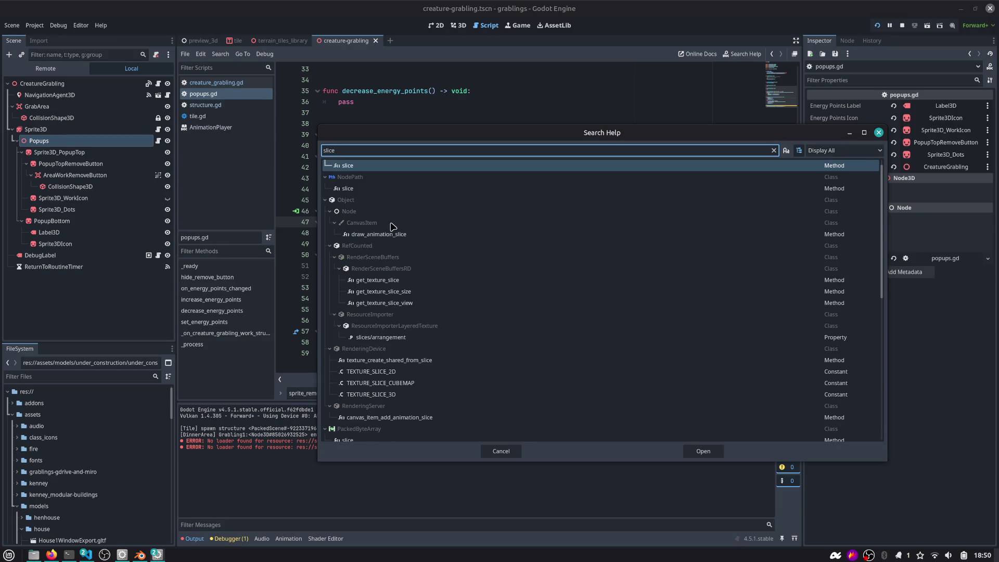
{"action": "key", "text": "Escape"}
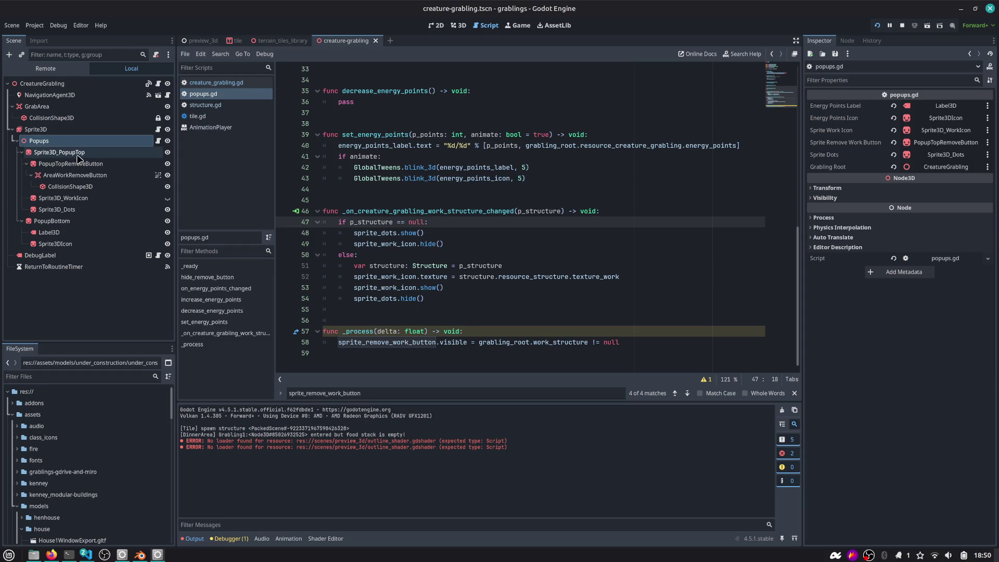
{"action": "left_click", "coordinate": [22, 152]}
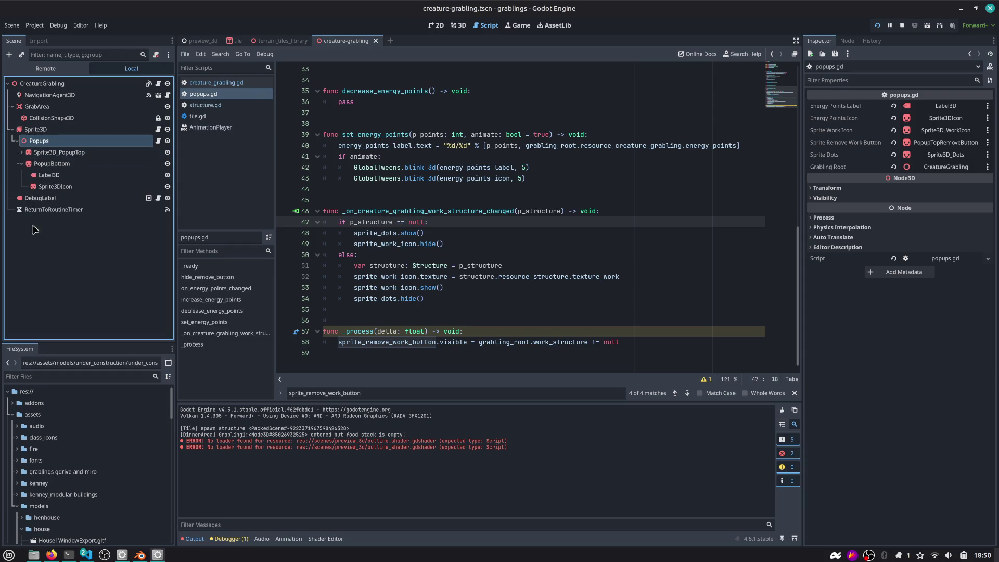
{"action": "left_click", "coordinate": [24, 164]}
{"action": "left_click", "coordinate": [22, 164]}
{"action": "left_click", "coordinate": [97, 141]}
{"action": "key", "text": "ctrl+a"}
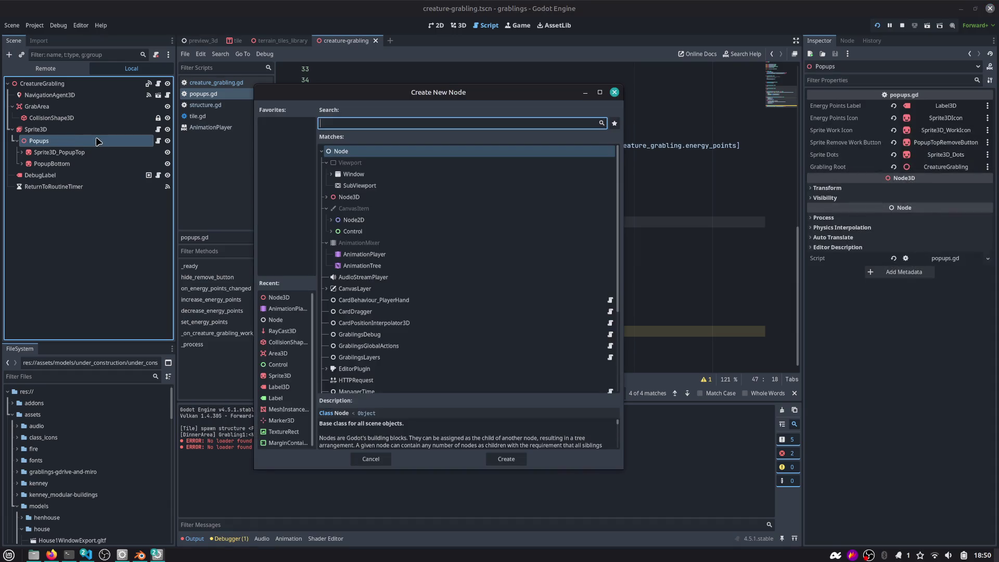
{"action": "type", "text": "time"}
{"action": "key", "text": "Return"}
{"action": "type", "text": "Sl"}
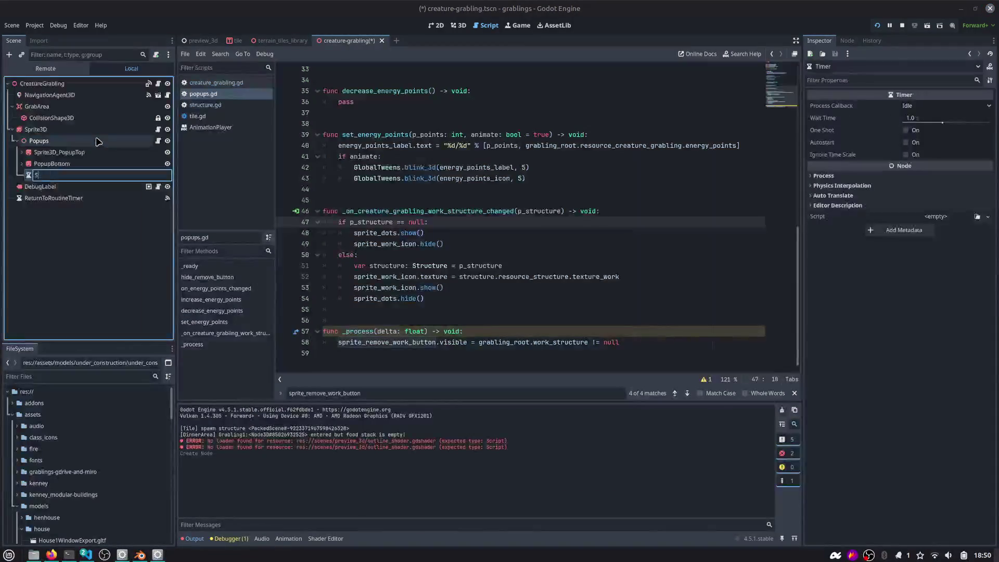
{"action": "type", "text": "icer"}
{"action": "key", "text": "Return"}
{"action": "left_click", "coordinate": [935, 119]}
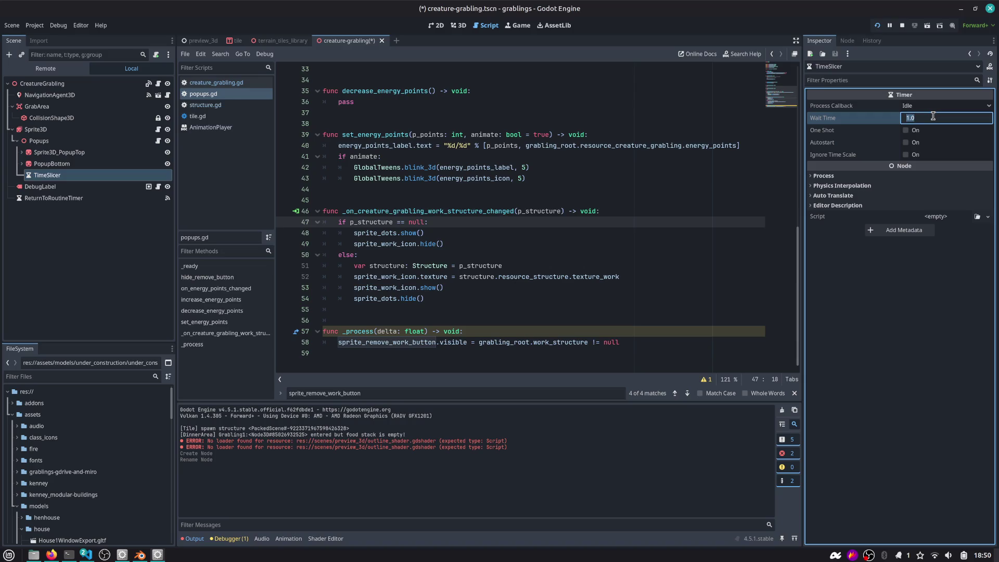
{"action": "left_click", "coordinate": [56, 268]}
{"action": "left_click", "coordinate": [72, 180]}
{"action": "key", "text": "Delete"}
{"action": "key", "text": "Return"}
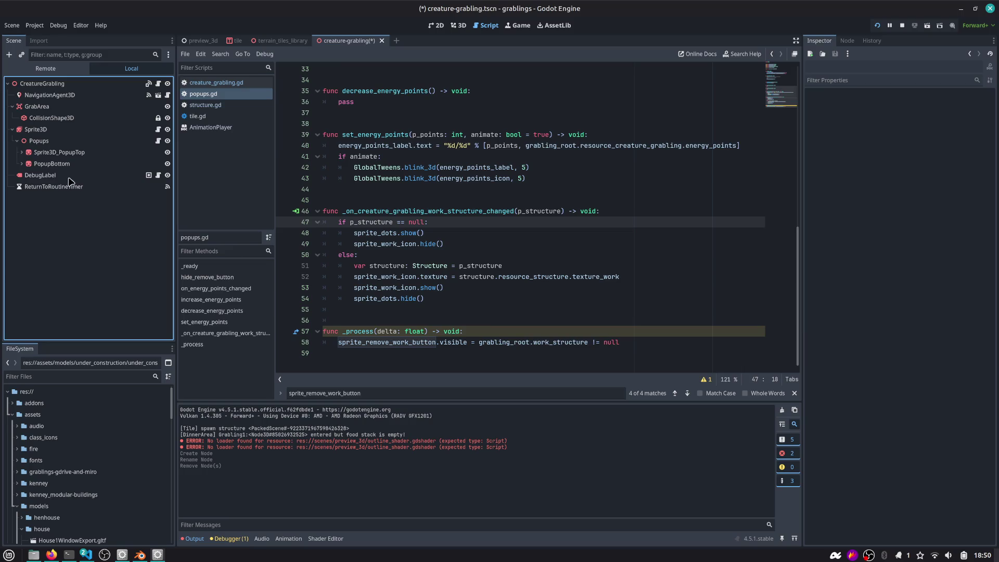
{"action": "left_click", "coordinate": [459, 331]}
{"action": "key", "text": "ctrl+s"}
{"action": "key", "text": "Left"}
{"action": "key", "text": "Left"}
{"action": "key", "text": "Left"}
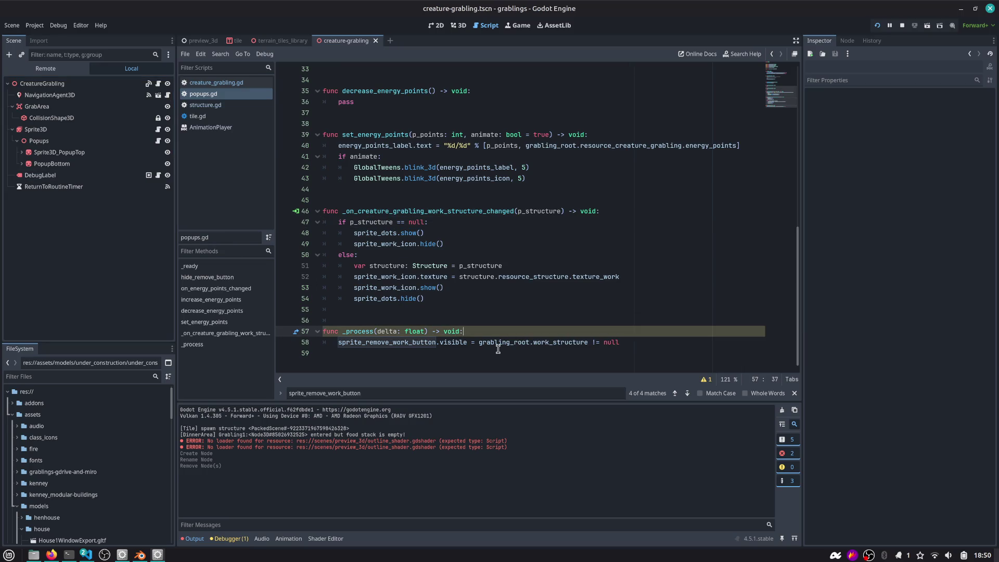
Step: Rename the _process parameter to _delta and start a comment line above _process
{"action": "type", "text": "_"}
{"action": "key", "text": "Up"}
{"action": "key", "text": "Return"}
{"action": "type", "text": "## TODO(:"}
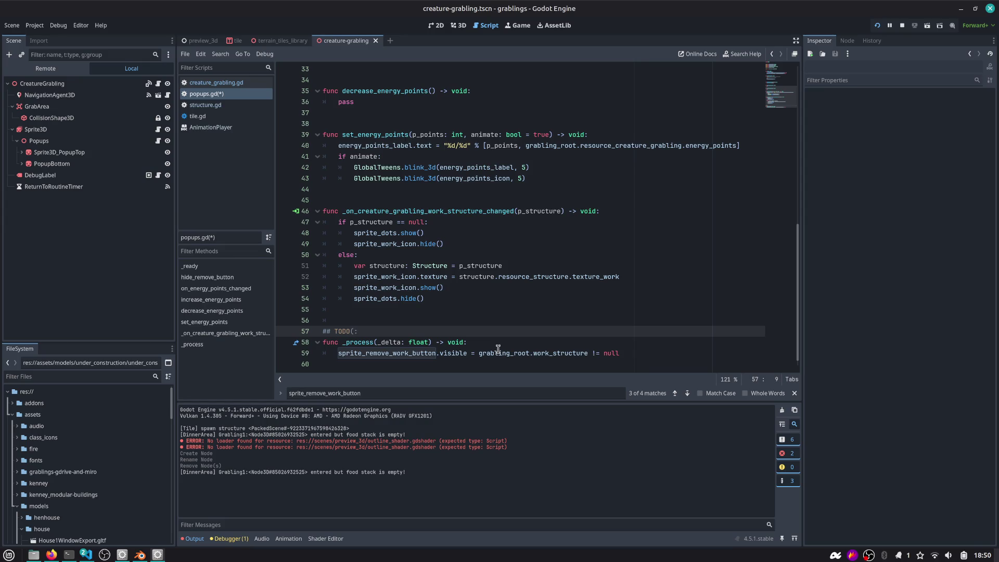
Step: Search the project for 'perf-min', open readme.md, and select the TODO(perf/minor) convention
{"action": "key", "text": "ctrl+shift+f"}
{"action": "type", "text": "perf-min"}
{"action": "key", "text": "Return"}
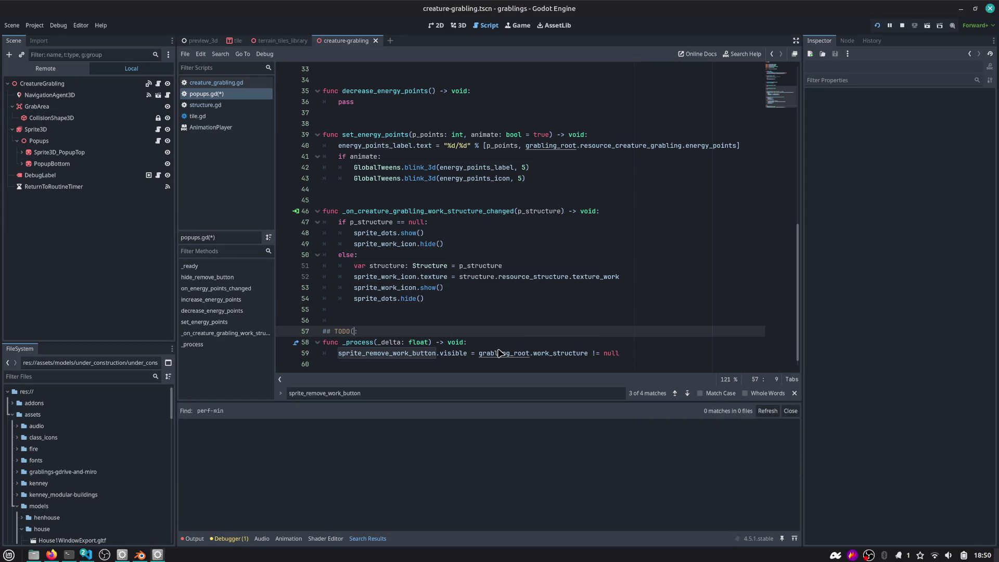
{"action": "key", "text": "alt+Tab"}
{"action": "scroll", "coordinate": [110, 436], "scroll_direction": "down", "scroll_amount": 5}
{"action": "scroll", "coordinate": [111, 436], "scroll_direction": "down", "scroll_amount": 10}
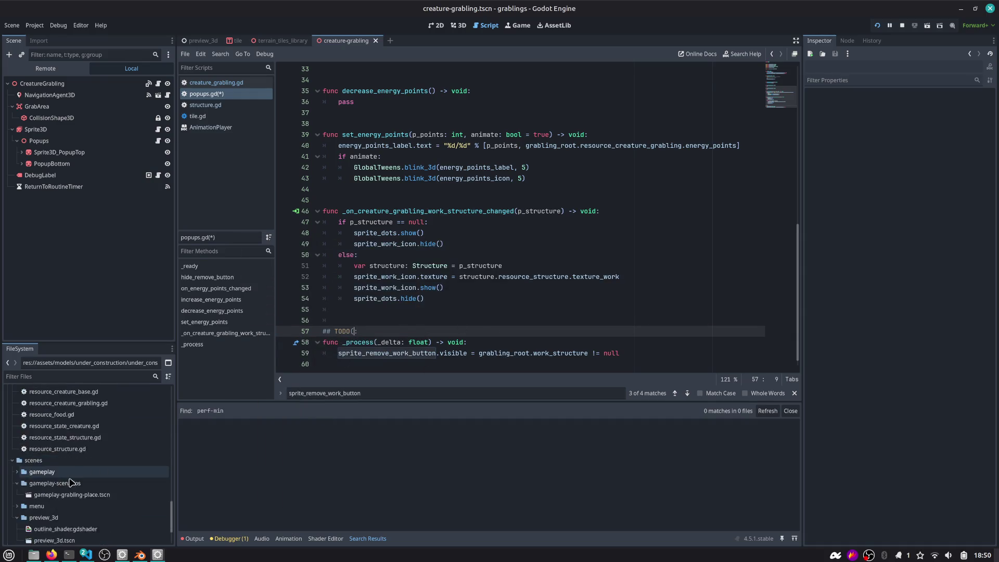
{"action": "double_click", "coordinate": [49, 537]}
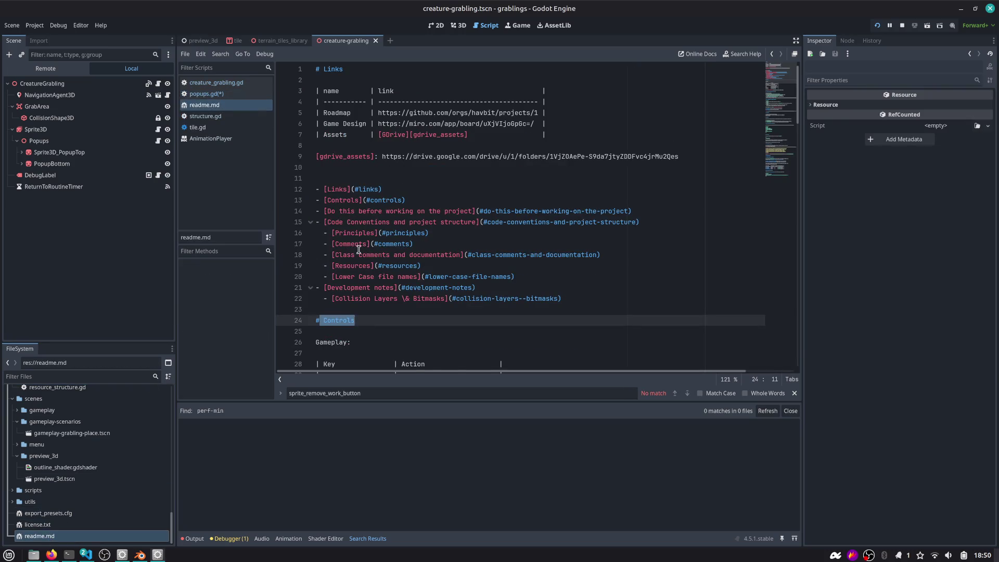
{"action": "scroll", "coordinate": [359, 250], "scroll_direction": "down", "scroll_amount": 8}
{"action": "key", "text": "ctrl+f"}
{"action": "type", "text": "perf"}
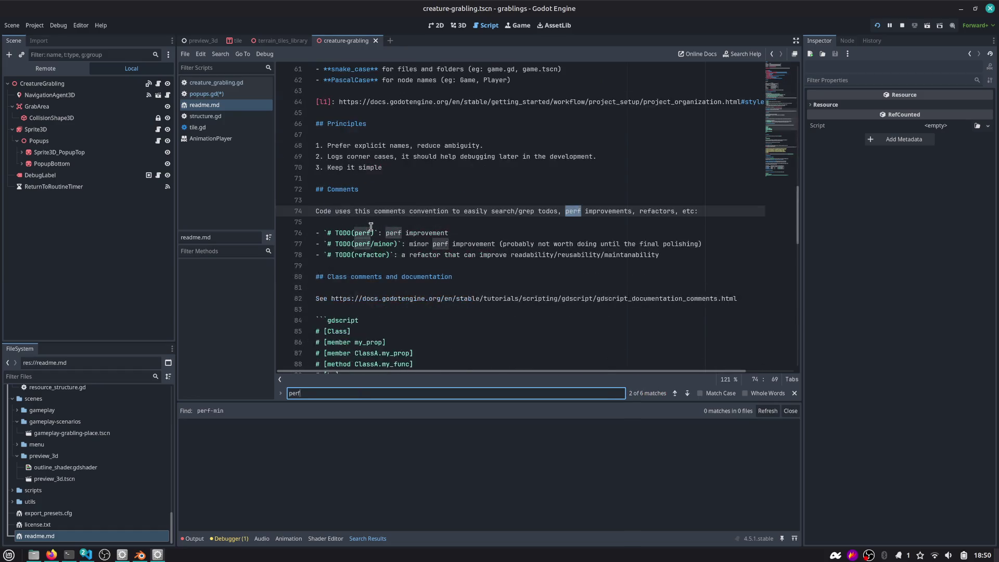
{"action": "left_click_drag", "start_coordinate": [399, 244], "coordinate": [327, 243]}
Step: Write 'TODO(perf/minor): react to events instead of checking in the process function' and save popups.gd
{"action": "left_click", "coordinate": [772, 55]}
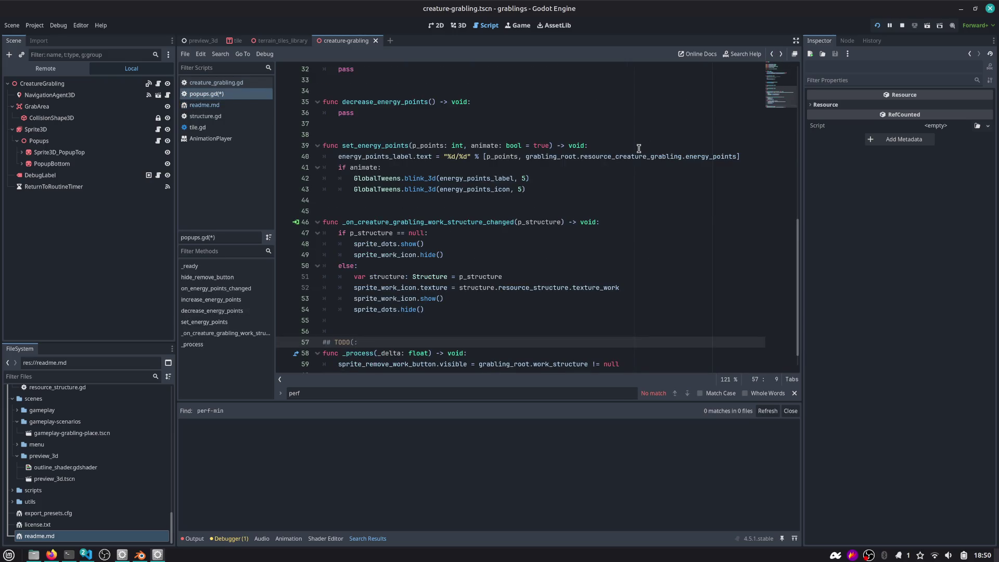
{"action": "key", "text": "ctrl+z"}
{"action": "key", "text": "ctrl+z"}
{"action": "key", "text": "ctrl+z"}
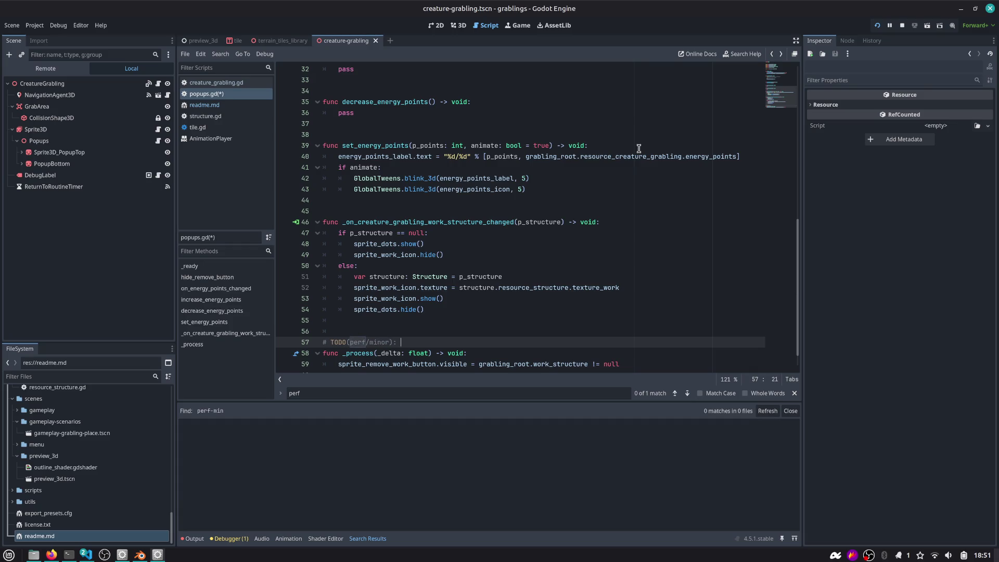
{"action": "type", "text": "react to events instead of ch"}
{"action": "type", "text": "ecking"}
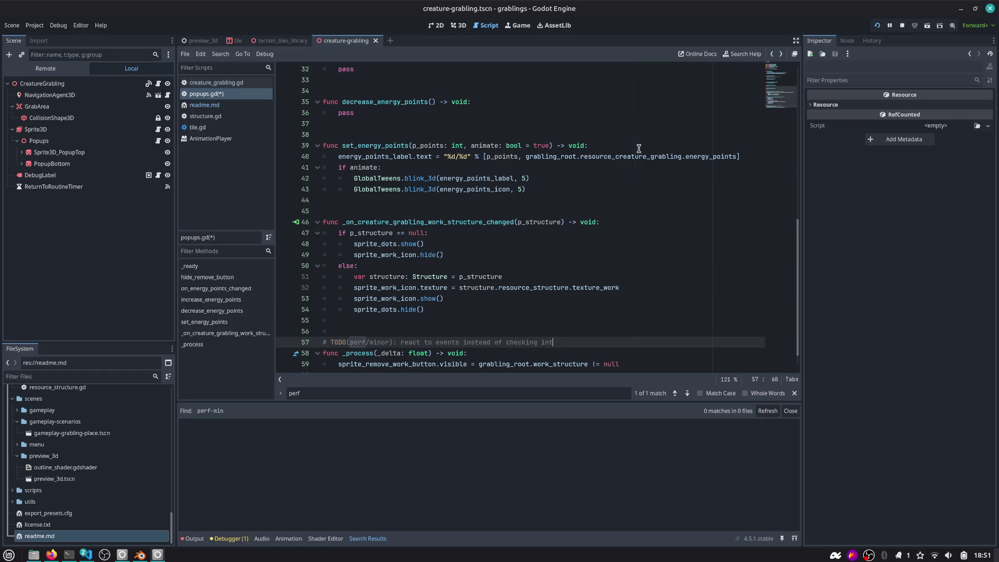
{"action": "type", "text": " in the procfe"}
{"action": "key", "text": "BackSpace"}
{"action": "key", "text": "BackSpace"}
{"action": "key", "text": "BackSpace"}
{"action": "type", "text": "ess fu"}
{"action": "type", "text": "nction"}
{"action": "key", "text": "Escape"}
{"action": "key", "text": "ctrl+s"}
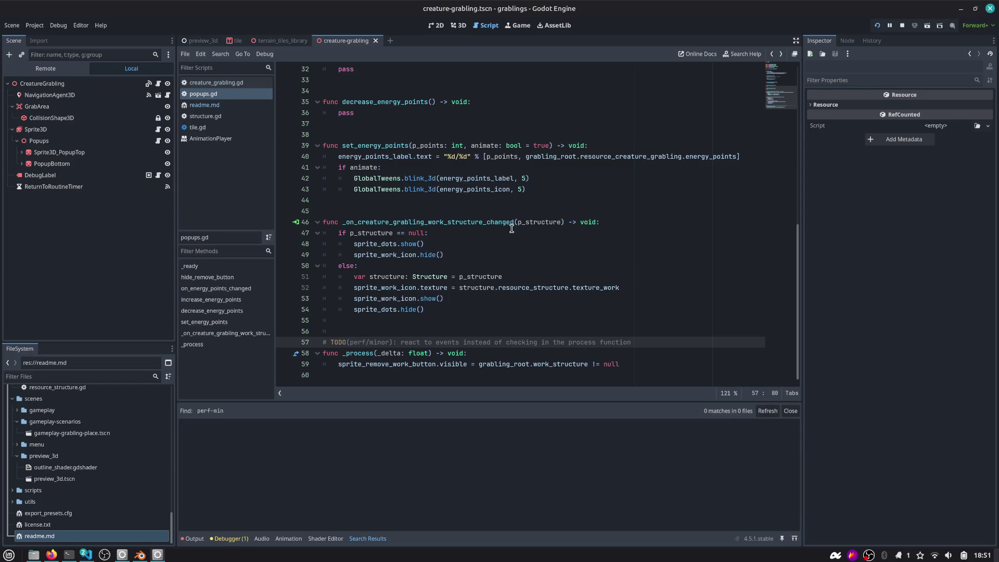
Step: Close the find bar and review the sprite_remove_work_button lines in popups.gd
{"action": "left_click", "coordinate": [463, 300]}
{"action": "left_click", "coordinate": [611, 363]}
{"action": "double_click", "coordinate": [373, 364]}
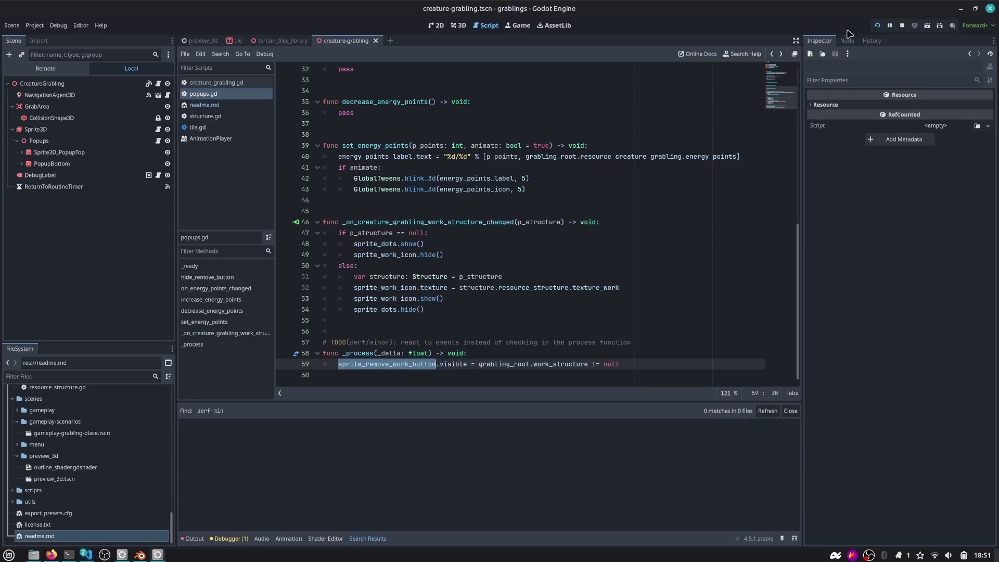
{"action": "scroll", "coordinate": [547, 160], "scroll_direction": "up", "scroll_amount": 7}
{"action": "scroll", "coordinate": [547, 159], "scroll_direction": "up", "scroll_amount": 2}
{"action": "mouse_move", "coordinate": [342, 191]}
{"action": "left_mouse_down"}
{"action": "mouse_move", "coordinate": [645, 180]}
{"action": "mouse_move", "coordinate": [649, 193]}
{"action": "left_mouse_up"}
{"action": "left_click", "coordinate": [471, 279]}
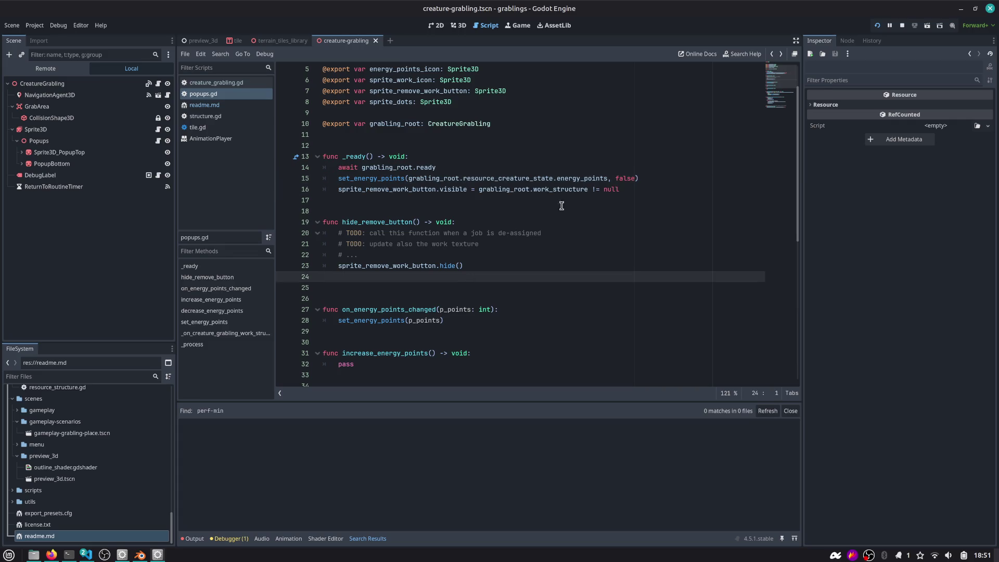